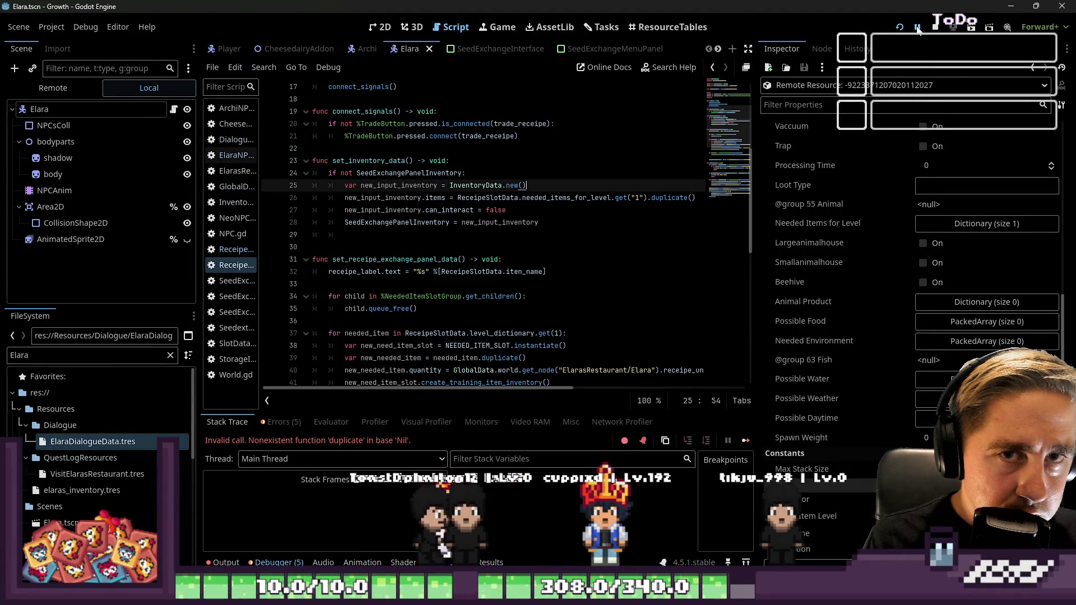
Step: Restart the game and start a new game with a character named 'sad'
{"action": "left_click", "coordinate": [899, 31]}
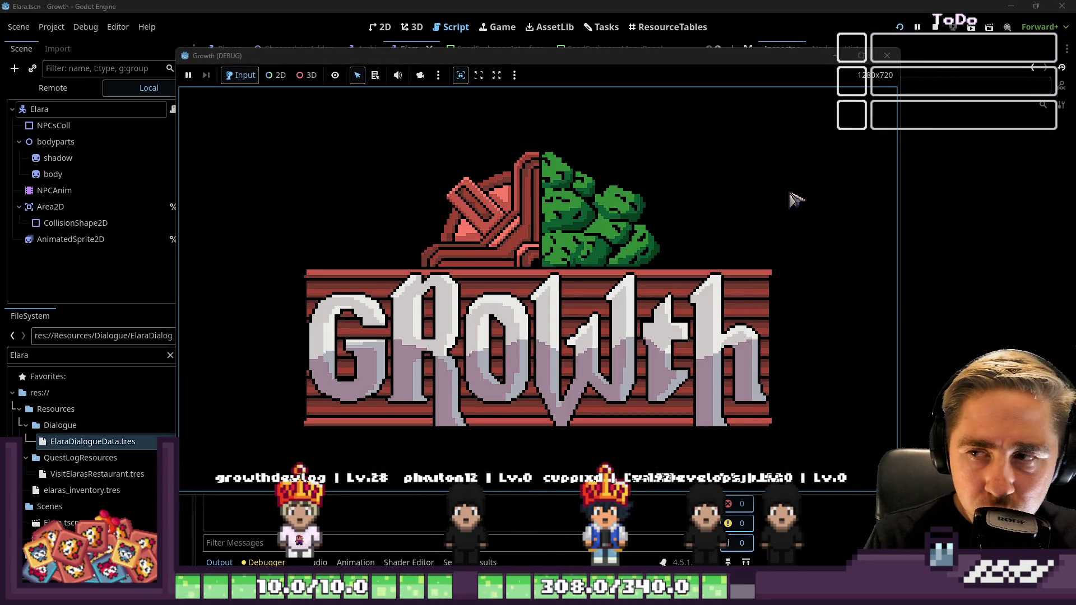
{"action": "left_click", "coordinate": [563, 283]}
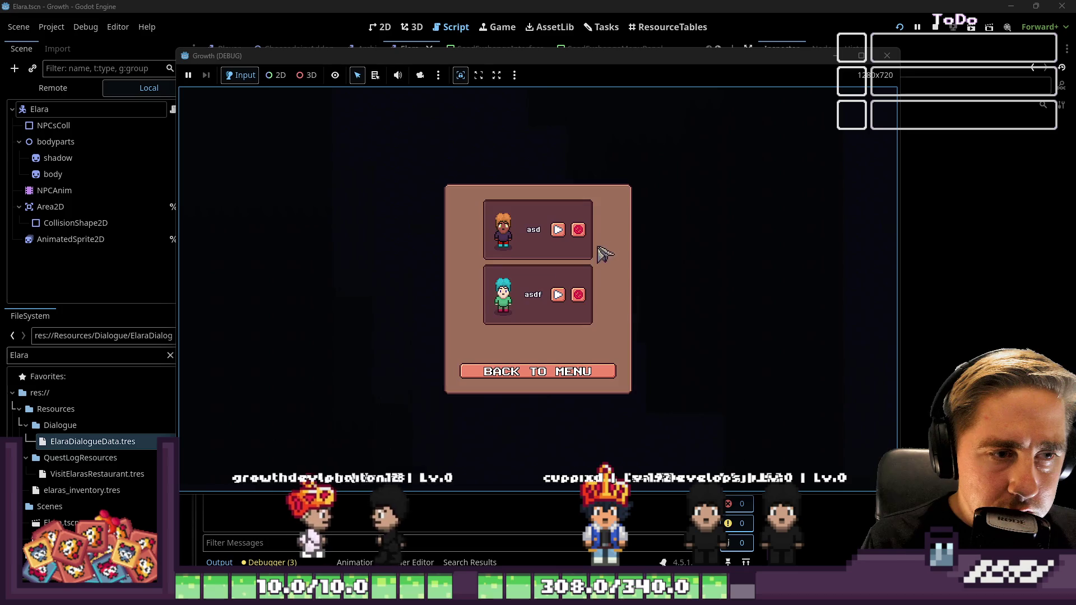
{"action": "left_click", "coordinate": [510, 371]}
{"action": "left_click", "coordinate": [535, 255]}
{"action": "type", "text": "sad"}
{"action": "left_click", "coordinate": [530, 384]}
Step: Walk into the restaurant, talk to the chef and choose Unlock Receipe
{"action": "key", "text": "i"}
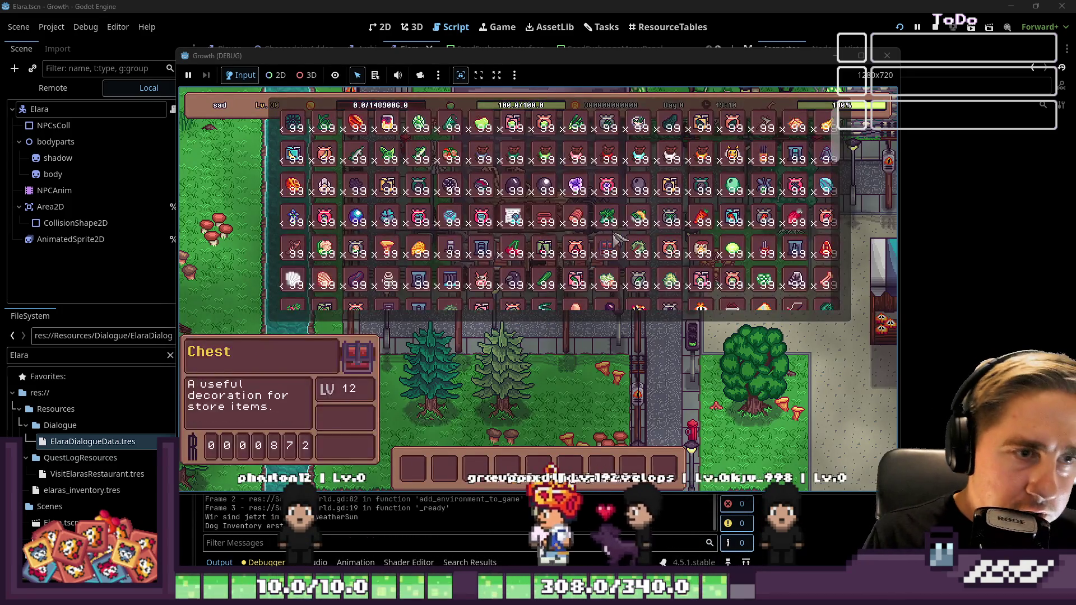
{"action": "key", "text": "i"}
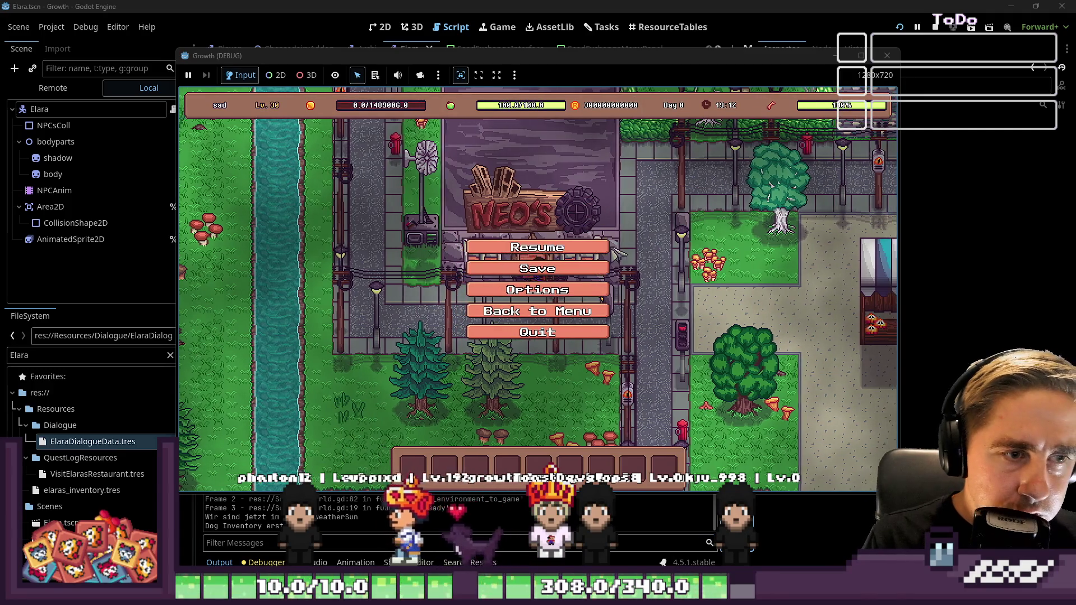
{"action": "key", "text": "Escape"}
{"action": "key", "text": "d"}
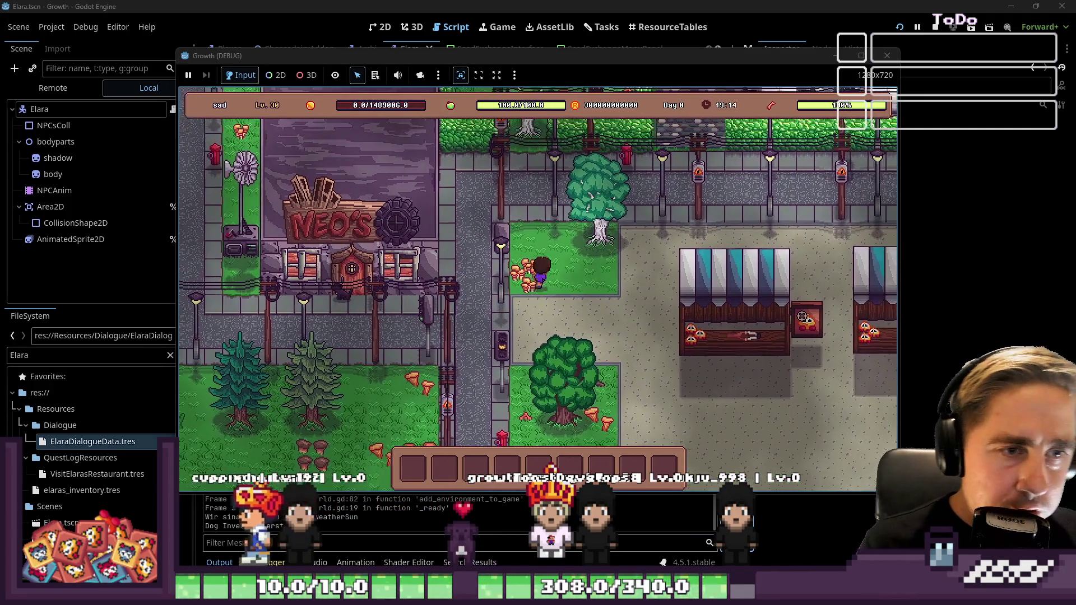
{"action": "key", "text": "w"}
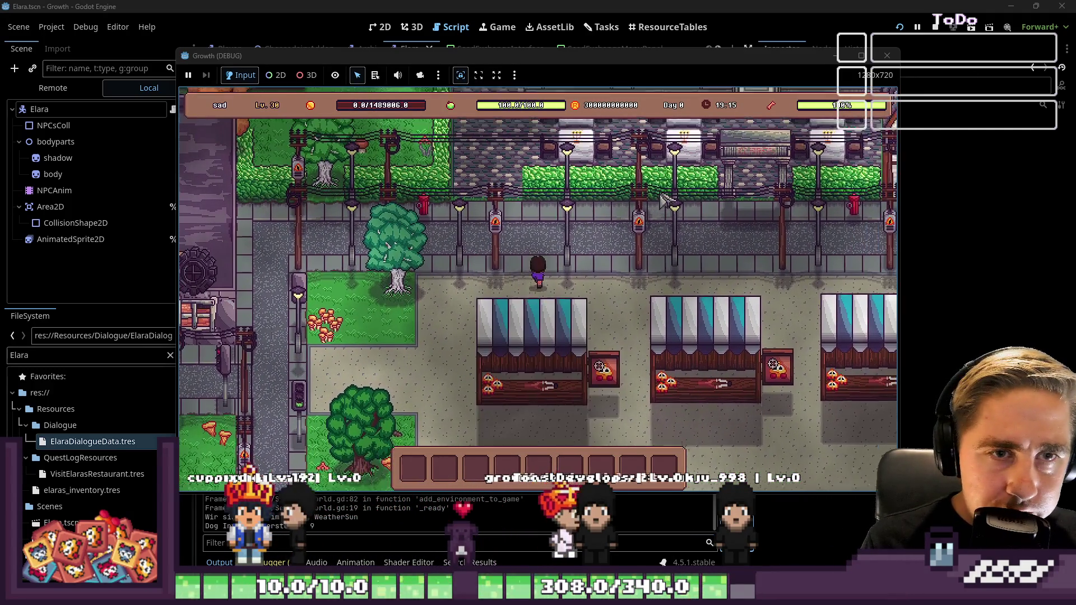
{"action": "key", "text": "w"}
{"action": "key", "text": "d"}
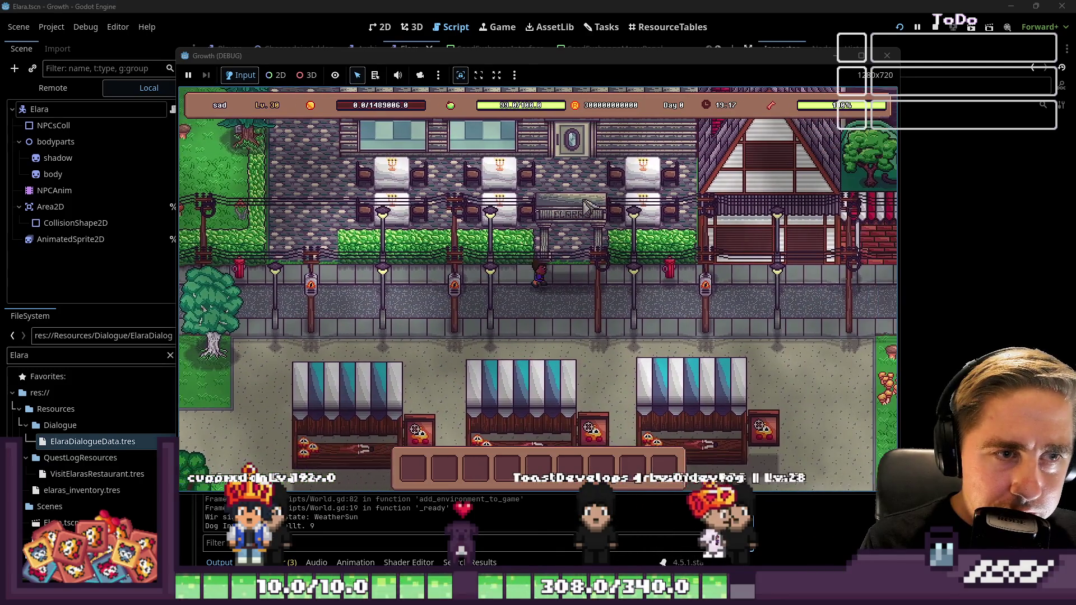
{"action": "key", "text": "w"}
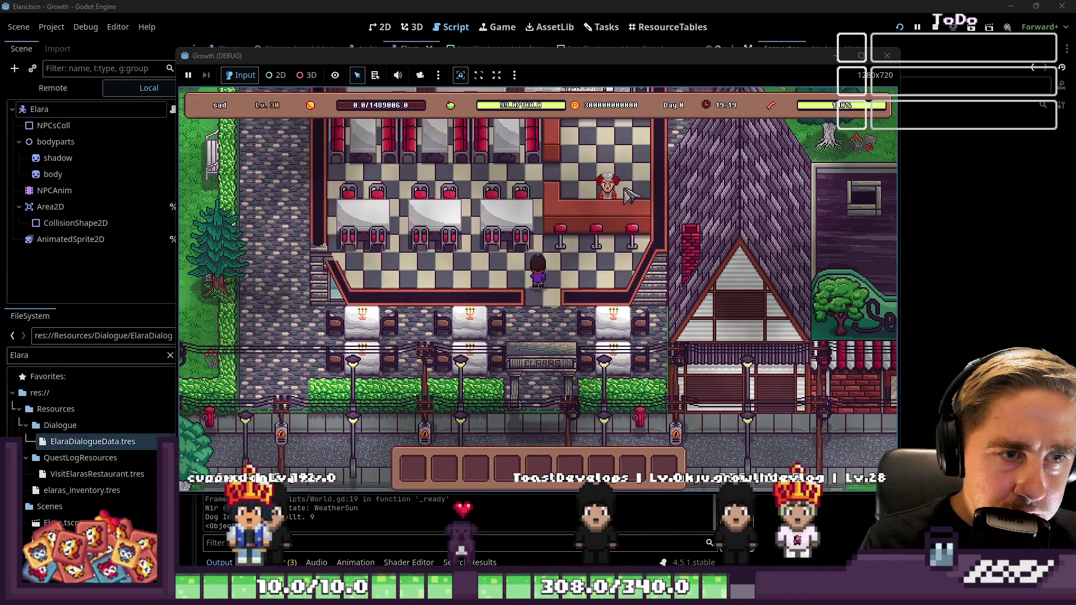
{"action": "left_click", "coordinate": [609, 201]}
{"action": "left_click", "coordinate": [538, 375]}
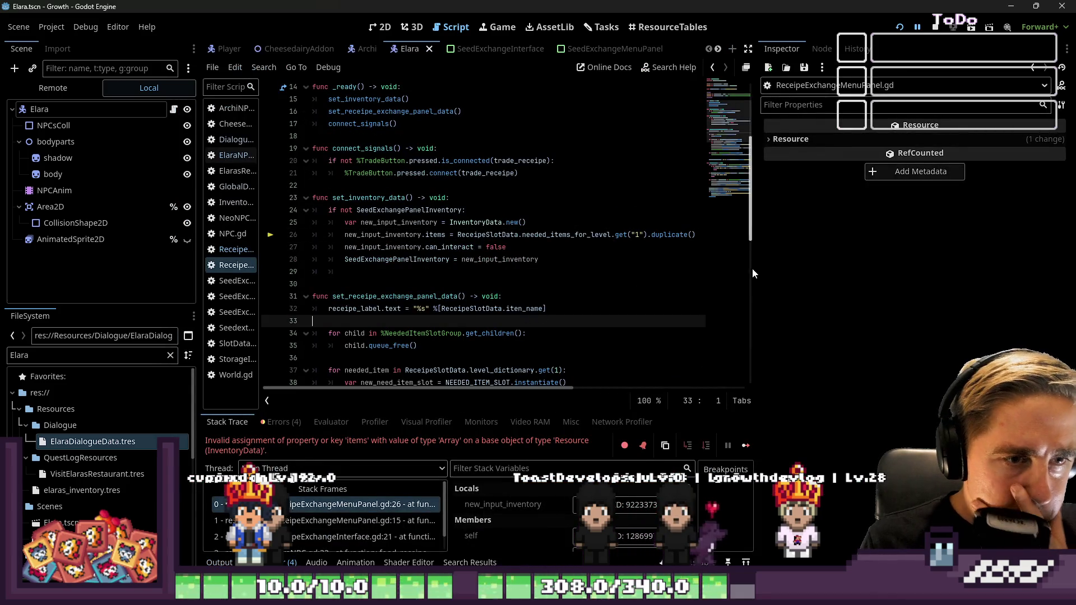
Step: Inspect ReceipeSlotData in the debugger and expand its Needed Items for Level dictionary
{"action": "left_click_drag", "start_coordinate": [752, 269], "coordinate": [884, 279]}
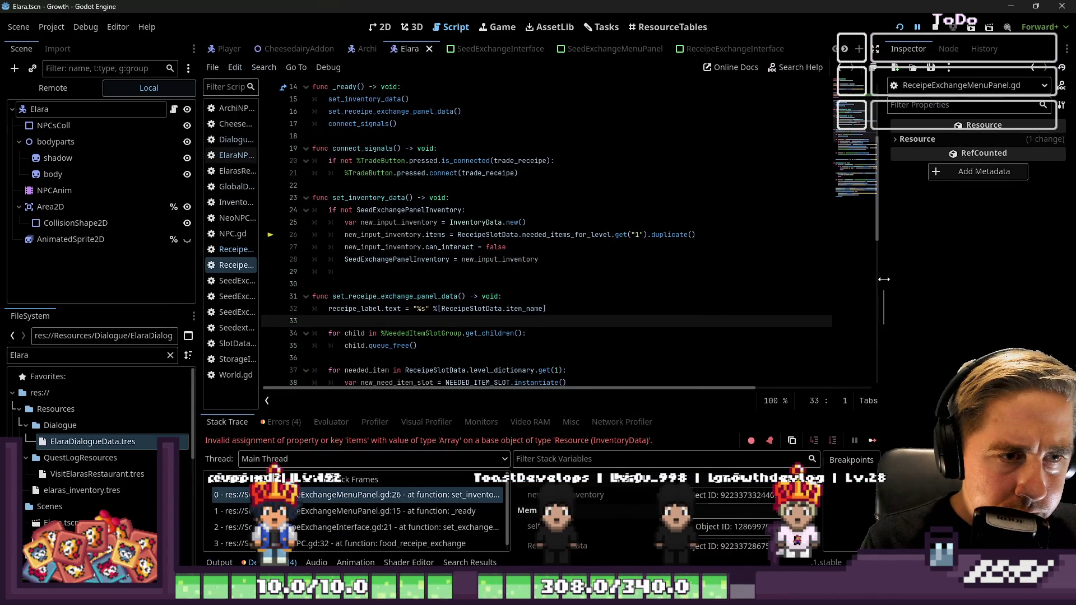
{"action": "double_click", "coordinate": [582, 236]}
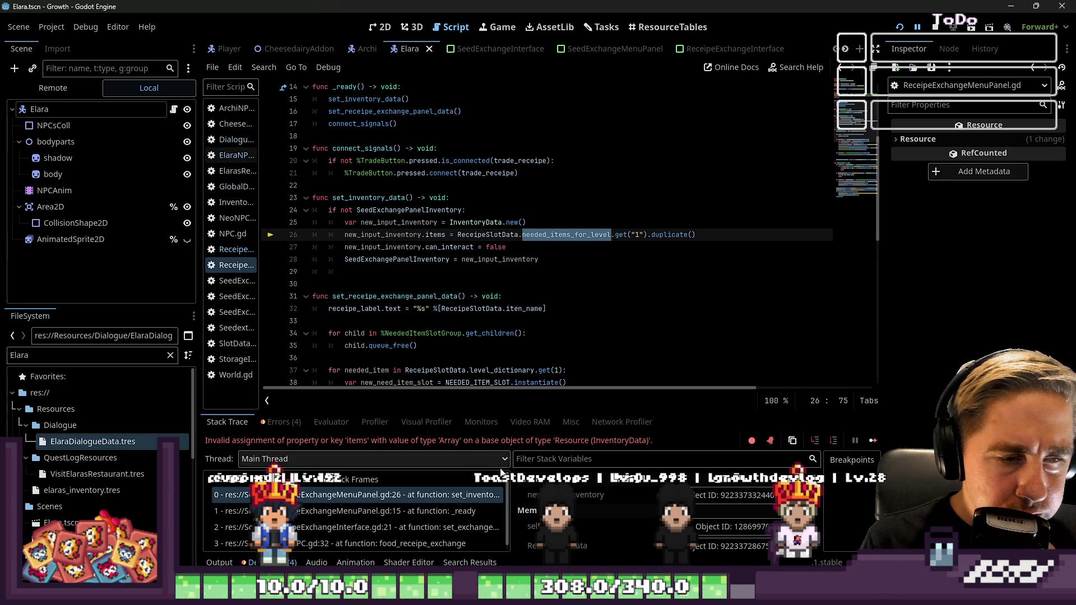
{"action": "left_click", "coordinate": [692, 525]}
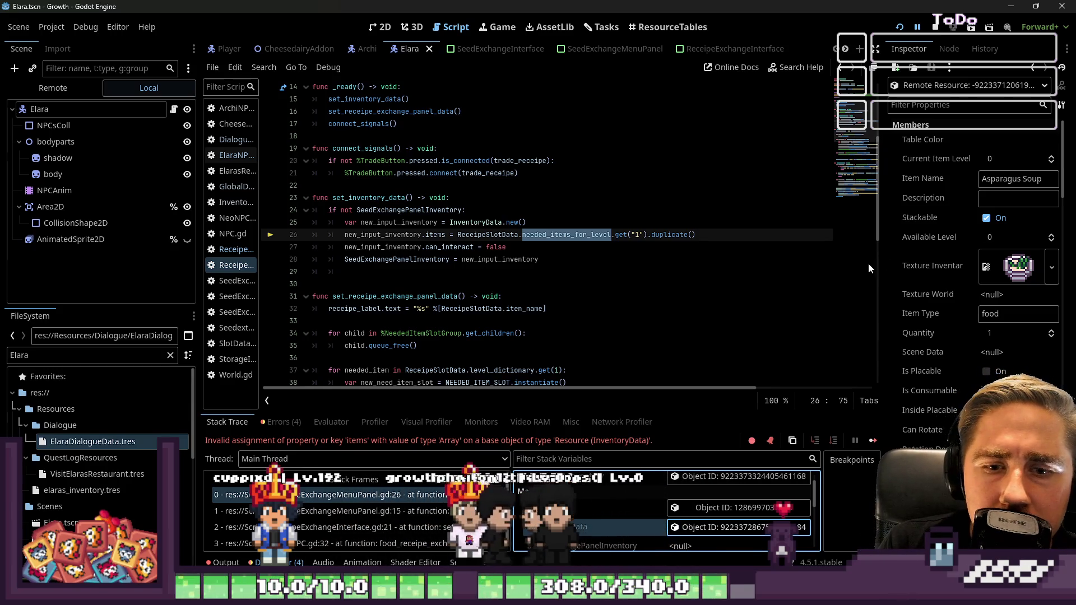
{"action": "left_click_drag", "start_coordinate": [887, 271], "coordinate": [762, 296]}
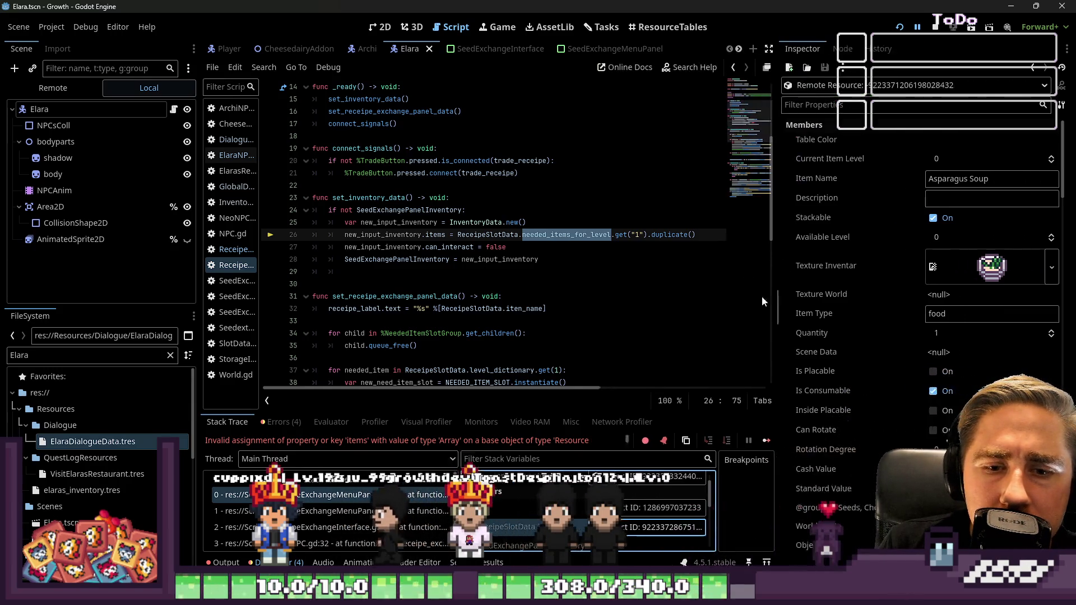
{"action": "scroll", "coordinate": [961, 317], "scroll_direction": "down", "scroll_amount": 5}
{"action": "scroll", "coordinate": [961, 317], "scroll_direction": "down", "scroll_amount": 10}
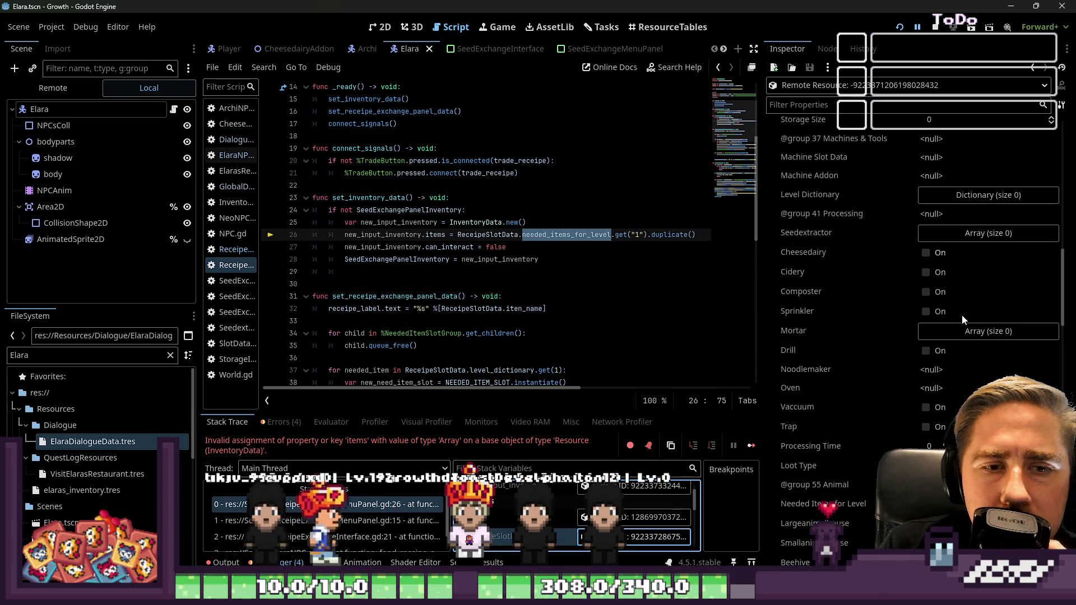
{"action": "scroll", "coordinate": [952, 238], "scroll_direction": "down", "scroll_amount": 5}
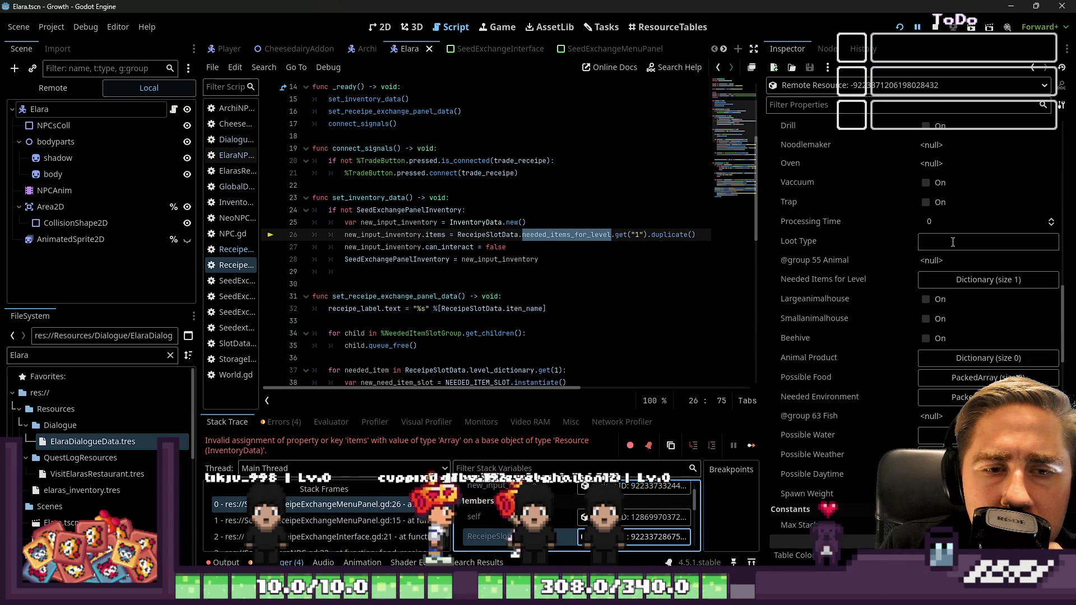
{"action": "left_click", "coordinate": [941, 283]}
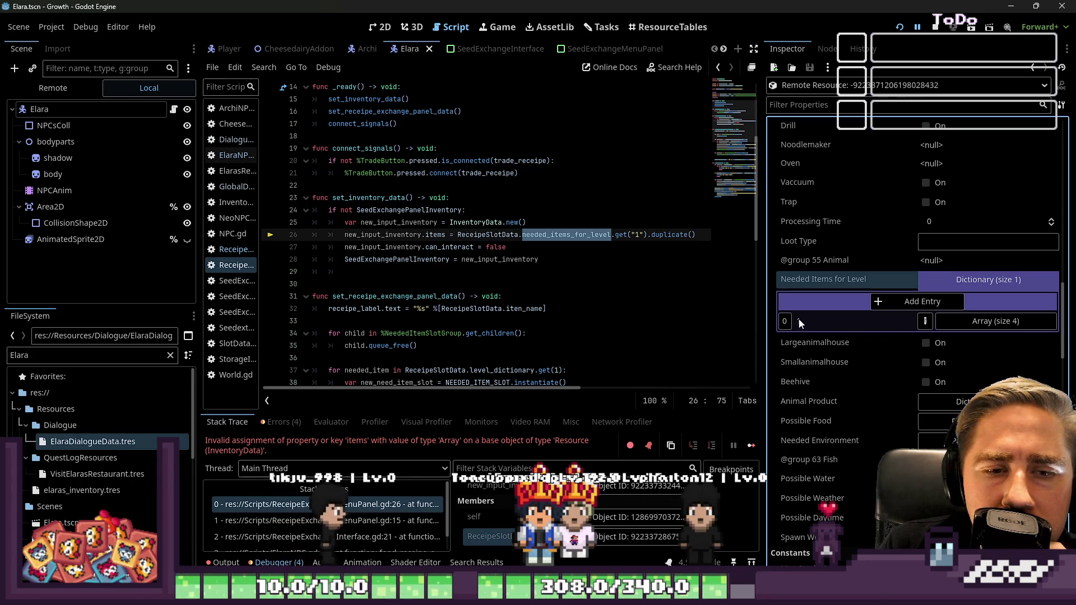
Step: Change get("1") to get(1) on line 26, resume the game and save
{"action": "left_click", "coordinate": [649, 235]}
{"action": "key", "text": "BackSpace"}
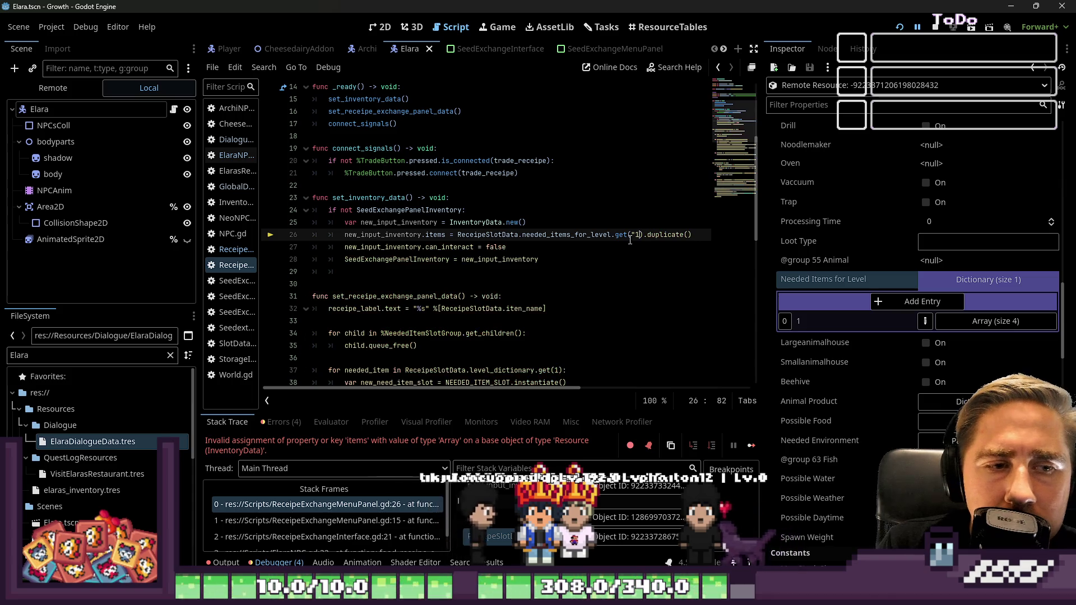
{"action": "left_click", "coordinate": [659, 222]}
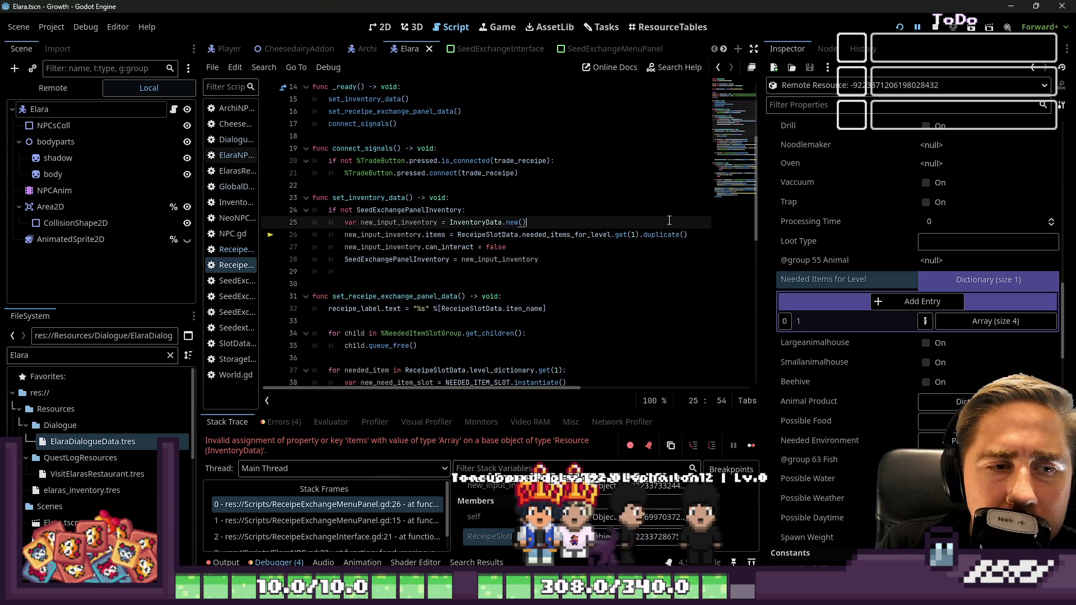
{"action": "left_click", "coordinate": [976, 325]}
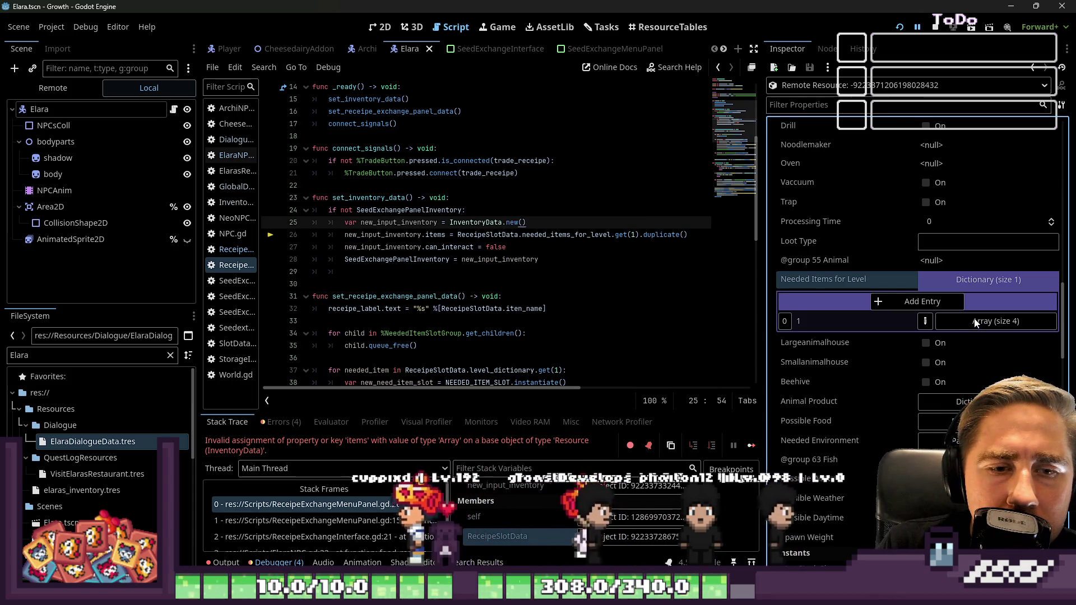
{"action": "left_click", "coordinate": [918, 28]}
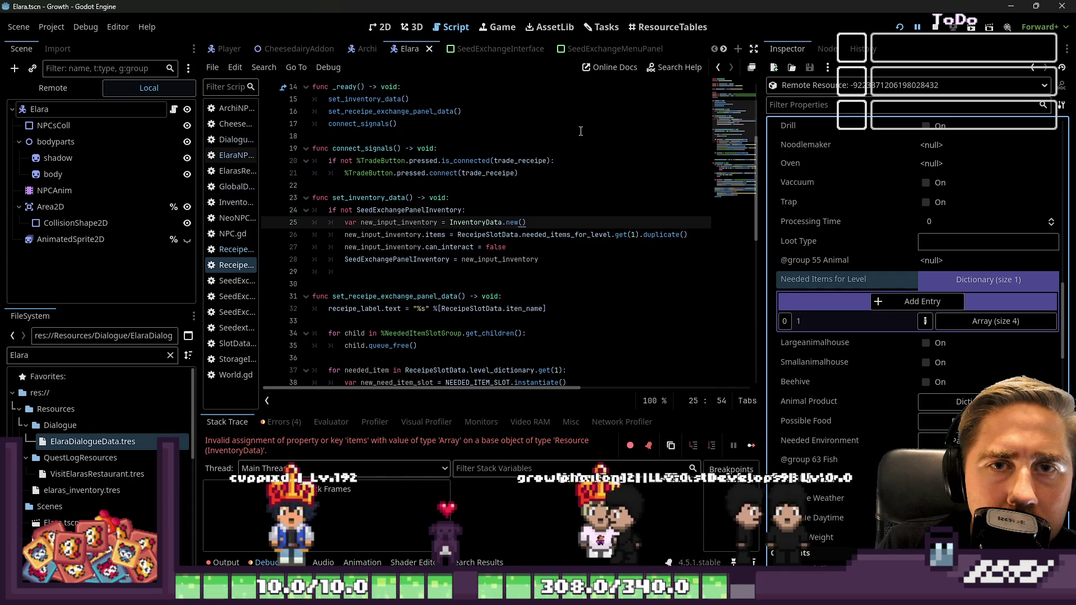
{"action": "key", "text": "F5"}
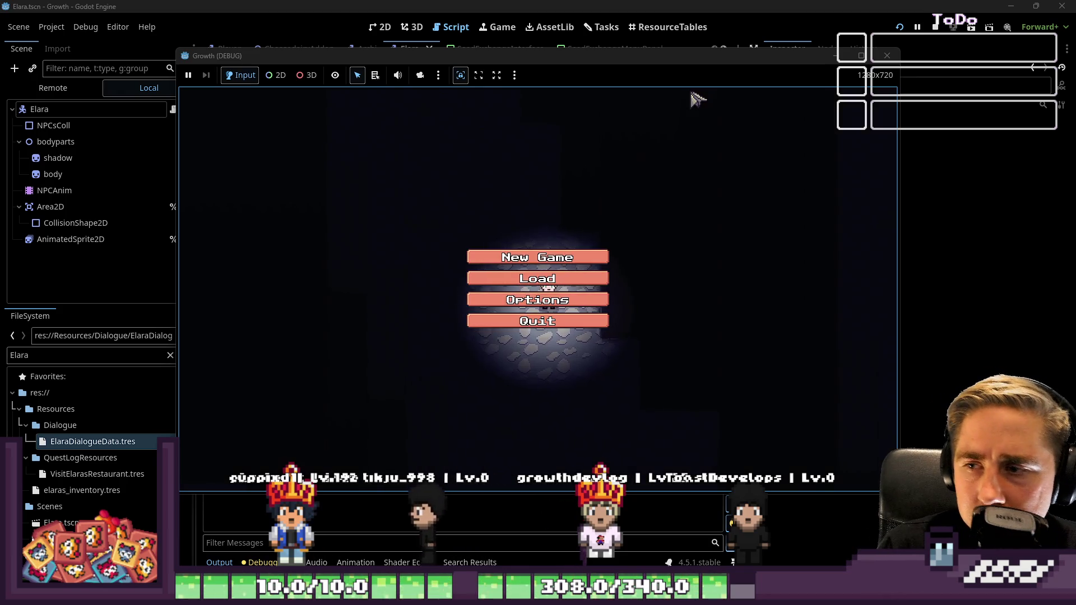
Step: Start a new game with a character named 'asd'
{"action": "left_click", "coordinate": [508, 283]}
{"action": "key", "text": "Escape"}
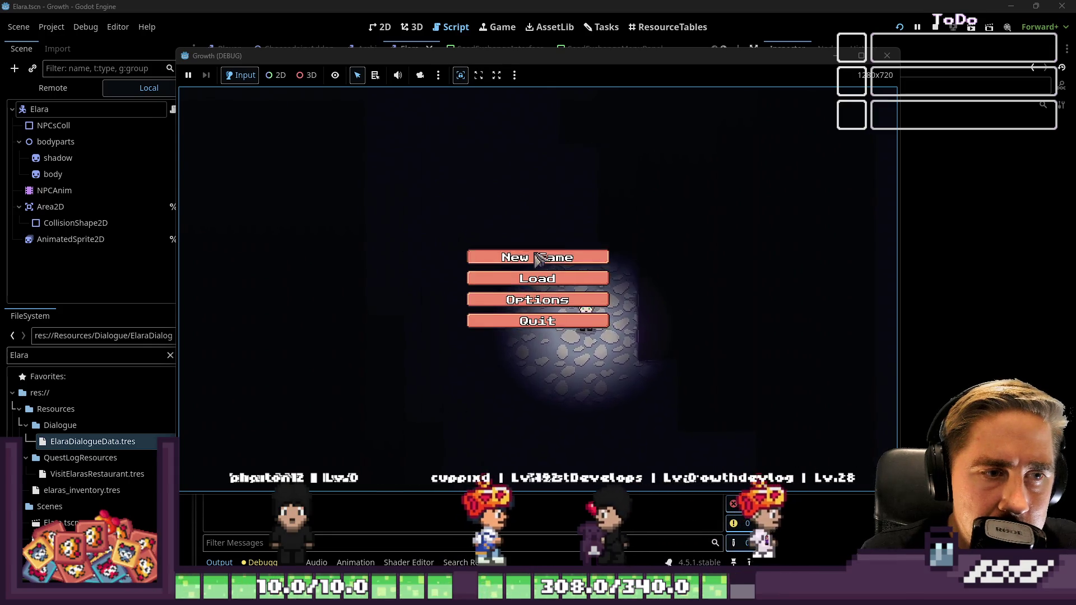
{"action": "left_click", "coordinate": [538, 259]}
{"action": "type", "text": "asd"}
{"action": "left_click", "coordinate": [571, 384]}
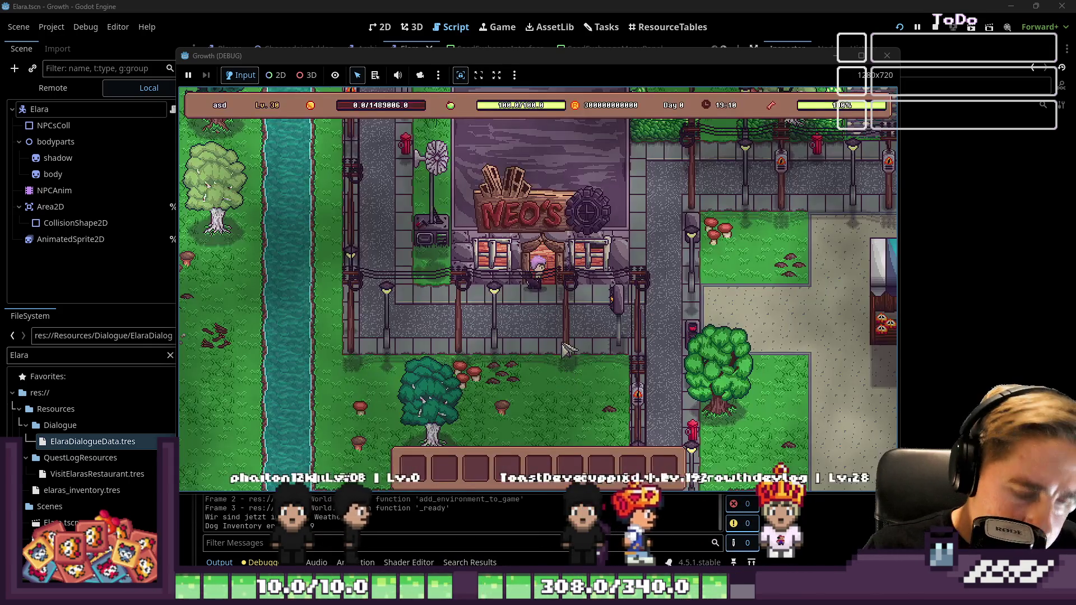
Step: Walk along the street into the restaurant and choose Unlock Receipe with the chef
{"action": "key", "text": "i"}
{"action": "key", "text": "d"}
{"action": "key", "text": "s"}
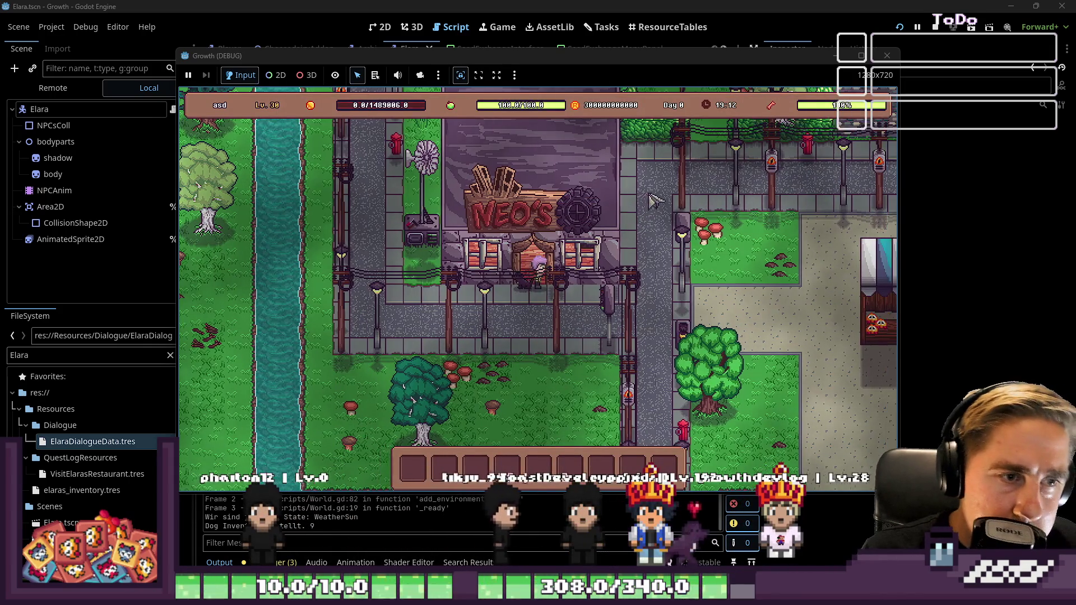
{"action": "key", "text": "w"}
{"action": "key", "text": "d"}
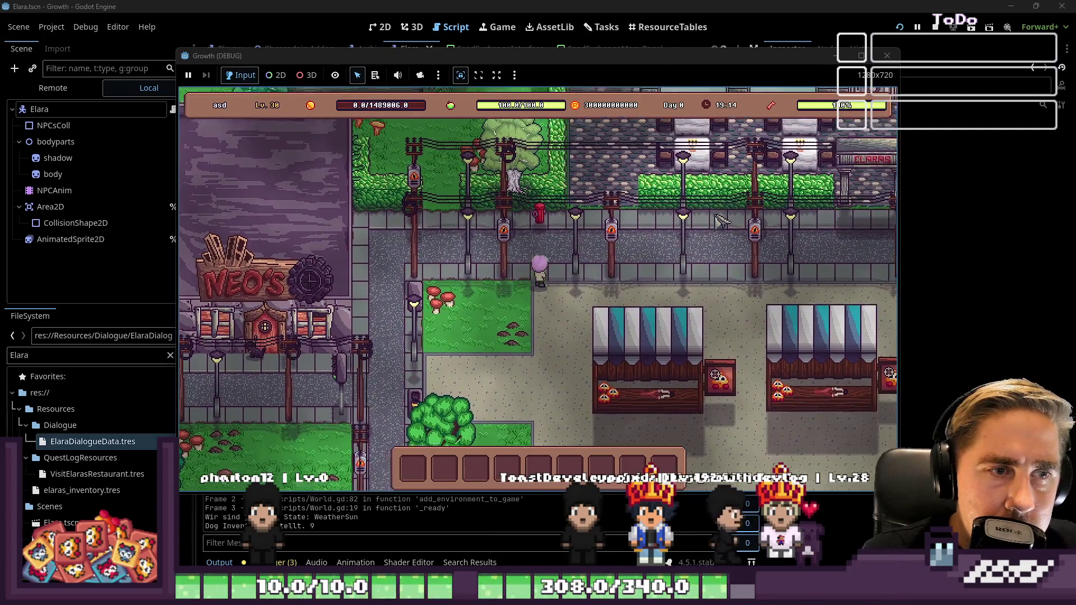
{"action": "key", "text": "w"}
{"action": "key", "text": "d"}
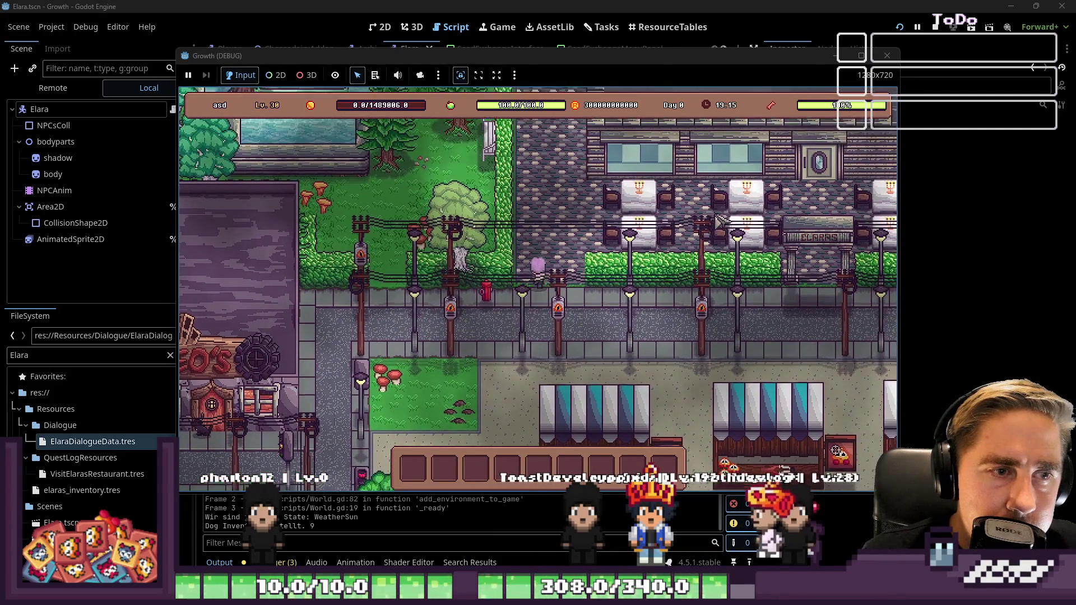
{"action": "key", "text": "s"}
{"action": "key", "text": "d"}
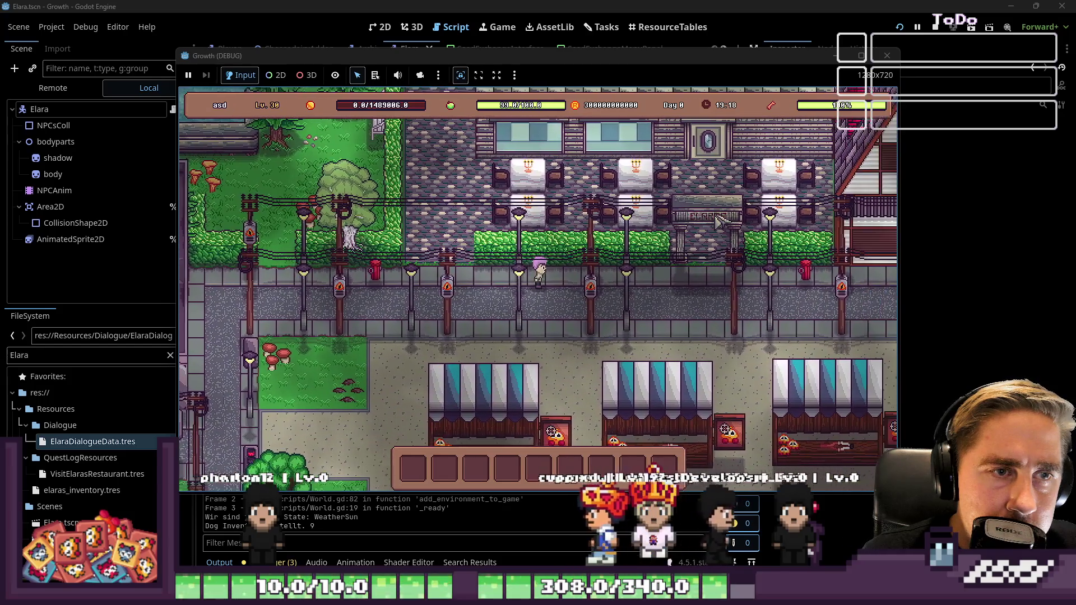
{"action": "key", "text": "d"}
{"action": "key", "text": "w"}
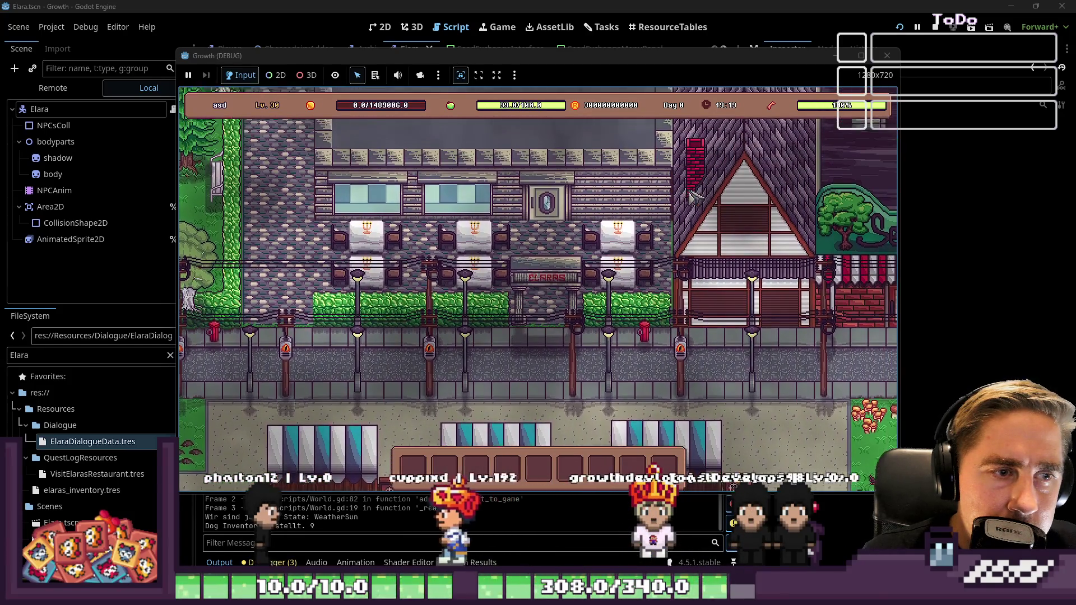
{"action": "key", "text": "w"}
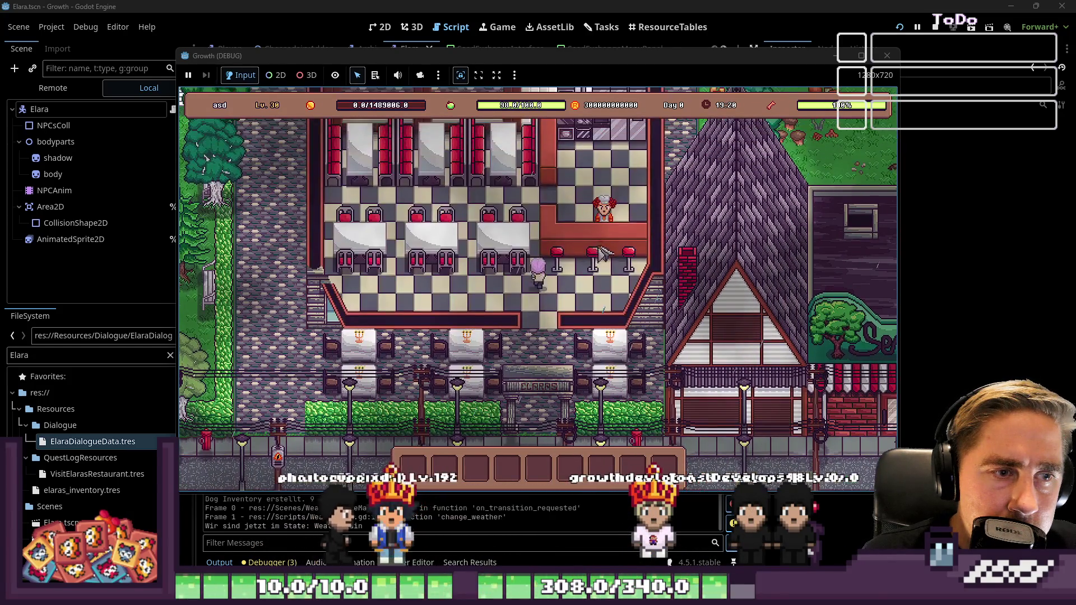
{"action": "key", "text": "e"}
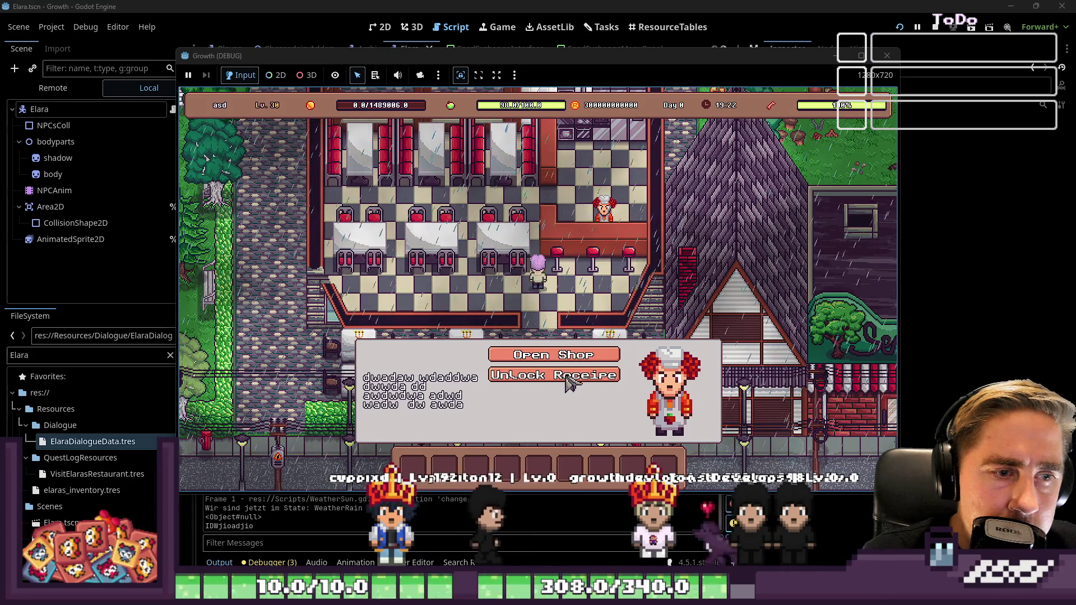
{"action": "left_click", "coordinate": [567, 375]}
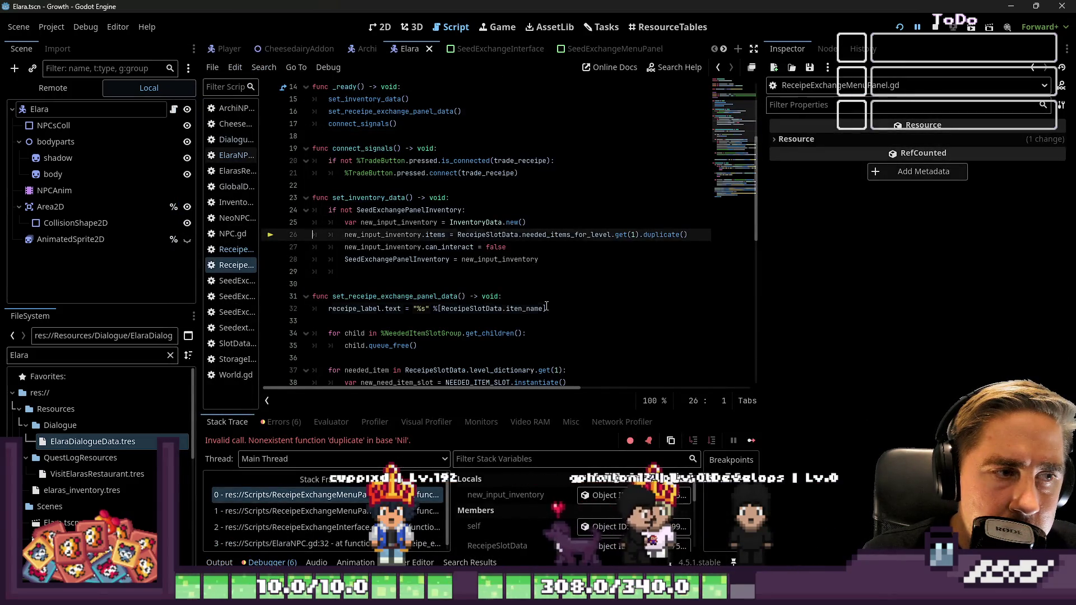
Step: Inspect new_input_inventory and ReceipeSlotData, expanding Needed Items for Level in Stack Variables
{"action": "left_click", "coordinate": [499, 234]}
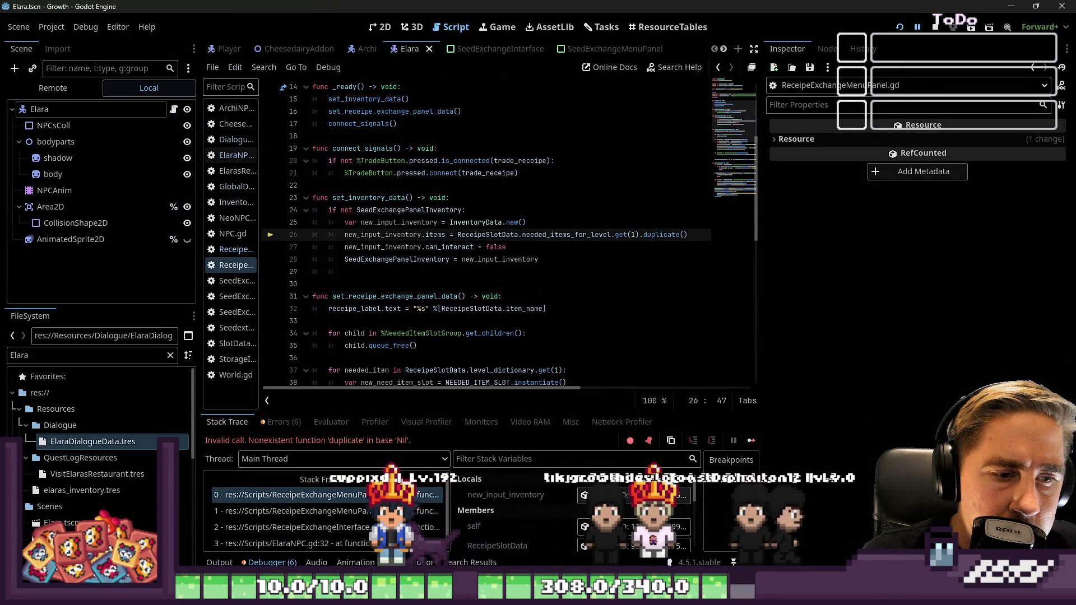
{"action": "left_click", "coordinate": [505, 495]}
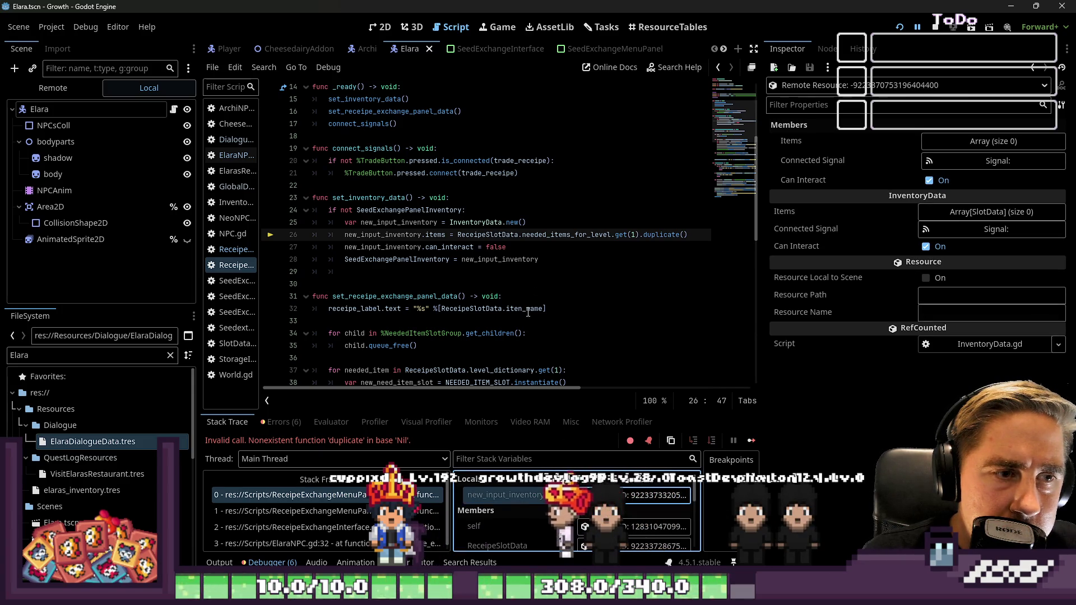
{"action": "double_click", "coordinate": [566, 234]}
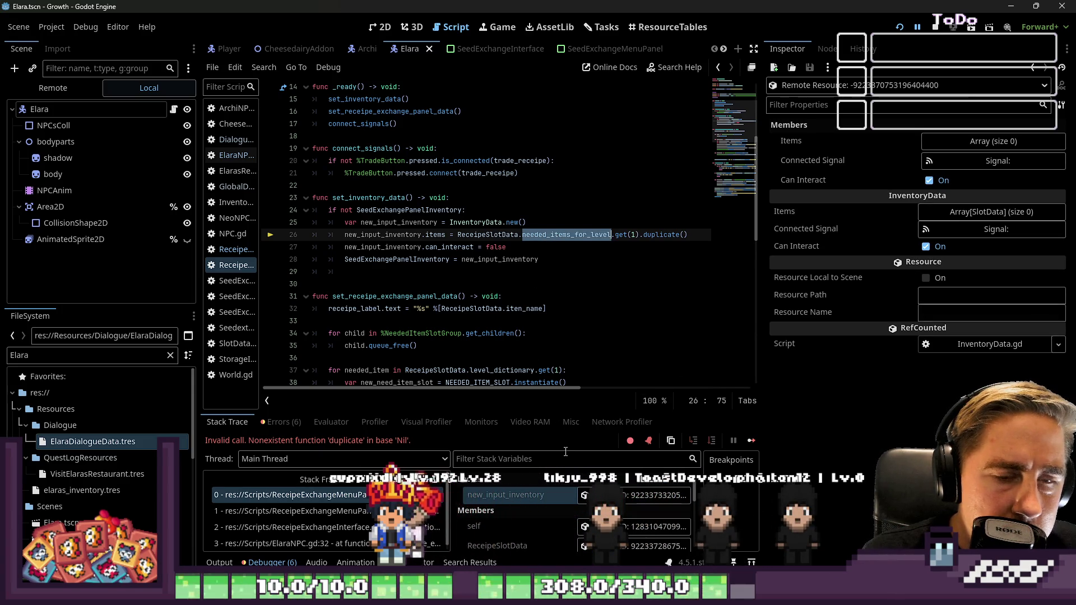
{"action": "scroll", "coordinate": [583, 524], "scroll_direction": "down", "scroll_amount": 3}
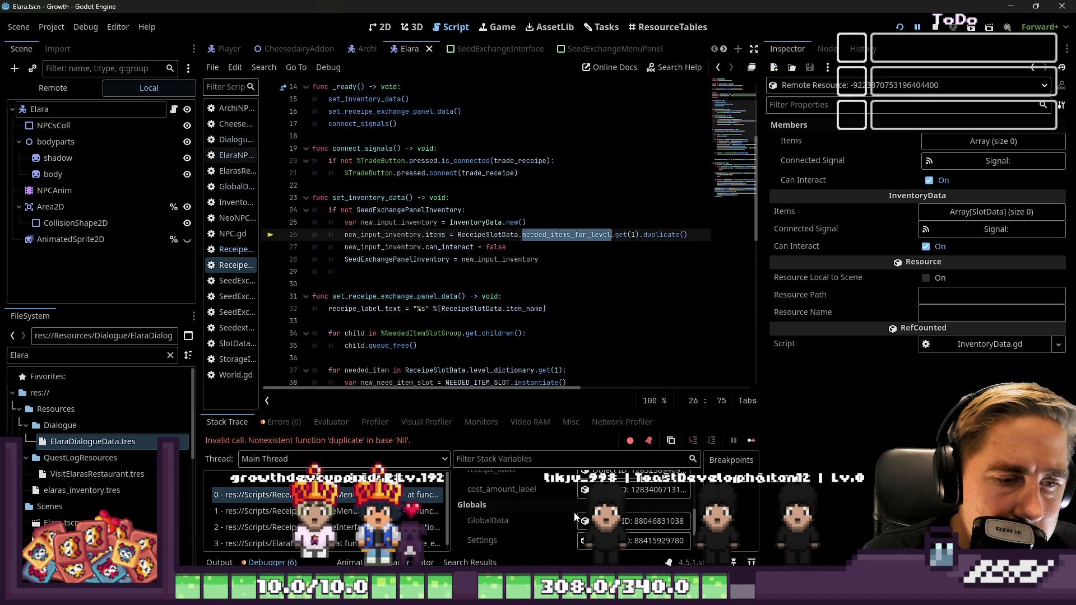
{"action": "scroll", "coordinate": [574, 510], "scroll_direction": "up", "scroll_amount": 2}
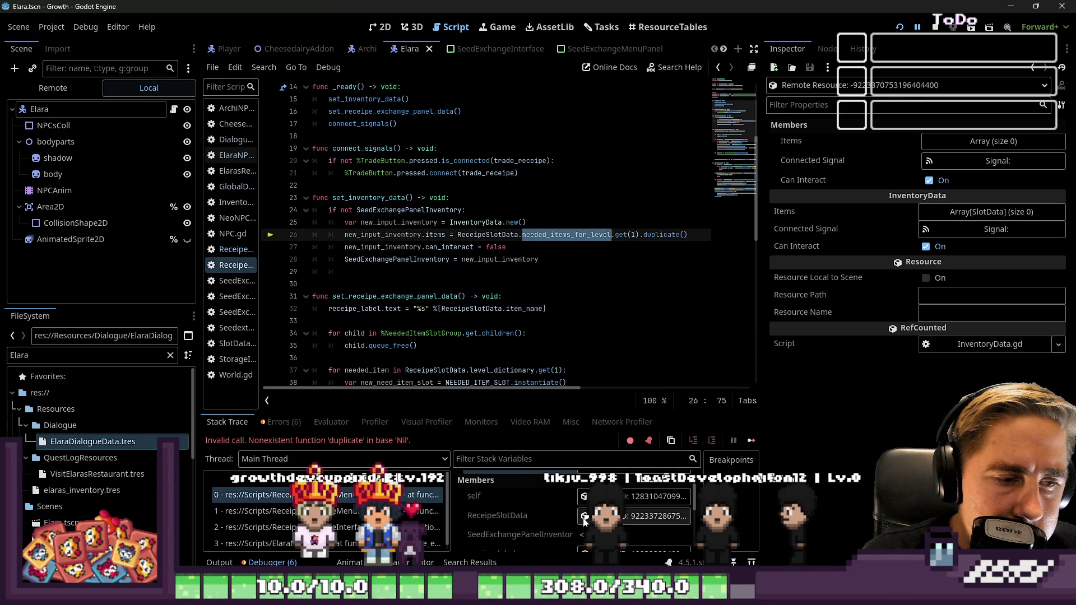
{"action": "left_click", "coordinate": [584, 518]}
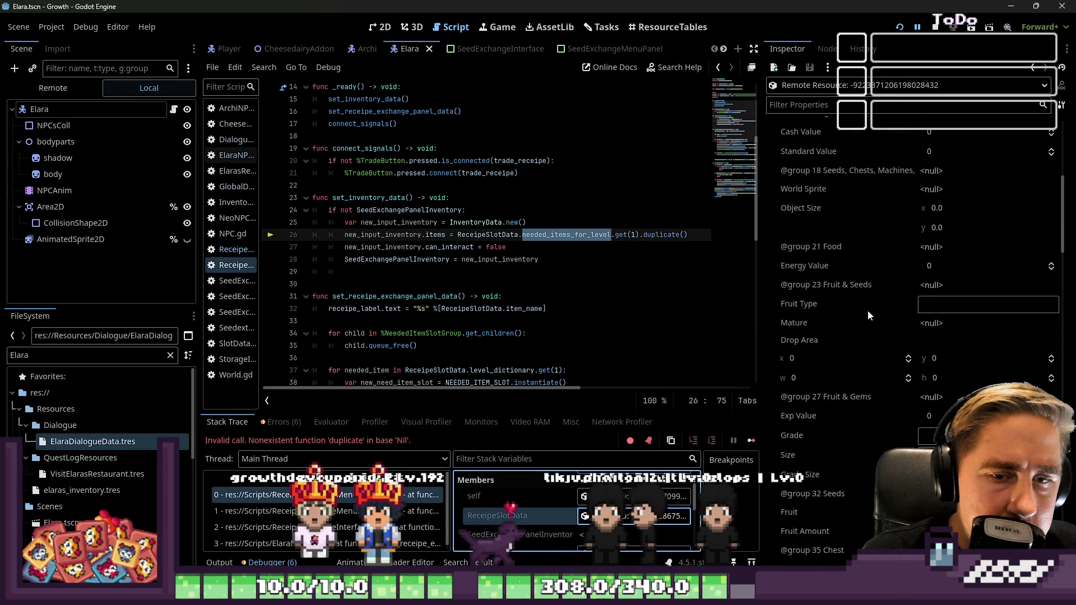
{"action": "scroll", "coordinate": [868, 311], "scroll_direction": "down", "scroll_amount": 10}
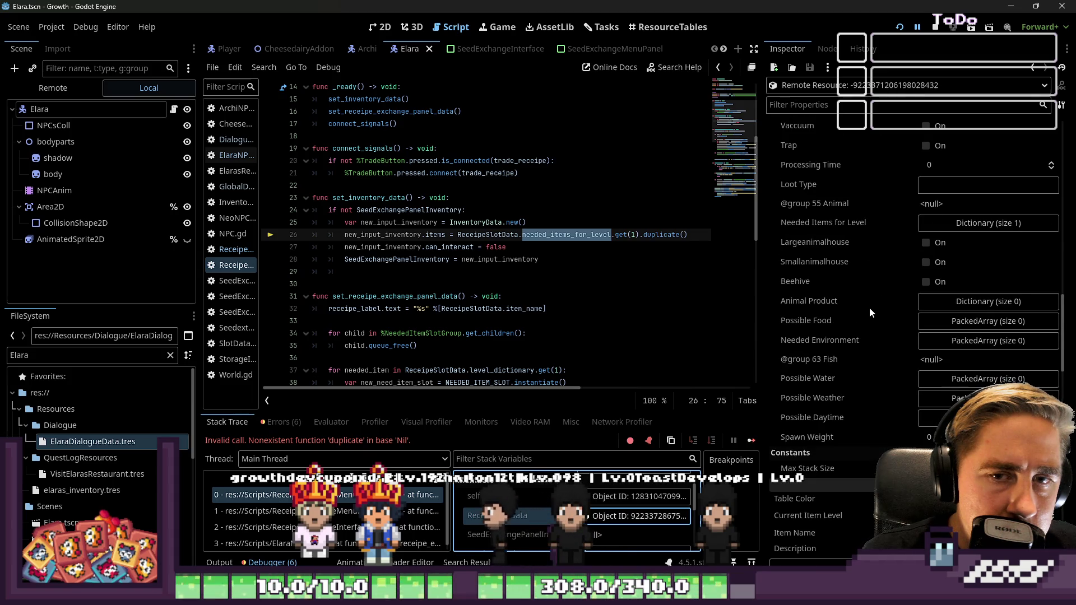
{"action": "left_click", "coordinate": [940, 224]}
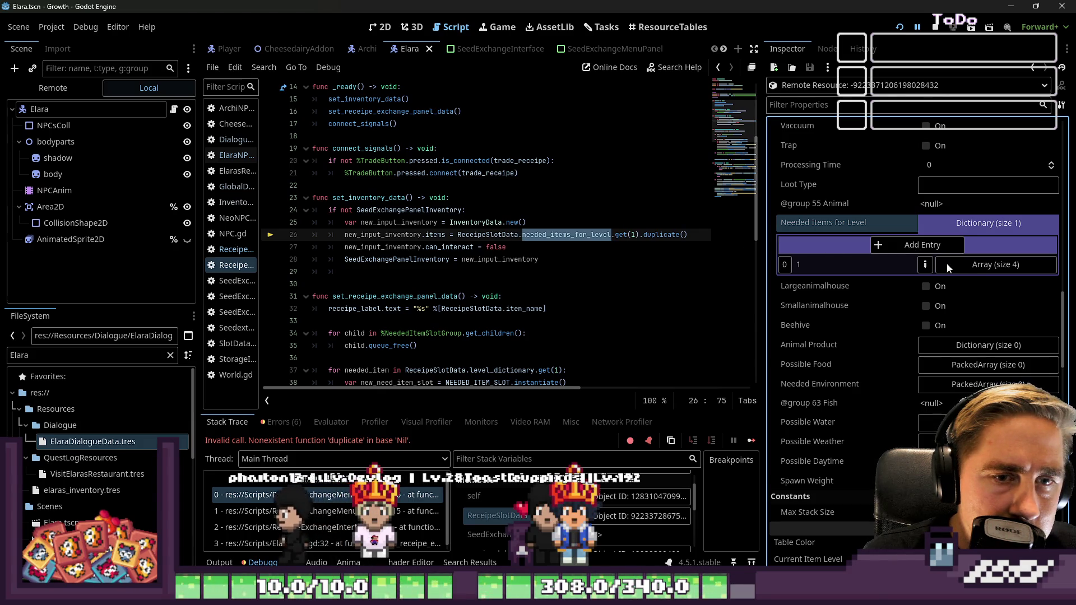
Step: Change get(1) back to get("1") on line 26 and stop the debug session
{"action": "left_click", "coordinate": [637, 235]}
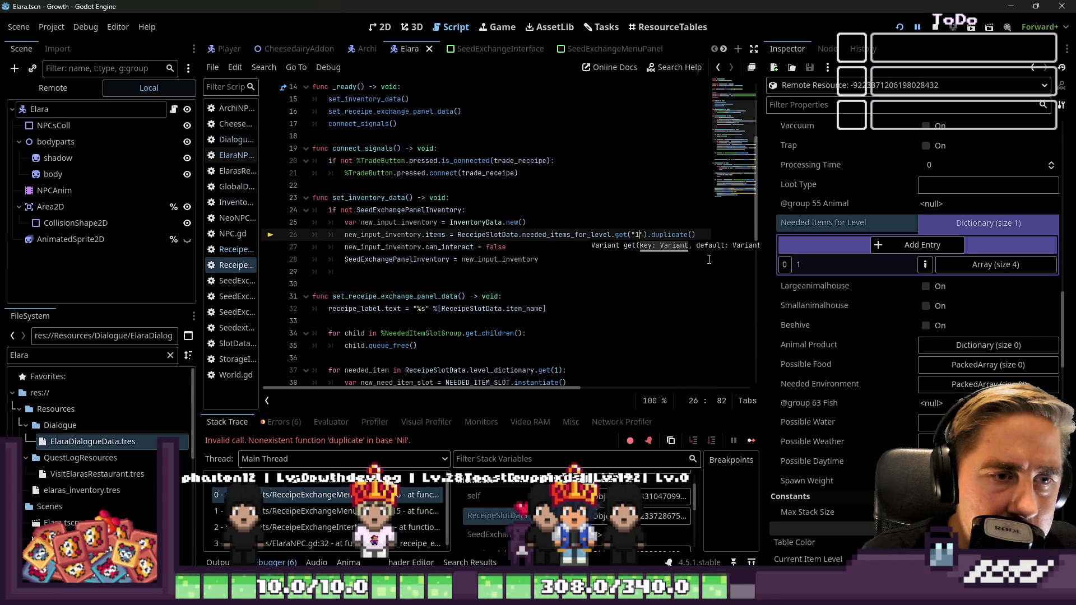
{"action": "left_click", "coordinate": [990, 263]}
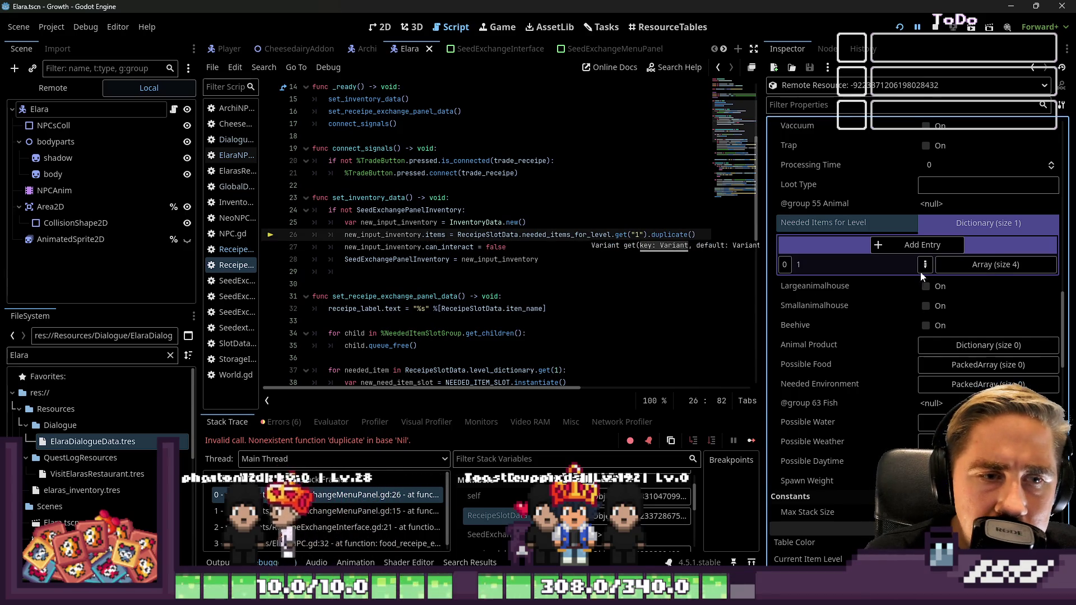
{"action": "left_click", "coordinate": [572, 307]}
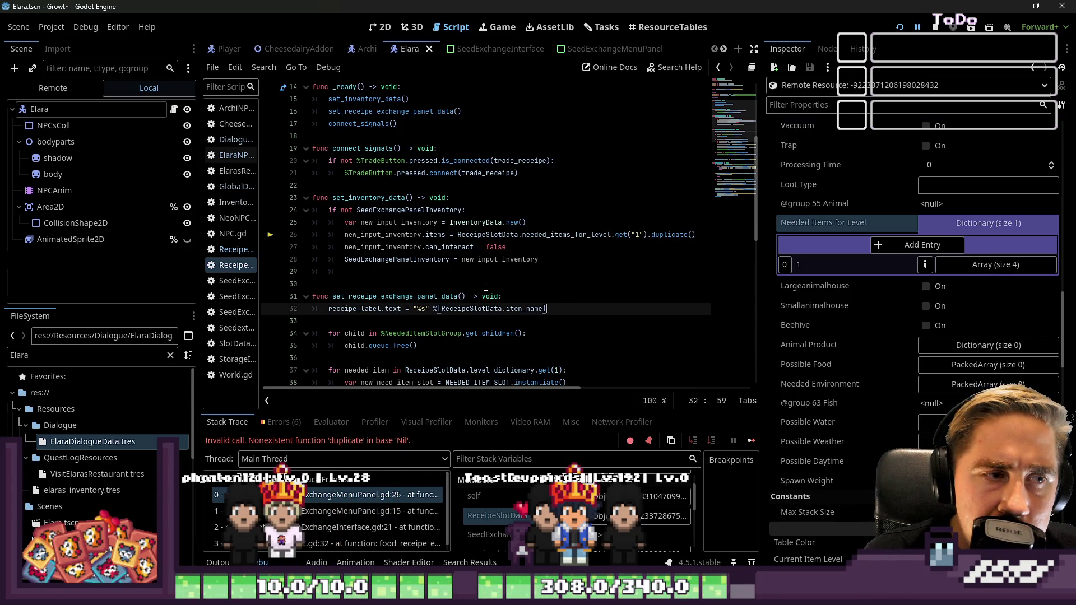
{"action": "left_click", "coordinate": [379, 231]}
{"action": "double_click", "coordinate": [435, 235]}
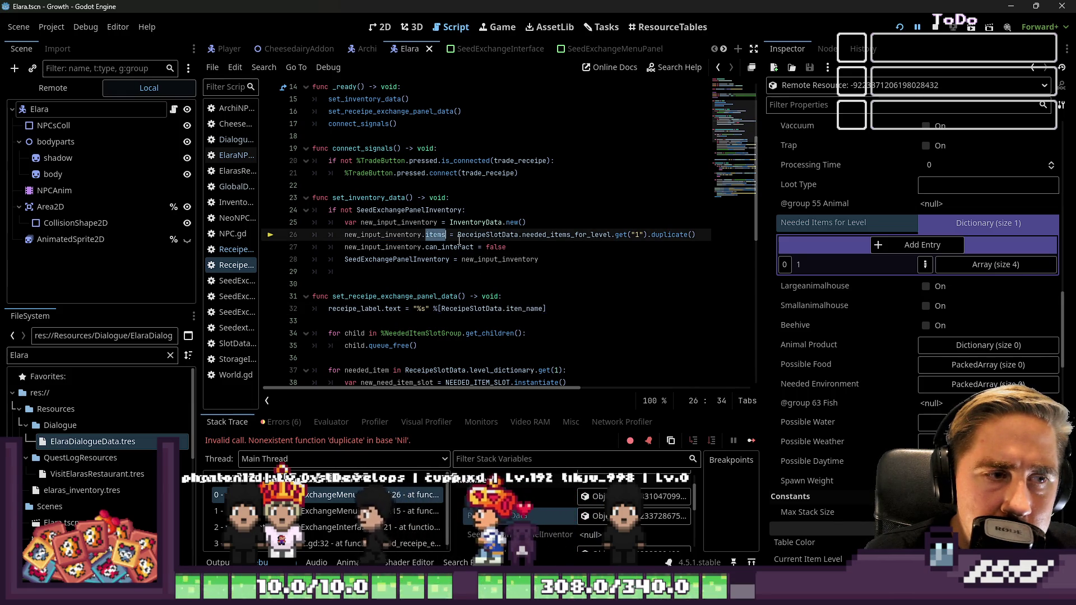
{"action": "double_click", "coordinate": [494, 236]}
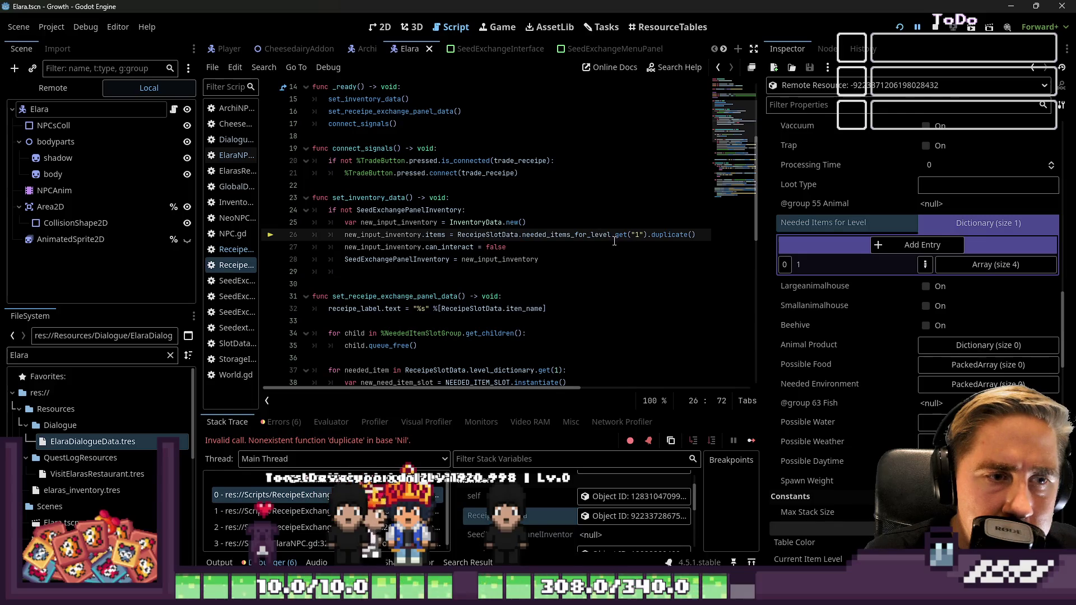
{"action": "left_click", "coordinate": [940, 223]}
{"action": "left_click", "coordinate": [948, 223]}
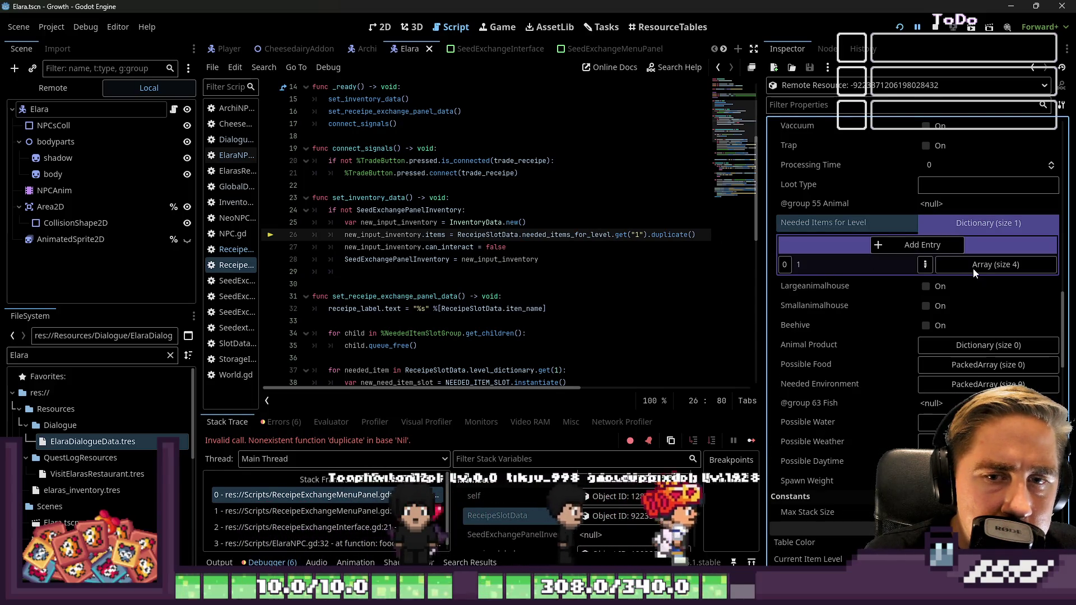
{"action": "left_click", "coordinate": [936, 27]}
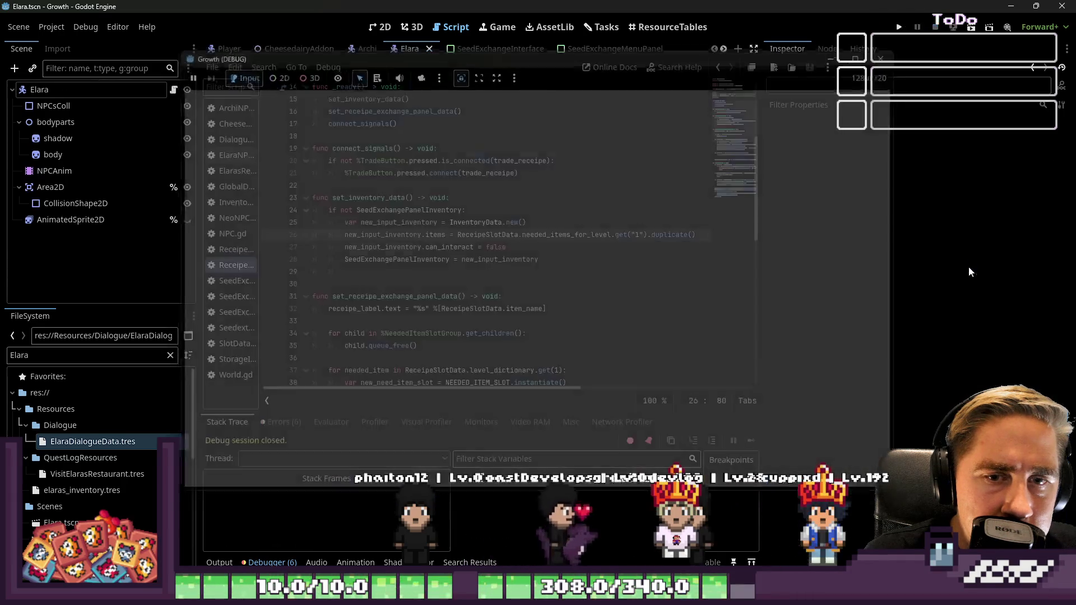
Step: Rerun the project with F5 and start a new game as 'asd'
{"action": "left_click", "coordinate": [625, 238]}
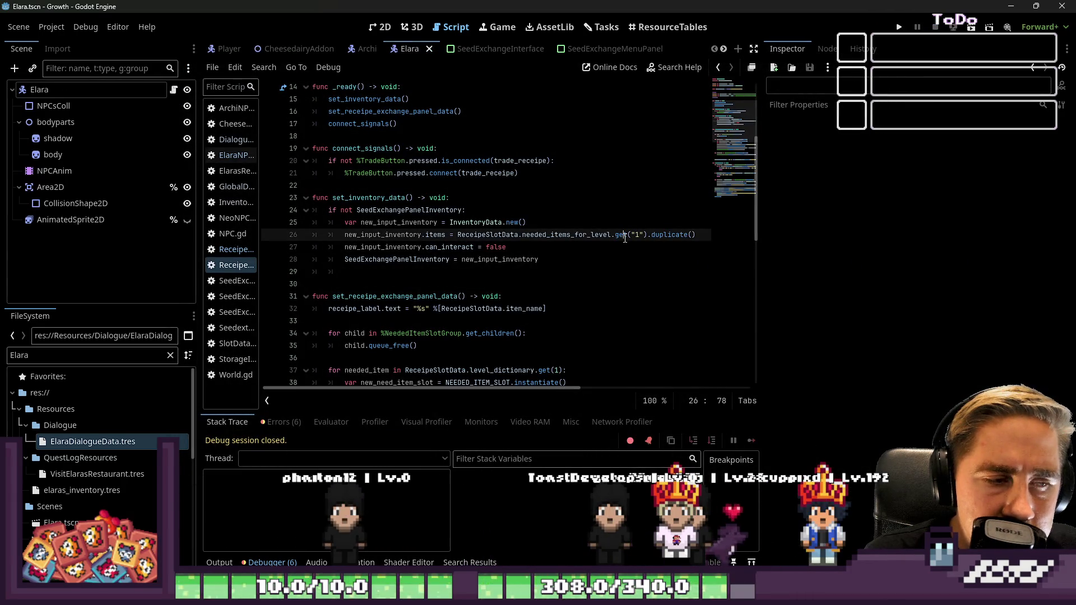
{"action": "left_click", "coordinate": [639, 235]}
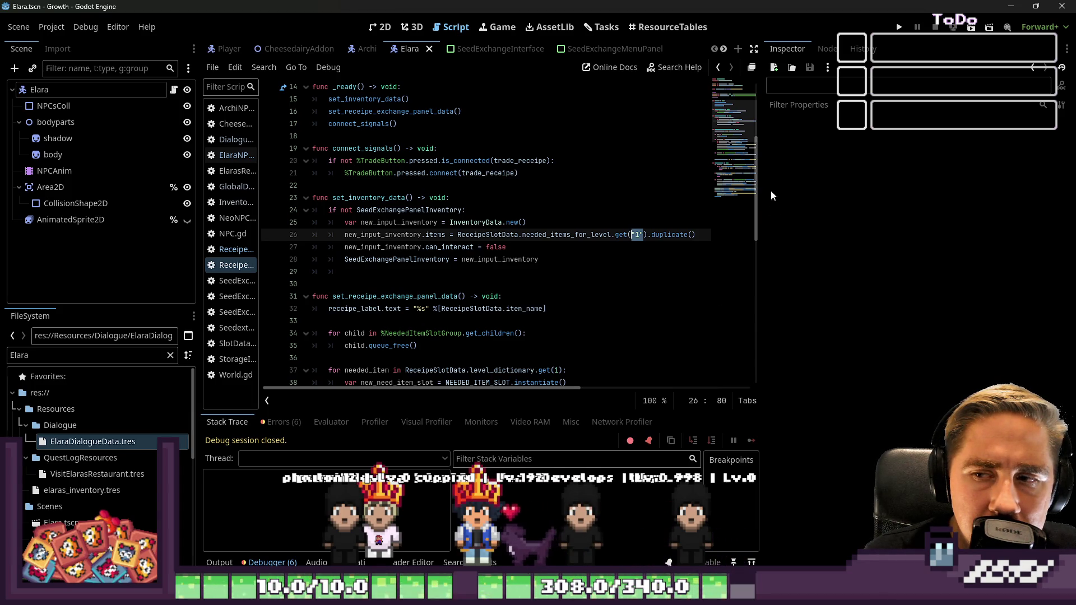
{"action": "key", "text": "F5"}
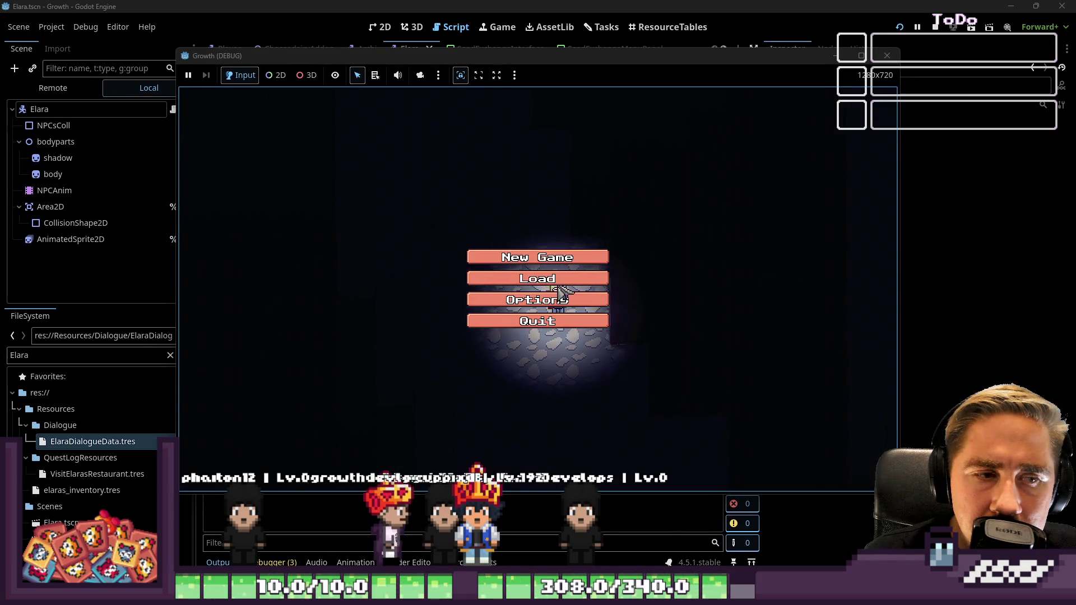
{"action": "left_click", "coordinate": [555, 280]}
{"action": "left_click", "coordinate": [566, 369]}
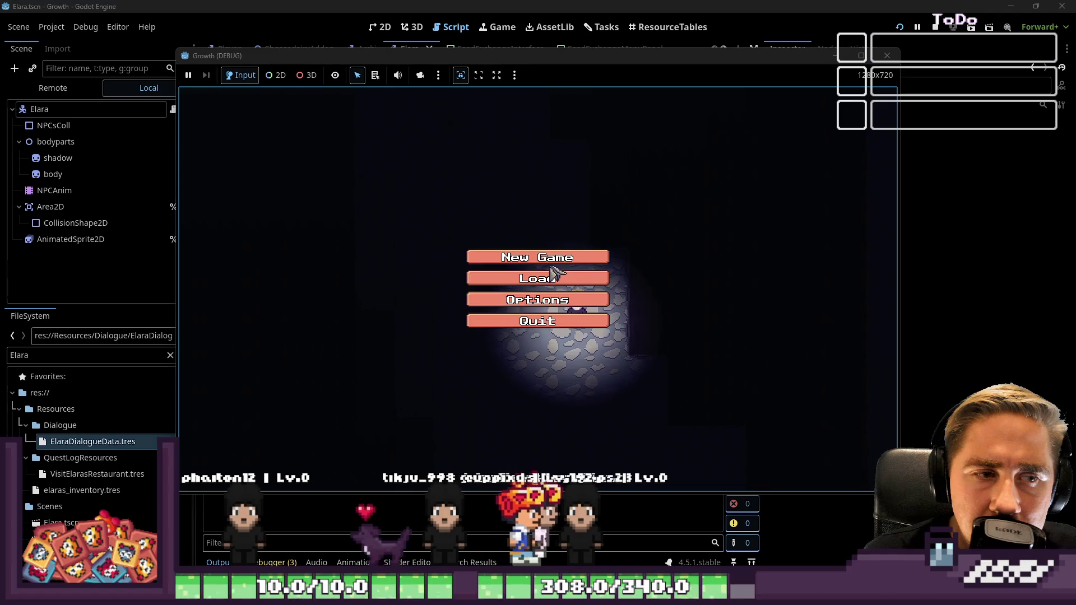
{"action": "left_click", "coordinate": [549, 258]}
{"action": "type", "text": "asd"}
{"action": "left_click", "coordinate": [561, 379]}
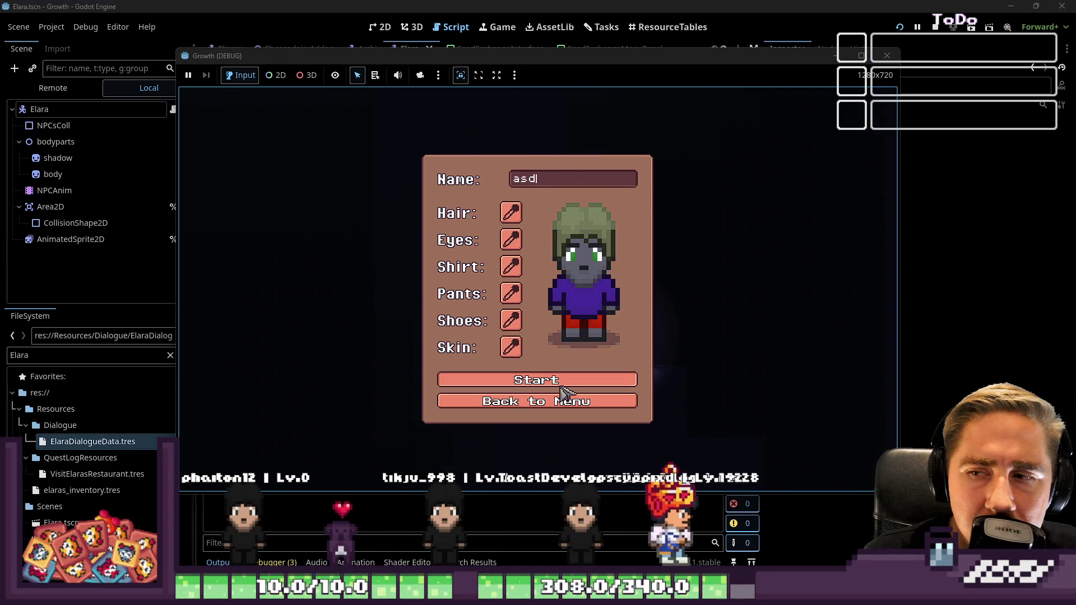
Step: Walk past the market stalls into the restaurant and unlock the recipe in the trade dialog
{"action": "key", "text": "d"}
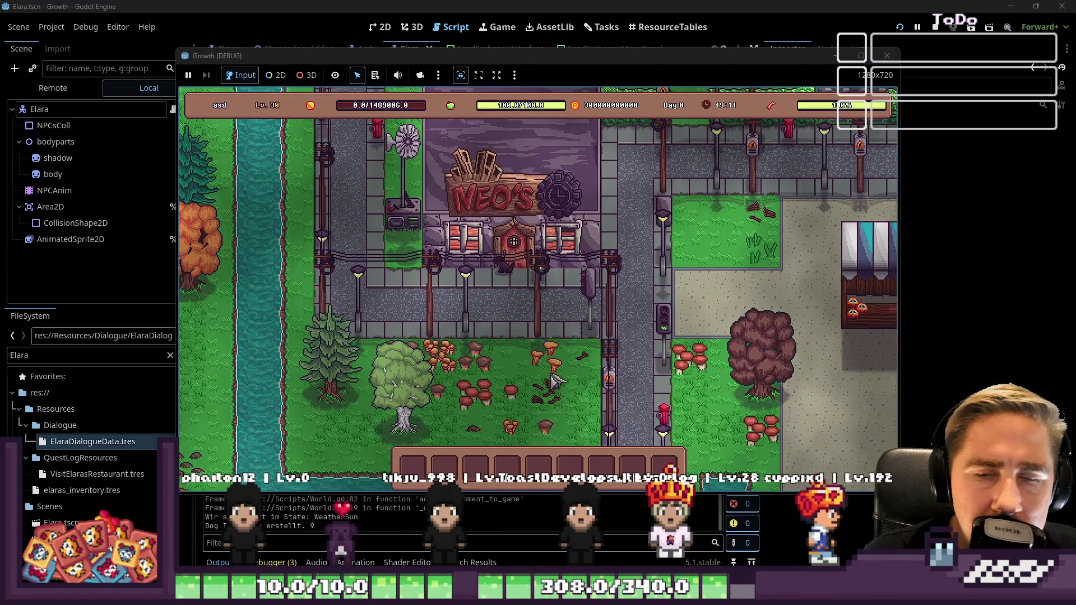
{"action": "key", "text": "s"}
{"action": "key", "text": "w"}
{"action": "key", "text": "d"}
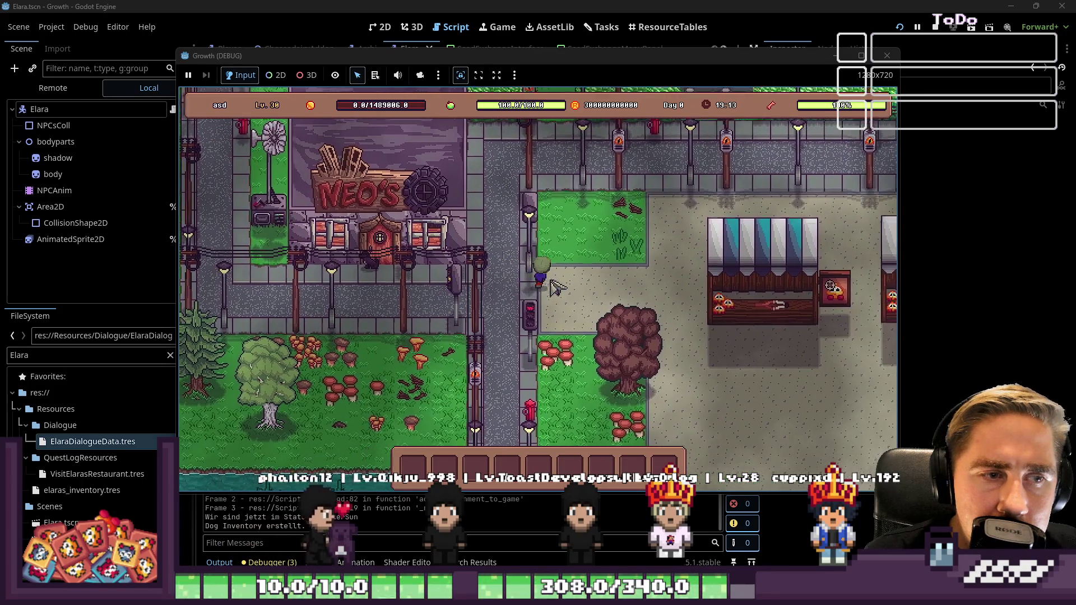
{"action": "key", "text": "d"}
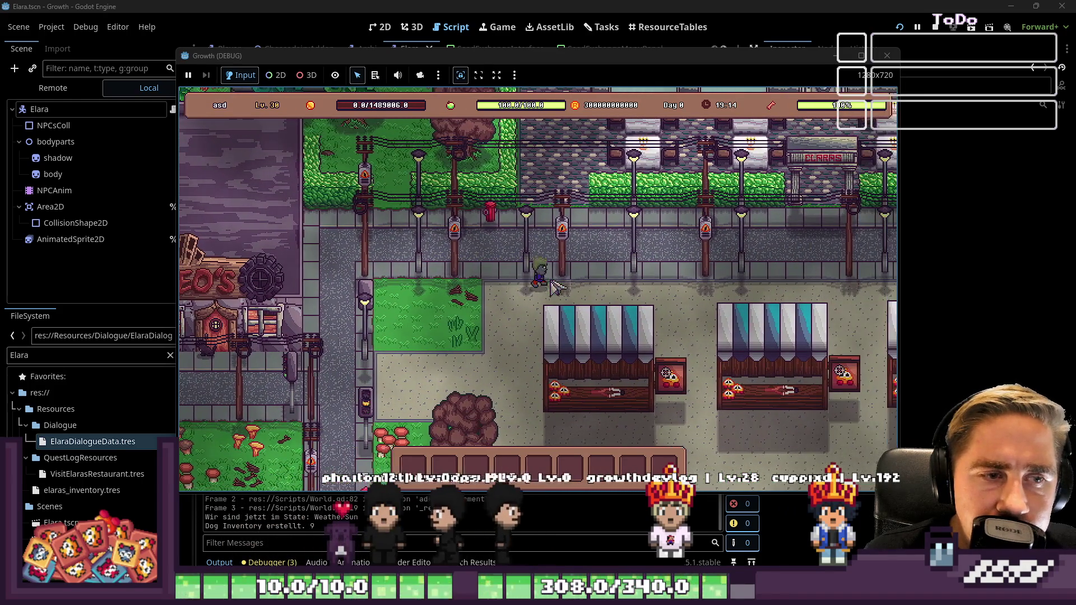
{"action": "key", "text": "w"}
{"action": "key", "text": "d"}
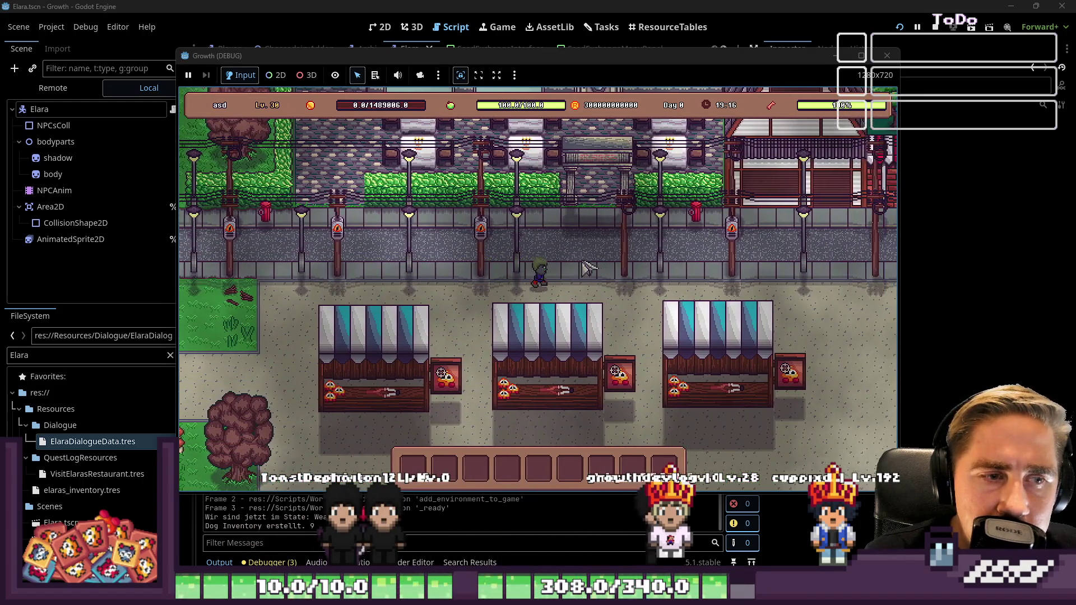
{"action": "key", "text": "w"}
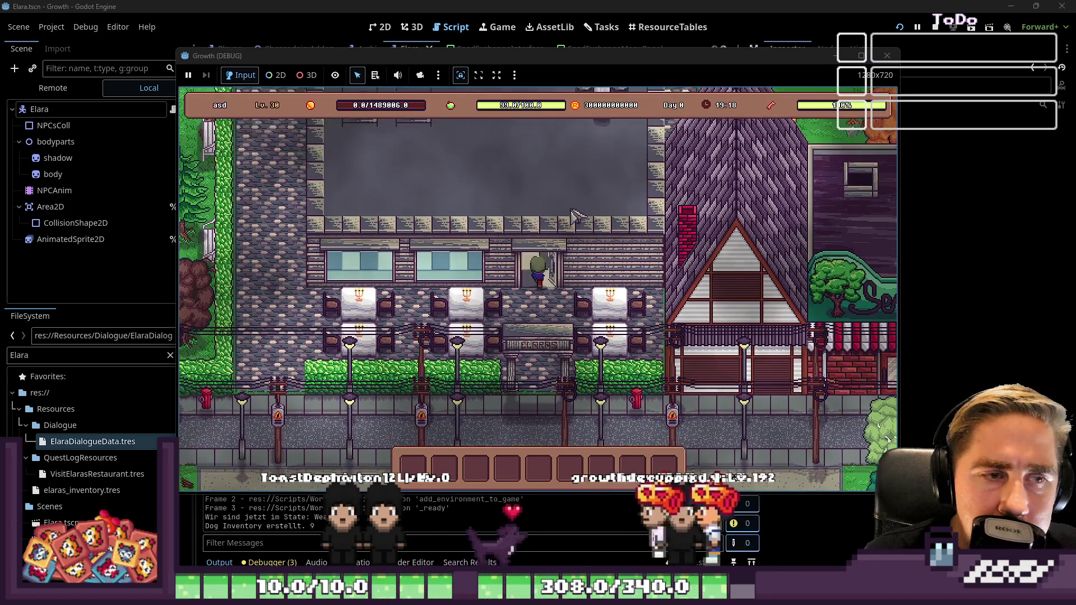
{"action": "left_click", "coordinate": [582, 376]}
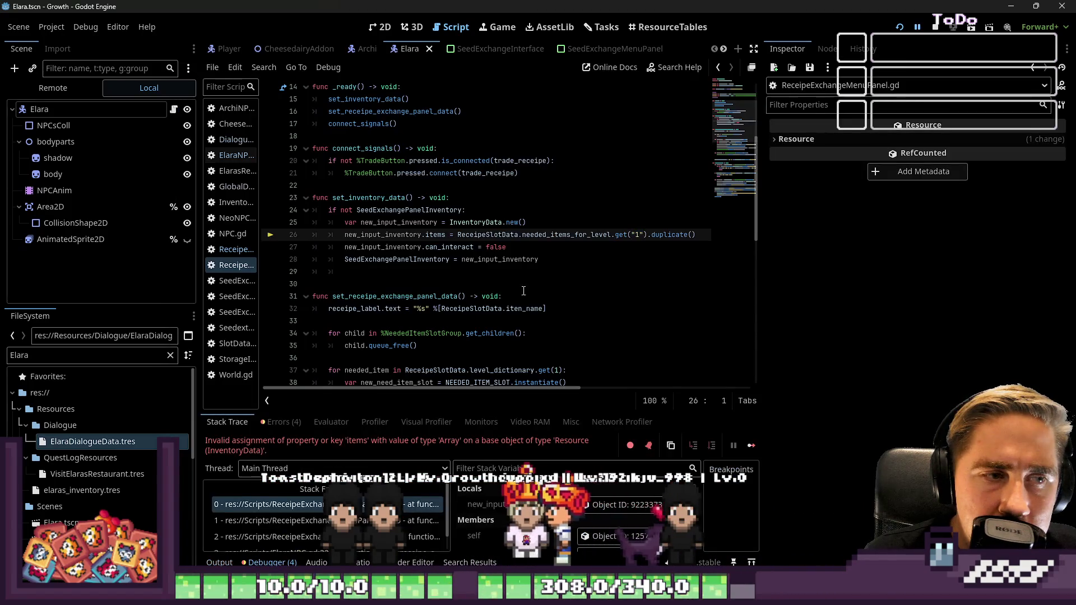
Step: Inspect the items and new_input_inventory values around line 26
{"action": "left_click", "coordinate": [366, 268]}
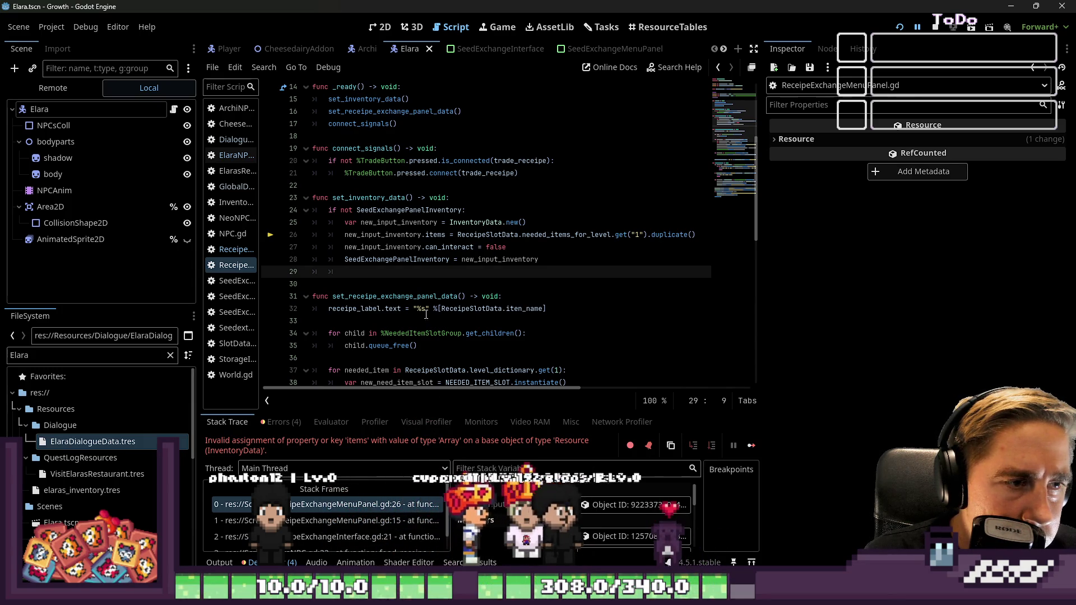
{"action": "double_click", "coordinate": [441, 238]}
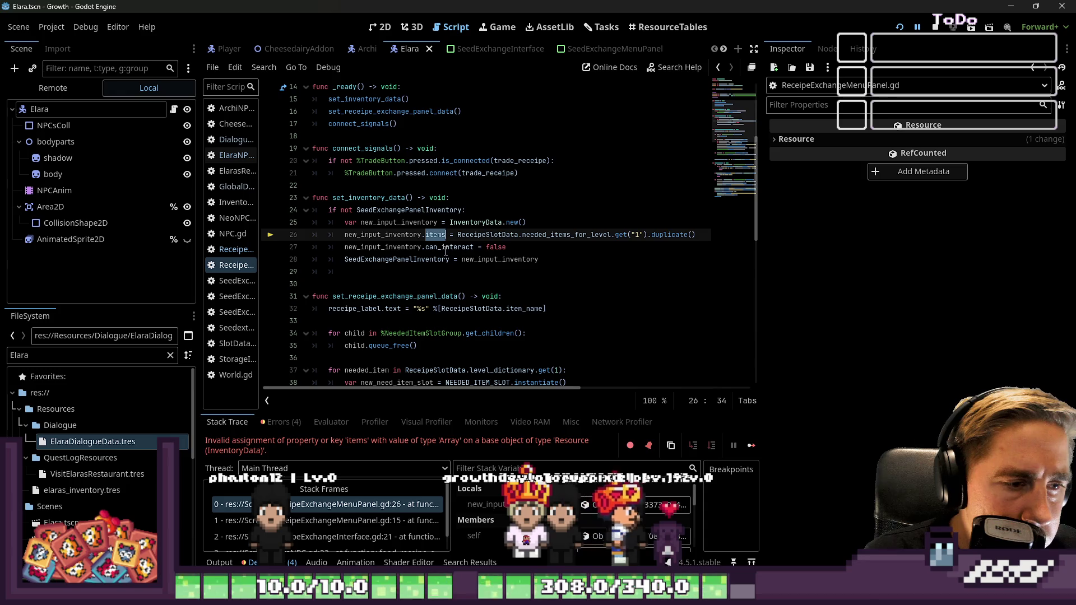
{"action": "mouse_move", "coordinate": [447, 252]}
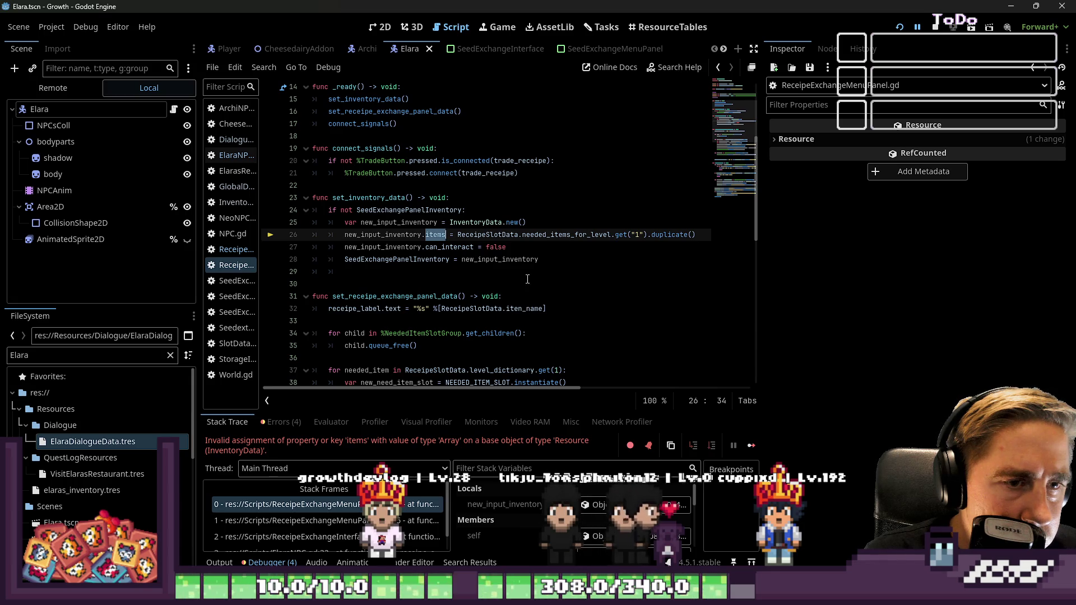
{"action": "left_click", "coordinate": [527, 259]}
{"action": "mouse_move", "coordinate": [518, 258]}
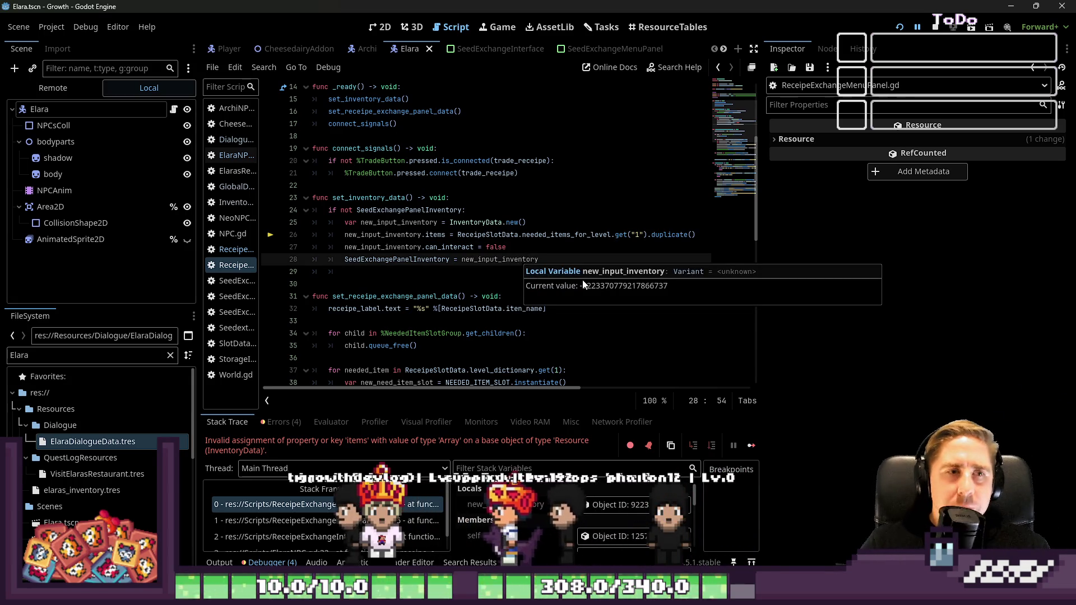
Step: Review lines 24-26 of ReceipeExchangeMenuPanel.gd, then widen the script list to show full names
{"action": "key", "text": "Up"}
{"action": "key", "text": "Up"}
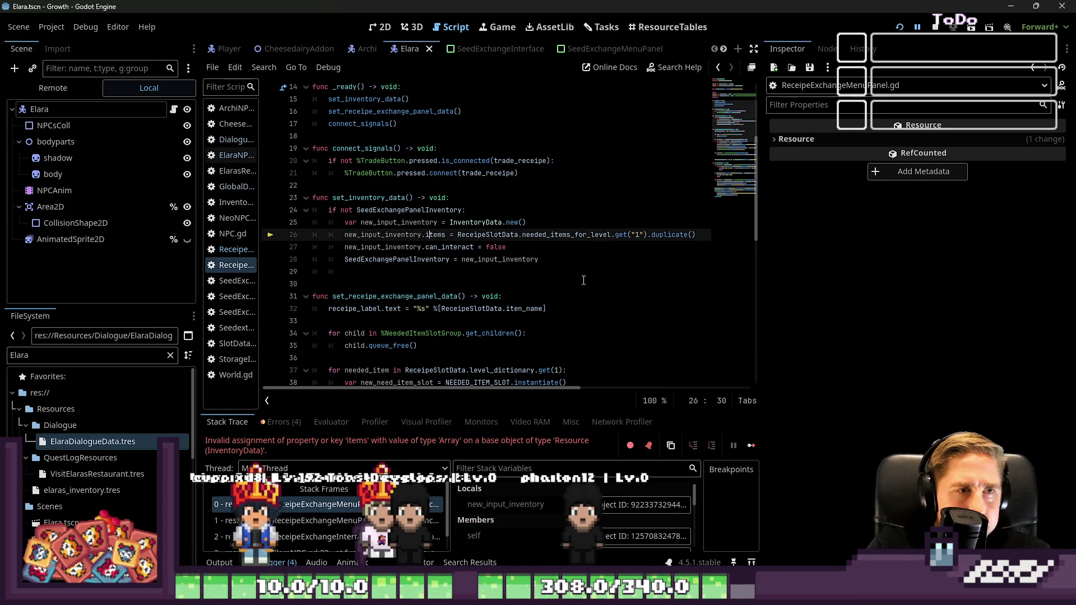
{"action": "key", "text": "Up"}
{"action": "key", "text": "Up"}
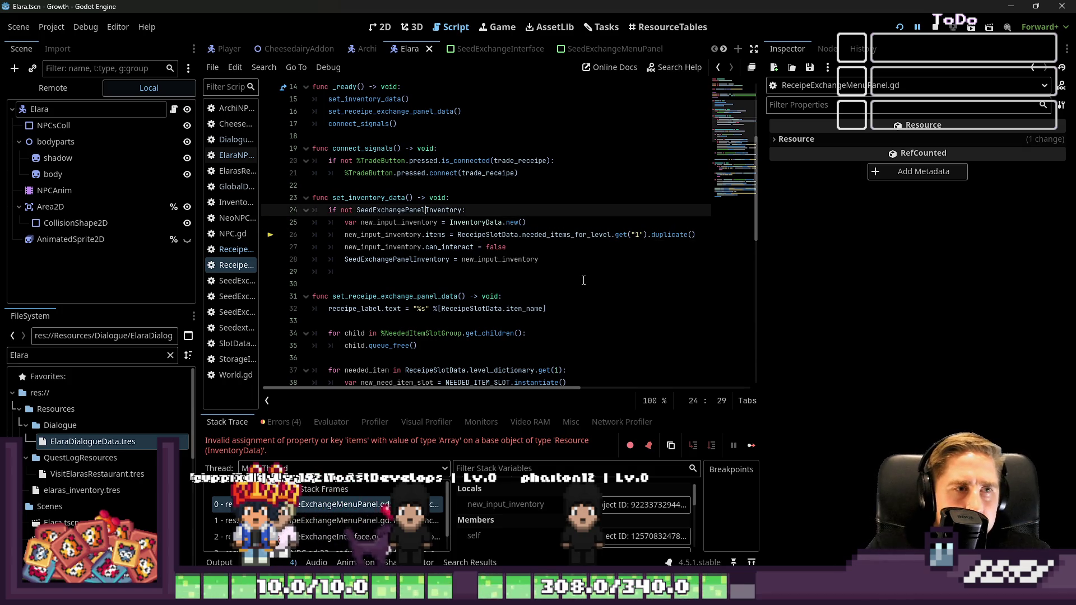
{"action": "double_click", "coordinate": [417, 210]}
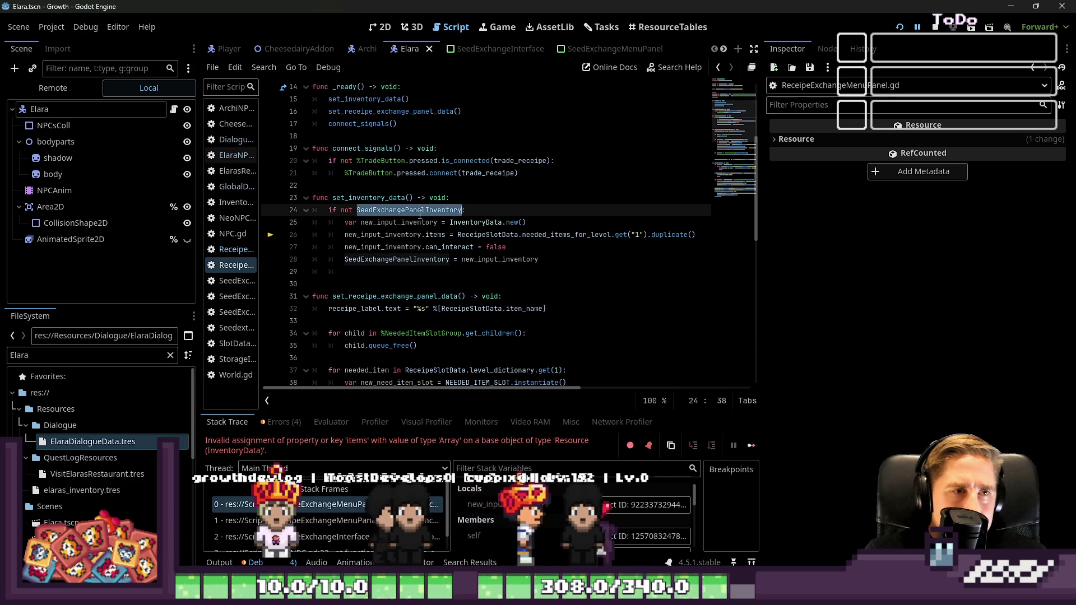
{"action": "left_click", "coordinate": [447, 248]}
{"action": "double_click", "coordinate": [488, 235]}
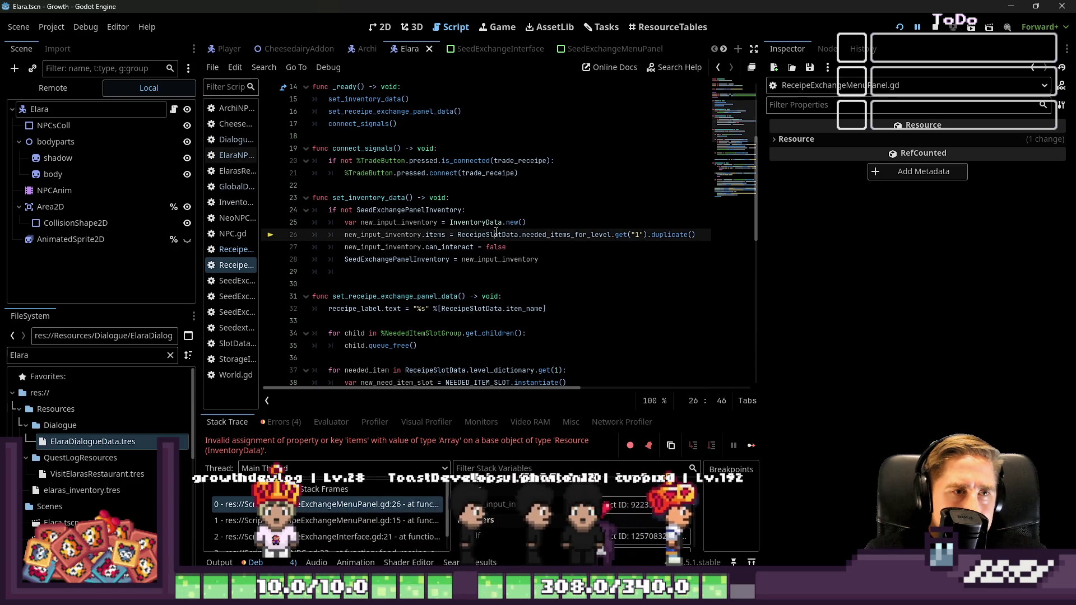
{"action": "left_click", "coordinate": [705, 233]}
{"action": "left_click_drag", "start_coordinate": [261, 287], "coordinate": [372, 286]}
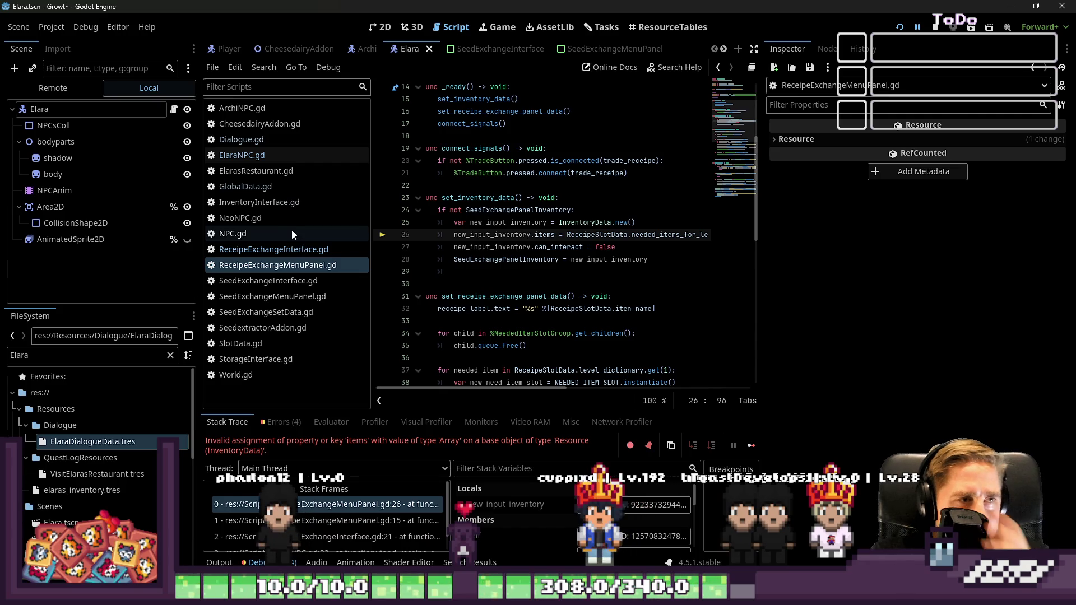
Step: Open ReceipeExchangeInterface.gd and look at its set_exchange_receipe_panels function
{"action": "left_click", "coordinate": [275, 250]}
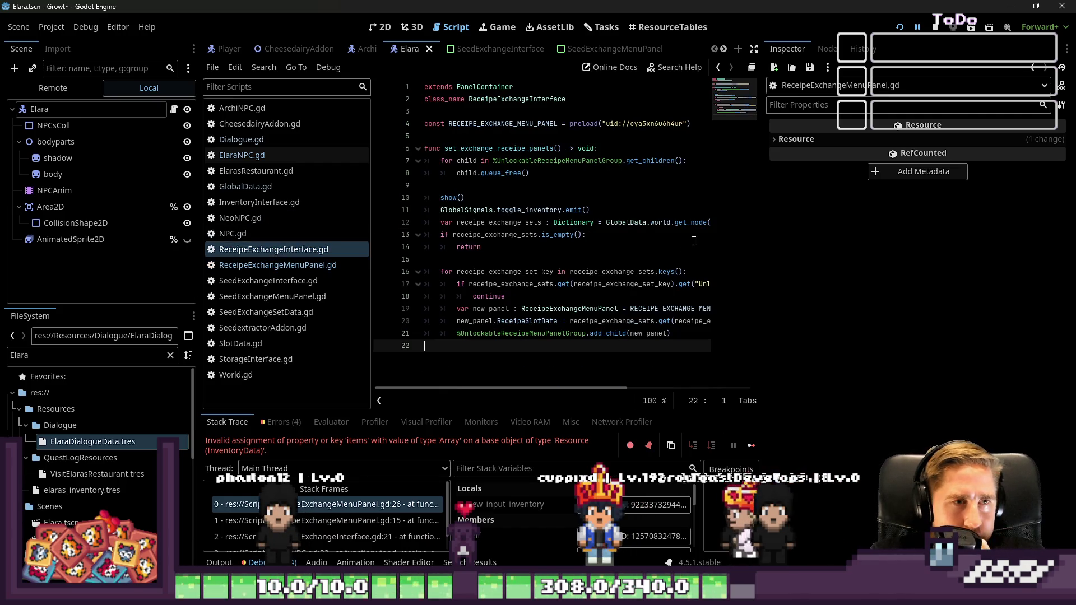
{"action": "left_click_drag", "start_coordinate": [767, 256], "coordinate": [953, 255]}
{"action": "double_click", "coordinate": [499, 148]}
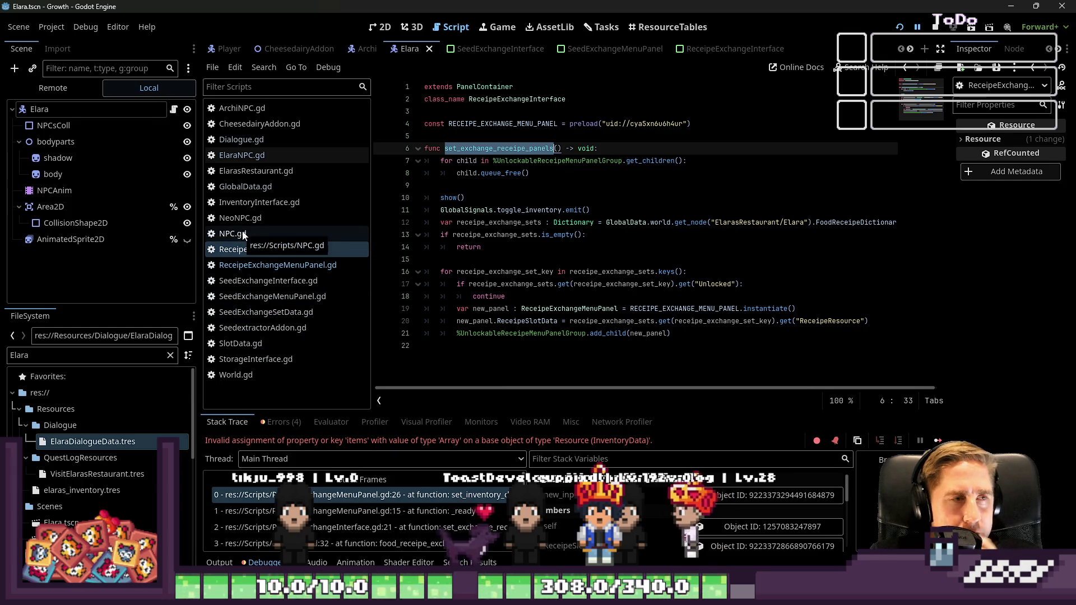
Step: Show SeedExchangeMenuPanel.gd's set_seed_exchange_panel_data code and narrow the script list
{"action": "left_click", "coordinate": [289, 312]}
{"action": "left_click", "coordinate": [291, 297]}
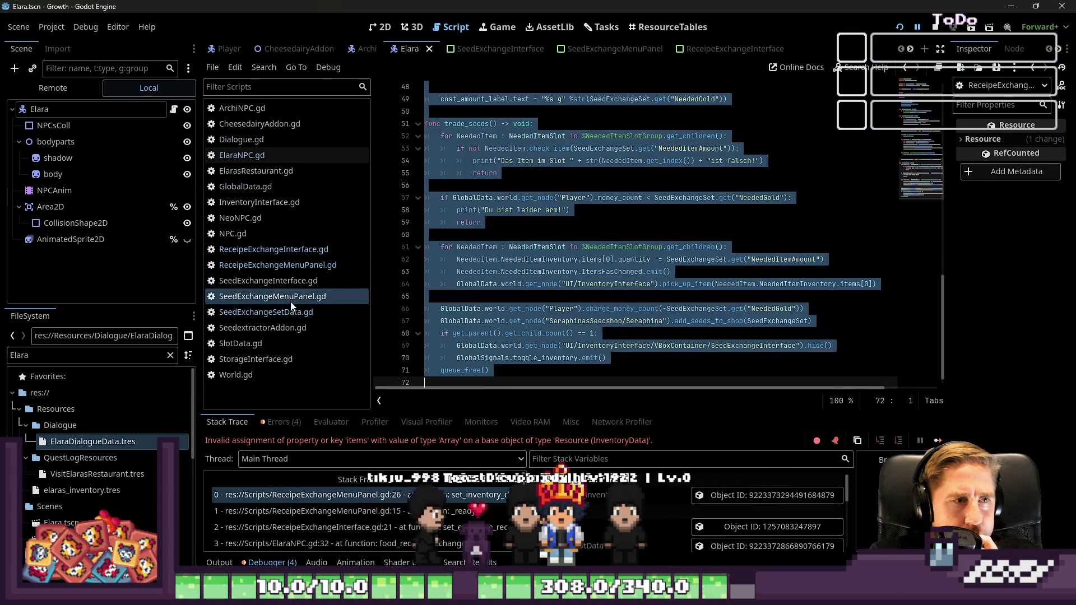
{"action": "left_click", "coordinate": [604, 309]}
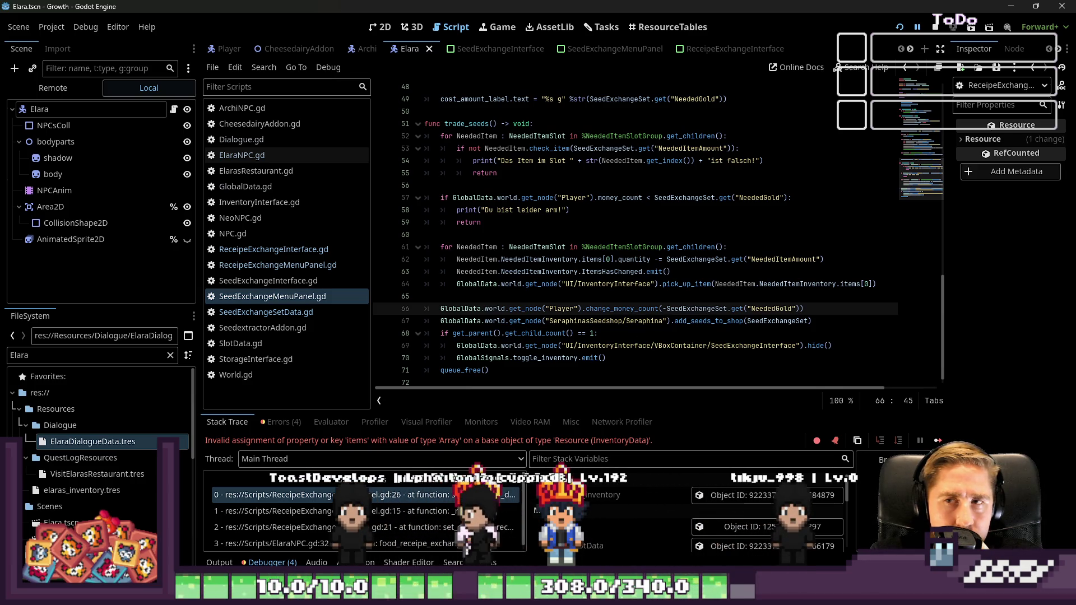
{"action": "scroll", "coordinate": [814, 297], "scroll_direction": "up", "scroll_amount": 1}
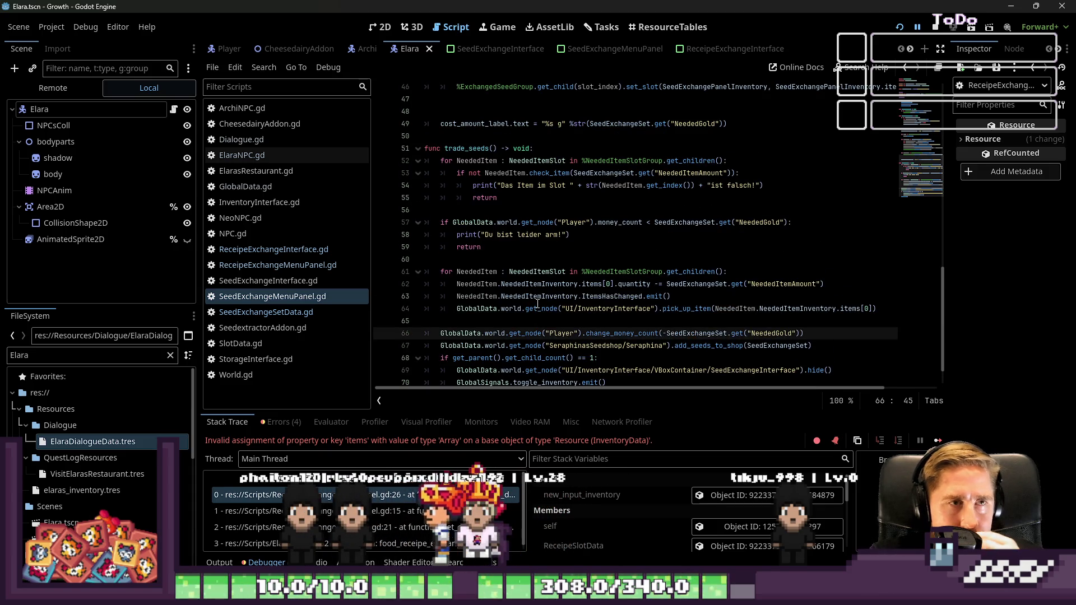
{"action": "scroll", "coordinate": [538, 303], "scroll_direction": "up", "scroll_amount": 5}
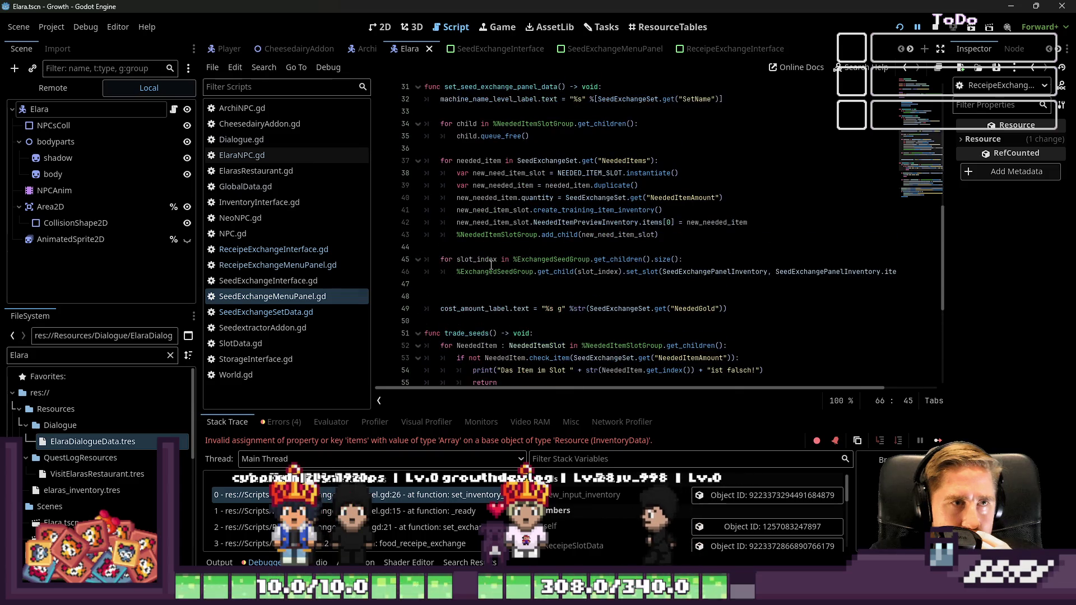
{"action": "left_click_drag", "start_coordinate": [372, 205], "coordinate": [319, 201]}
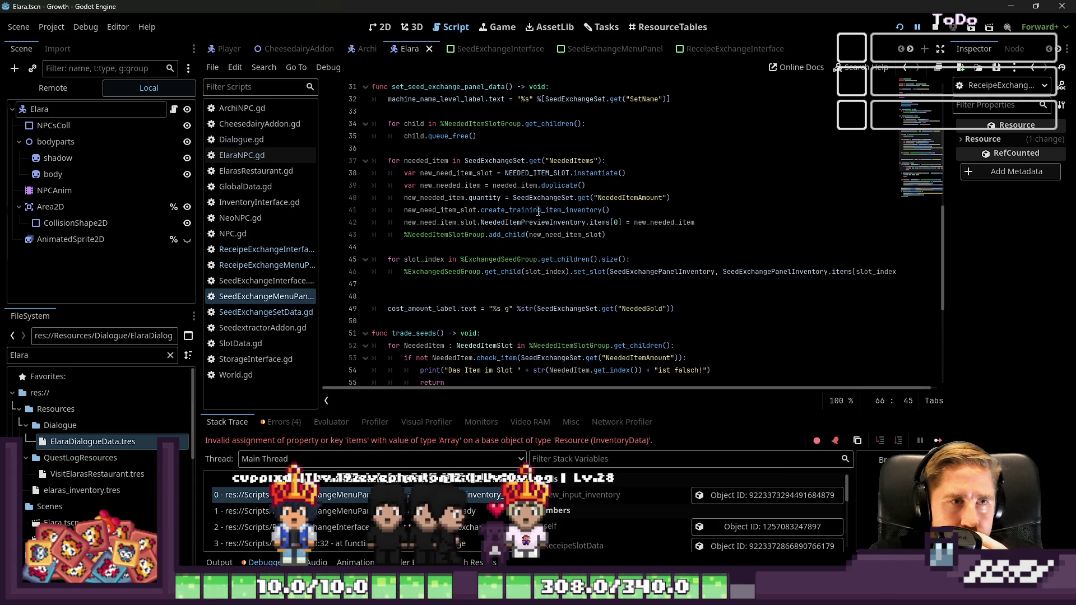
Step: Examine the items assignment in SeedExchangeMenuPanel.gd's set_inventory_data function
{"action": "left_click", "coordinate": [505, 198]}
{"action": "scroll", "coordinate": [496, 196], "scroll_direction": "up", "scroll_amount": 5}
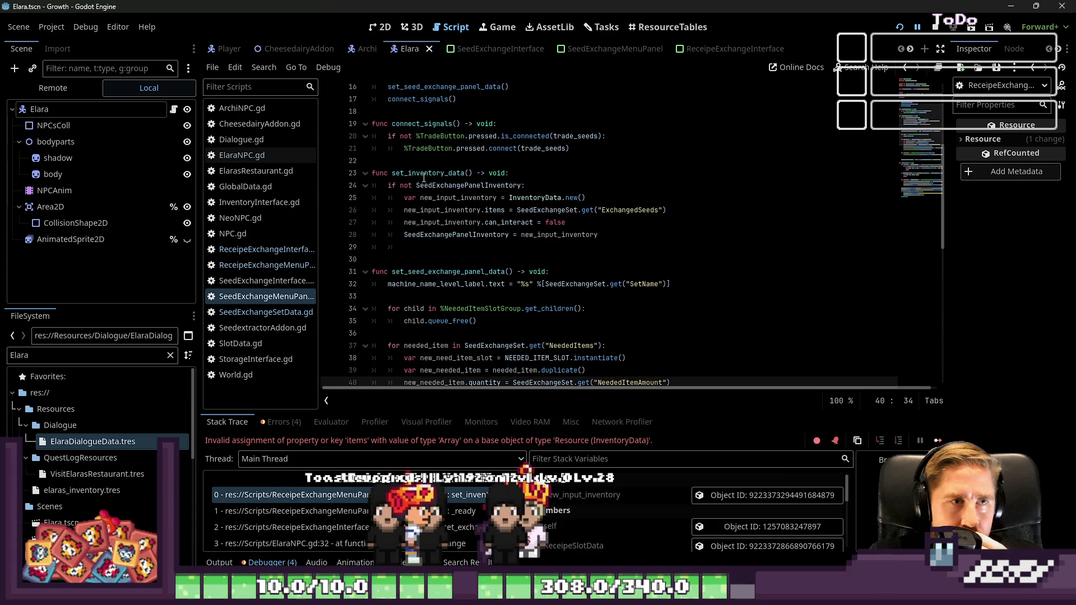
{"action": "double_click", "coordinate": [424, 174]}
{"action": "left_click", "coordinate": [554, 223]}
{"action": "left_click", "coordinate": [649, 211]}
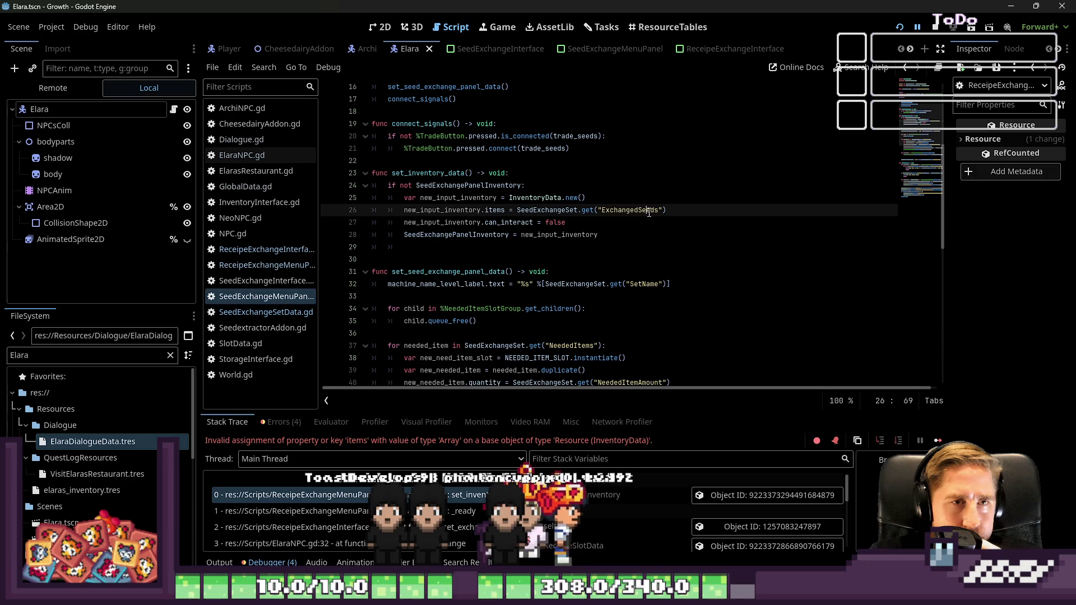
{"action": "left_click_drag", "start_coordinate": [668, 211], "coordinate": [517, 211]}
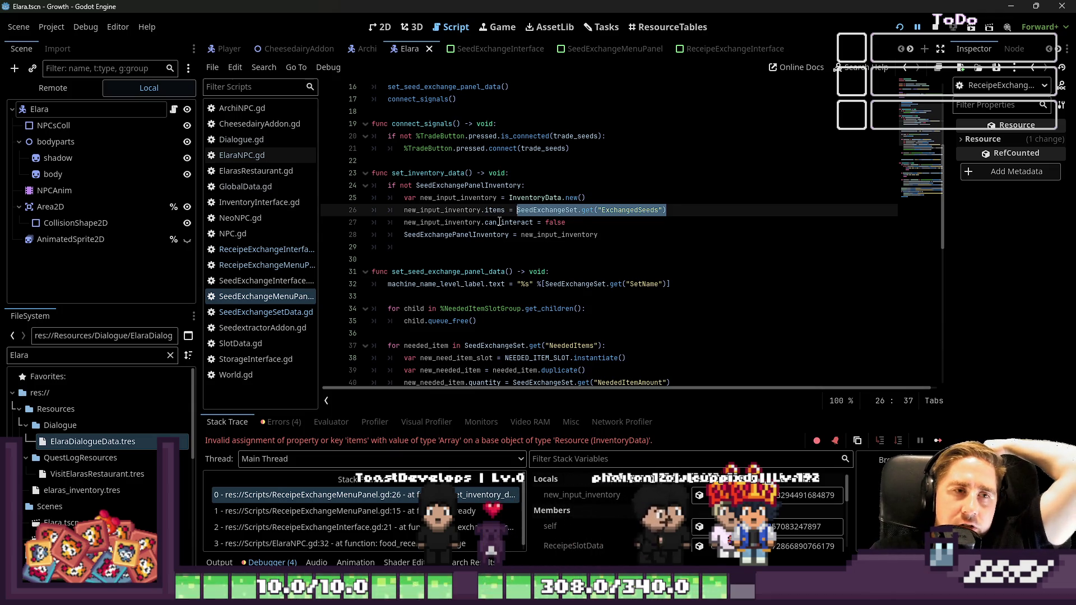
Step: Widen the script list and compare exchange scripts before returning to ReceipeExchangeMenuPanel.gd
{"action": "left_click_drag", "start_coordinate": [318, 275], "coordinate": [353, 279]}
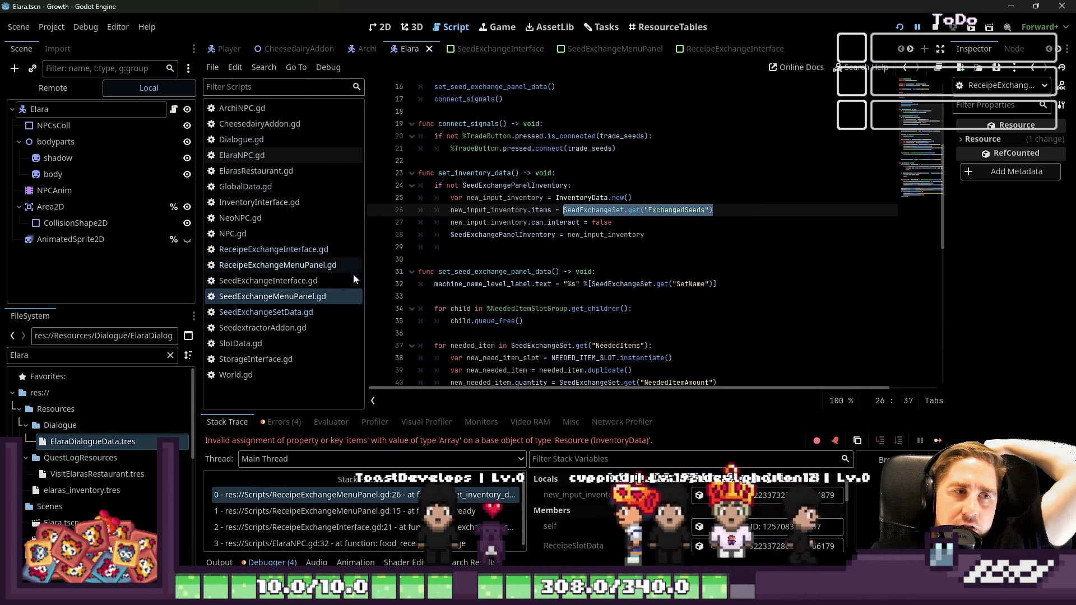
{"action": "left_click", "coordinate": [313, 264]}
{"action": "left_click", "coordinate": [302, 250]}
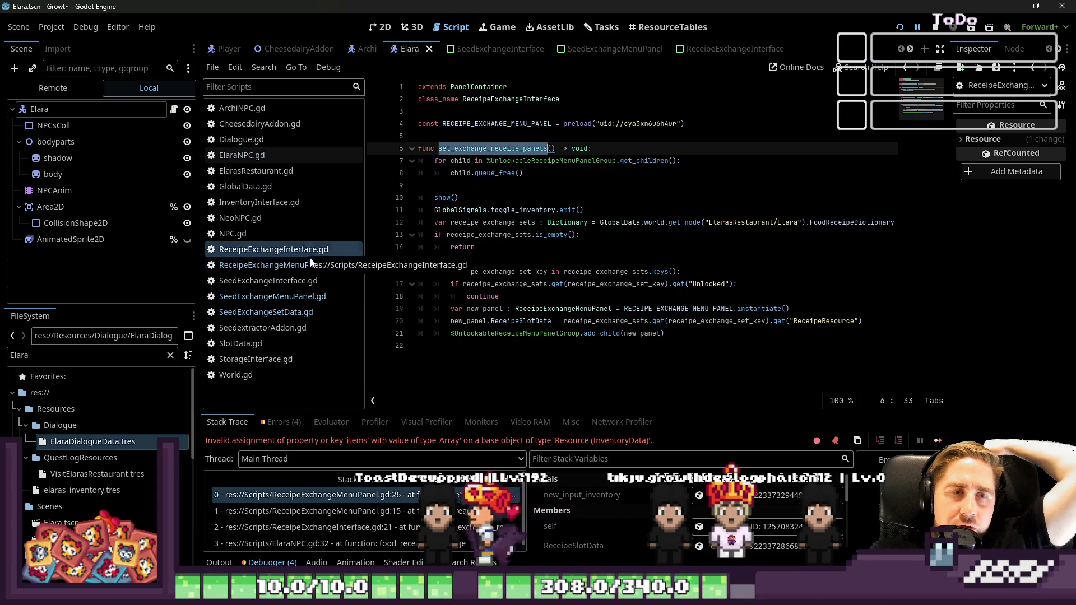
{"action": "left_click", "coordinate": [284, 297]}
{"action": "left_click", "coordinate": [283, 311]}
{"action": "left_click", "coordinate": [281, 297]}
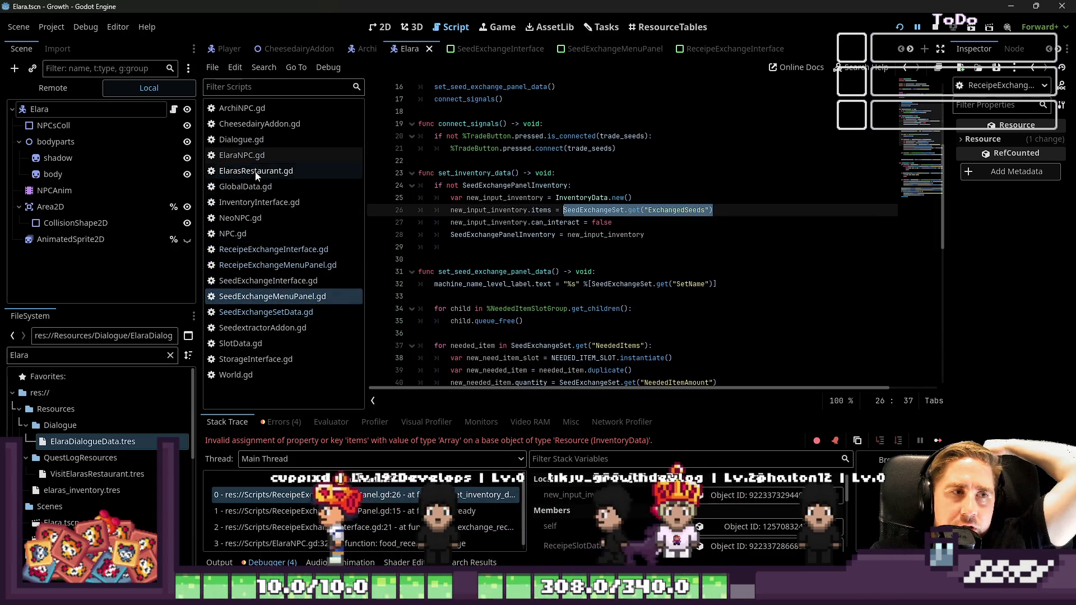
{"action": "left_click", "coordinate": [247, 156]}
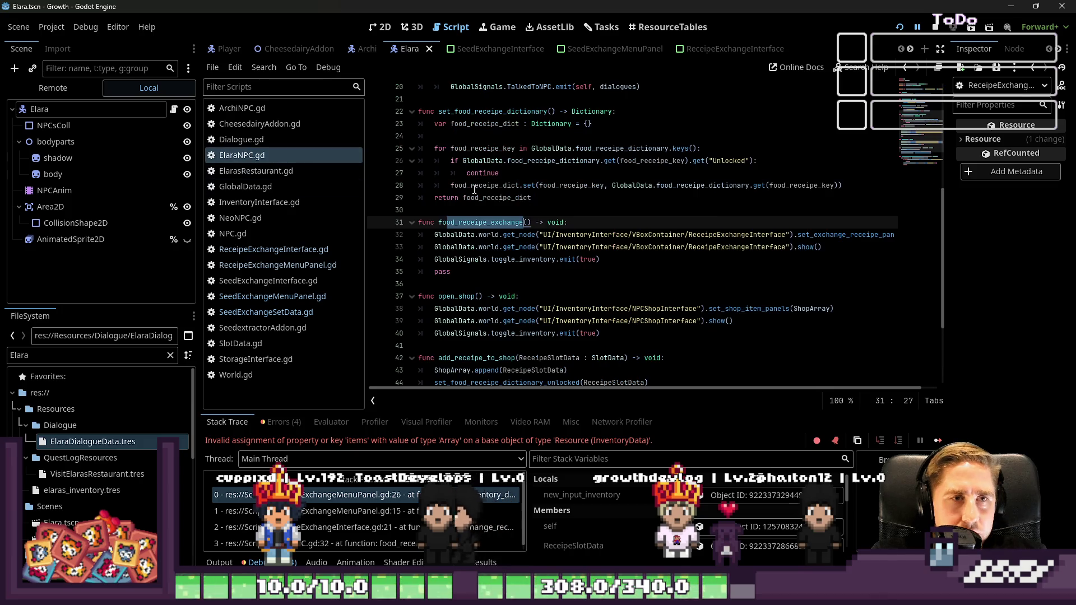
{"action": "left_click", "coordinate": [269, 265]}
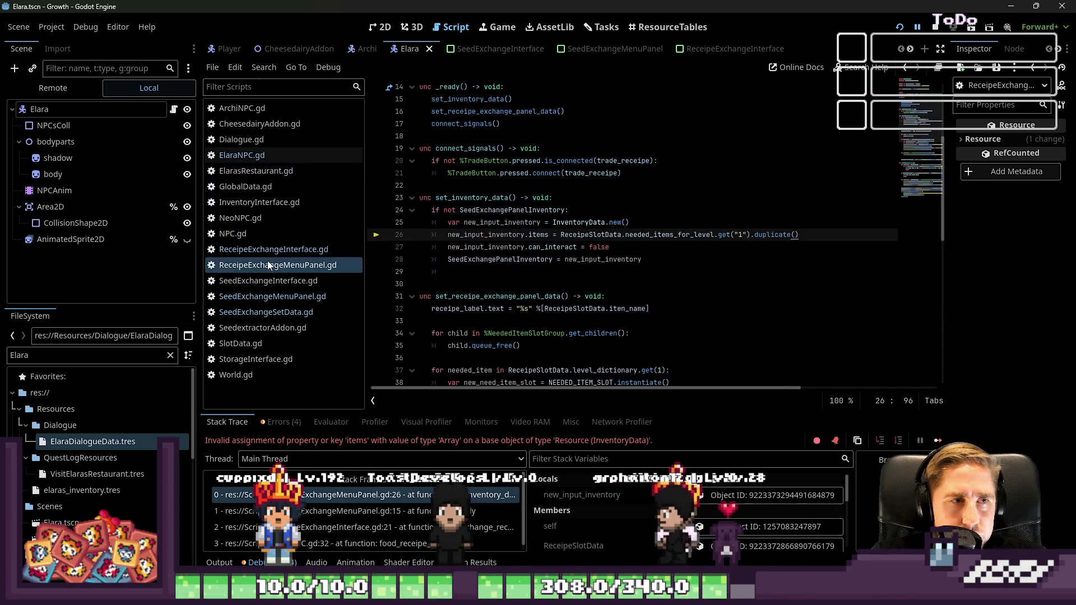
Step: Try replacing line 26's assignment with items.resize, then undo to restore the original line
{"action": "key", "text": "Down"}
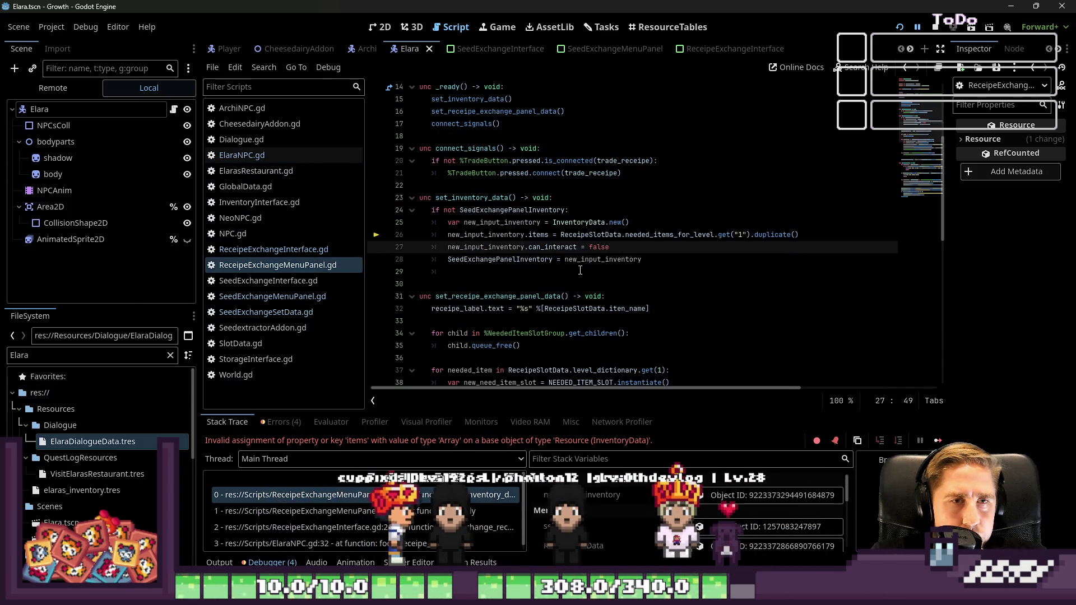
{"action": "left_click_drag", "start_coordinate": [791, 239], "coordinate": [563, 236]}
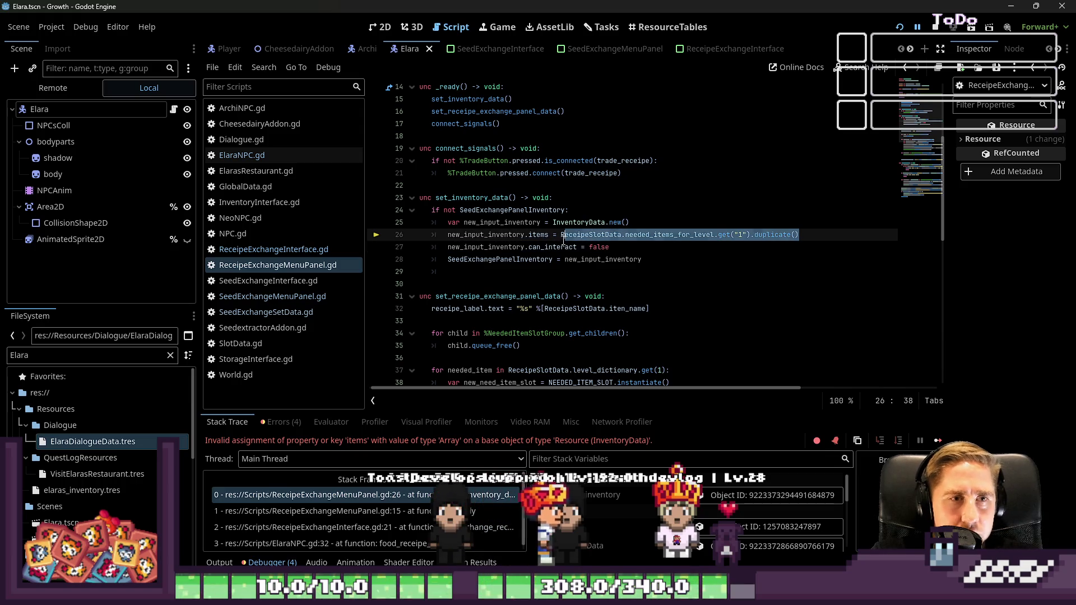
{"action": "key", "text": "BackSpace"}
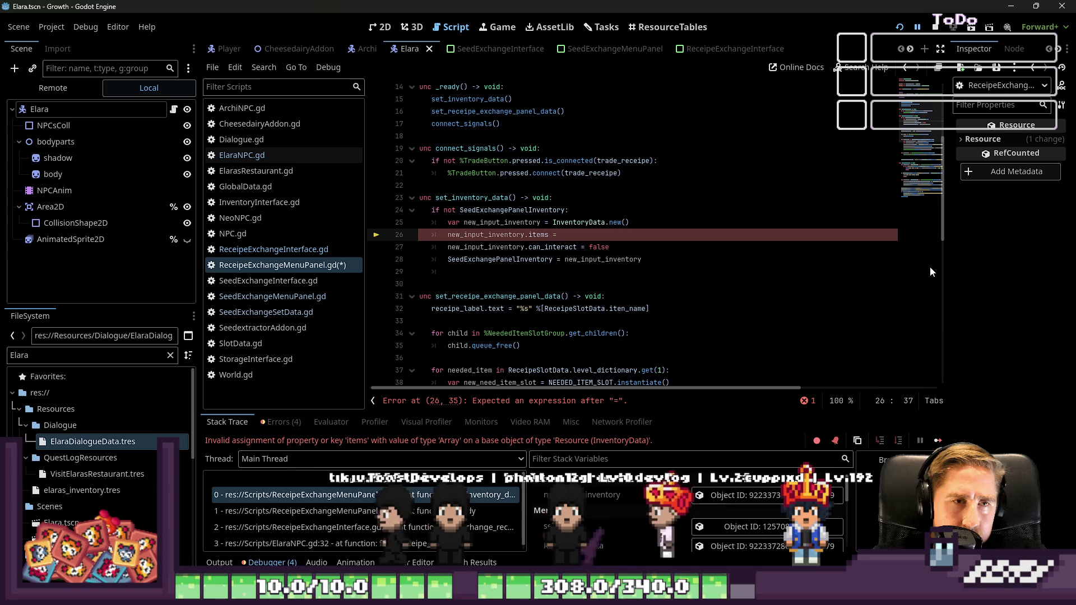
{"action": "key", "text": "BackSpace"}
{"action": "key", "text": "BackSpace"}
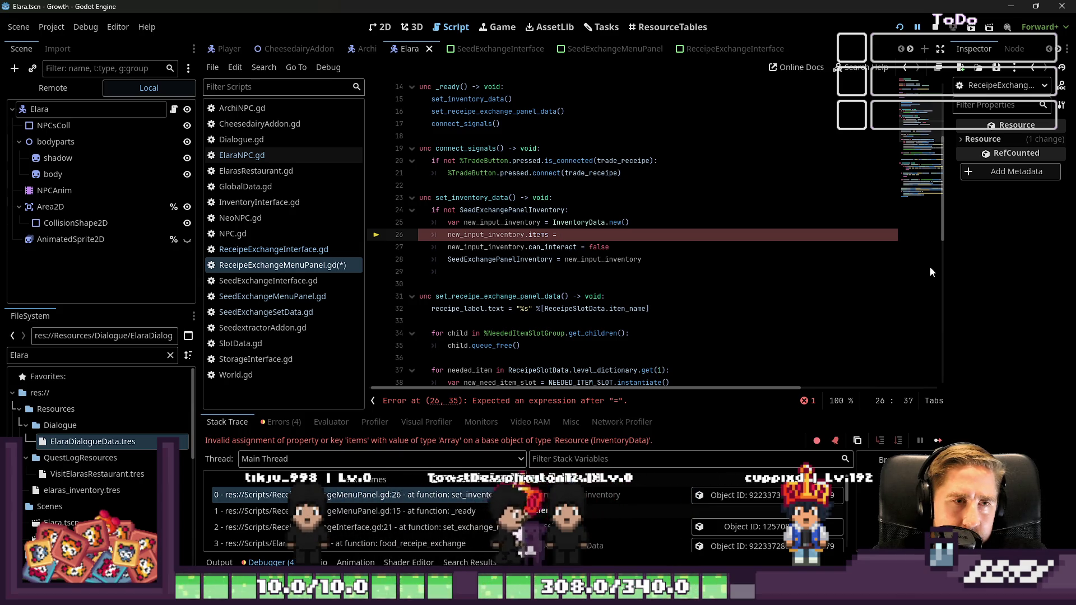
{"action": "key", "text": "BackSpace"}
{"action": "type", "text": ".r"}
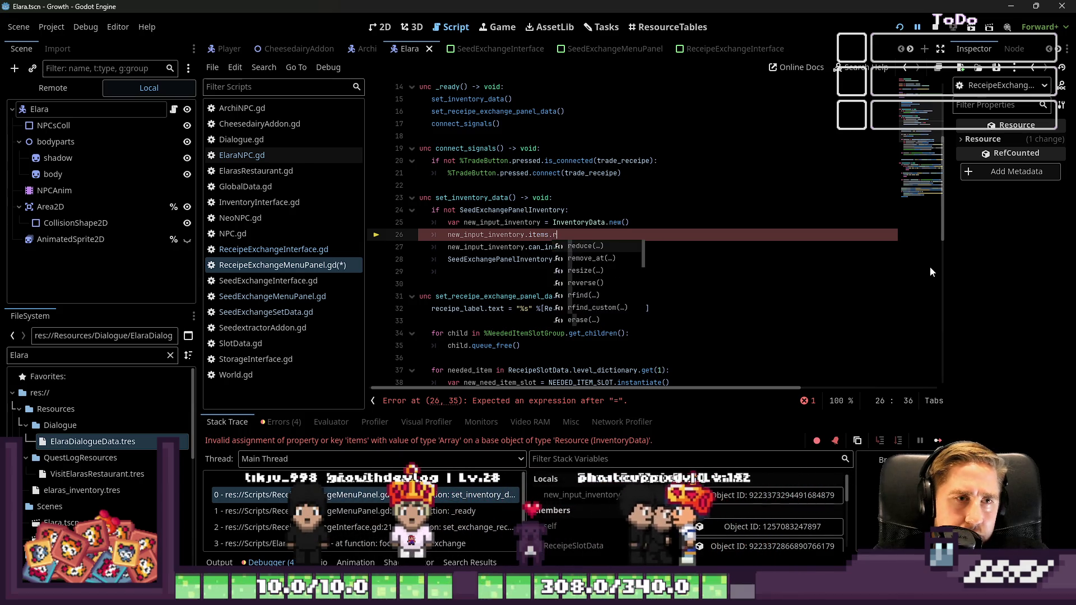
{"action": "type", "text": "esize"}
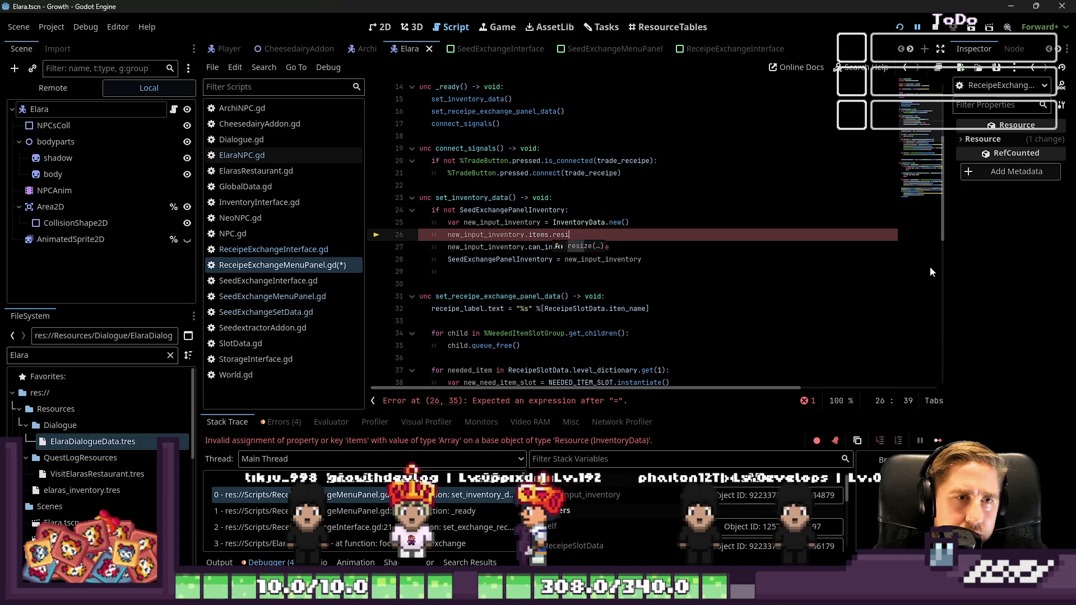
{"action": "key", "text": "Return"}
{"action": "key", "text": "Escape"}
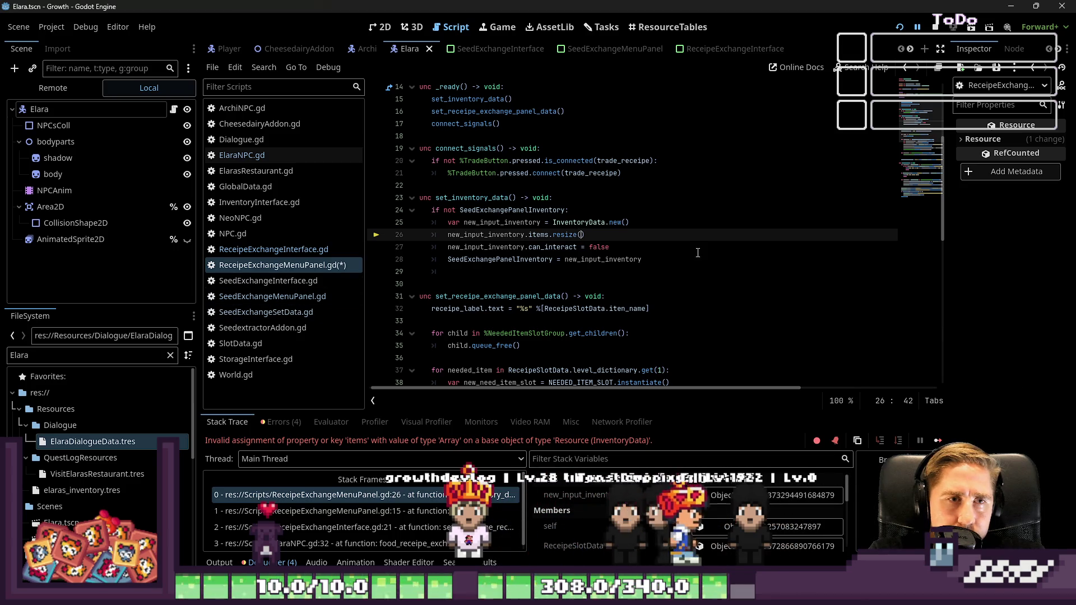
{"action": "key", "text": "ctrl+z"}
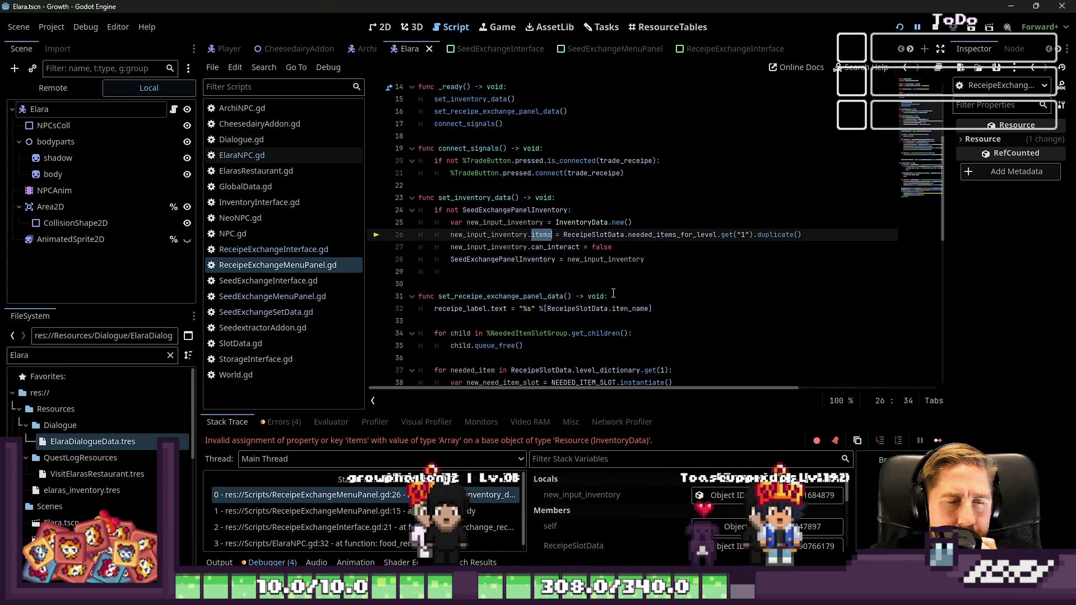
Step: Delete the .duplicate() call from the end of line 26
{"action": "scroll", "coordinate": [626, 537], "scroll_direction": "down", "scroll_amount": 3}
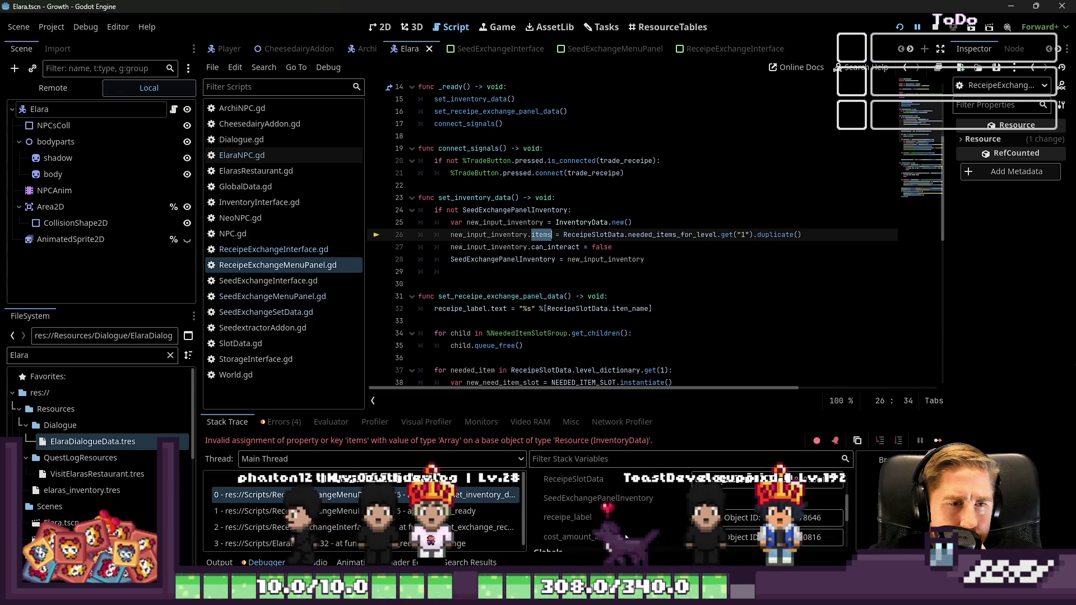
{"action": "scroll", "coordinate": [626, 536], "scroll_direction": "up", "scroll_amount": 2}
{"action": "scroll", "coordinate": [628, 513], "scroll_direction": "up", "scroll_amount": 1}
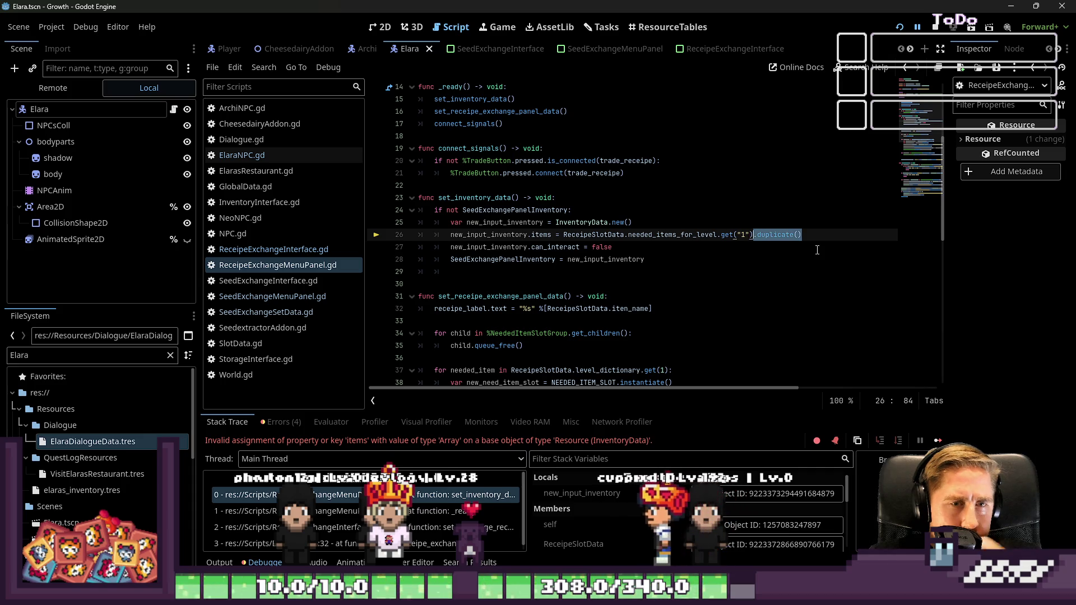
{"action": "key", "text": "BackSpace"}
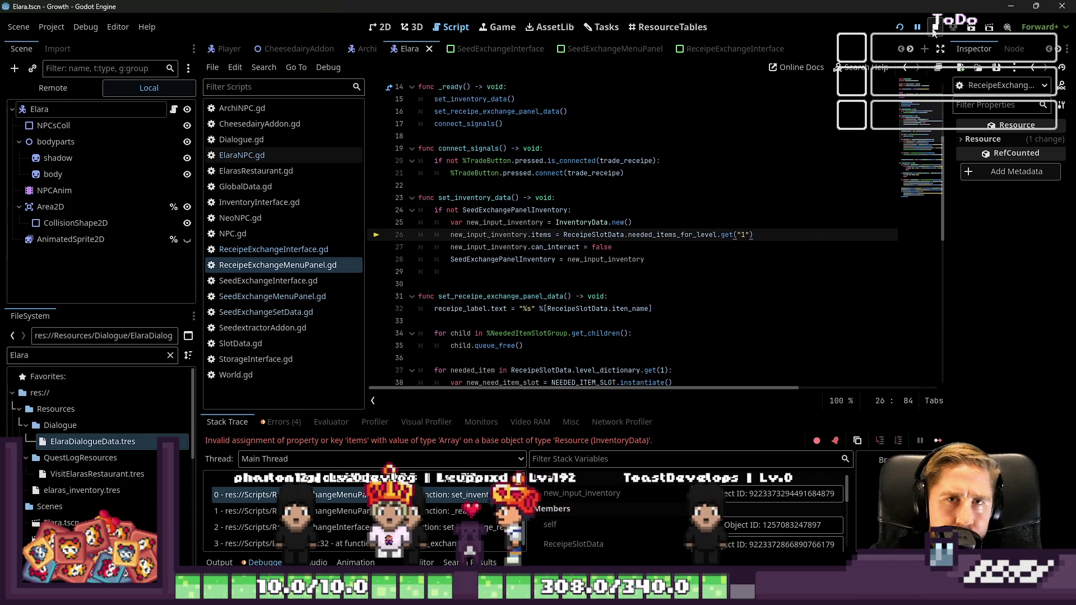
{"action": "key", "text": "F5"}
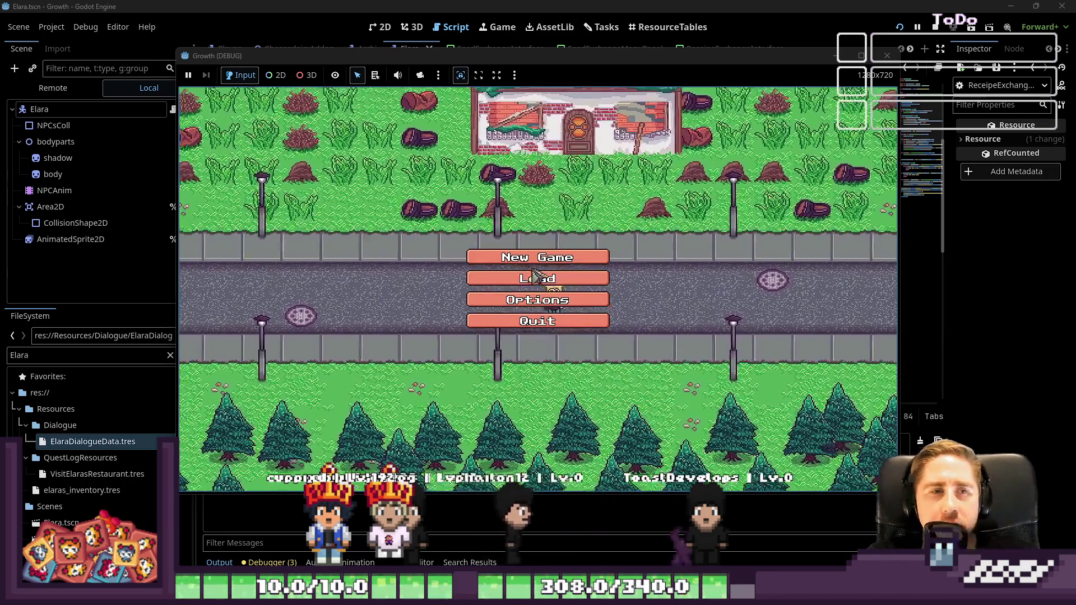
{"action": "left_click", "coordinate": [558, 255]}
{"action": "left_click", "coordinate": [559, 221]}
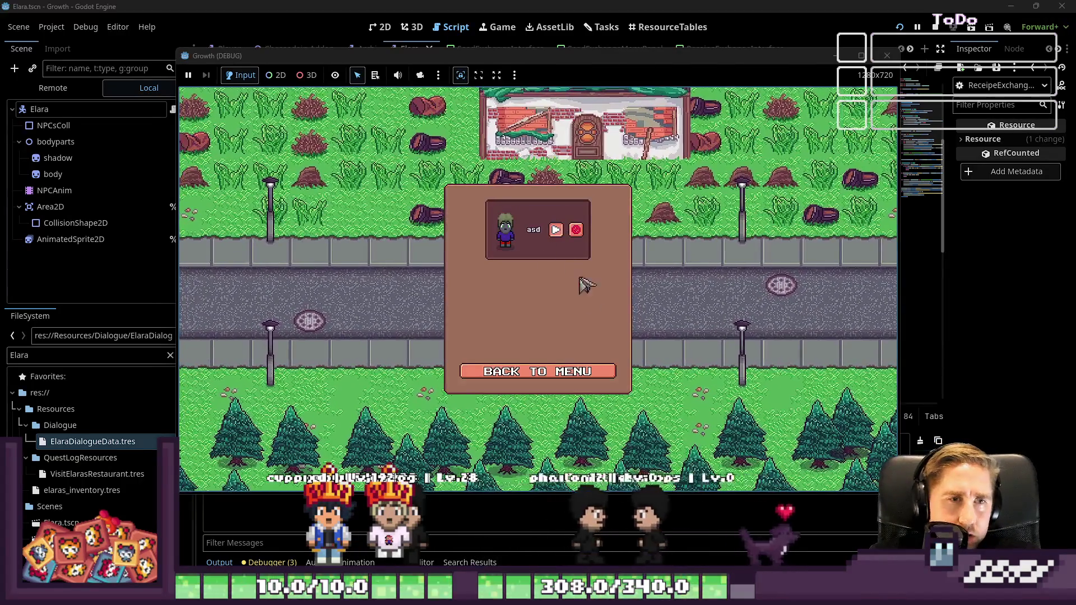
{"action": "key", "text": "d"}
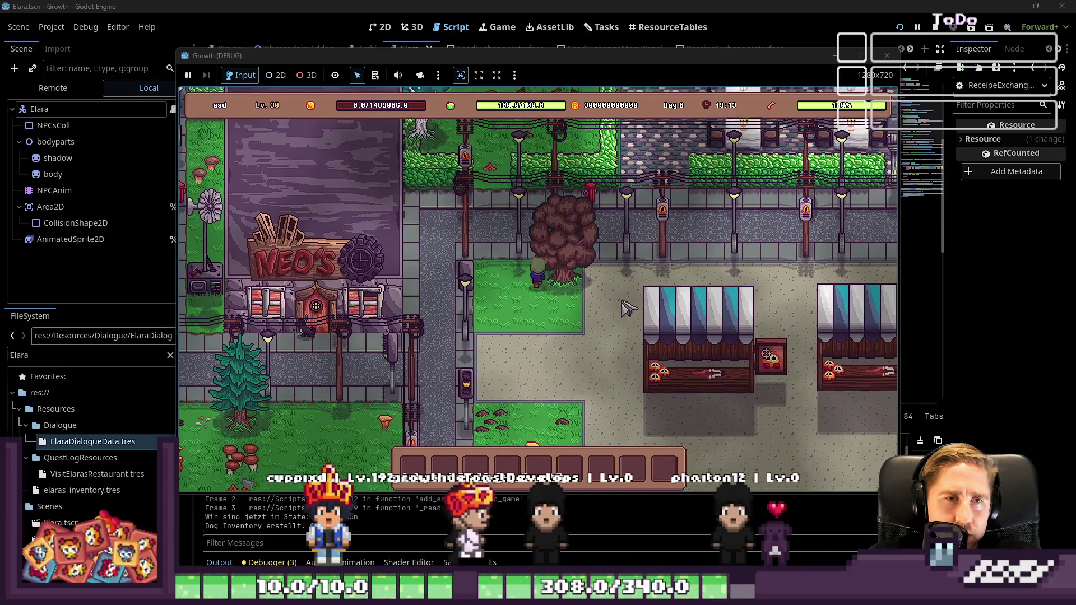
{"action": "key", "text": "w"}
{"action": "key", "text": "d"}
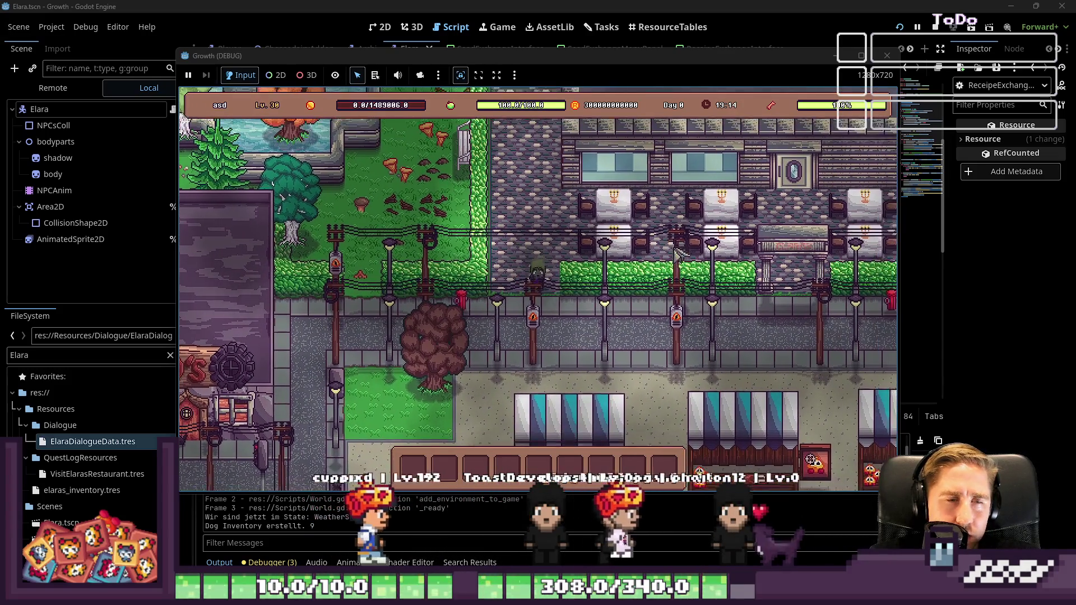
{"action": "key", "text": "w"}
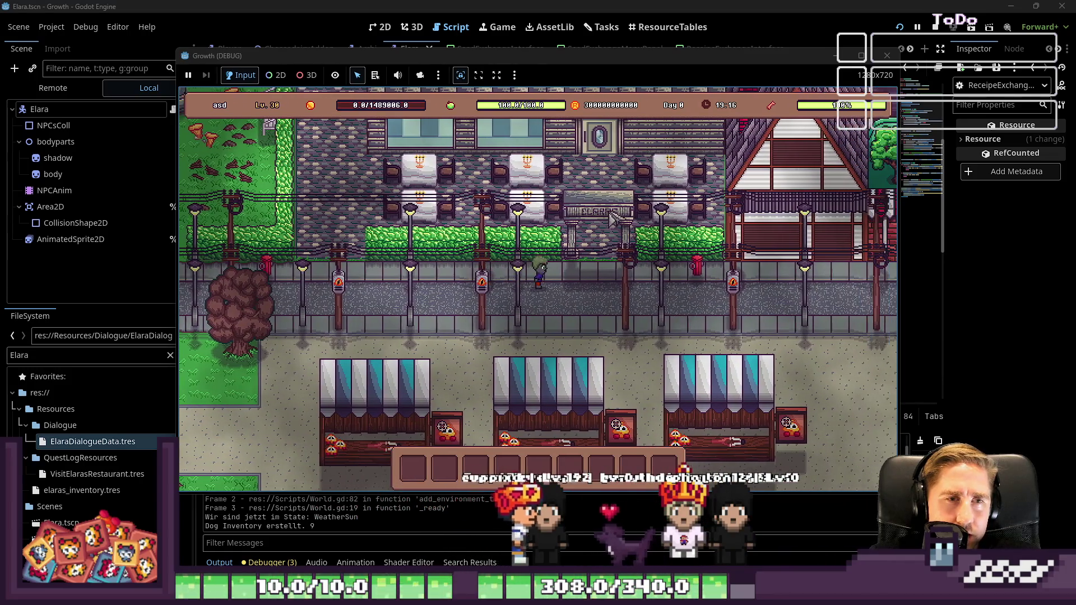
{"action": "key", "text": "w"}
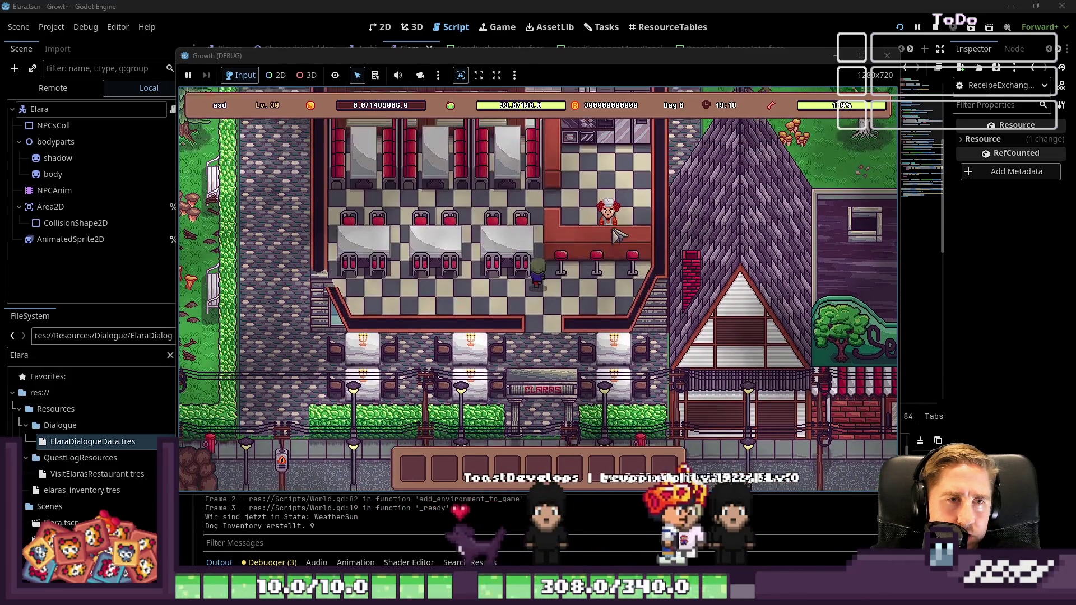
{"action": "key", "text": "e"}
{"action": "left_click", "coordinate": [572, 387]}
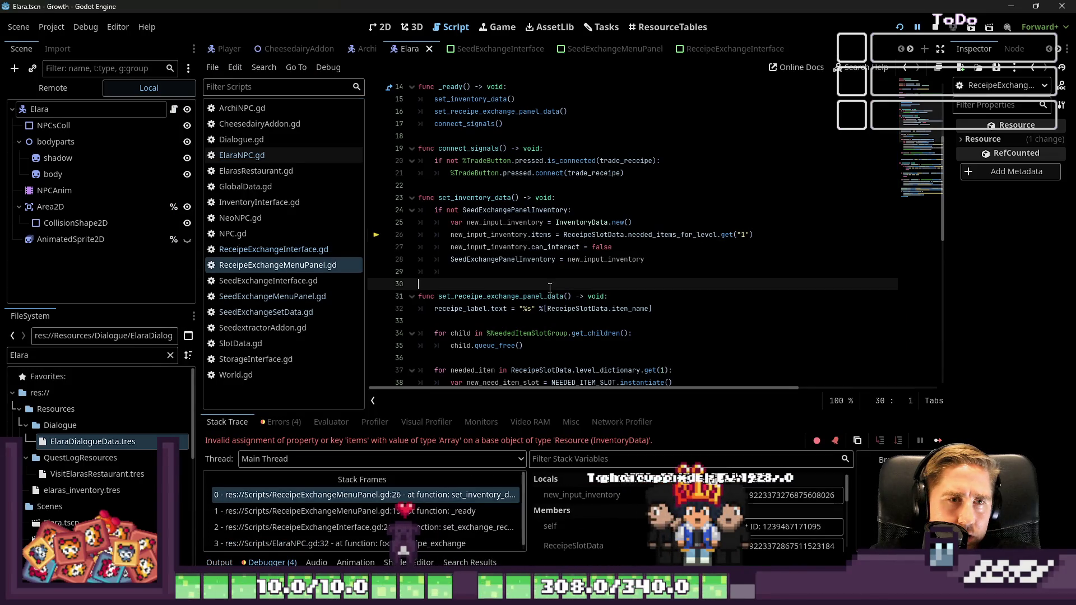
Step: Open new_input_inventory in the Inspector, revealing its items as an empty Array[SlotData]
{"action": "left_click", "coordinate": [551, 259]}
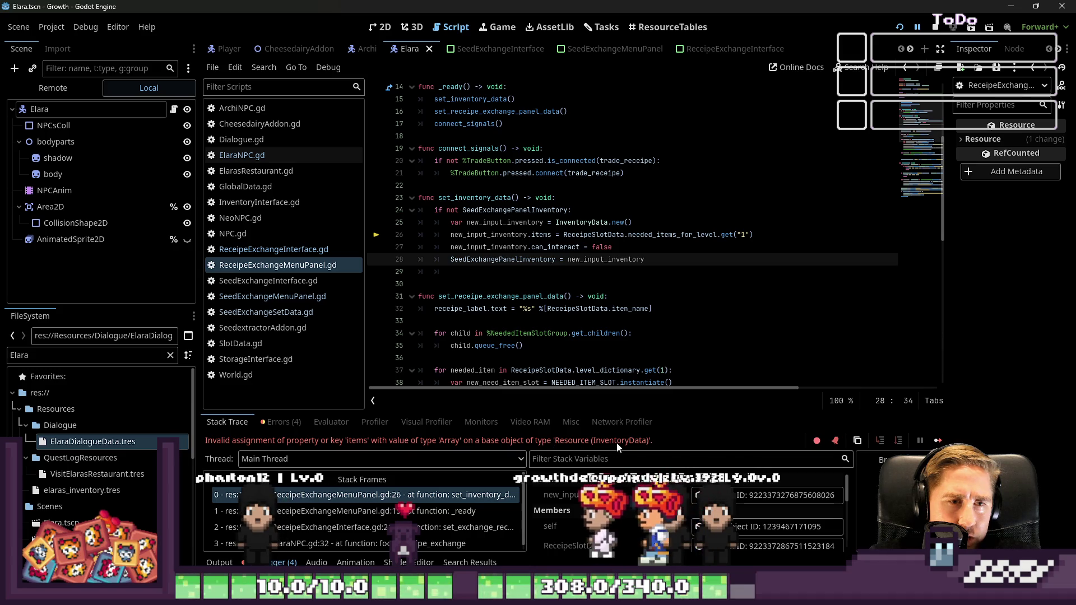
{"action": "scroll", "coordinate": [617, 505], "scroll_direction": "down", "scroll_amount": 1}
{"action": "scroll", "coordinate": [652, 517], "scroll_direction": "up", "scroll_amount": 2}
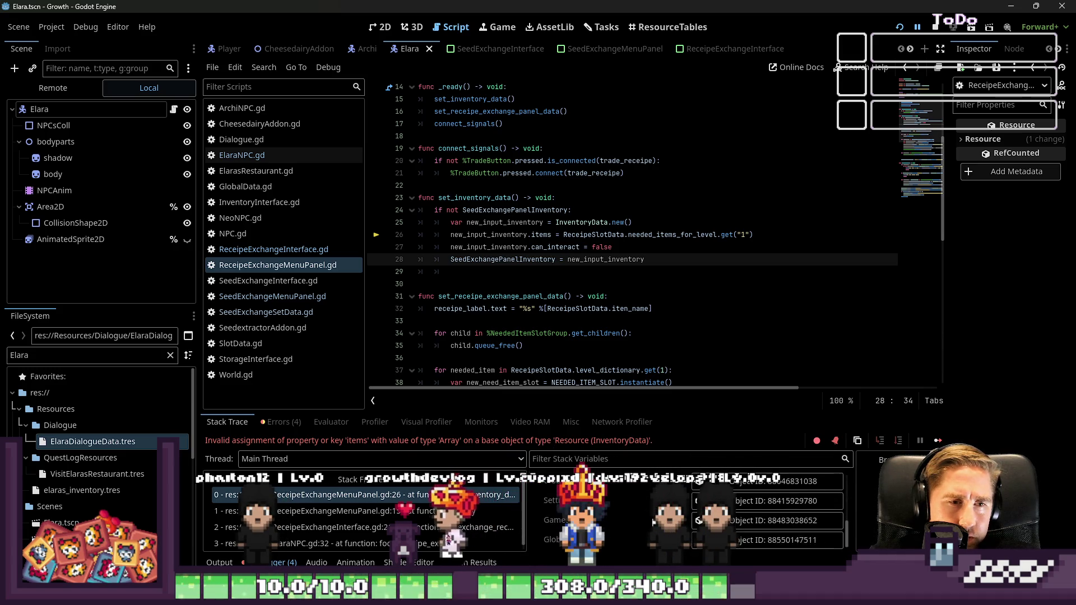
{"action": "left_click", "coordinate": [785, 495]}
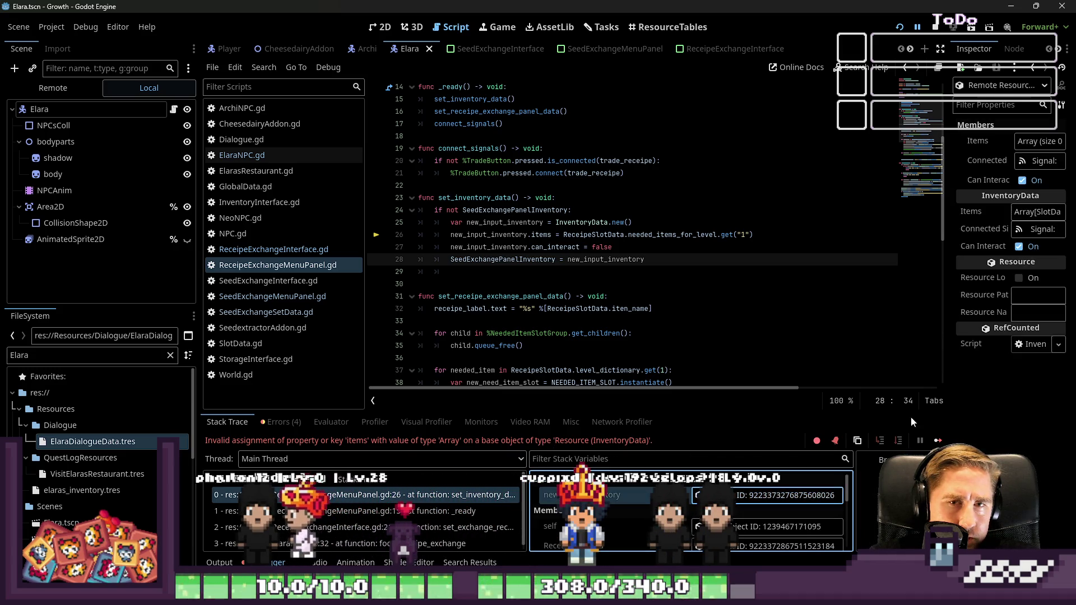
{"action": "left_click_drag", "start_coordinate": [947, 265], "coordinate": [789, 264]}
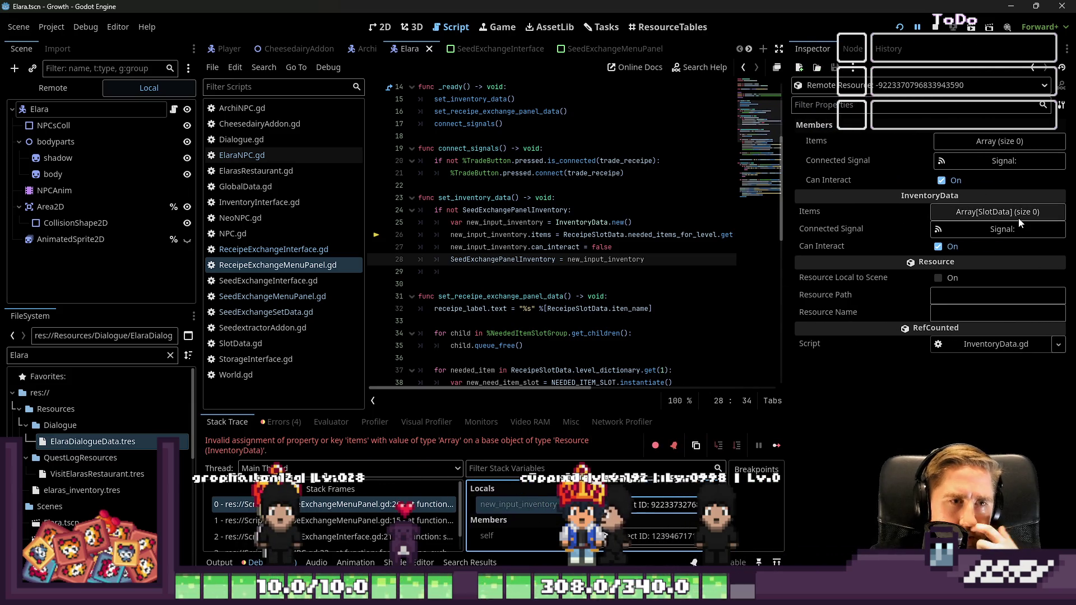
{"action": "left_click_drag", "start_coordinate": [789, 278], "coordinate": [891, 278]}
Step: Select line 26's assigned expression and SeedExchangePanelInventory on line 24
{"action": "left_click_drag", "start_coordinate": [753, 234], "coordinate": [680, 238]}
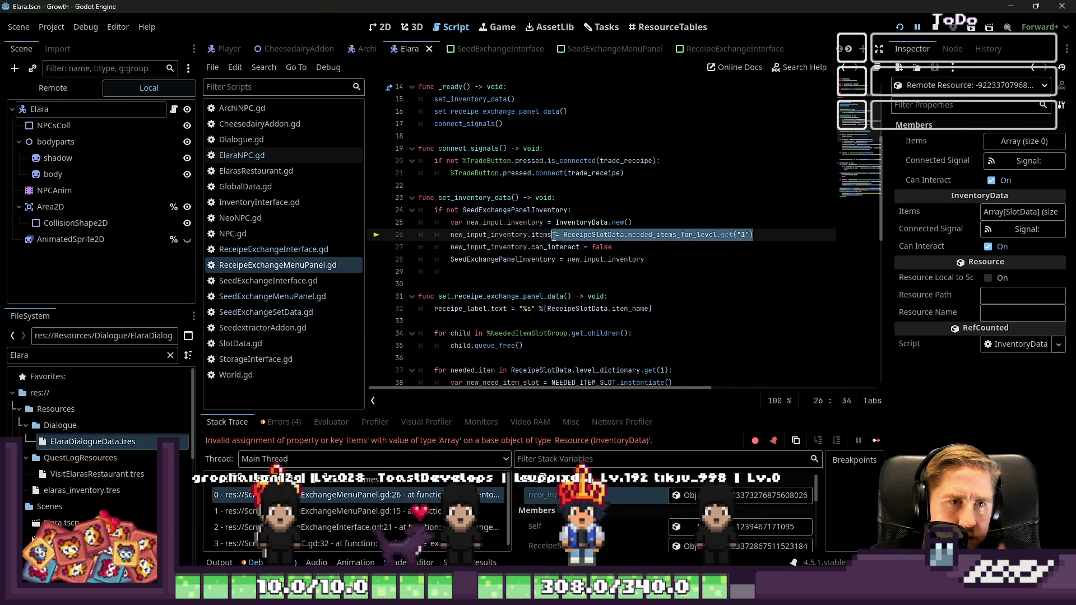
{"action": "left_click_drag", "start_coordinate": [554, 236], "coordinate": [562, 236]}
{"action": "key", "text": "shift+End"}
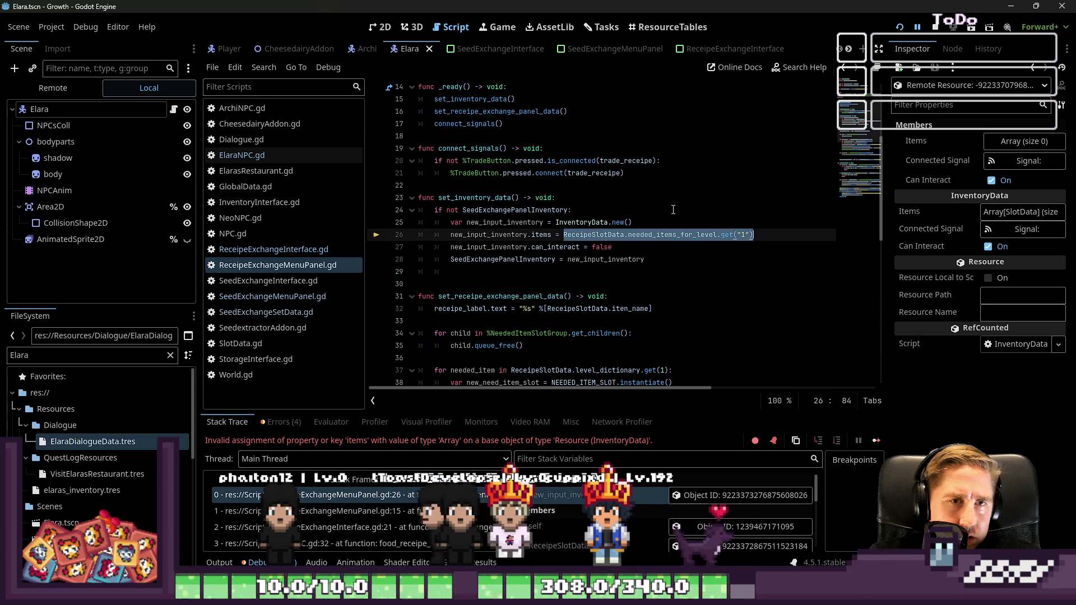
{"action": "key", "text": "Up"}
{"action": "key", "text": "Up"}
{"action": "key", "text": "ctrl+d"}
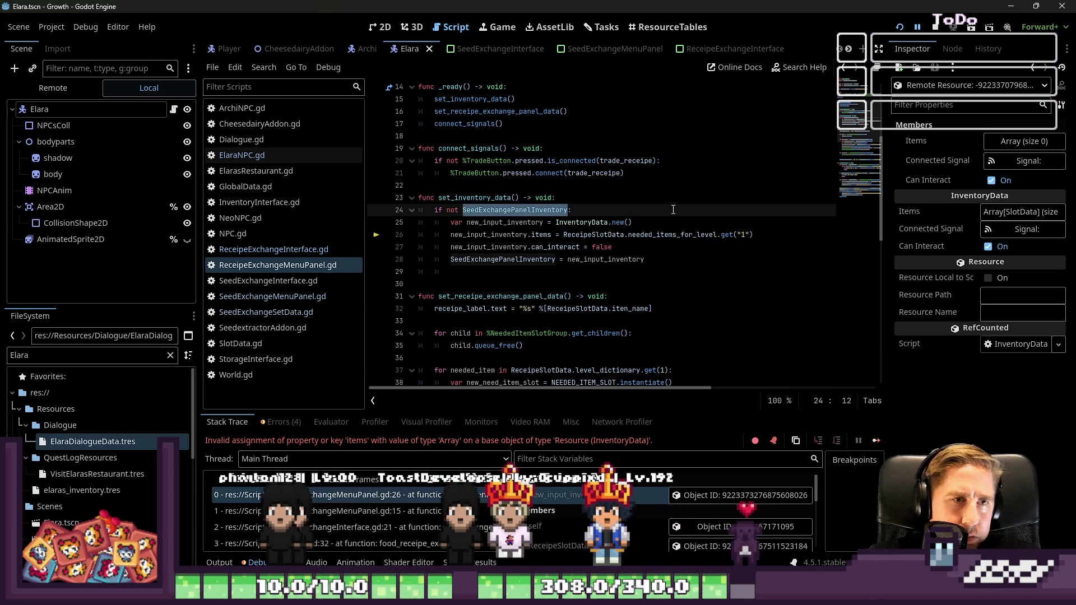
{"action": "scroll", "coordinate": [730, 146], "scroll_direction": "up", "scroll_amount": 1}
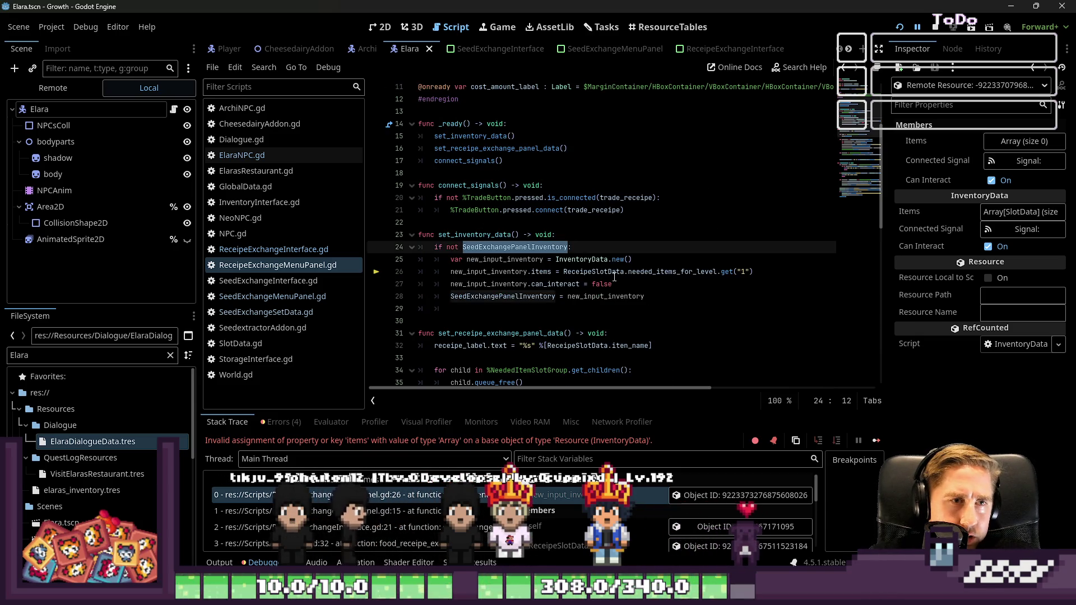
Step: Add line 25 declaring inventory_items_data : Array[SlotData] from the level-1 needed items
{"action": "left_click", "coordinate": [605, 247]}
{"action": "key", "text": "Return"}
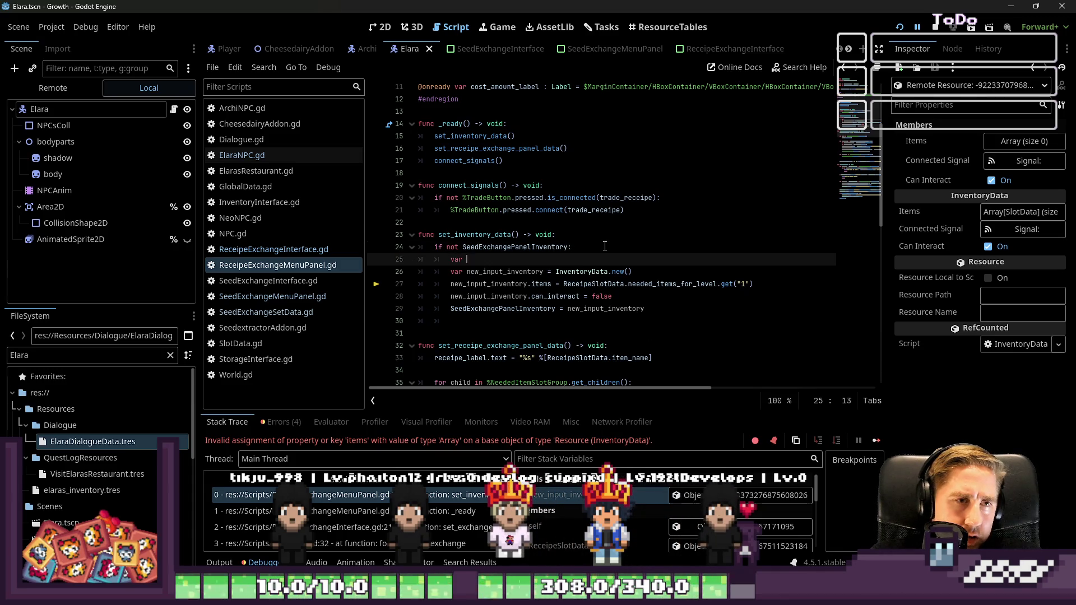
{"action": "type", "text": "var inventor"}
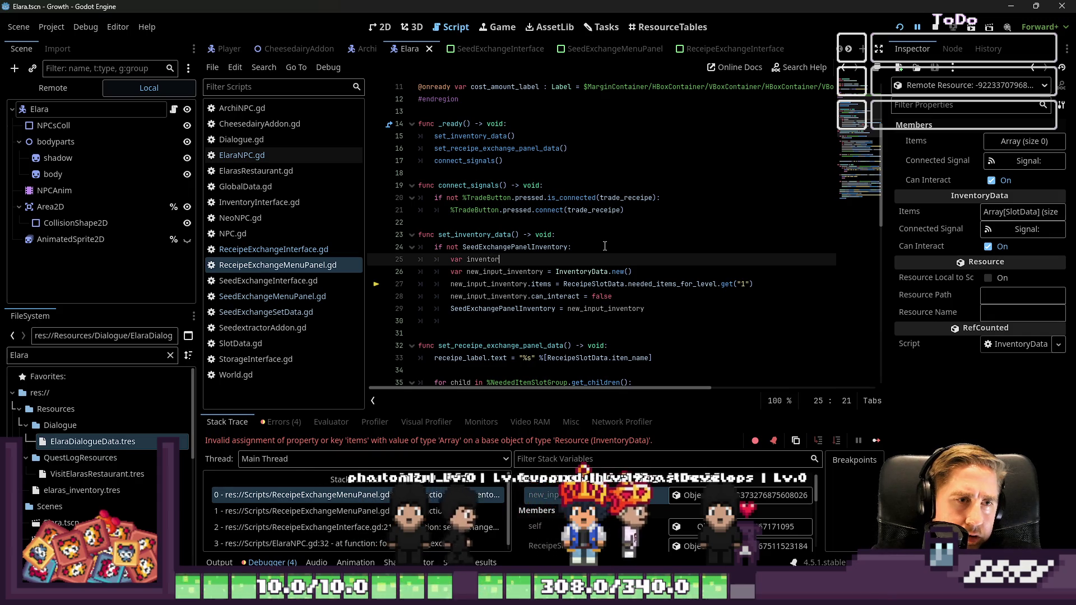
{"action": "type", "text": "y_ite"}
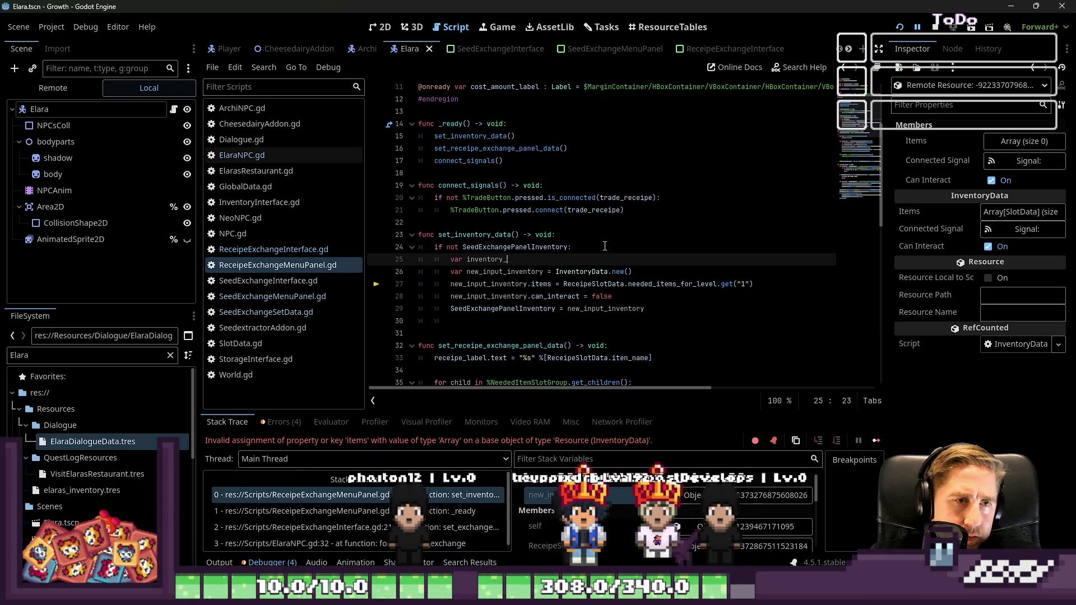
{"action": "type", "text": "ms-"}
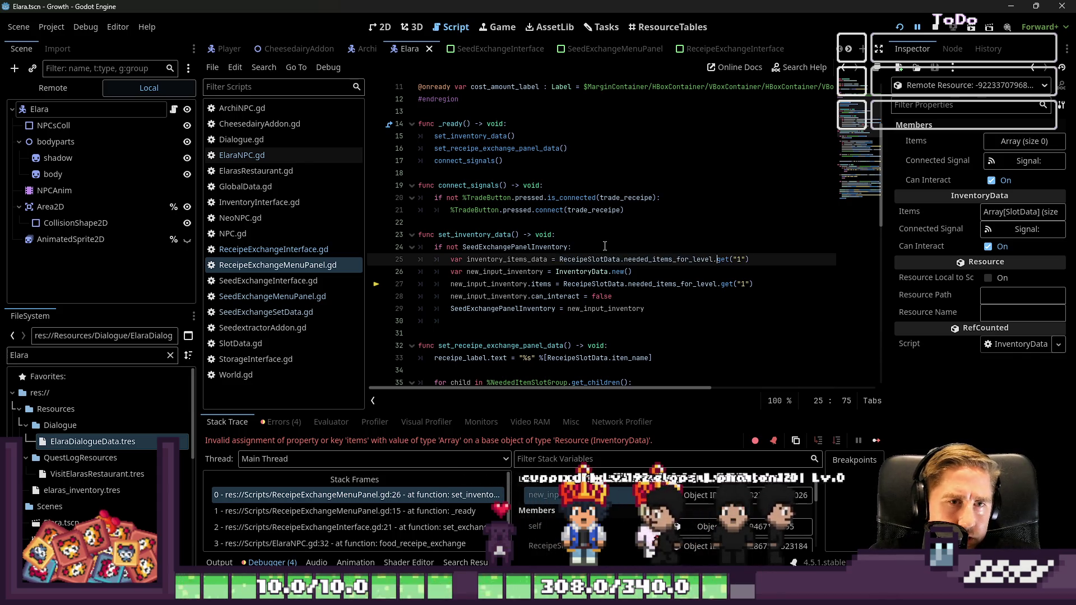
{"action": "key", "text": "ctrl+Left"}
{"action": "key", "text": "ctrl+Left"}
{"action": "key", "text": "ctrl+Left"}
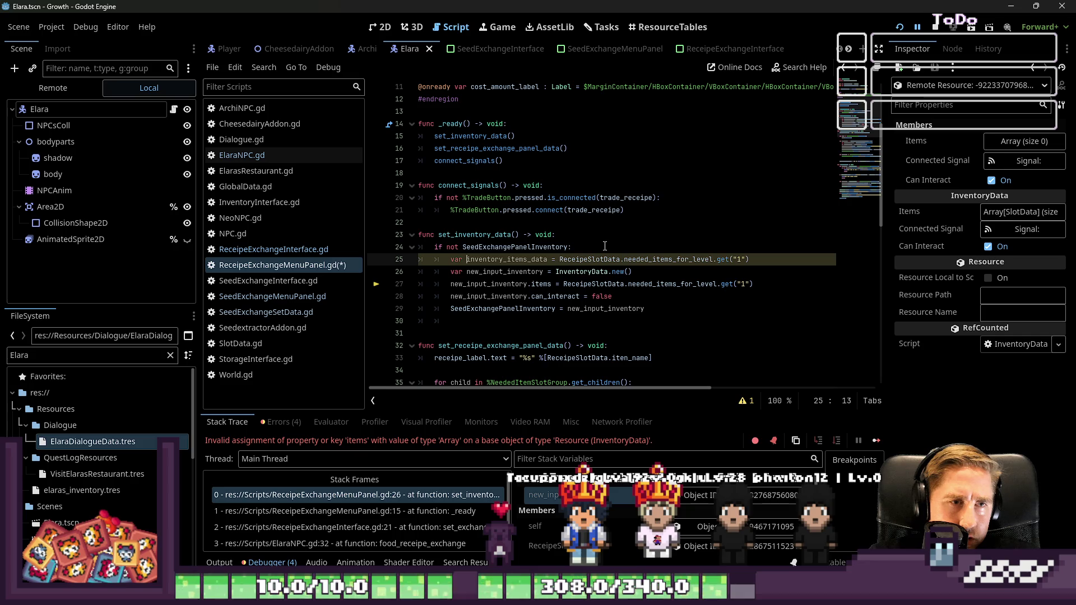
{"action": "type", "text": ":_"}
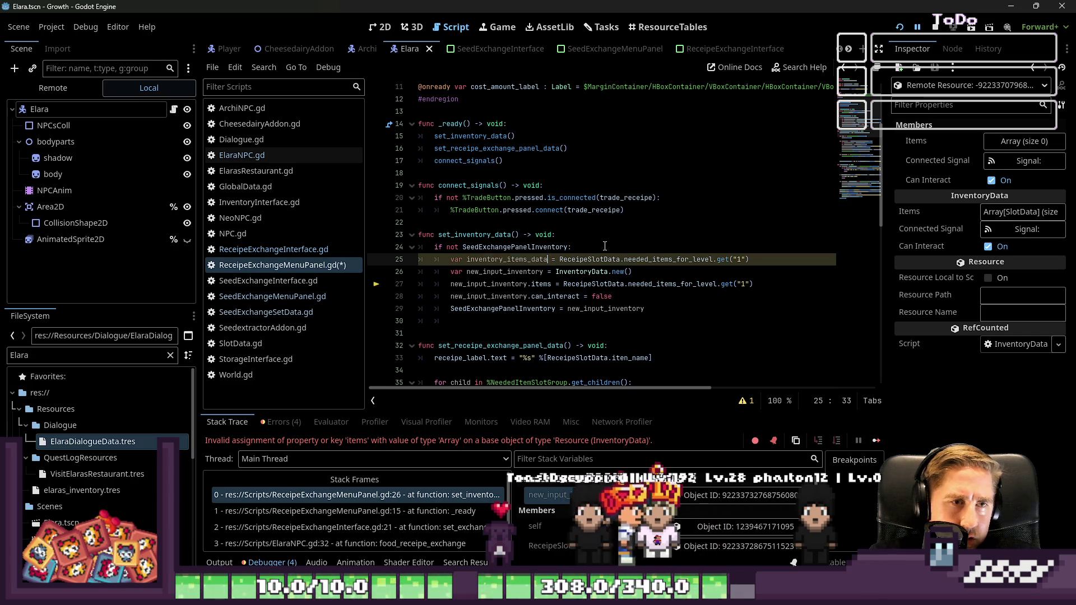
{"action": "key", "text": "BackSpace"}
{"action": "key", "text": "BackSpace"}
{"action": "type", "text": "Array["}
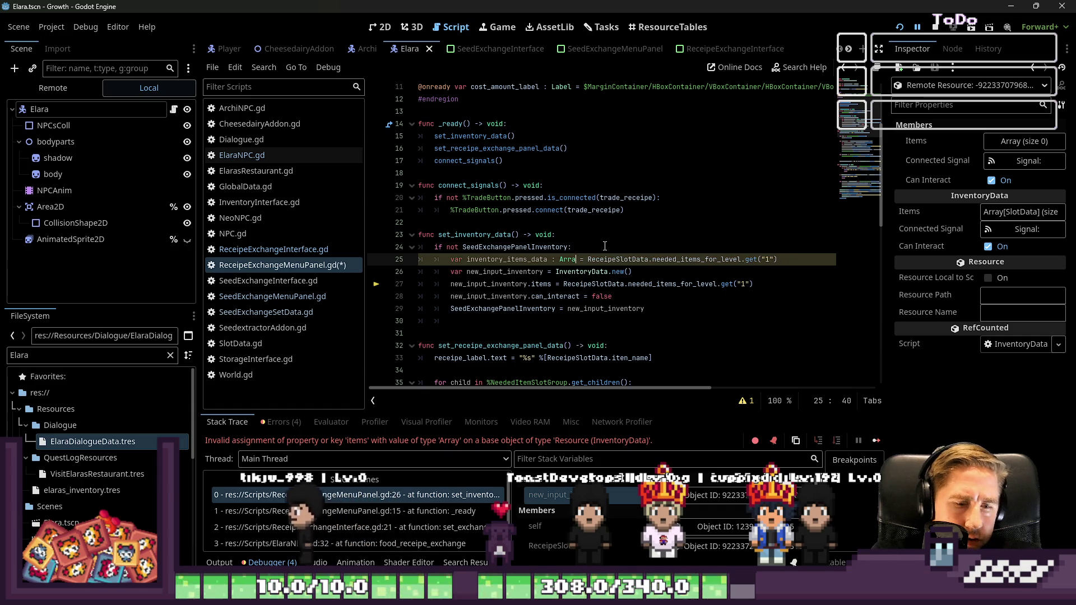
{"action": "key", "text": "BackSpace"}
{"action": "type", "text": "[Sl"}
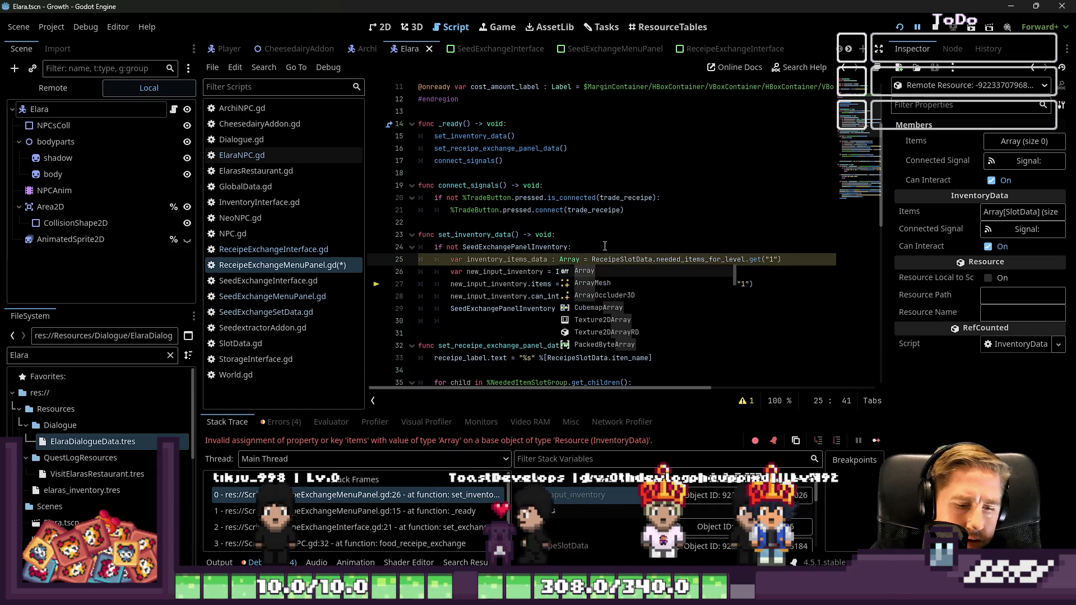
{"action": "type", "text": "otData"}
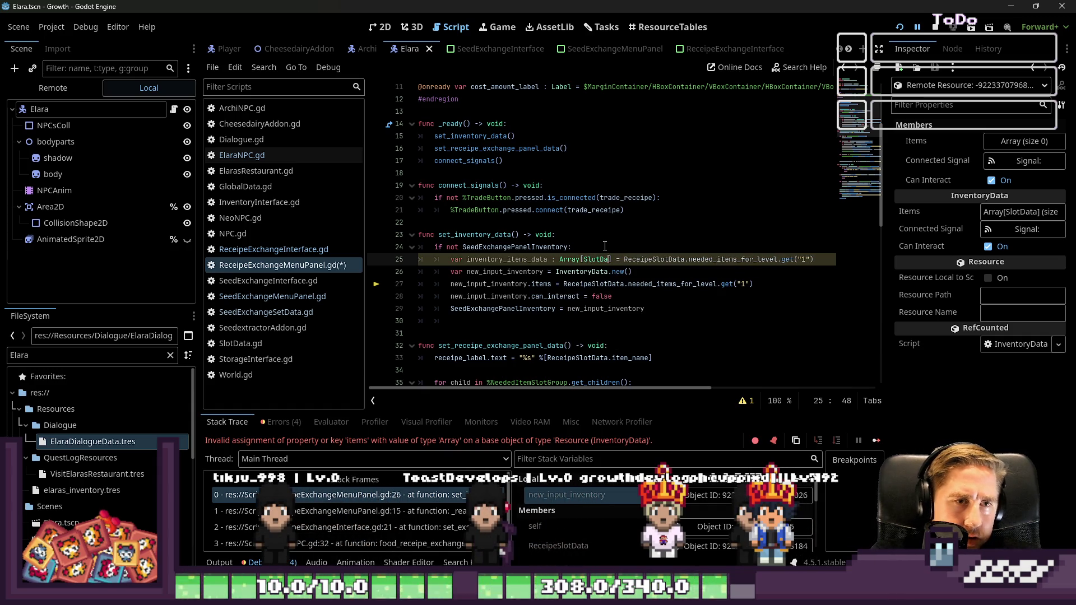
Step: Assign inventory_items_data to items on line 27, then stop the running game
{"action": "scroll", "coordinate": [605, 247], "scroll_direction": "up", "scroll_amount": 1}
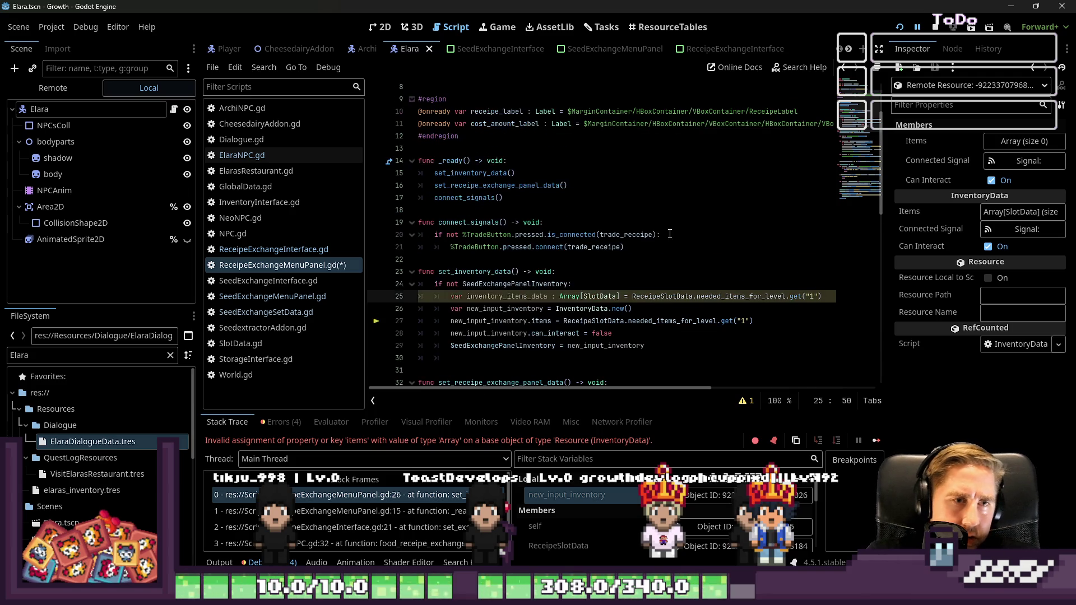
{"action": "double_click", "coordinate": [512, 300]}
{"action": "key", "text": "ctrl+c"}
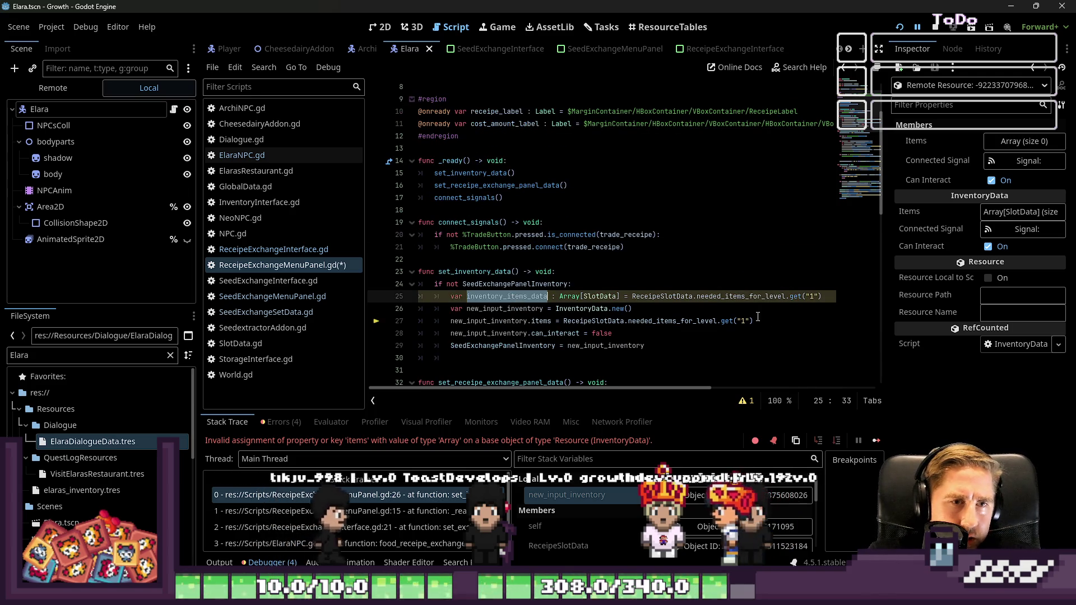
{"action": "left_click_drag", "start_coordinate": [754, 322], "coordinate": [564, 321]}
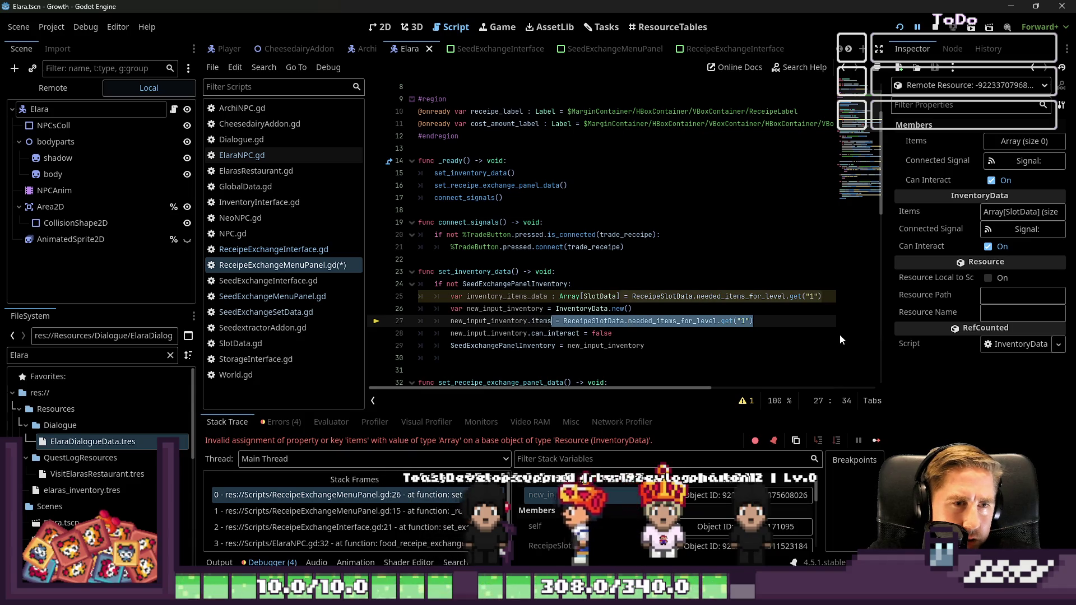
{"action": "key", "text": "ctrl+v"}
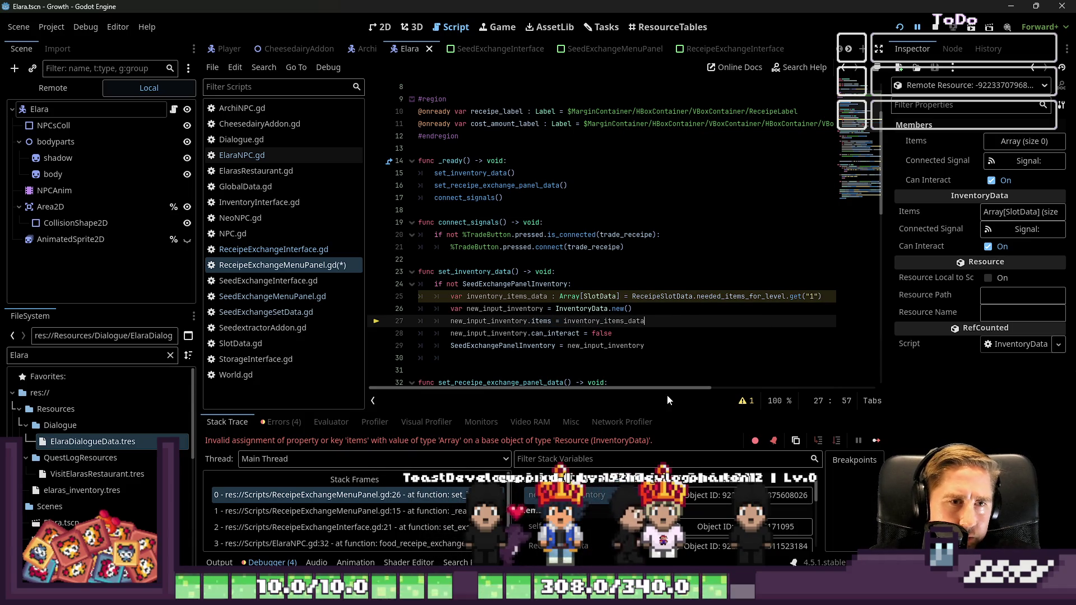
{"action": "left_click", "coordinate": [935, 26]}
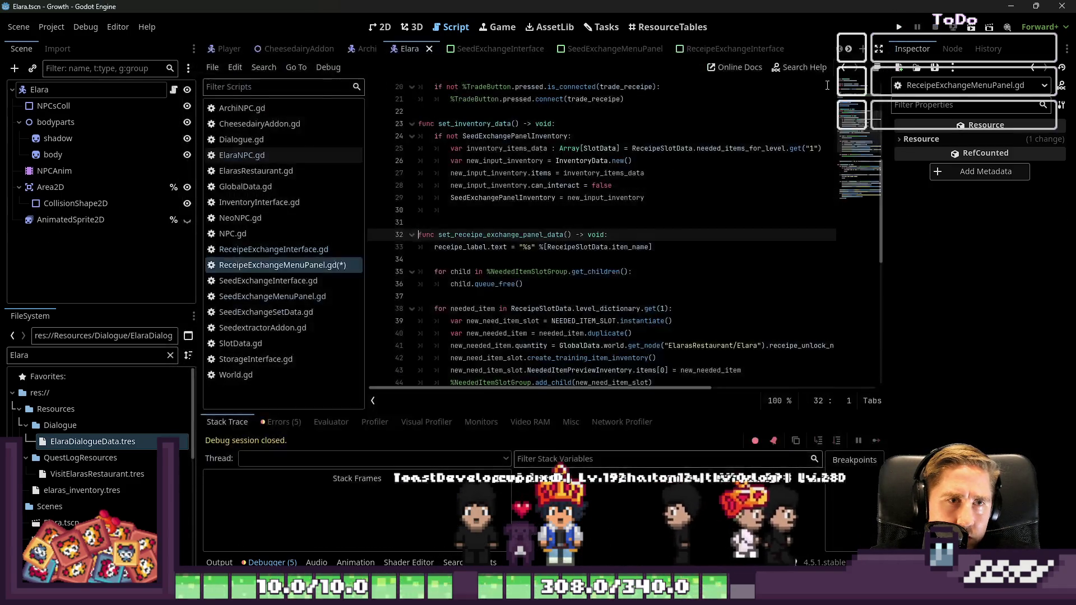
Step: Relaunch the game and start a new game with a placeholder character name
{"action": "key", "text": "F5"}
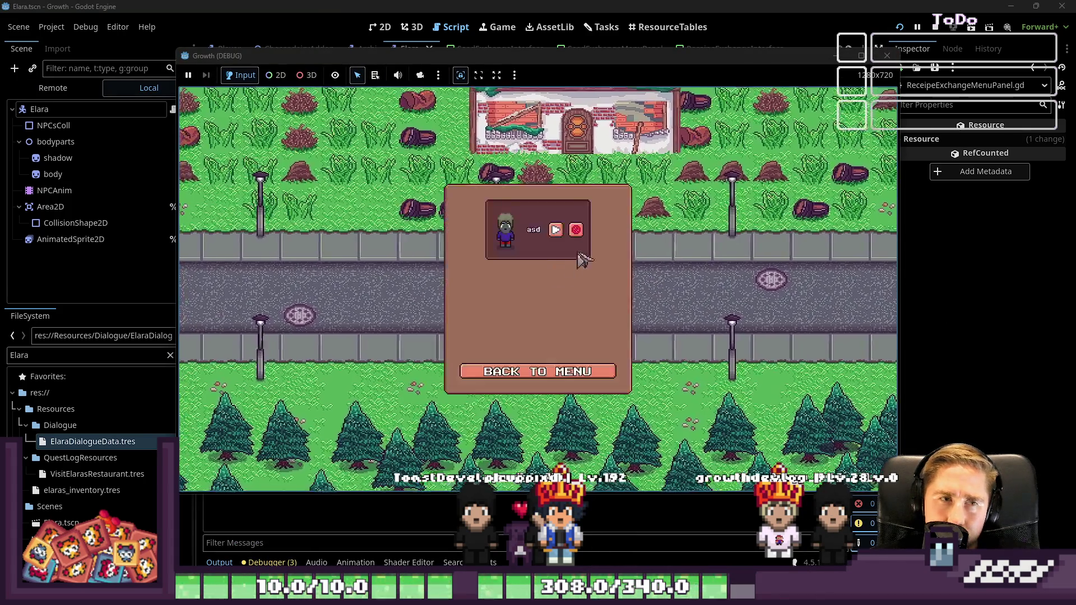
{"action": "left_click", "coordinate": [577, 230]}
{"action": "left_click", "coordinate": [538, 372]}
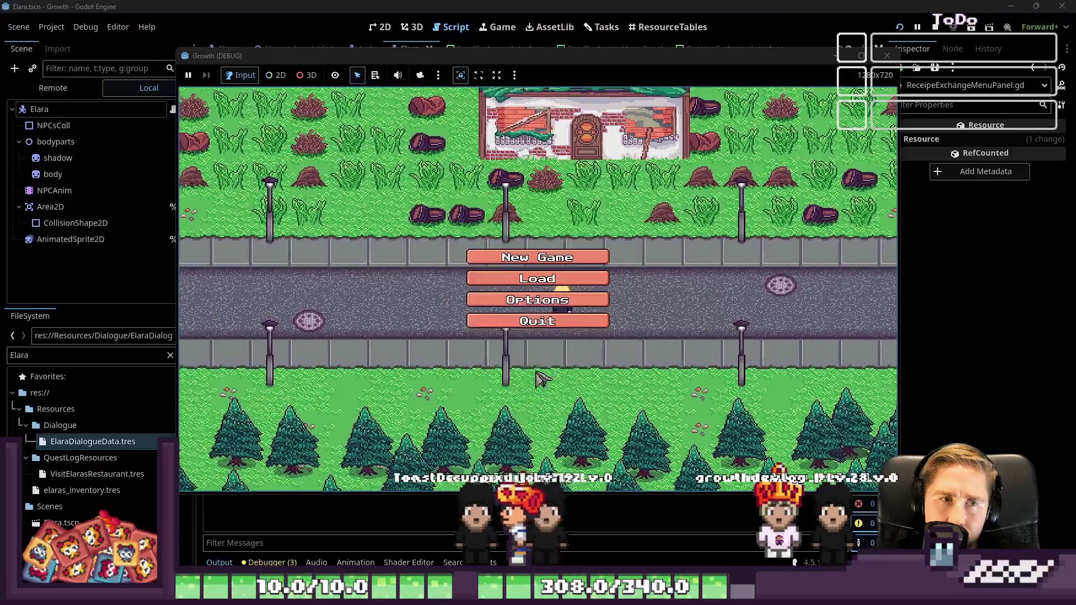
{"action": "left_click", "coordinate": [547, 254]}
{"action": "type", "text": "sadfg"}
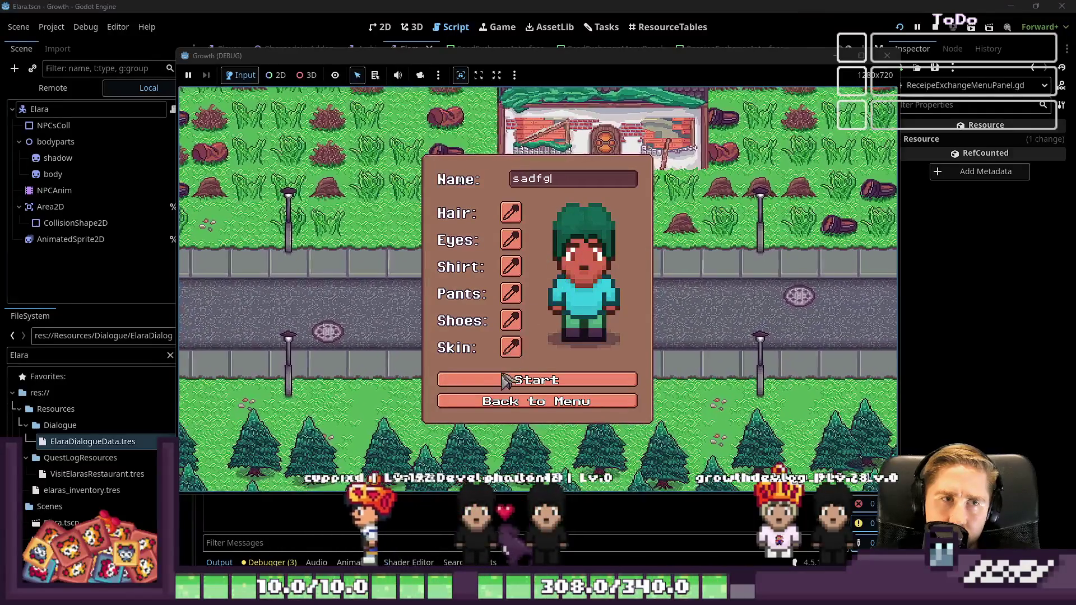
{"action": "left_click", "coordinate": [507, 385]}
Step: Walk into Elara's restaurant and request a recipe unlock from the chef, triggering the error
{"action": "key", "text": "d"}
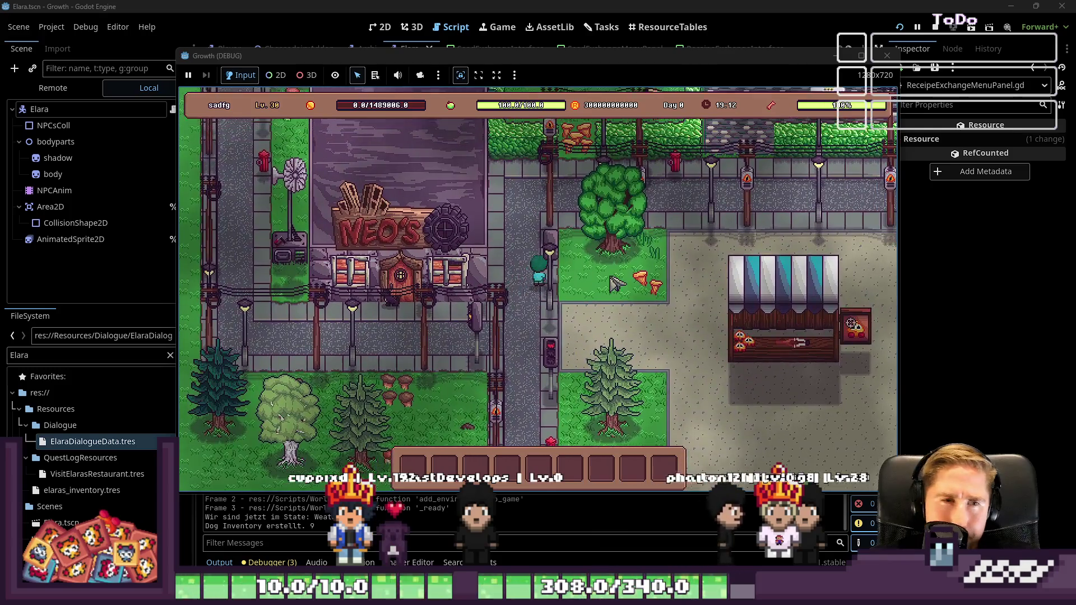
{"action": "key", "text": "w"}
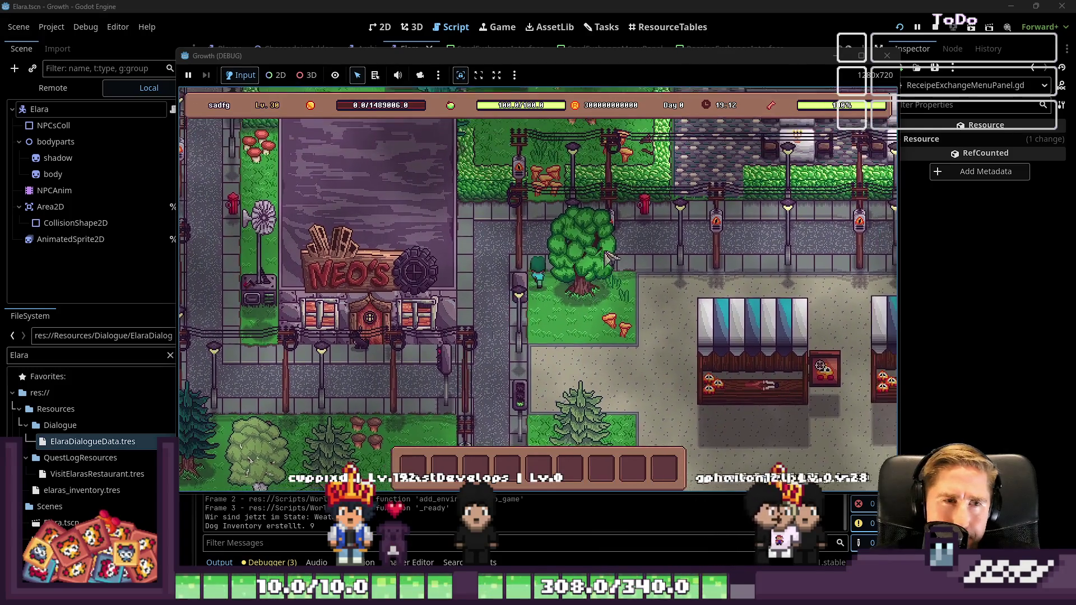
{"action": "key", "text": "d"}
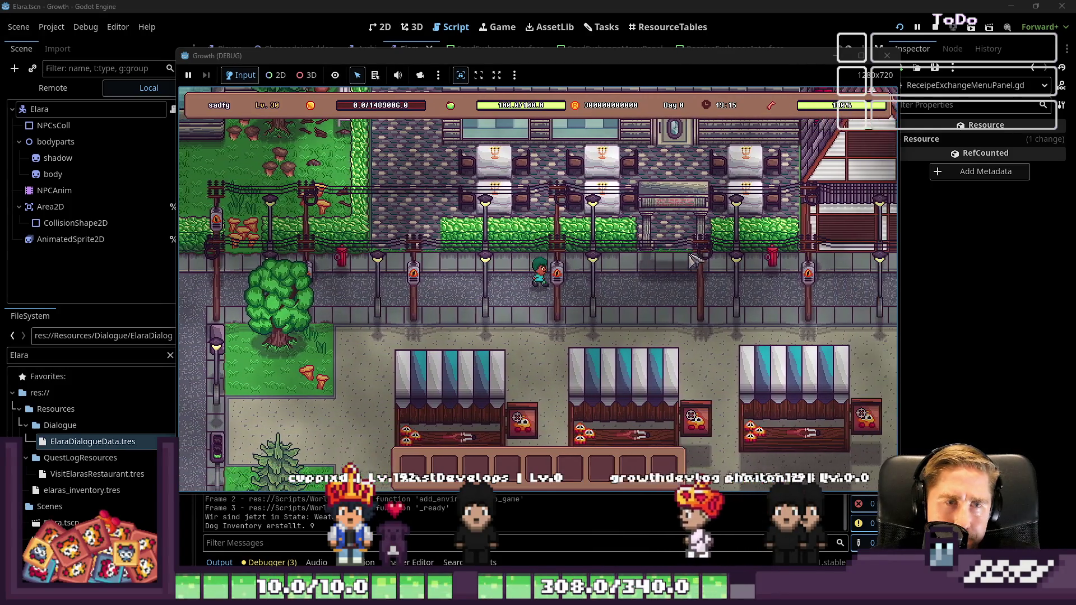
{"action": "key", "text": "d"}
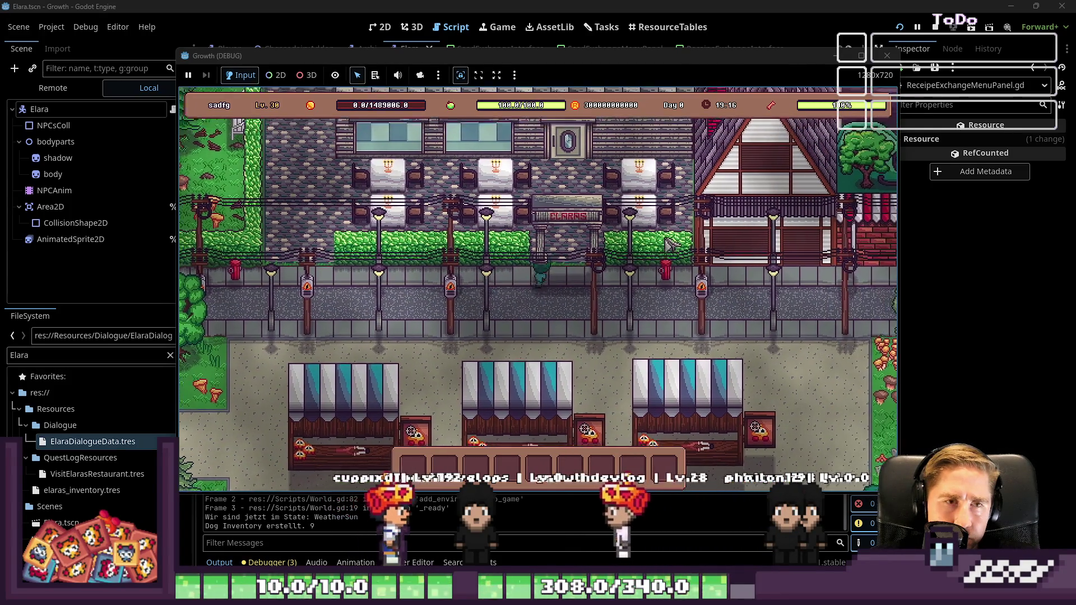
{"action": "key", "text": "w"}
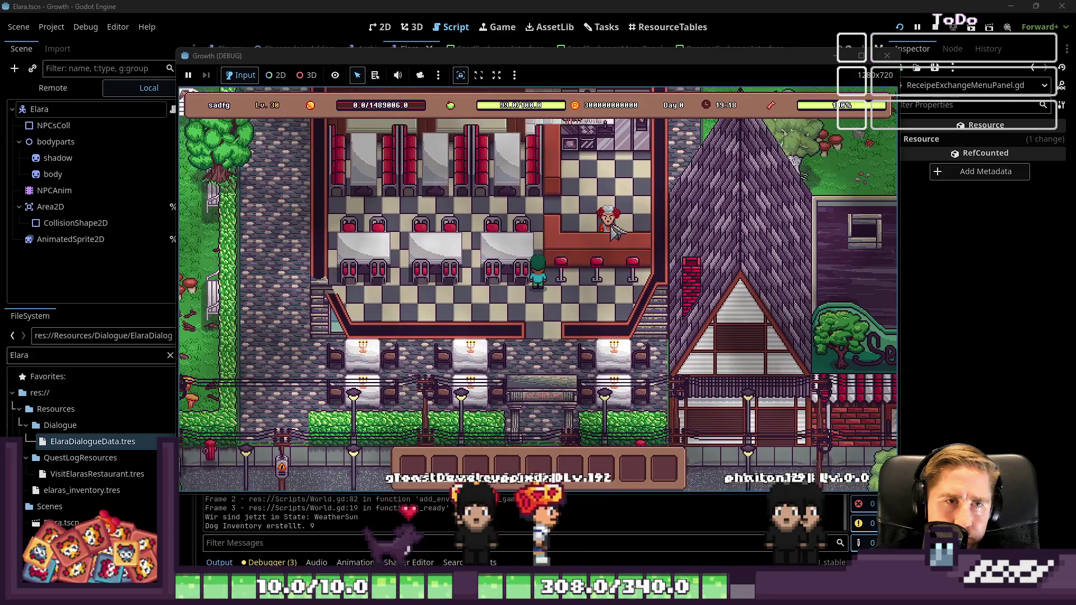
{"action": "left_click", "coordinate": [562, 379]}
{"action": "left_click", "coordinate": [496, 284]}
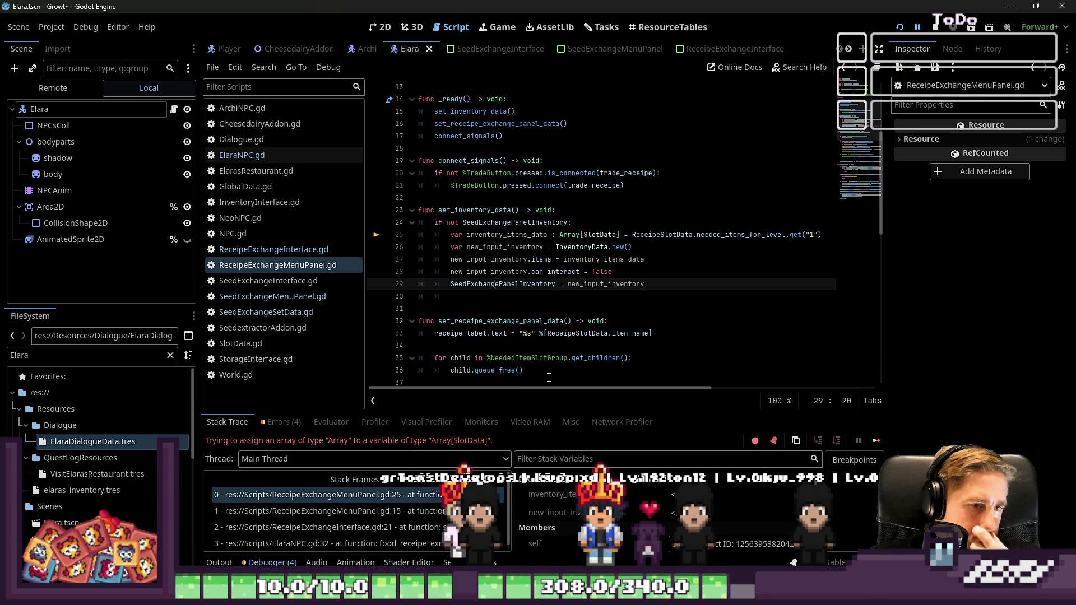
Step: Delete [SlotData] so line 25 declares a plain Array, then stop and relaunch the game
{"action": "left_click", "coordinate": [580, 237]}
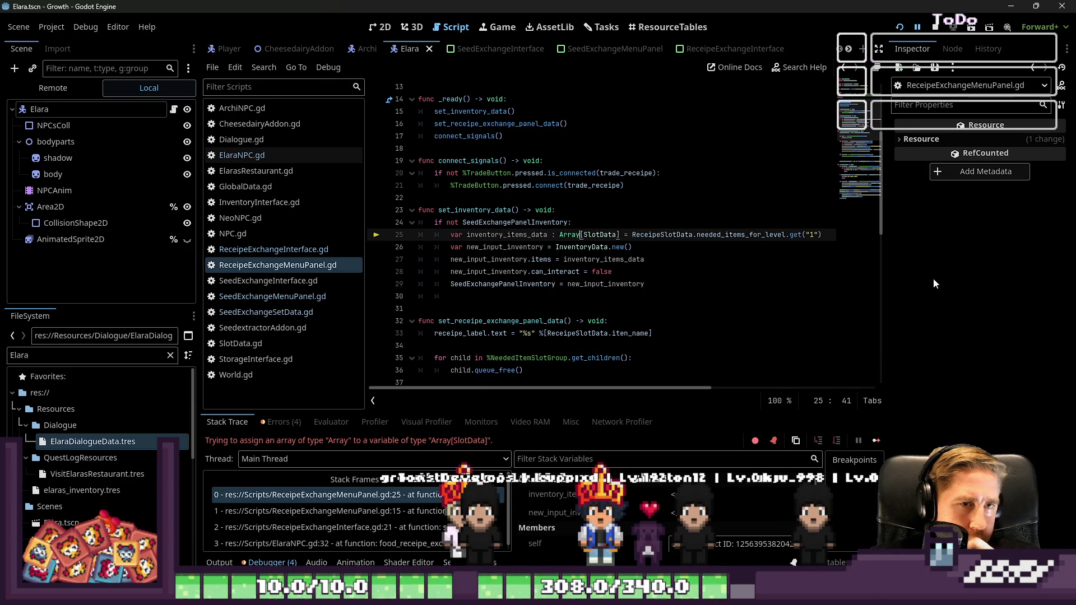
{"action": "key", "text": "ctrl+shift+Right"}
{"action": "key", "text": "ctrl+shift+Right"}
{"action": "key", "text": "ctrl+shift+Right"}
{"action": "key", "text": "Delete"}
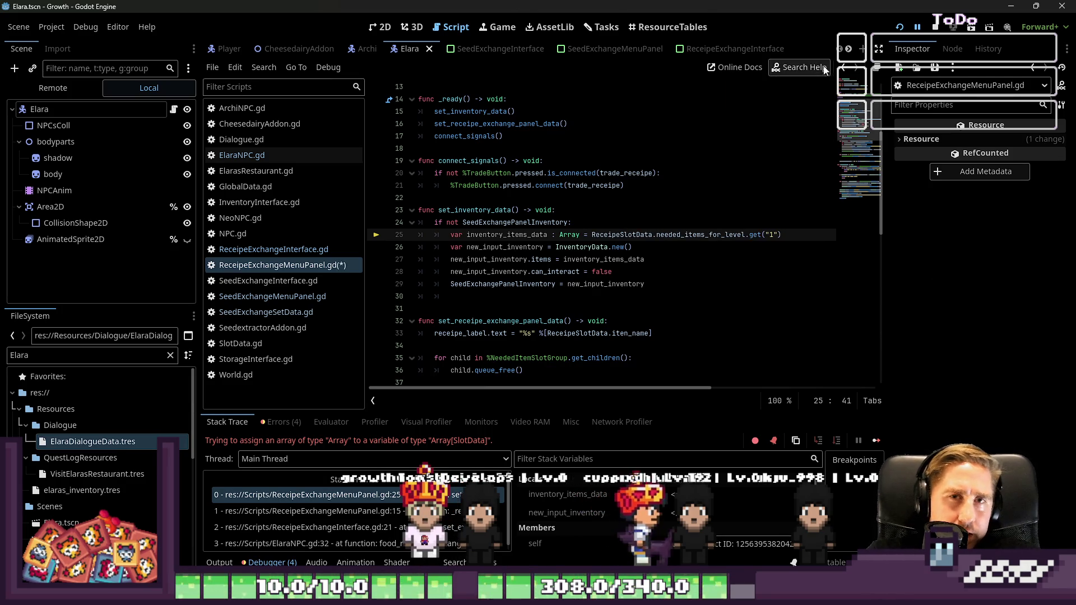
{"action": "left_click", "coordinate": [935, 27]}
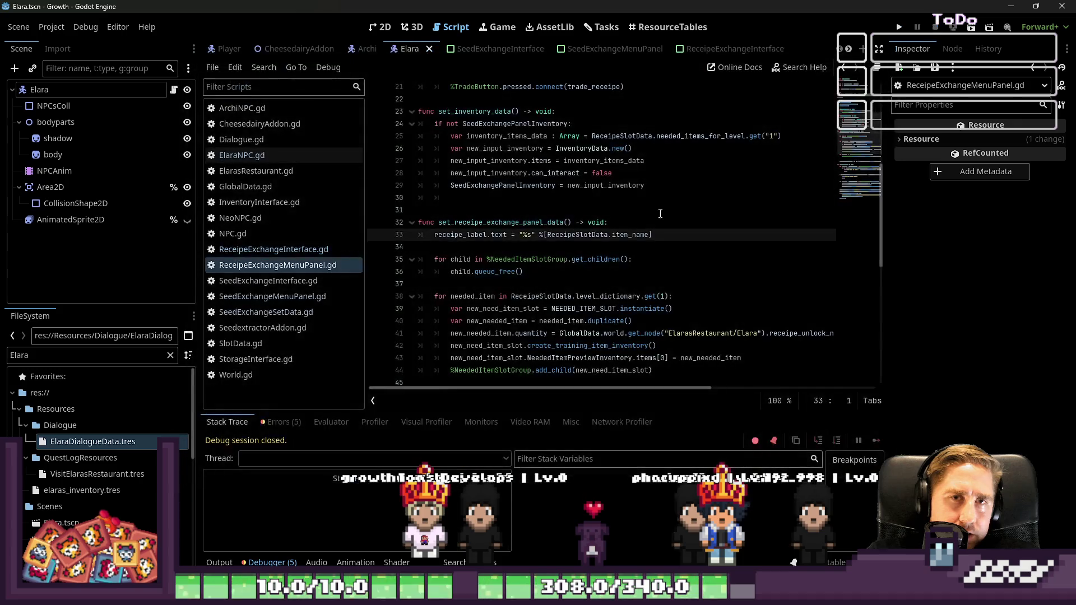
{"action": "key", "text": "F5"}
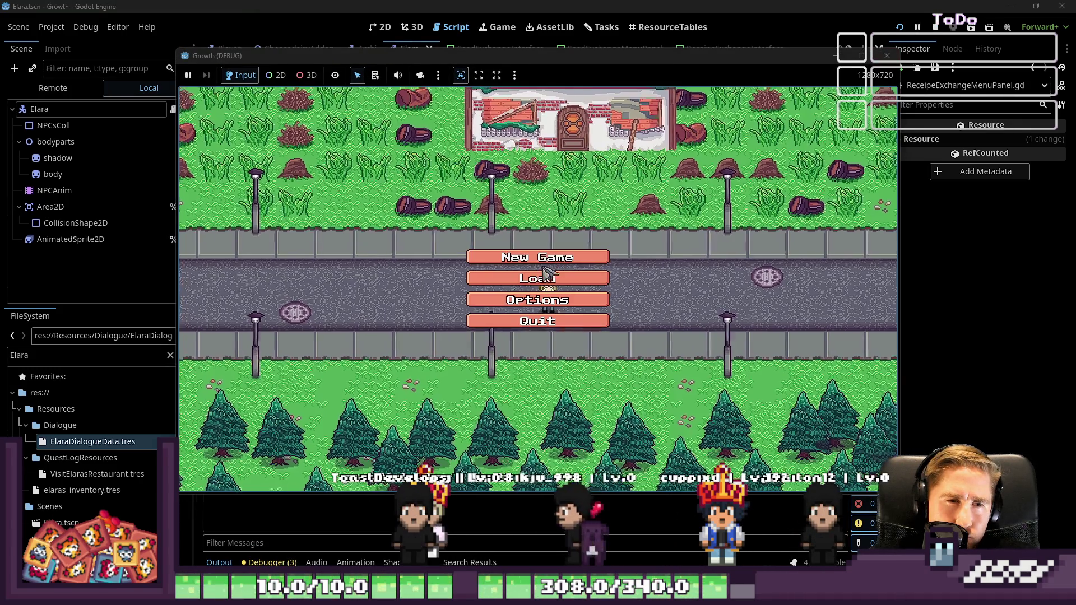
Step: Start a new game with a placeholder character name
{"action": "left_click", "coordinate": [535, 254]}
{"action": "type", "text": "ads"}
{"action": "left_click", "coordinate": [616, 386]}
Step: Walk into Elara's restaurant and ask the chef to unlock a recipe, hitting the line 27 error
{"action": "key", "text": "d"}
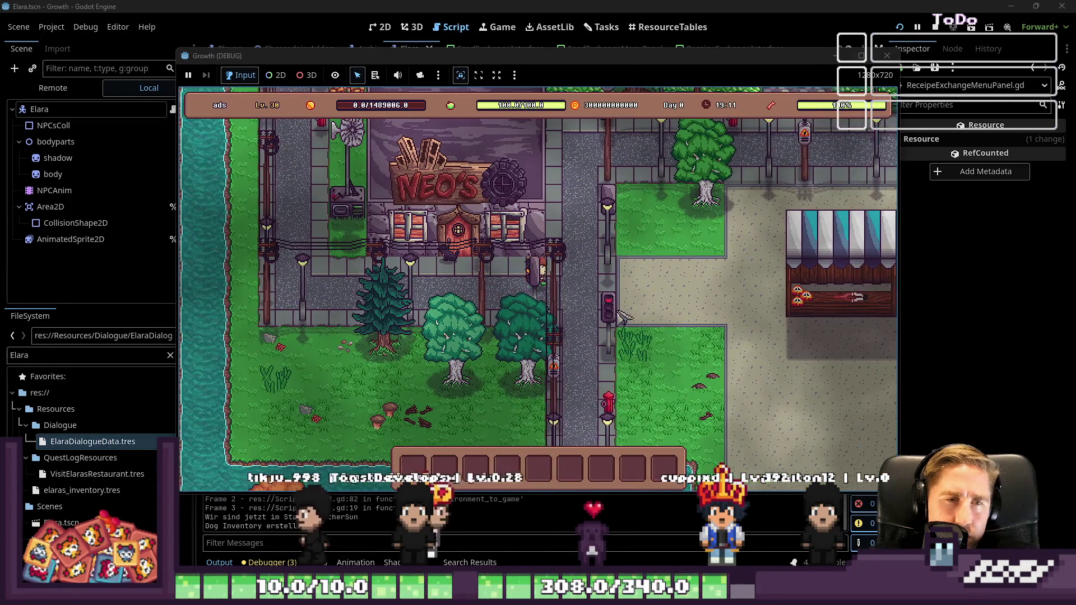
{"action": "key", "text": "w"}
{"action": "key", "text": "w"}
{"action": "key", "text": "d"}
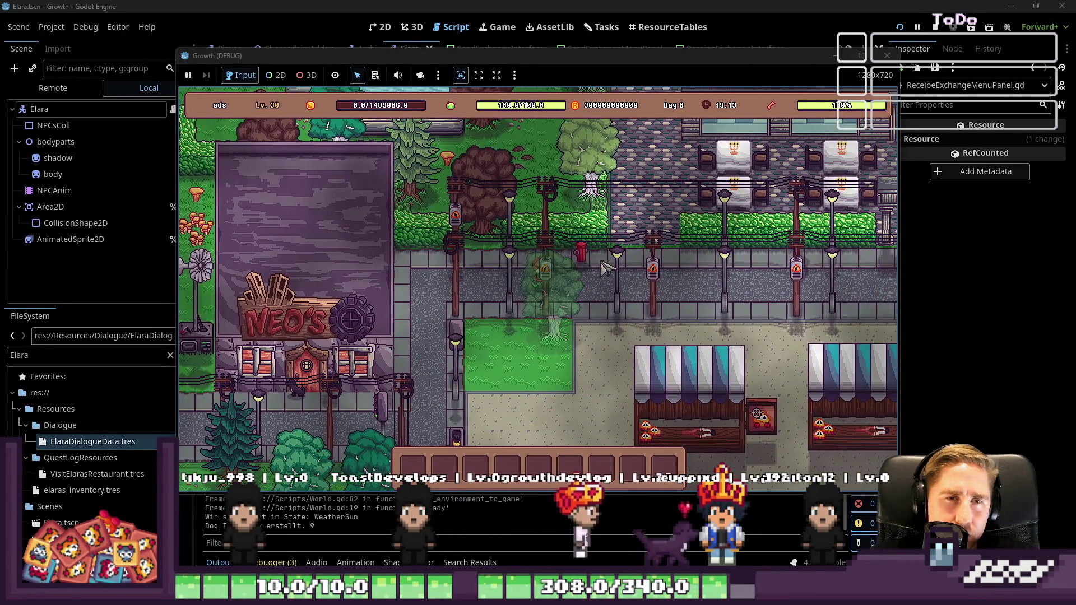
{"action": "key", "text": "d"}
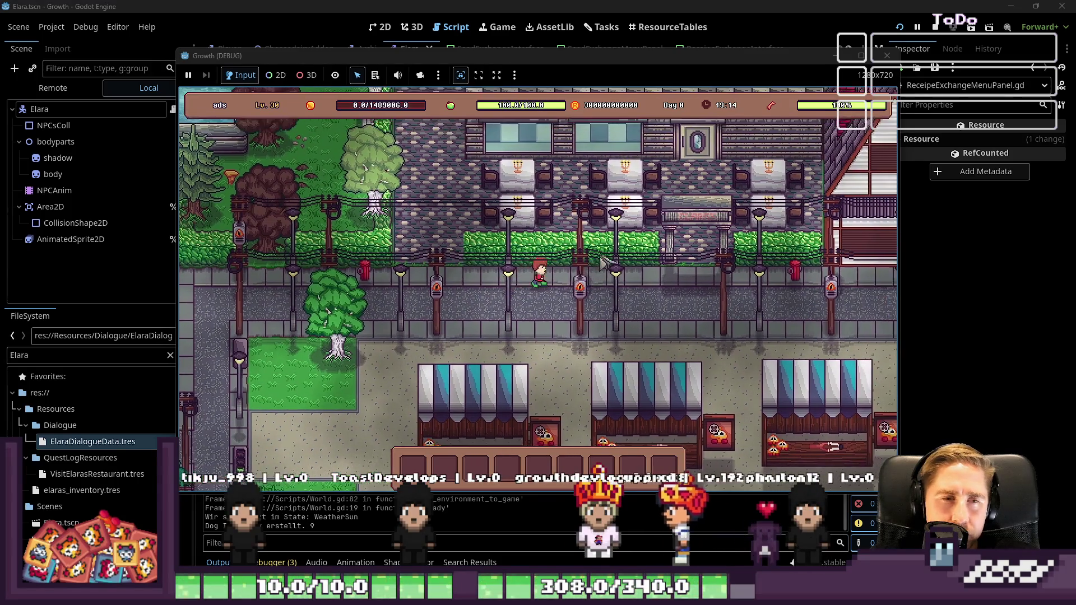
{"action": "key", "text": "w"}
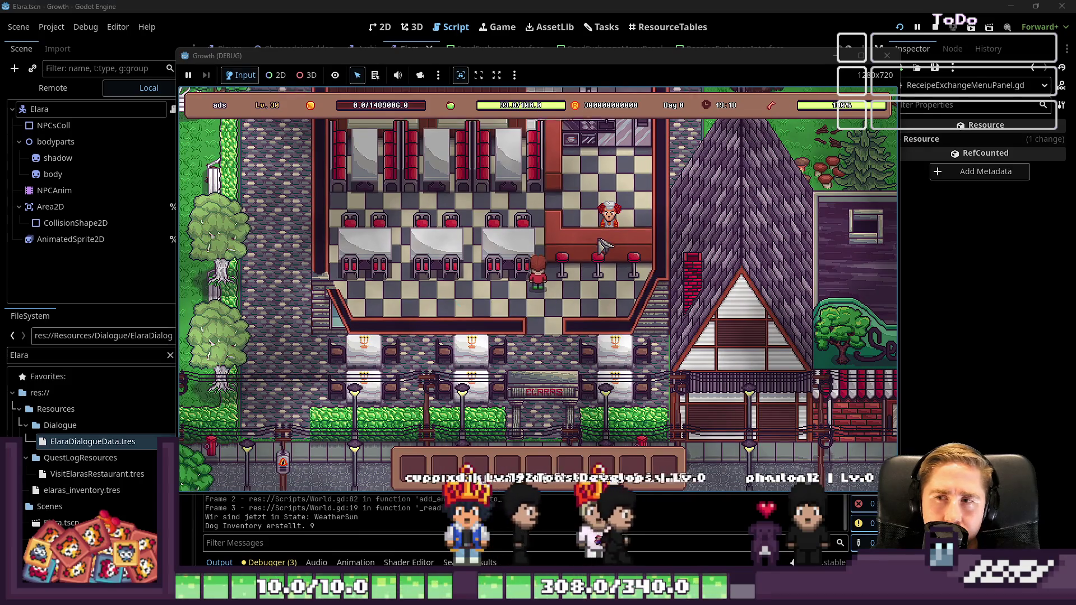
{"action": "key", "text": "s"}
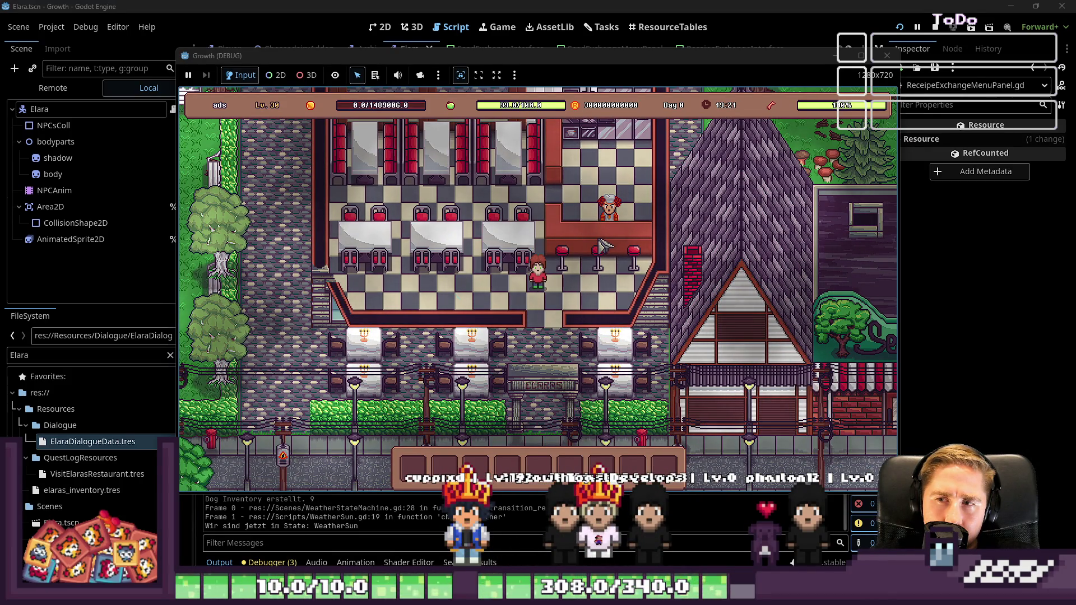
{"action": "left_click", "coordinate": [610, 222]}
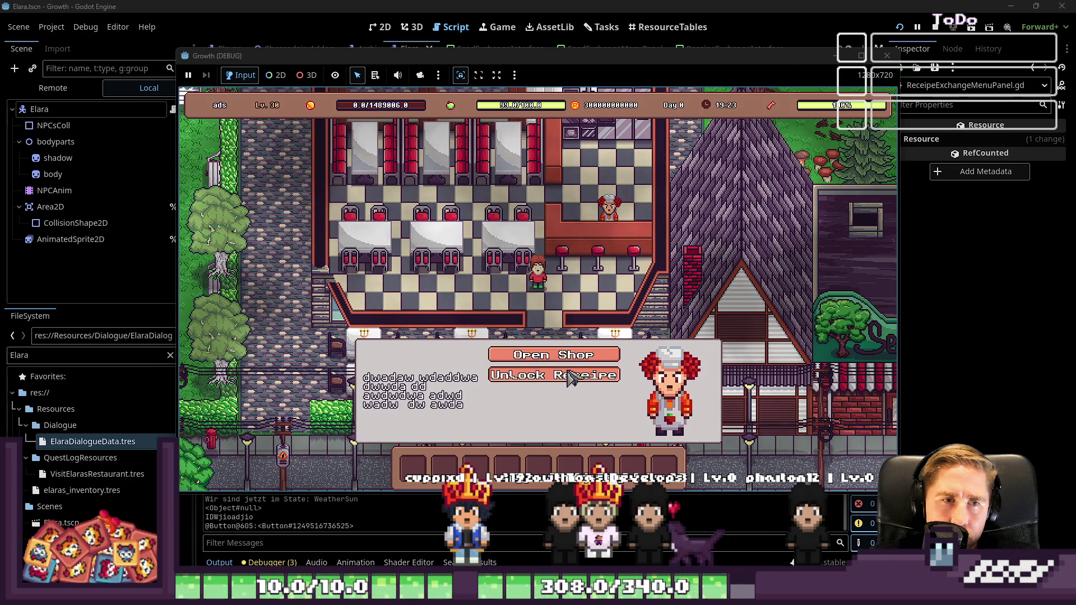
{"action": "left_click", "coordinate": [570, 377]}
{"action": "left_click", "coordinate": [497, 274]}
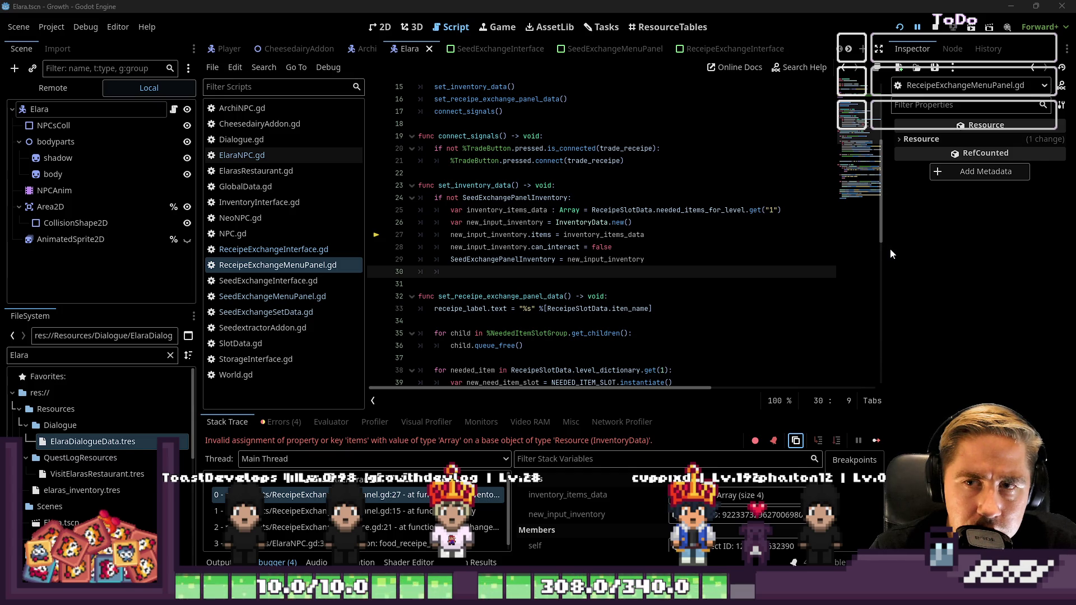
Step: Narrow the Inspector slightly and expand the script's Resource section while reviewing line 25
{"action": "left_click_drag", "start_coordinate": [888, 250], "coordinate": [903, 250]}
{"action": "left_click", "coordinate": [750, 211]}
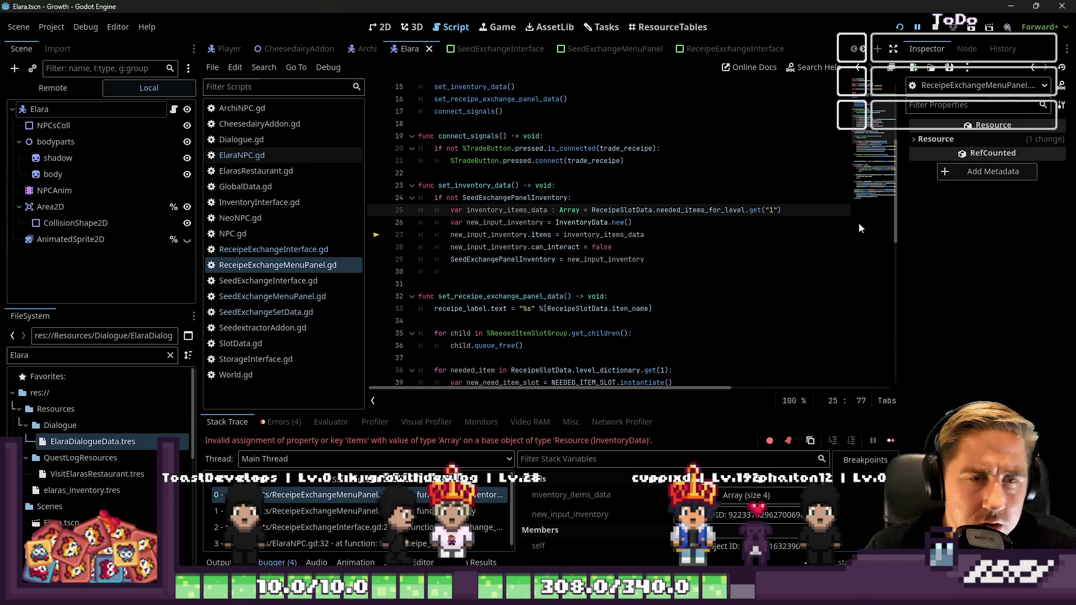
{"action": "left_click", "coordinate": [930, 142]}
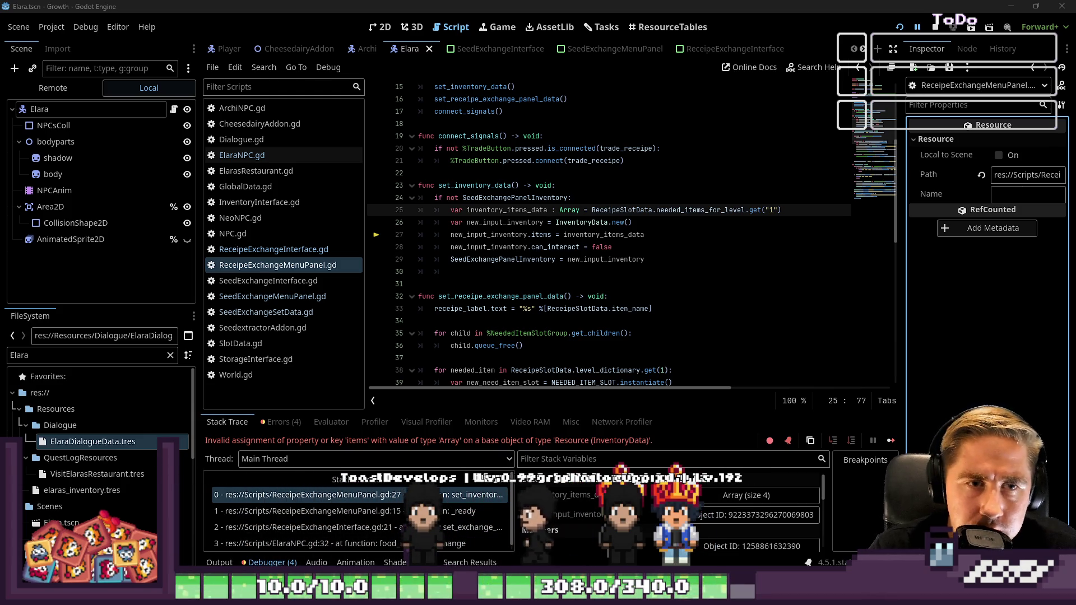
{"action": "left_click", "coordinate": [535, 515]}
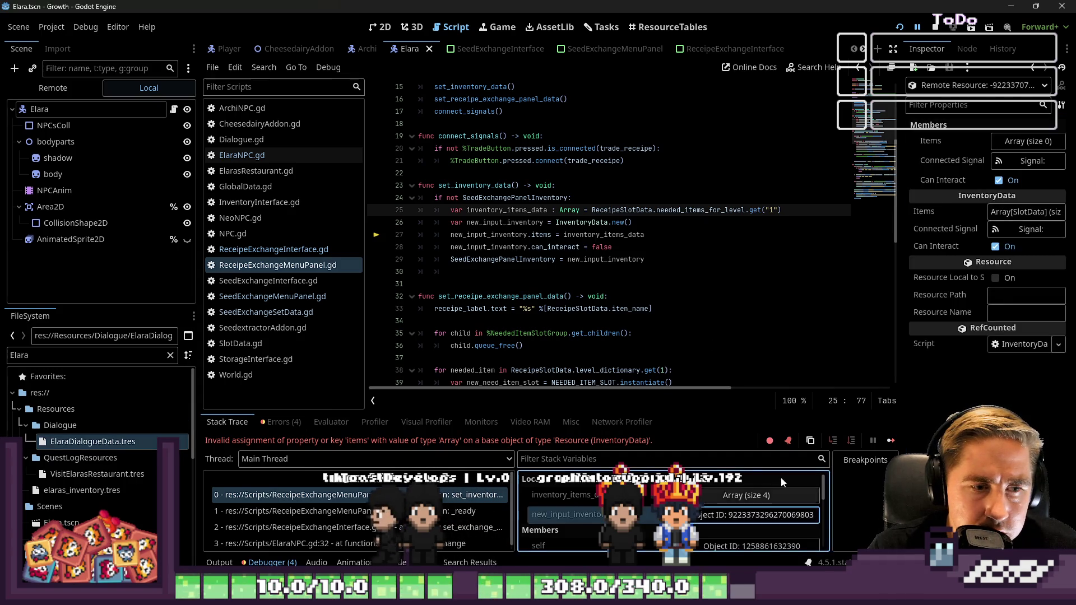
{"action": "left_click", "coordinate": [1001, 217]}
{"action": "scroll", "coordinate": [748, 500], "scroll_direction": "down", "scroll_amount": 1}
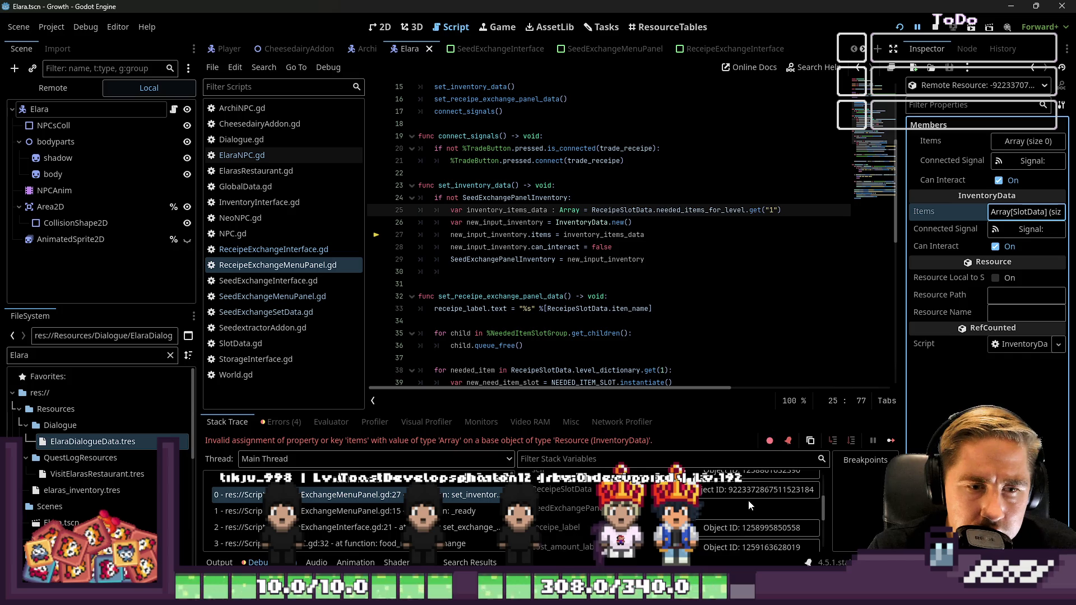
{"action": "left_click", "coordinate": [808, 486]}
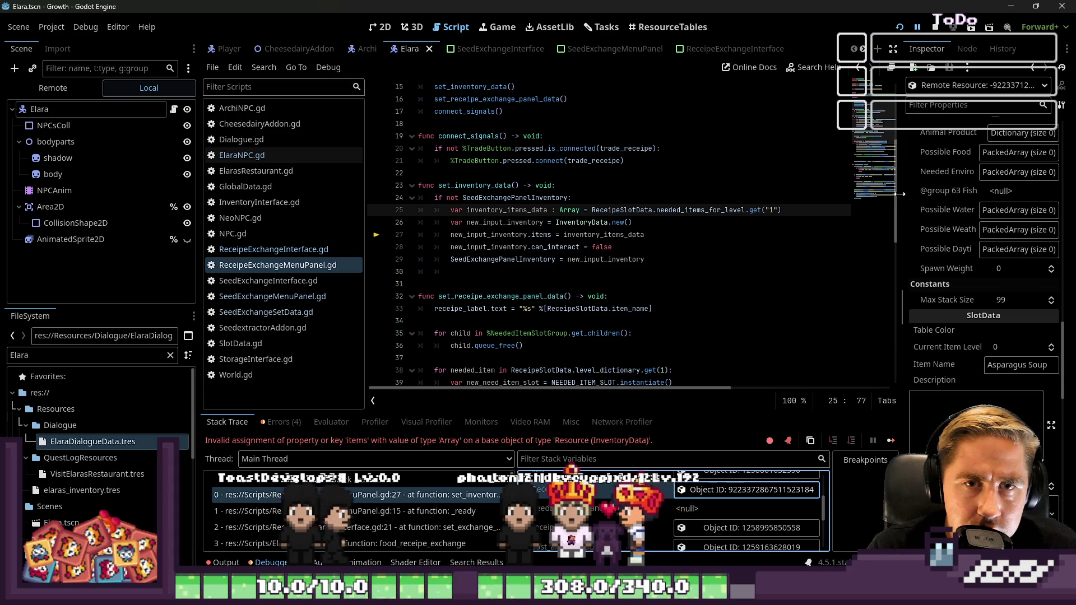
{"action": "left_click_drag", "start_coordinate": [900, 210], "coordinate": [774, 209]}
{"action": "scroll", "coordinate": [917, 223], "scroll_direction": "up", "scroll_amount": 4}
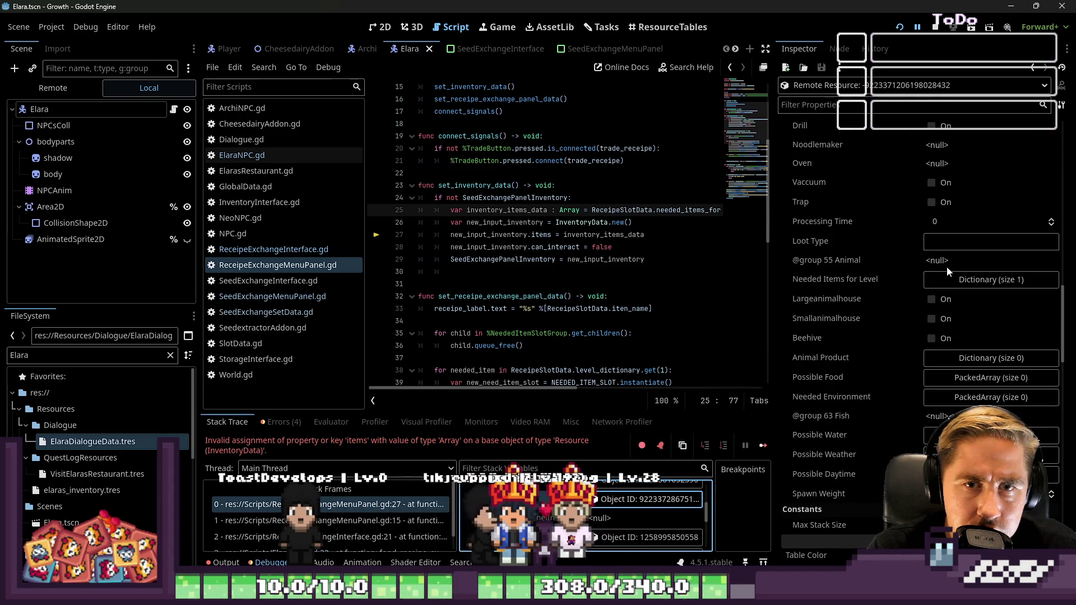
{"action": "left_click", "coordinate": [961, 281]}
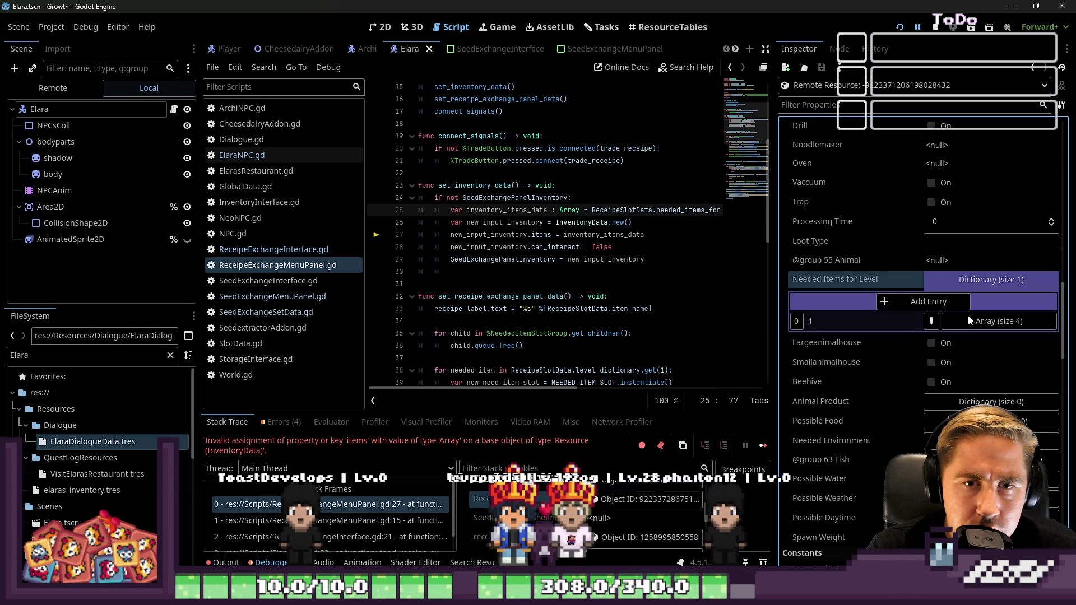
{"action": "scroll", "coordinate": [858, 315], "scroll_direction": "down", "scroll_amount": 5}
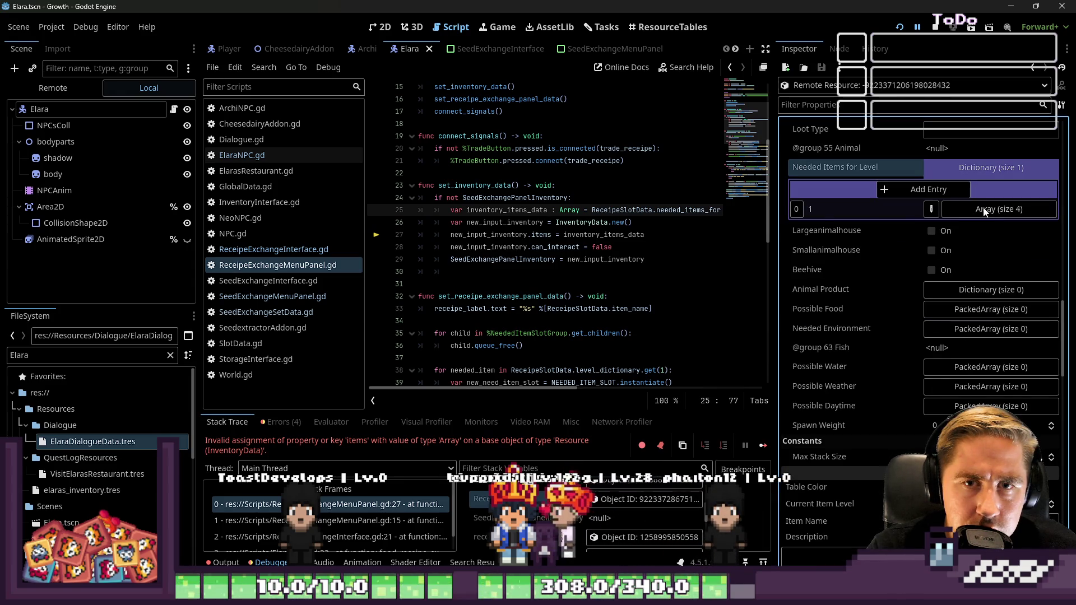
{"action": "left_click", "coordinate": [946, 172]}
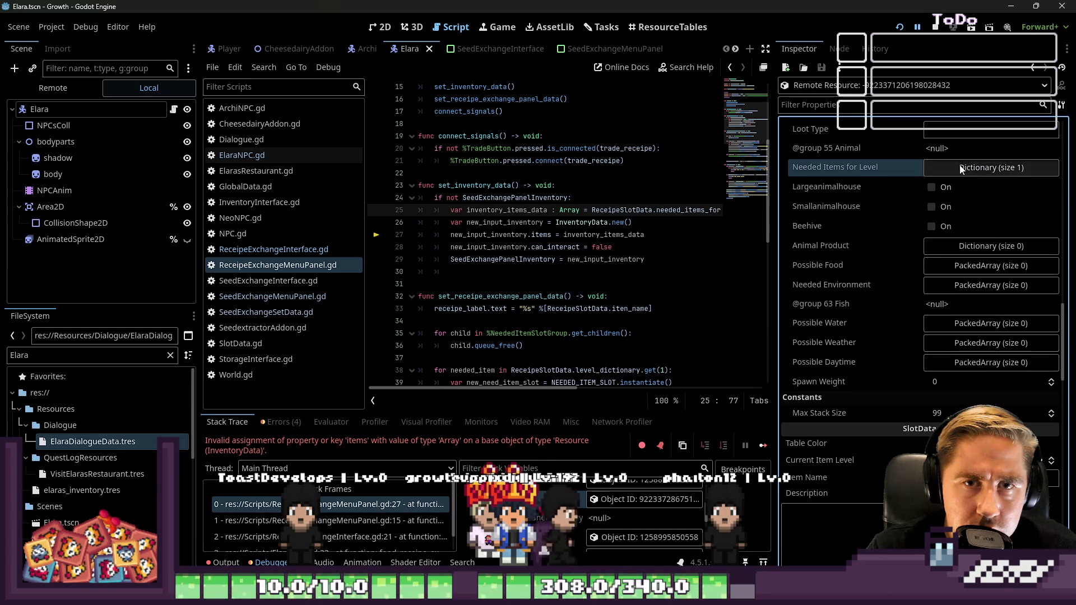
{"action": "left_click", "coordinate": [953, 169]}
{"action": "scroll", "coordinate": [988, 245], "scroll_direction": "up", "scroll_amount": 5}
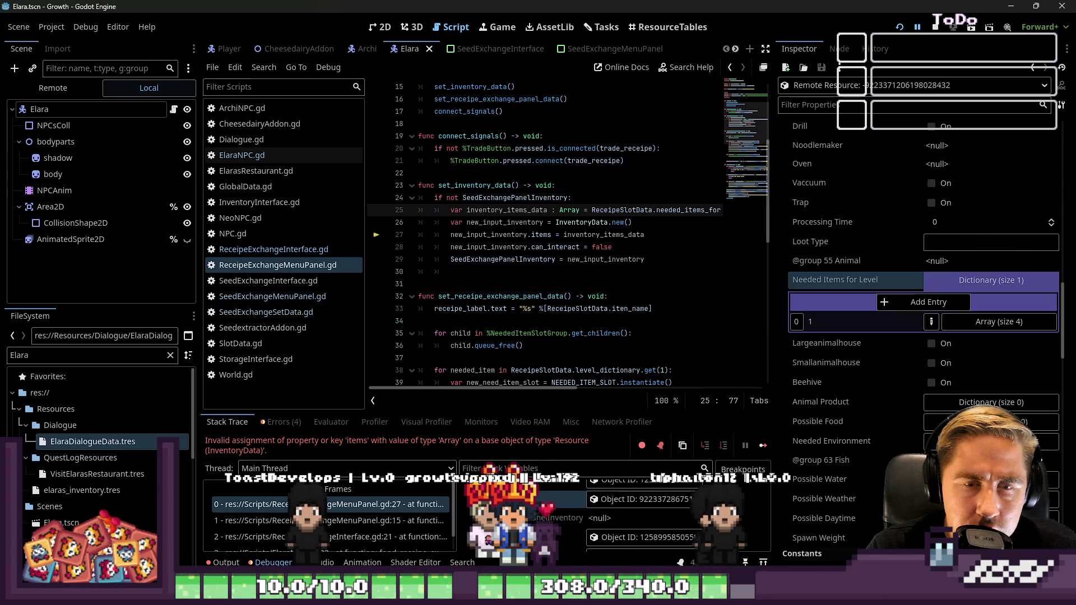
{"action": "key", "text": "super+shift+s"}
{"action": "left_click_drag", "start_coordinate": [777, 268], "coordinate": [1062, 337]}
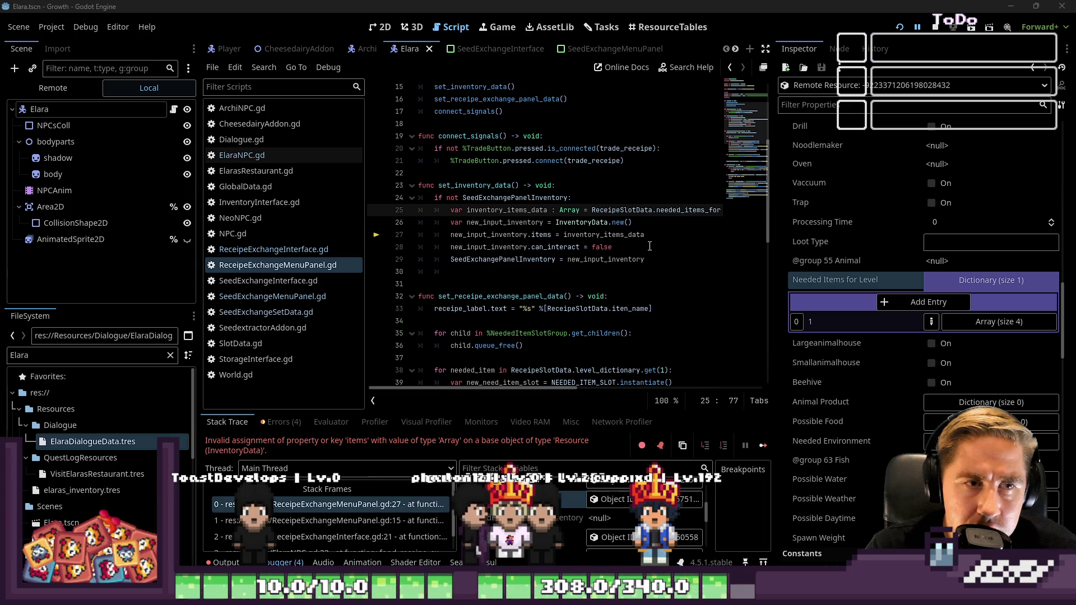
Step: Widen the code area, narrow the script list, and tidy the blank line after line 29
{"action": "left_click_drag", "start_coordinate": [773, 238], "coordinate": [920, 239]}
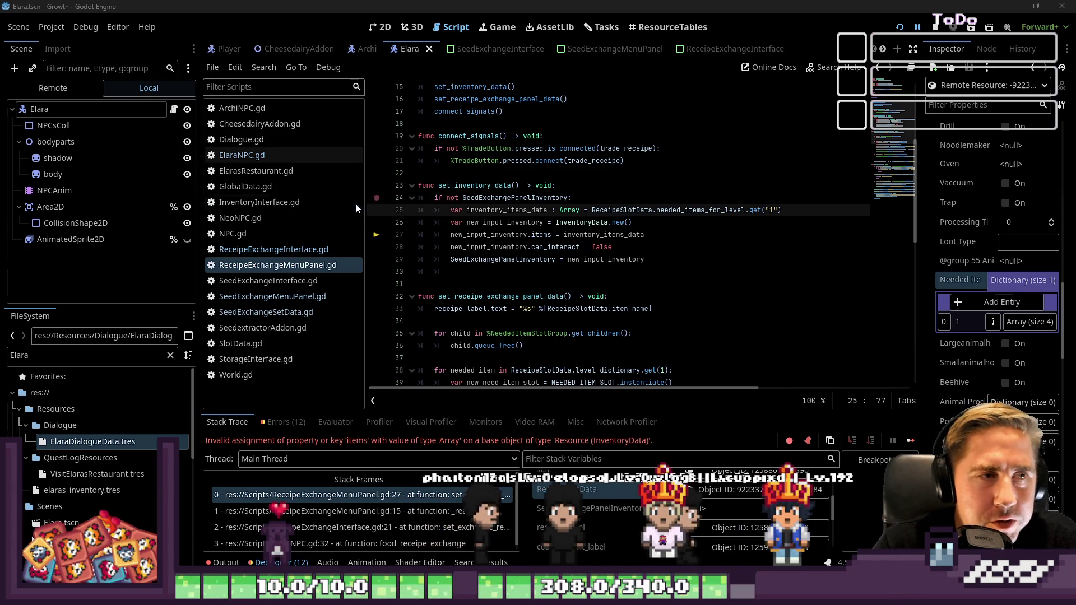
{"action": "left_click_drag", "start_coordinate": [368, 209], "coordinate": [310, 211]}
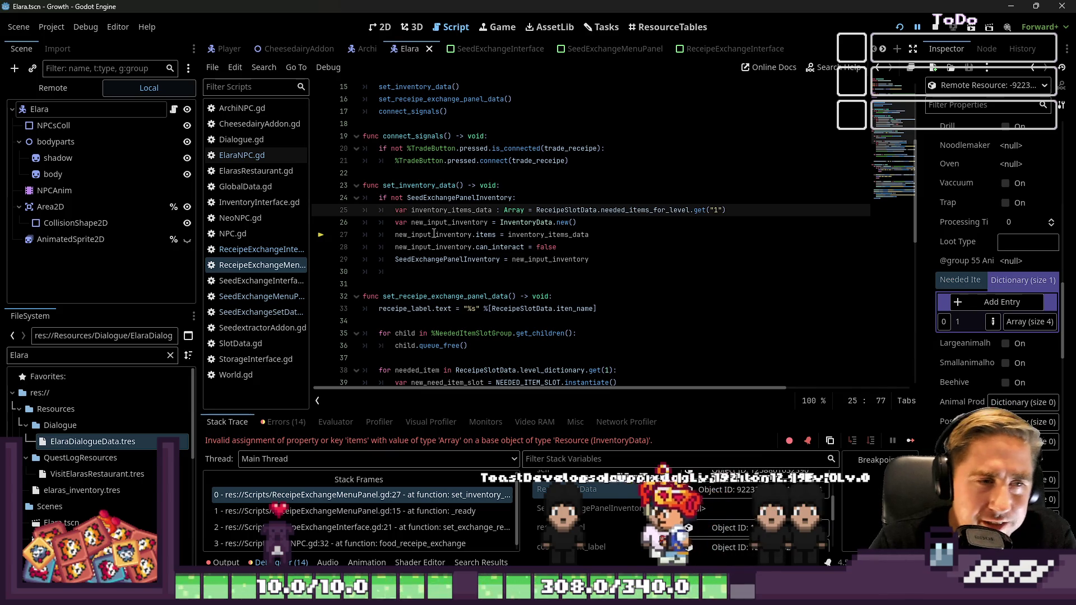
{"action": "left_click", "coordinate": [408, 235]}
{"action": "left_click", "coordinate": [411, 271]}
{"action": "key", "text": "BackSpace"}
{"action": "key", "text": "BackSpace"}
{"action": "key", "text": "BackSpace"}
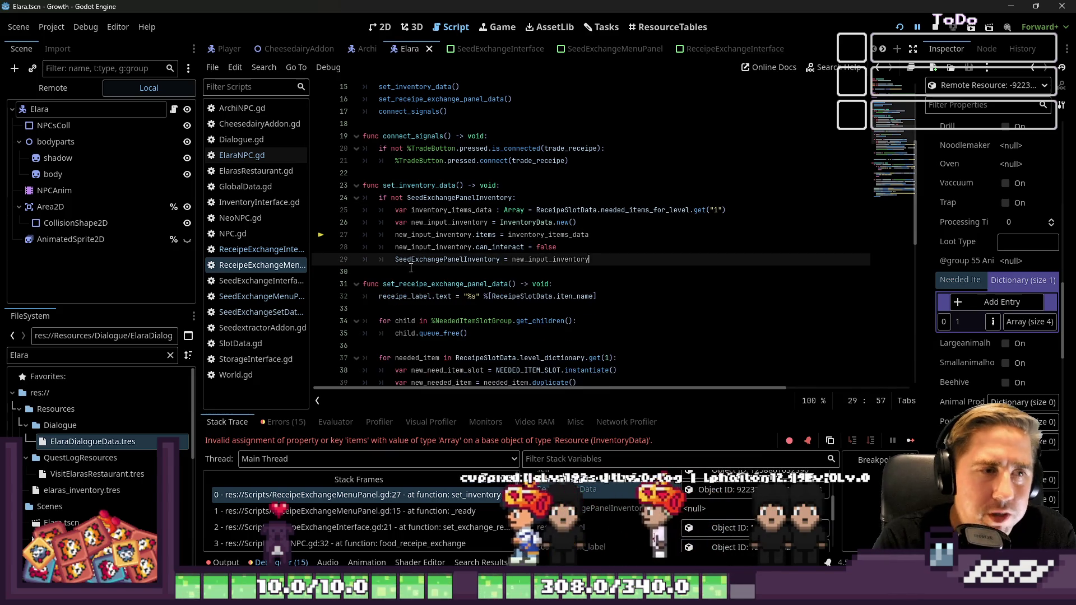
{"action": "key", "text": "Return"}
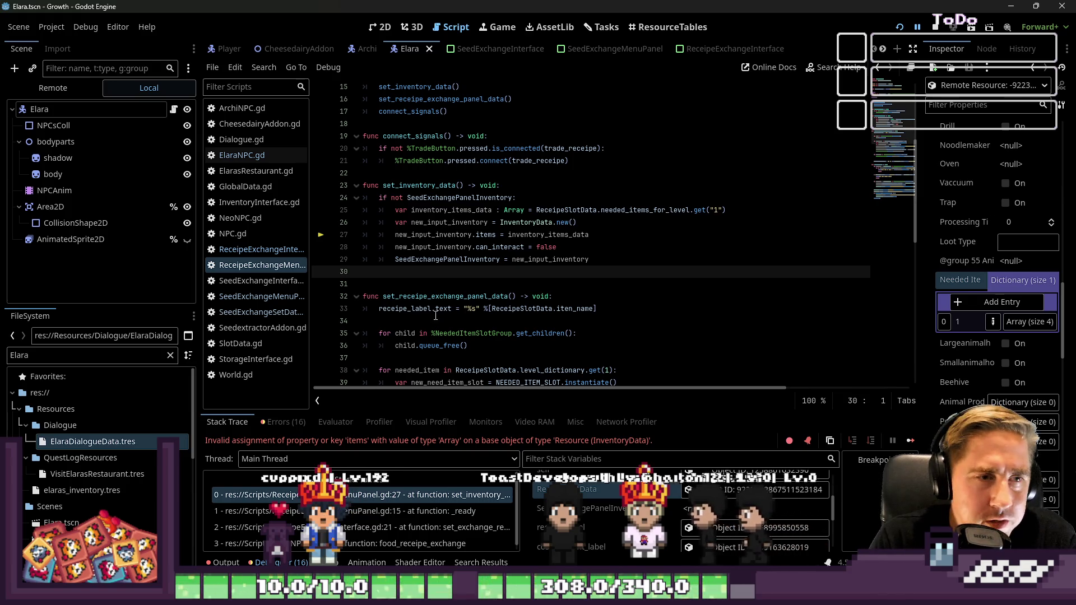
{"action": "left_click", "coordinate": [446, 284]}
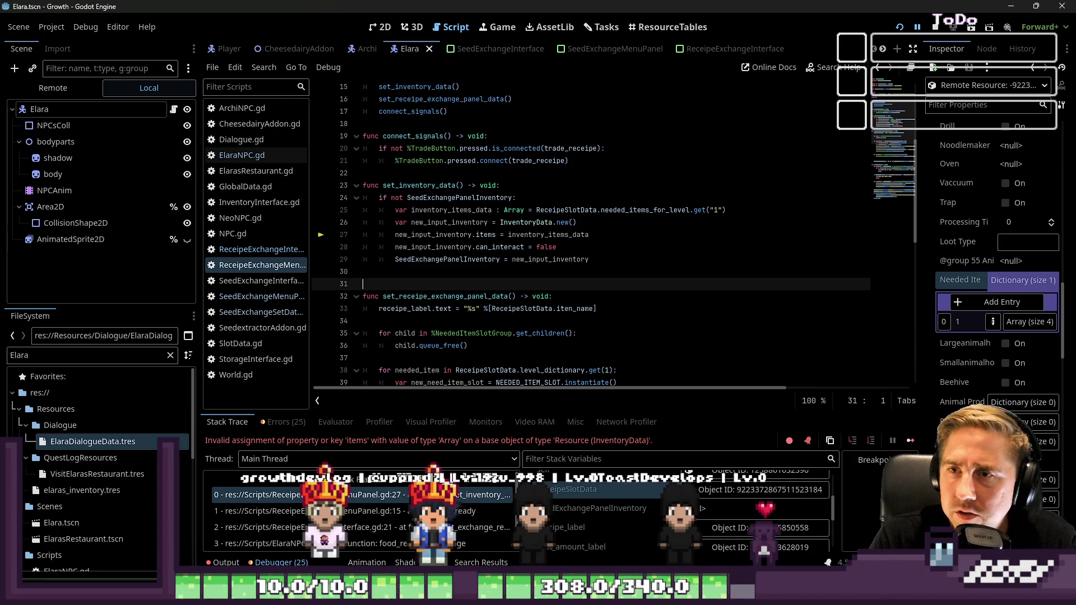
Step: Delete the ReceipeSlotData needed_items_for_level lookup from line 25
{"action": "left_click", "coordinate": [529, 260]}
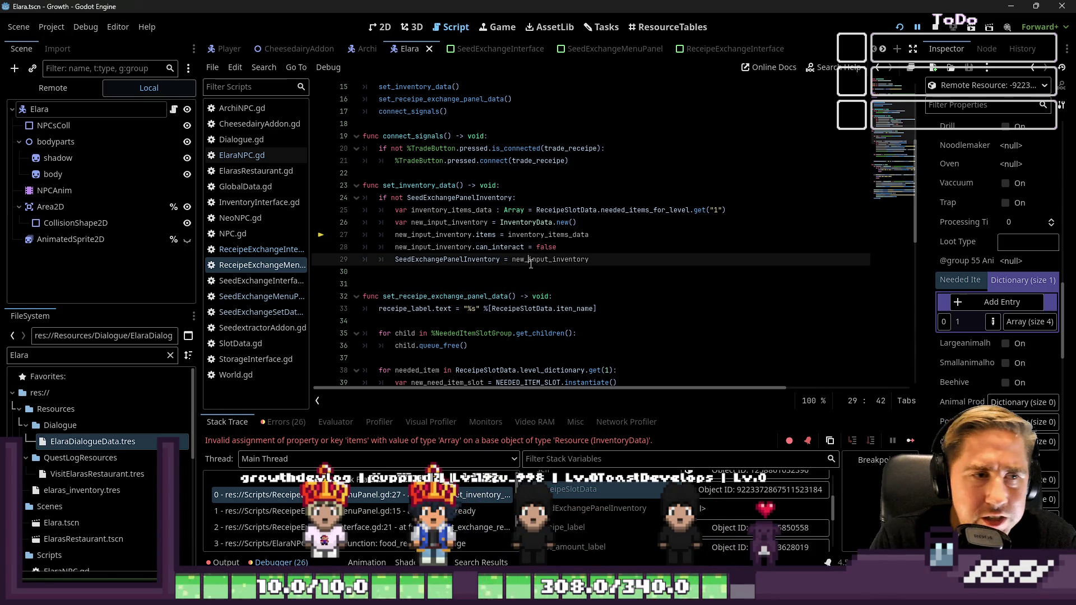
{"action": "double_click", "coordinate": [558, 236]}
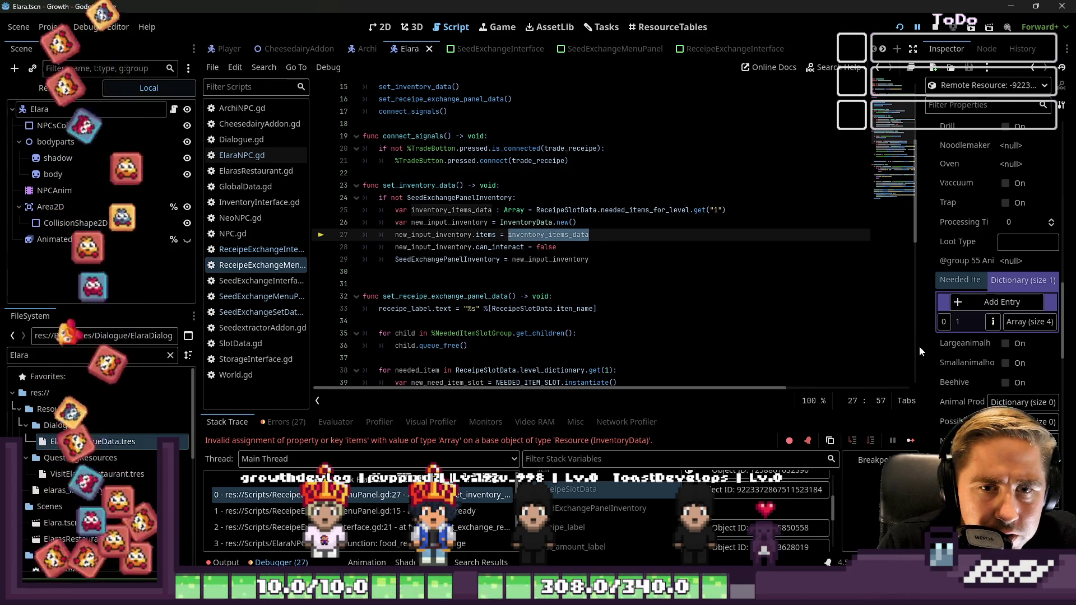
{"action": "left_click_drag", "start_coordinate": [922, 347], "coordinate": [808, 347]}
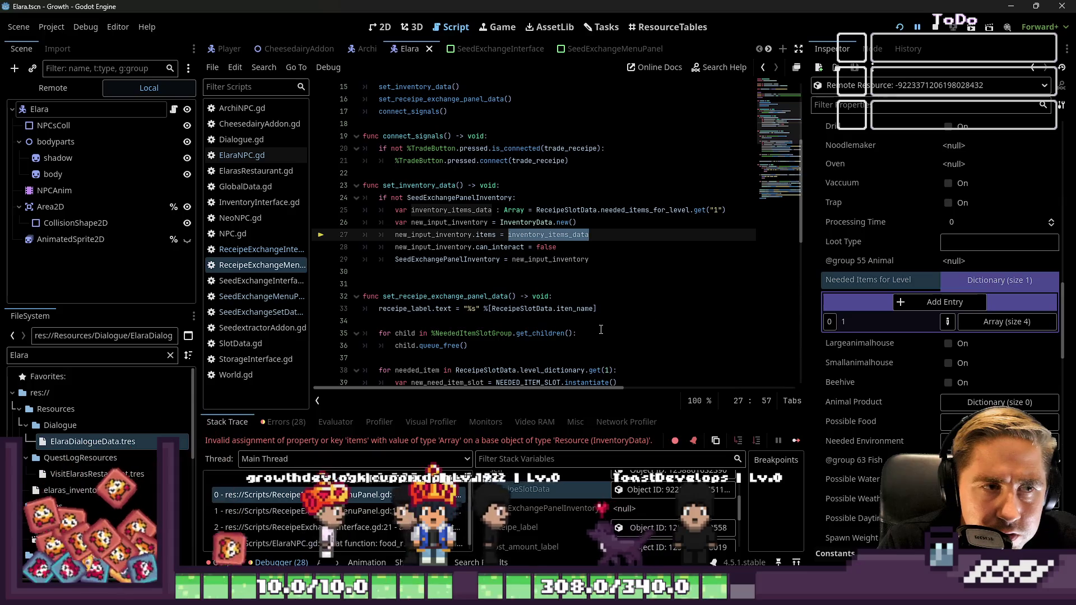
{"action": "left_click", "coordinate": [491, 197]}
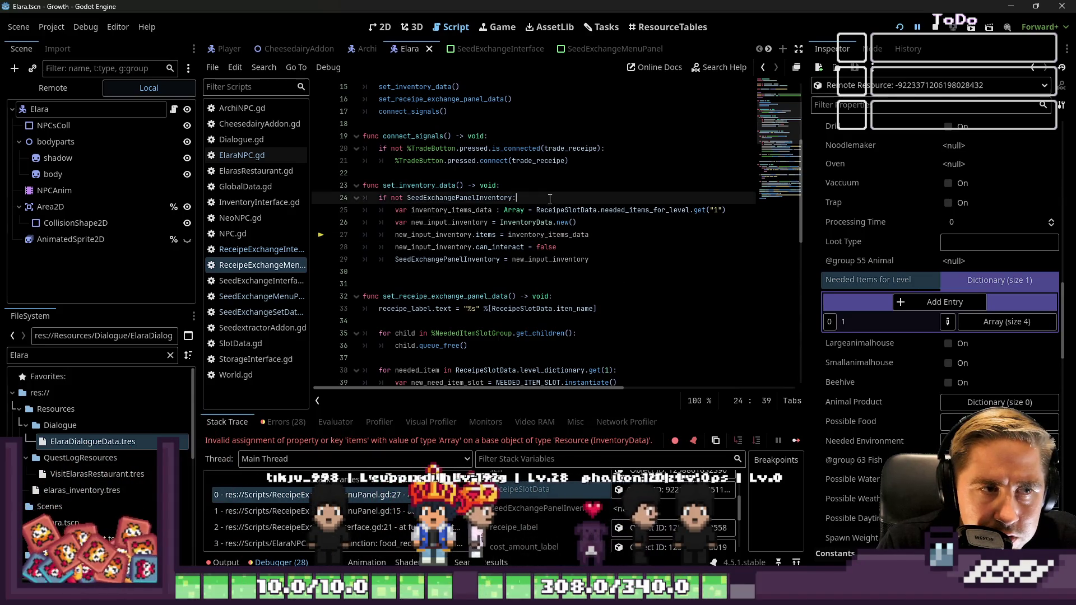
{"action": "left_click_drag", "start_coordinate": [537, 210], "coordinate": [739, 210]}
{"action": "key", "text": "BackSpace"}
{"action": "key", "text": "BackSpace"}
{"action": "key", "text": "BackSpace"}
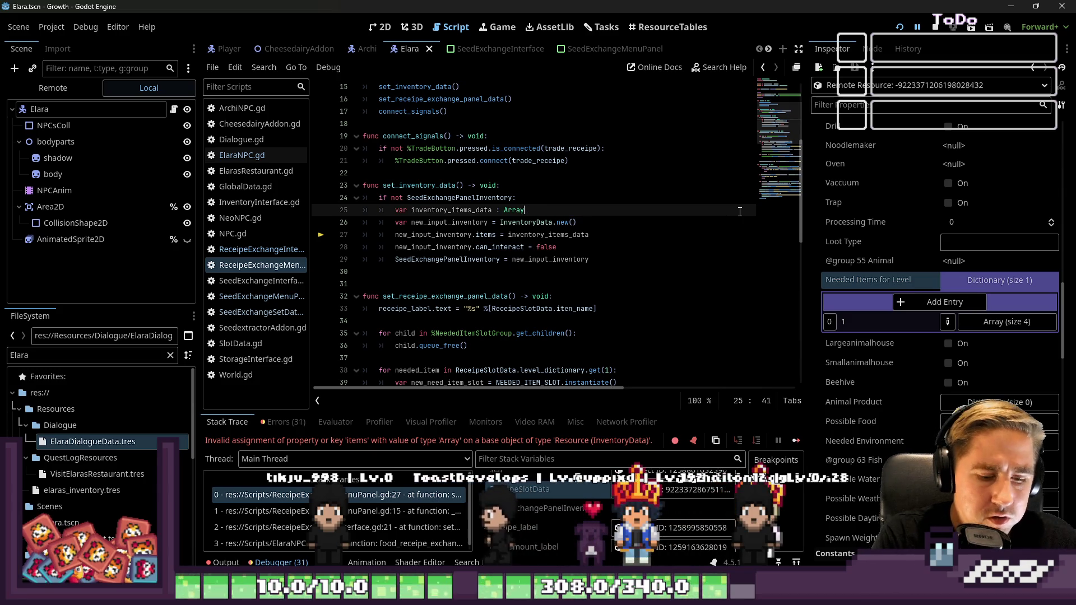
Step: Make line 25 an Array[SlotData] filled by get_array_from_needed_items(ReceipeSlotData...)
{"action": "type", "text": "[SlotData] = "}
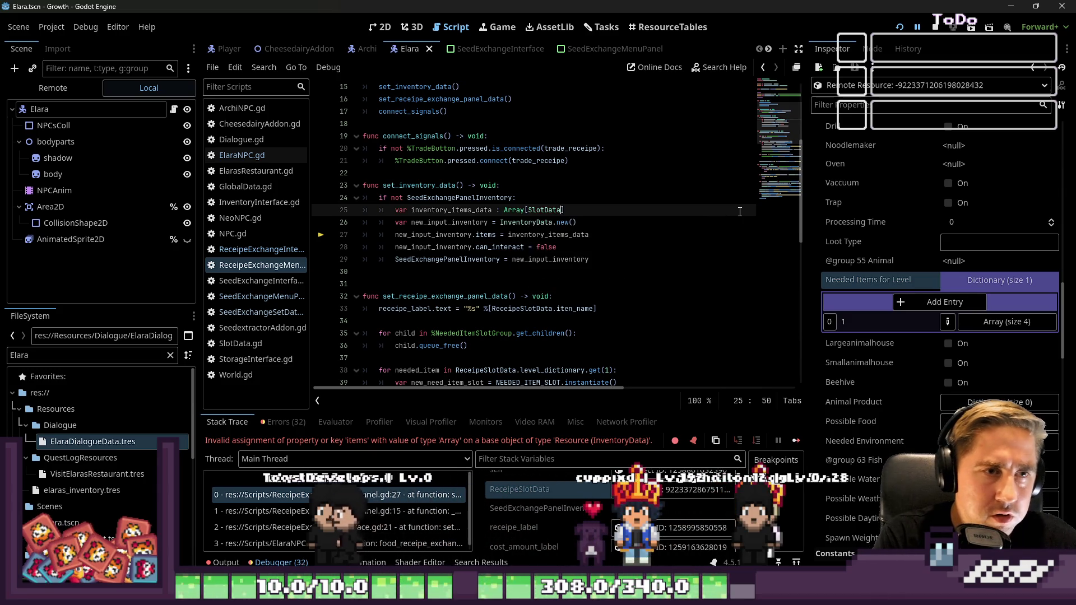
{"action": "type", "text": "get_"}
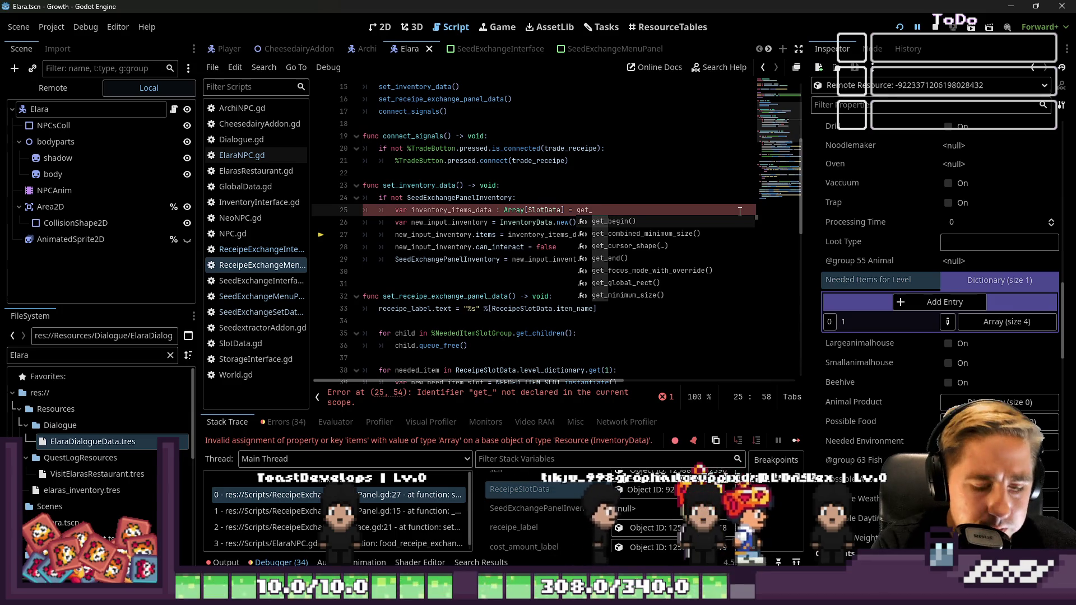
{"action": "type", "text": "array_from_needed_items("}
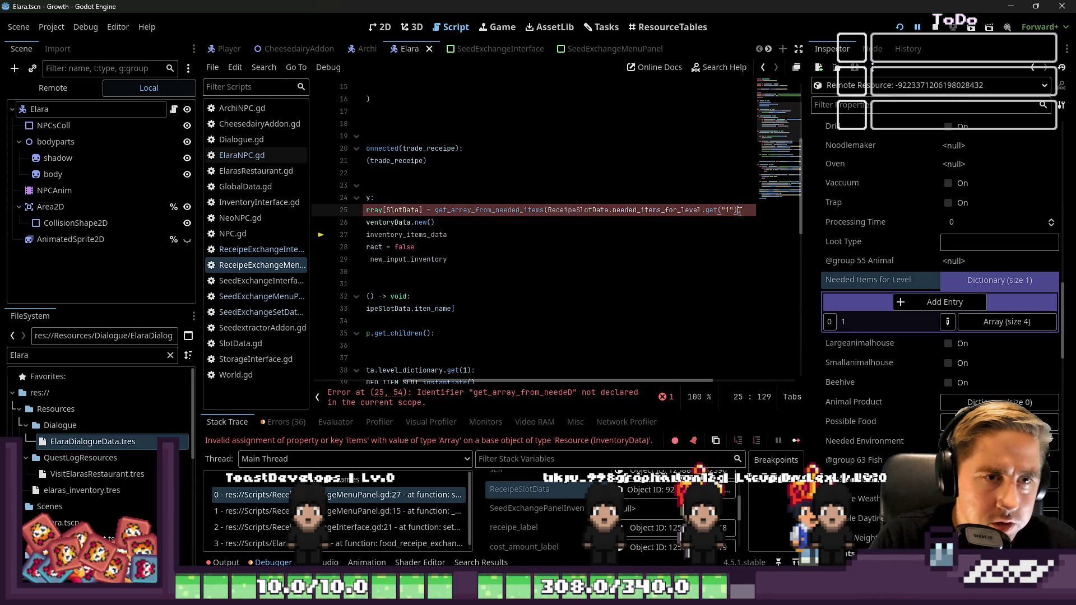
{"action": "type", "text": "ReceipeSlotData."}
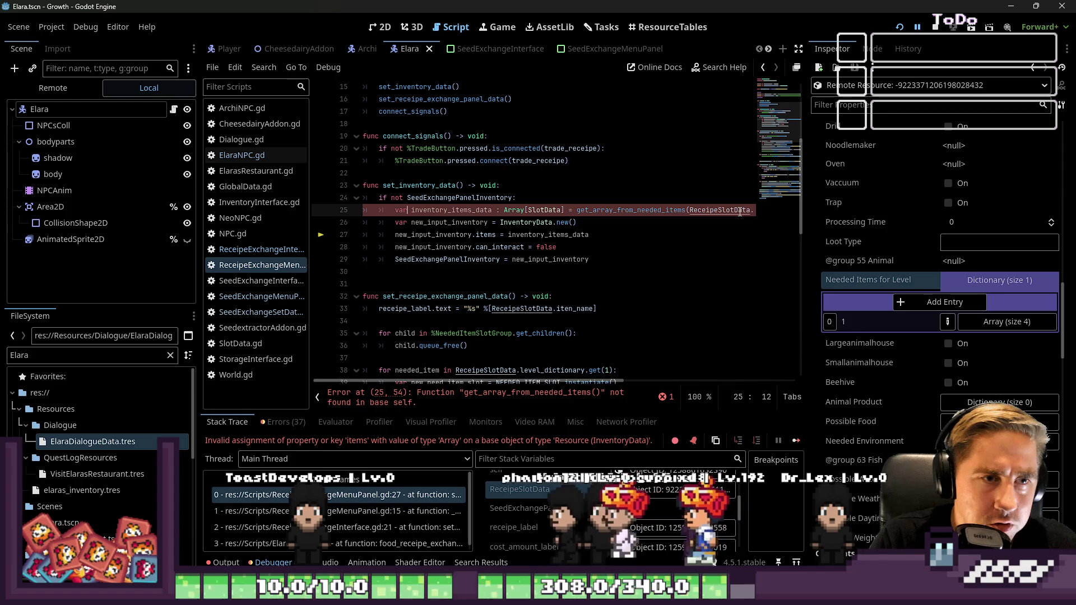
{"action": "left_click", "coordinate": [740, 211], "text": "shift"}
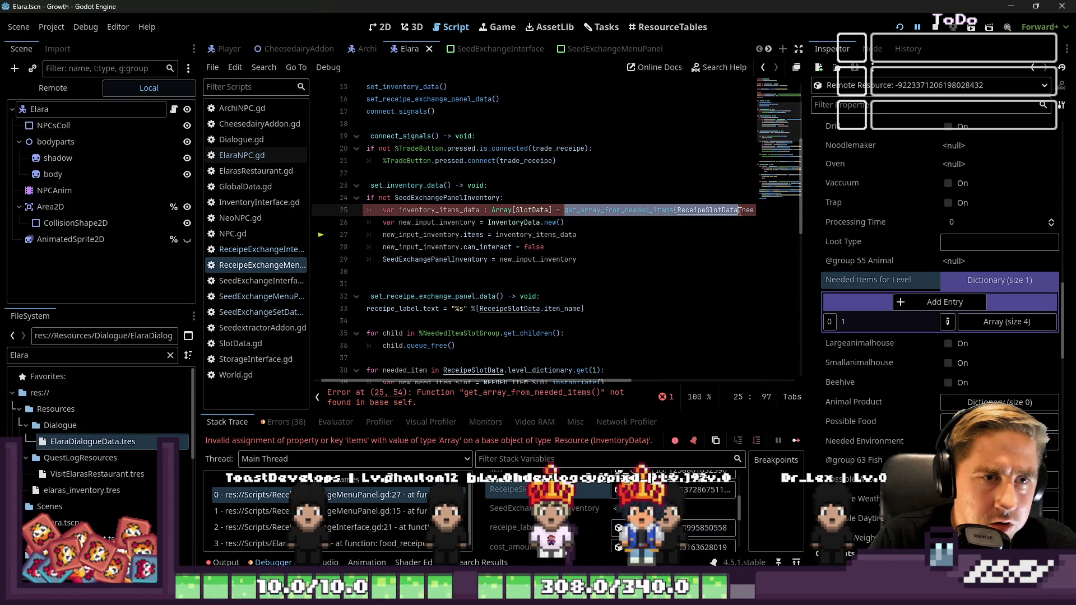
Step: Add a func get_array_from_needed_items(SlotDataArray : Array) stub below the inventory function
{"action": "key", "text": "Down"}
{"action": "key", "text": "Down"}
{"action": "key", "text": "Down"}
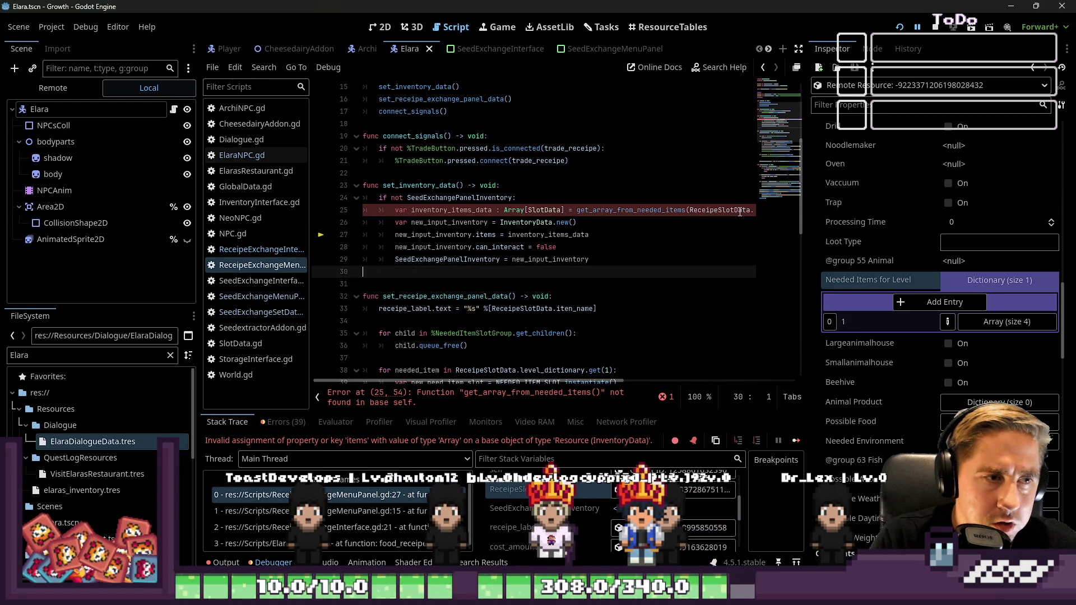
{"action": "key", "text": "Return"}
{"action": "type", "text": "func"}
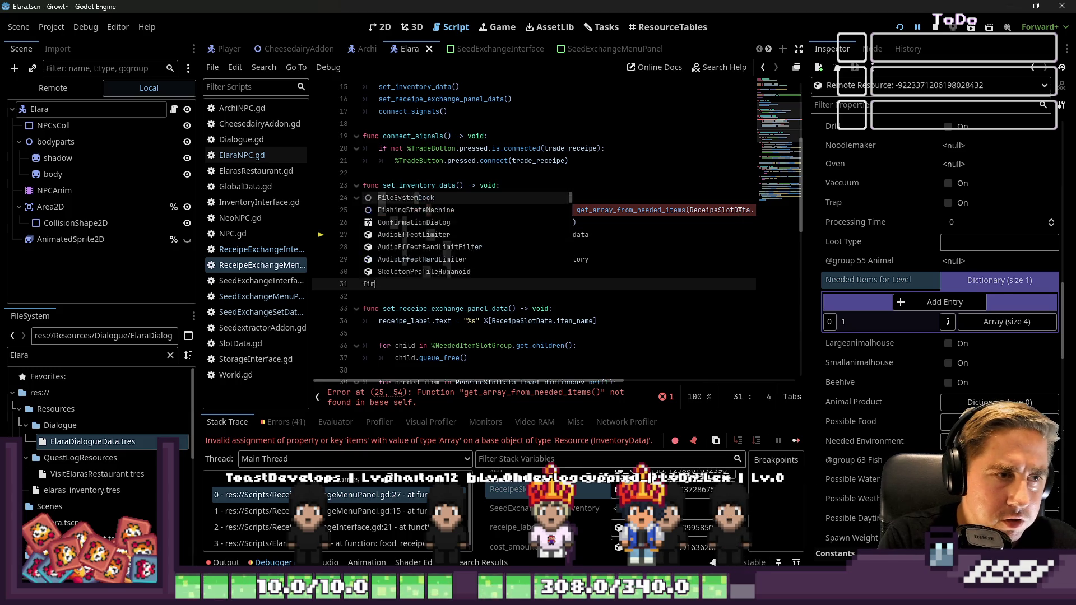
{"action": "type", "text": "get_array_from_needed_items"}
{"action": "type", "text": "("}
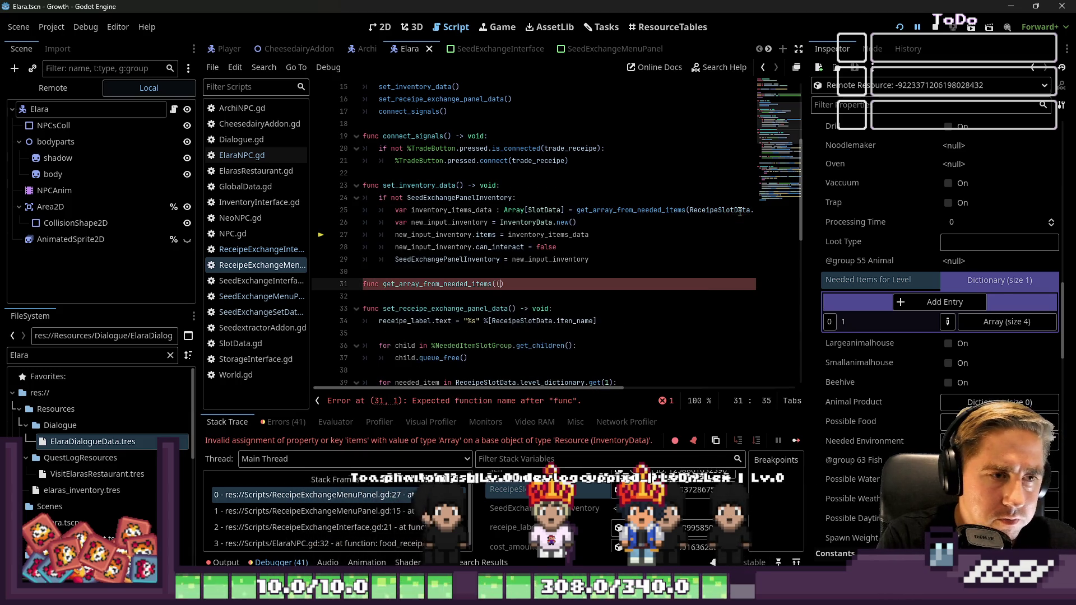
{"action": "type", "text": "Sl"}
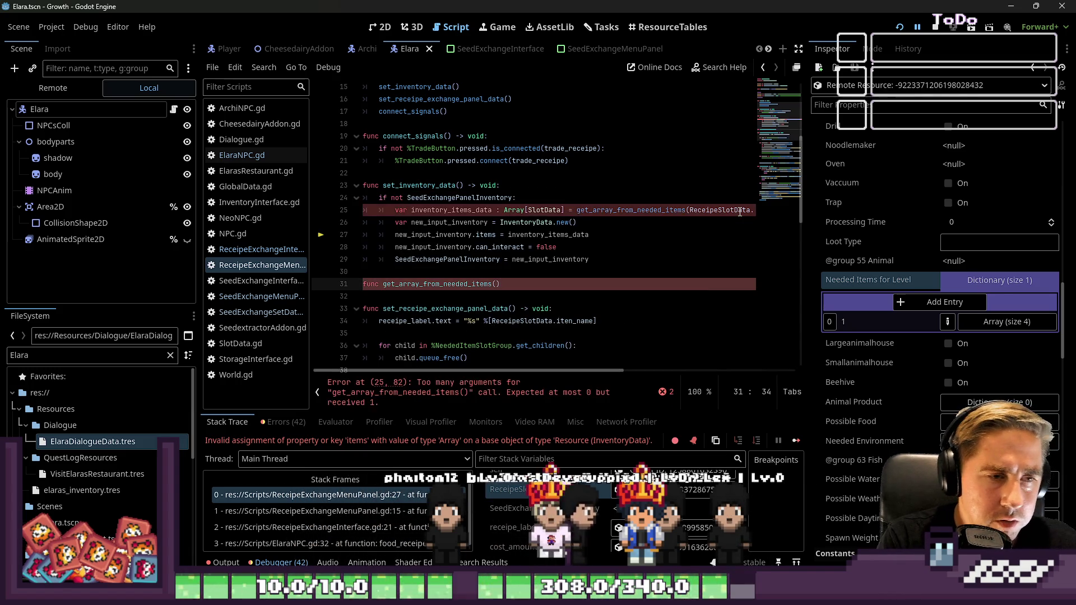
{"action": "type", "text": "otDataAr"}
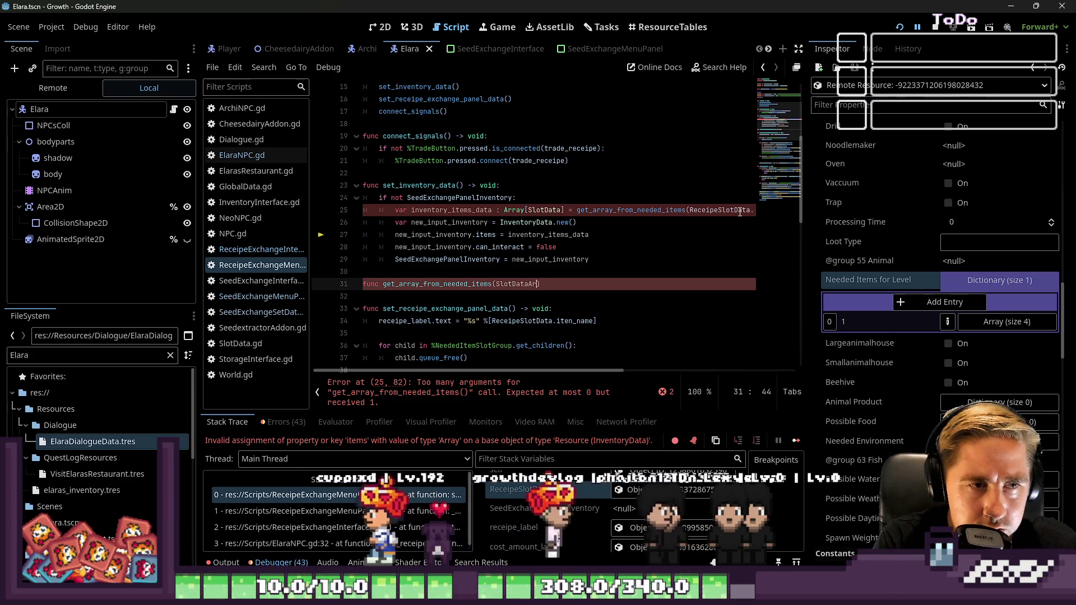
{"action": "type", "text": "ray : Array"}
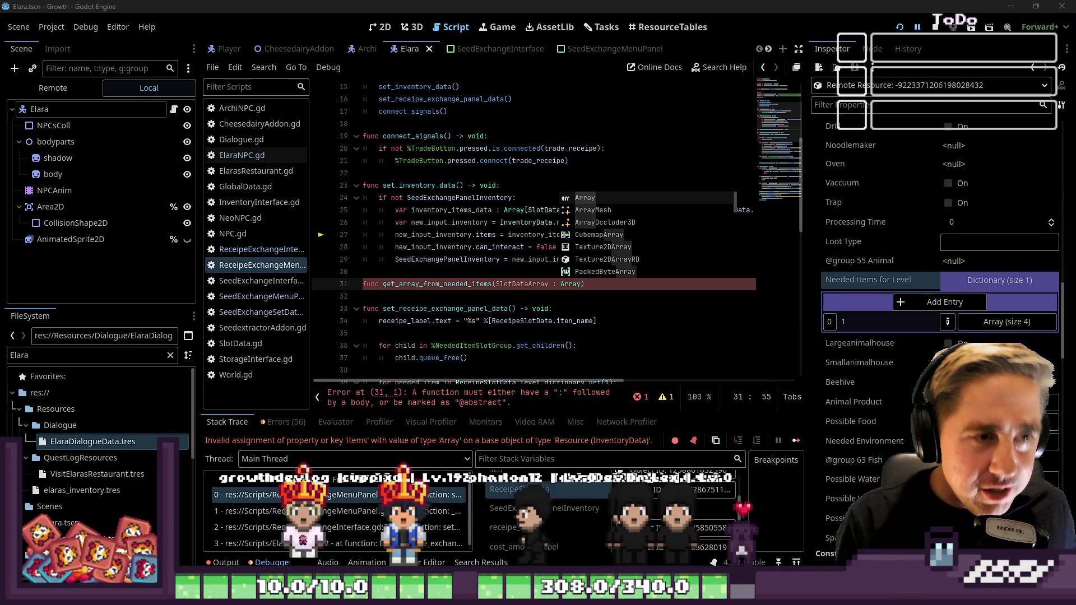
Step: Open Find in Files for a project-wide text search
{"action": "left_click", "coordinate": [485, 235]}
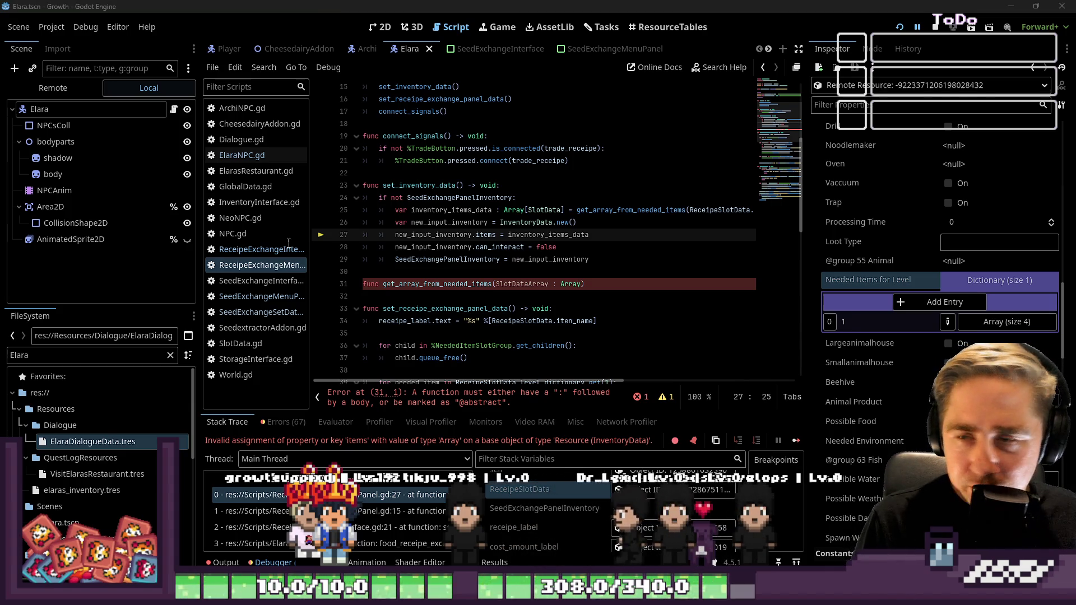
{"action": "left_click", "coordinate": [400, 185]}
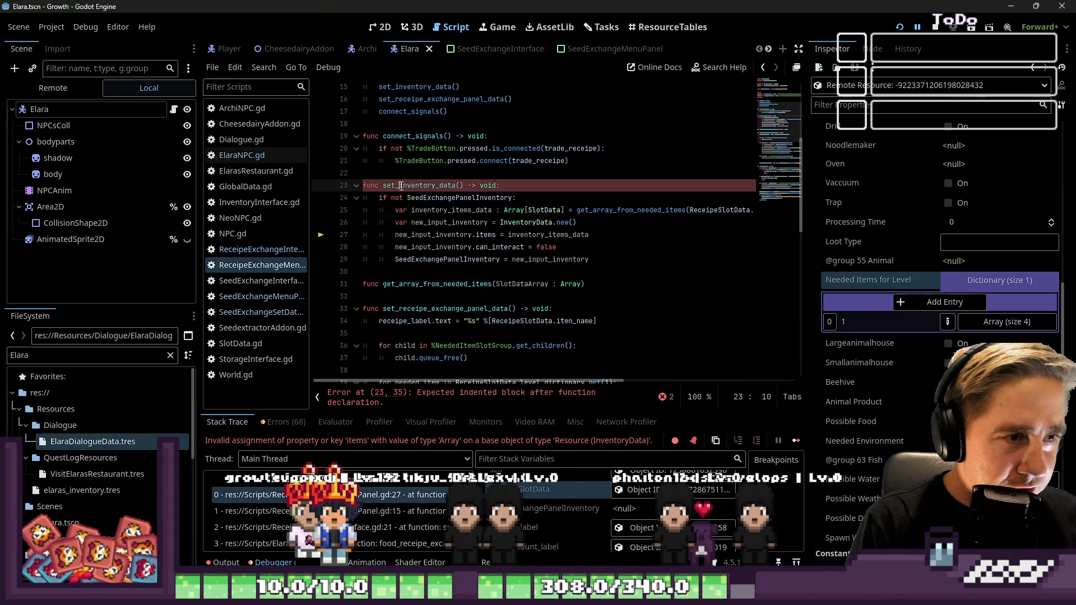
{"action": "key", "text": "Up"}
{"action": "key", "text": "ctrl+shift+f"}
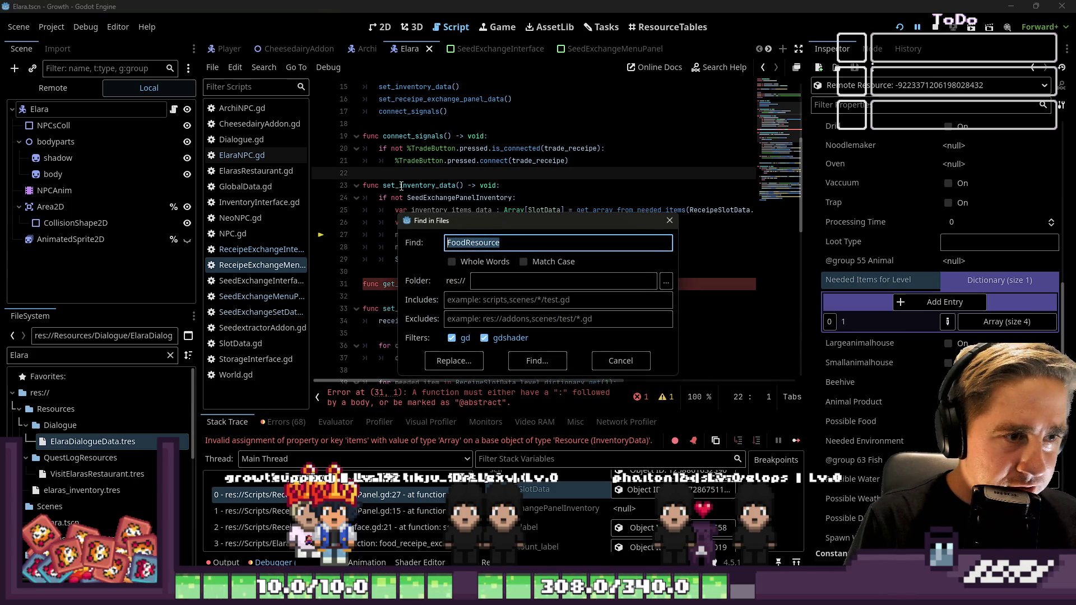
Step: Search all project files for 'receipe', listing 84 matches in 4 files
{"action": "key", "text": "BackSpace"}
{"action": "key", "text": "BackSpace"}
{"action": "type", "text": "e"}
{"action": "key", "text": "Return"}
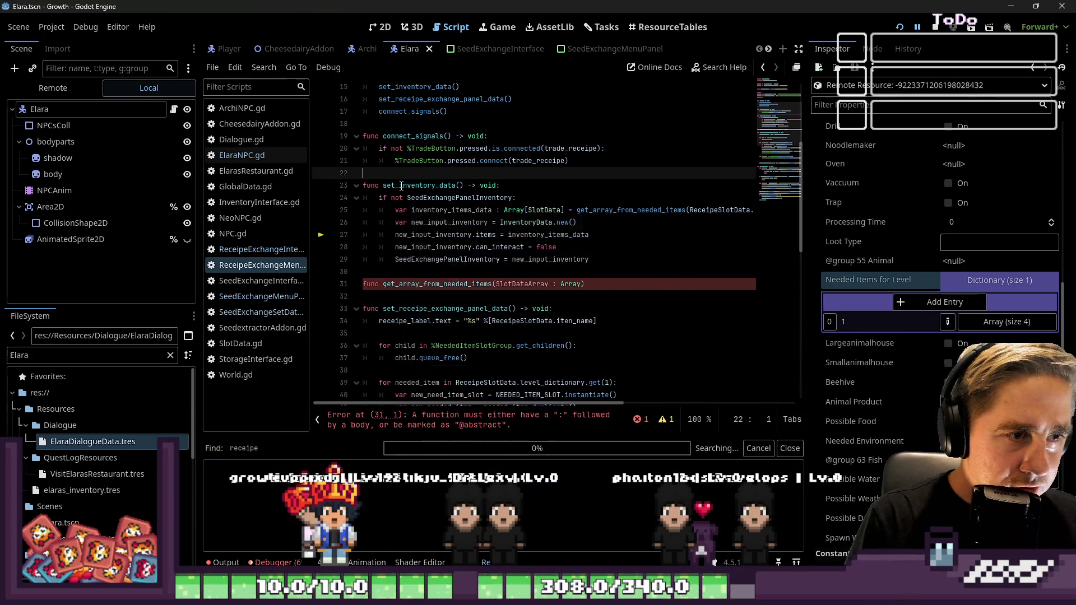
Step: Step through the Receipe matches in the results, then open the SeedExchangeMenuPanel scene
{"action": "left_click", "coordinate": [341, 488]}
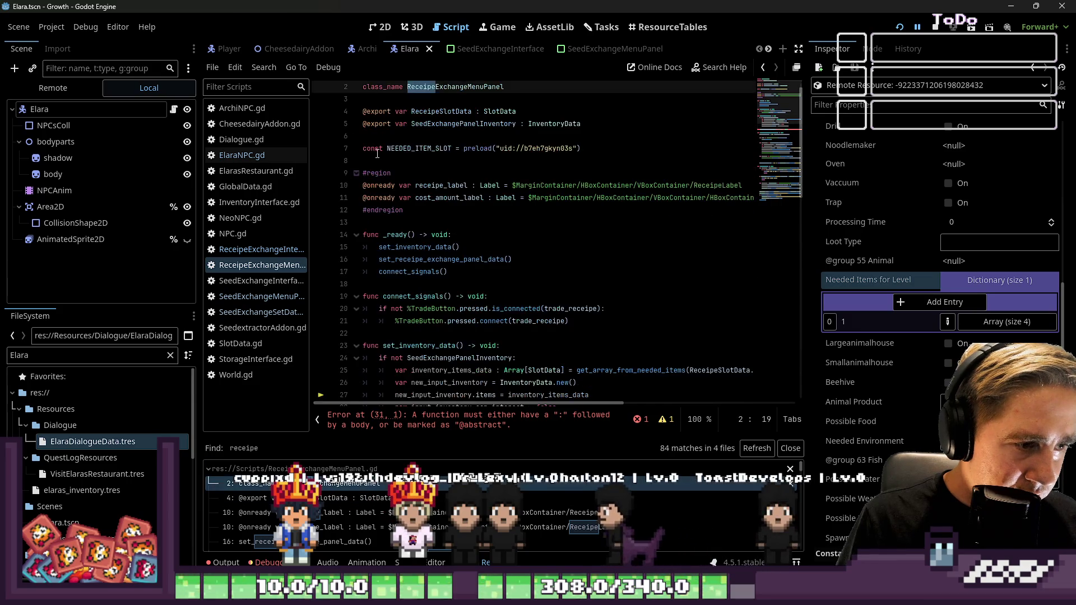
{"action": "left_click", "coordinate": [427, 111], "text": "alt"}
{"action": "key", "text": "BackSpace"}
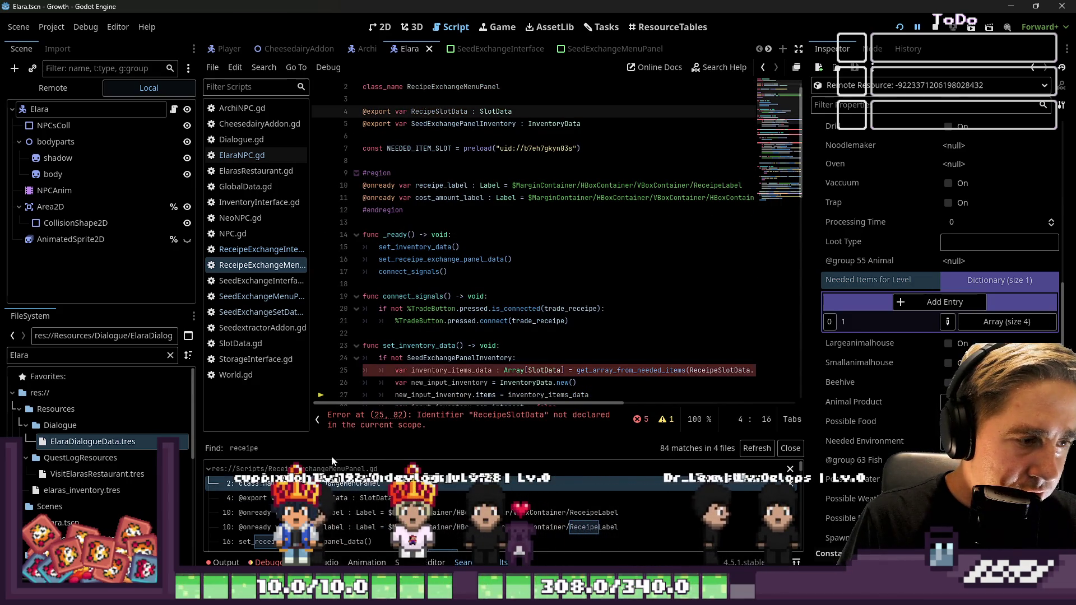
{"action": "left_click", "coordinate": [312, 513]}
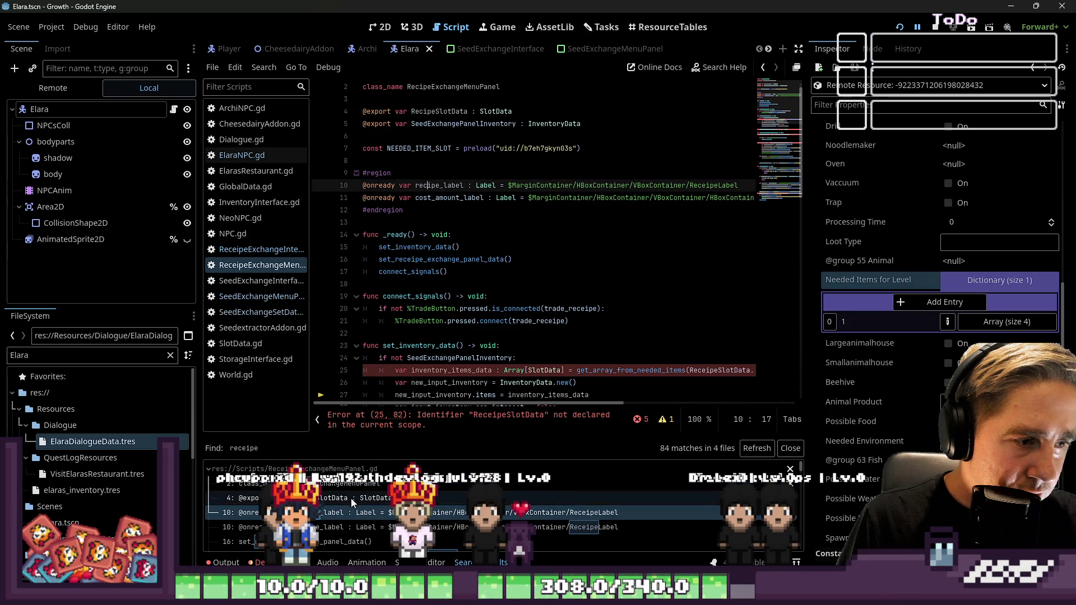
{"action": "key", "text": "BackSpace"}
{"action": "left_click", "coordinate": [352, 527]}
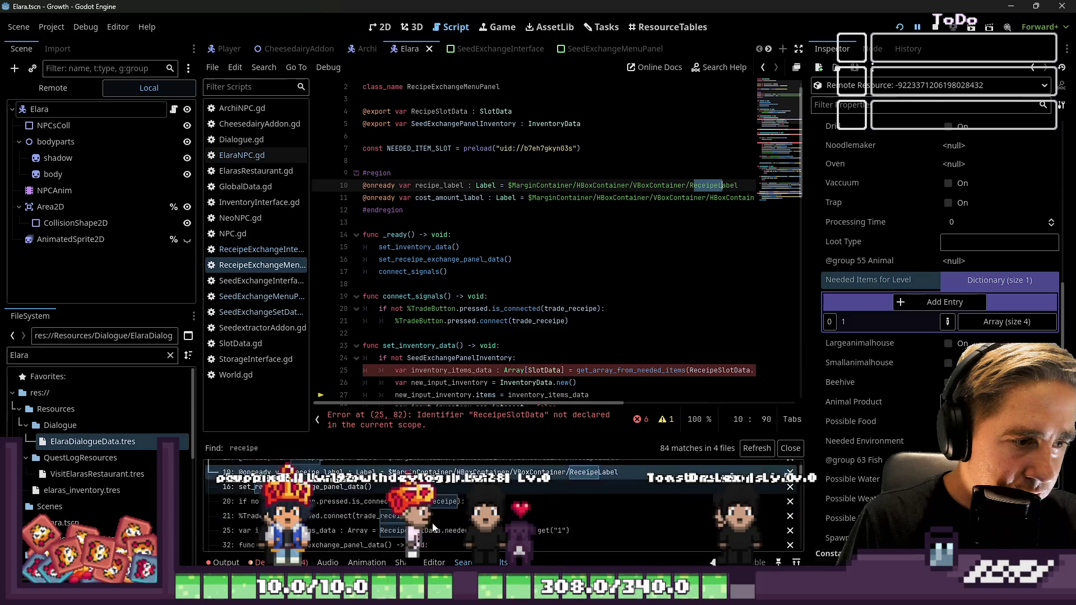
{"action": "scroll", "coordinate": [433, 511], "scroll_direction": "down", "scroll_amount": 3}
{"action": "scroll", "coordinate": [433, 510], "scroll_direction": "down", "scroll_amount": 3}
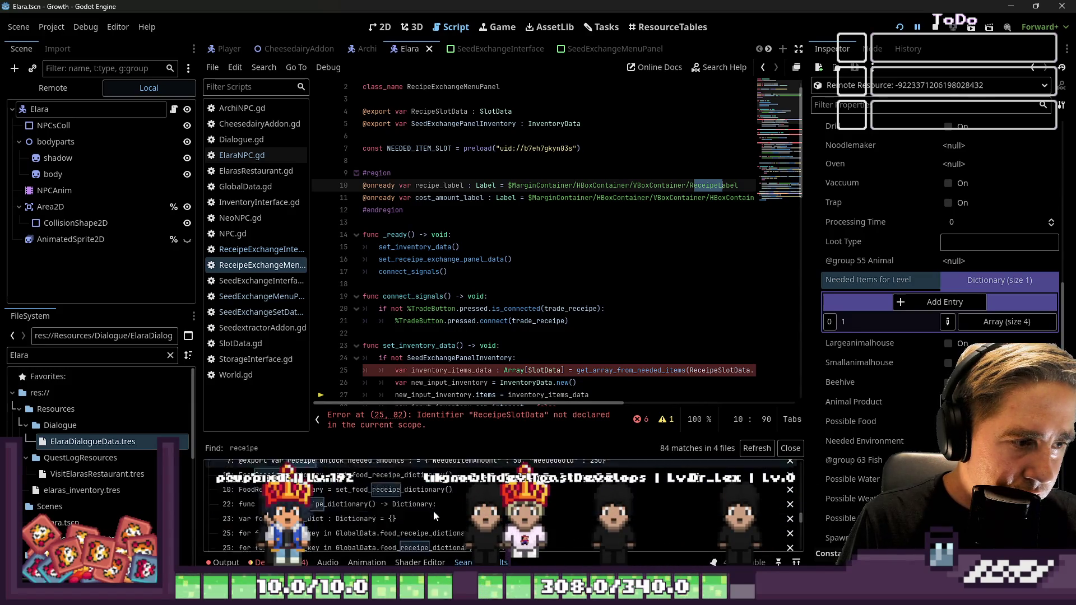
{"action": "scroll", "coordinate": [432, 506], "scroll_direction": "up", "scroll_amount": 5}
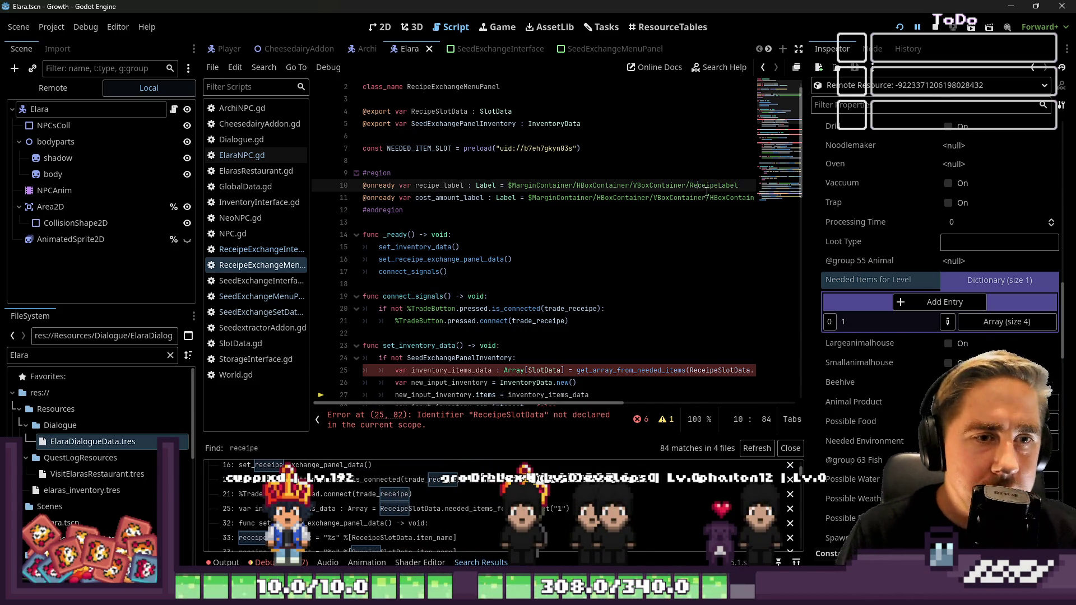
{"action": "left_click", "coordinate": [600, 49]}
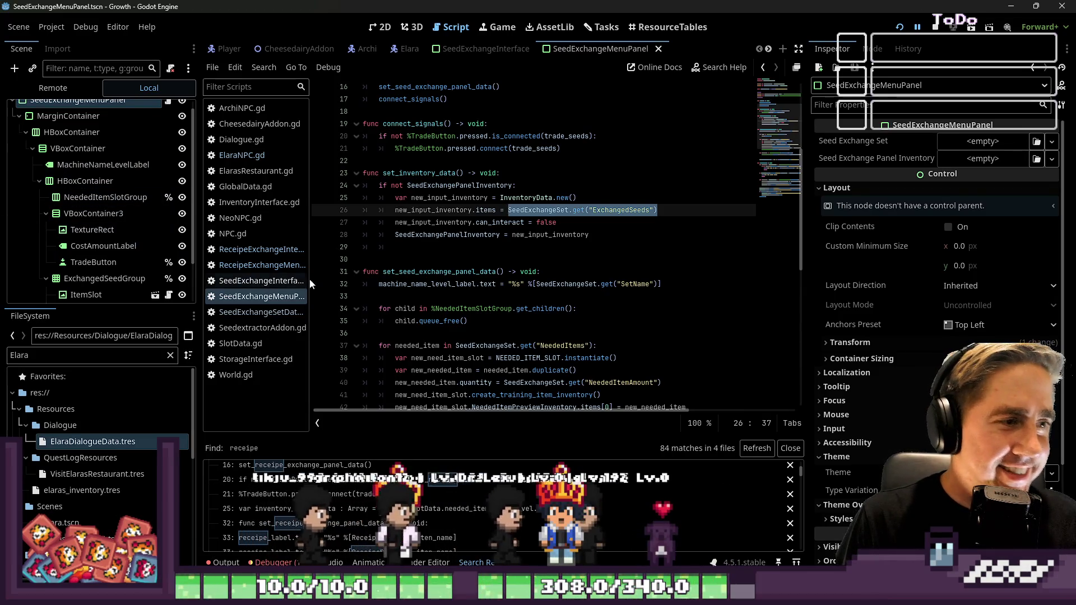
Step: Review SeedExchangeMenuPanel's machine_name_level_label on line 10, then switch to the ReceipeExchangeMenuPanel scene
{"action": "scroll", "coordinate": [128, 168], "scroll_direction": "up", "scroll_amount": 1}
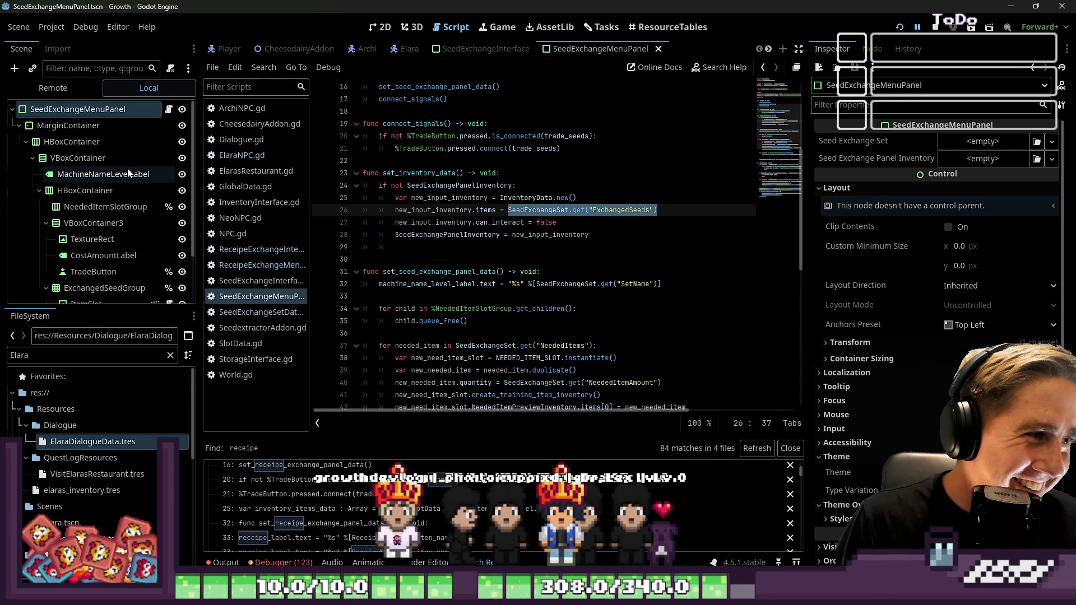
{"action": "scroll", "coordinate": [125, 163], "scroll_direction": "down", "scroll_amount": 3}
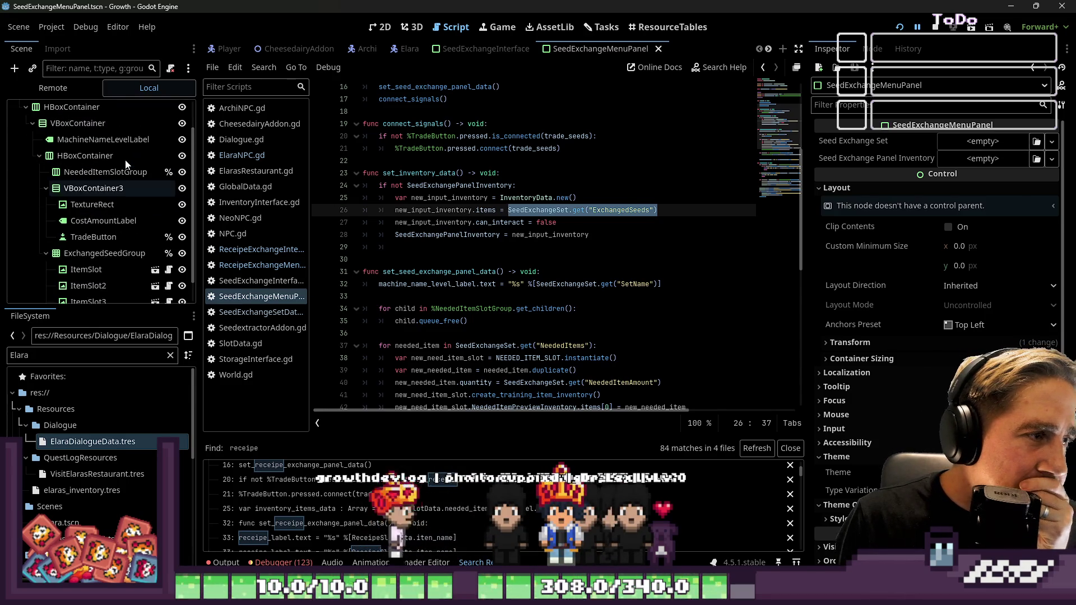
{"action": "left_click", "coordinate": [502, 50]}
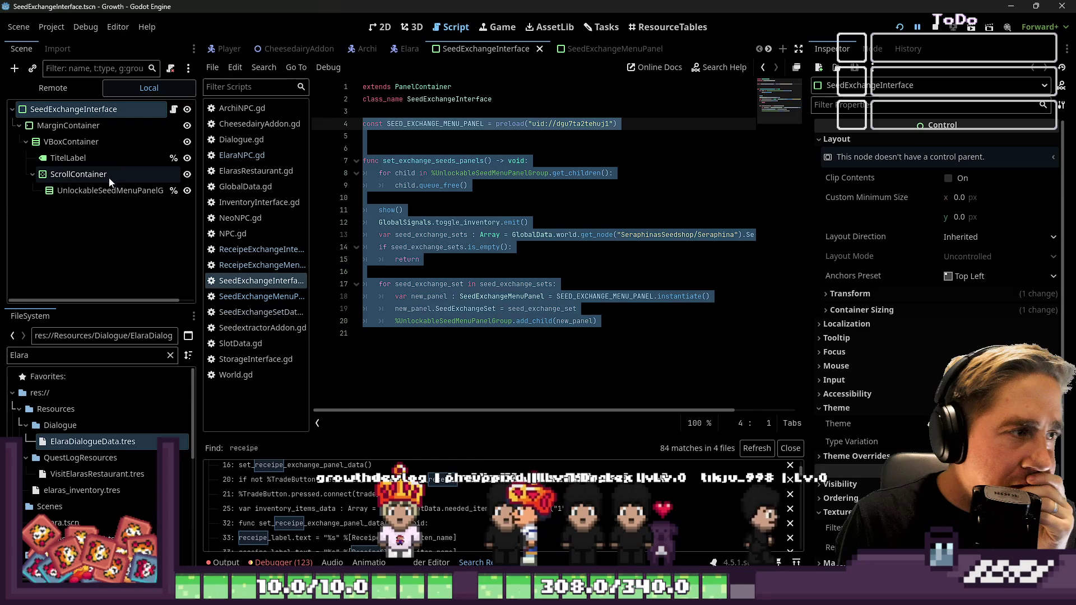
{"action": "left_click", "coordinate": [599, 49]}
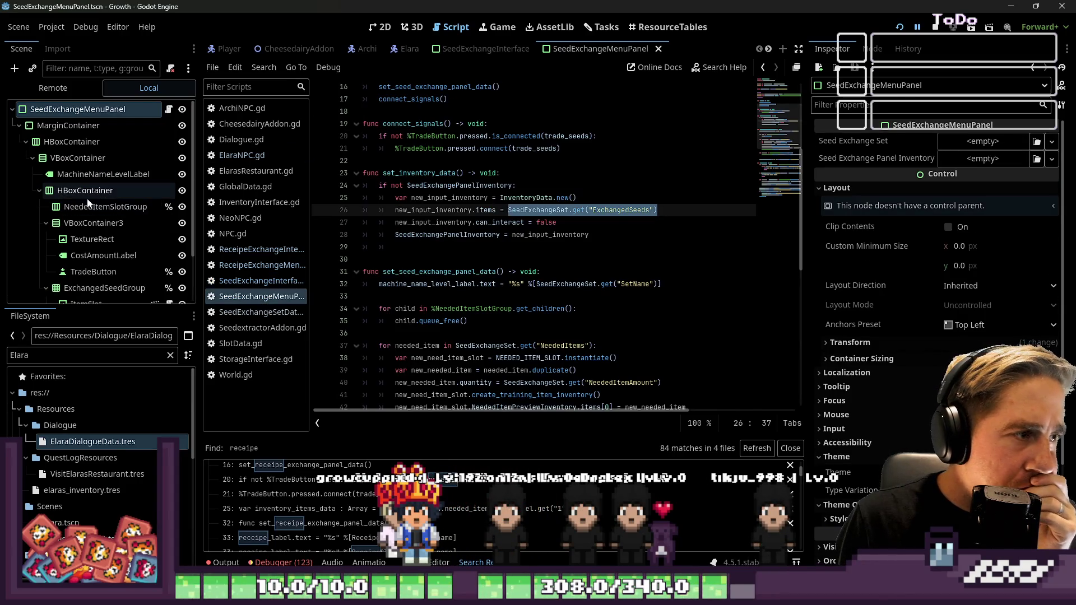
{"action": "scroll", "coordinate": [467, 210], "scroll_direction": "up", "scroll_amount": 5}
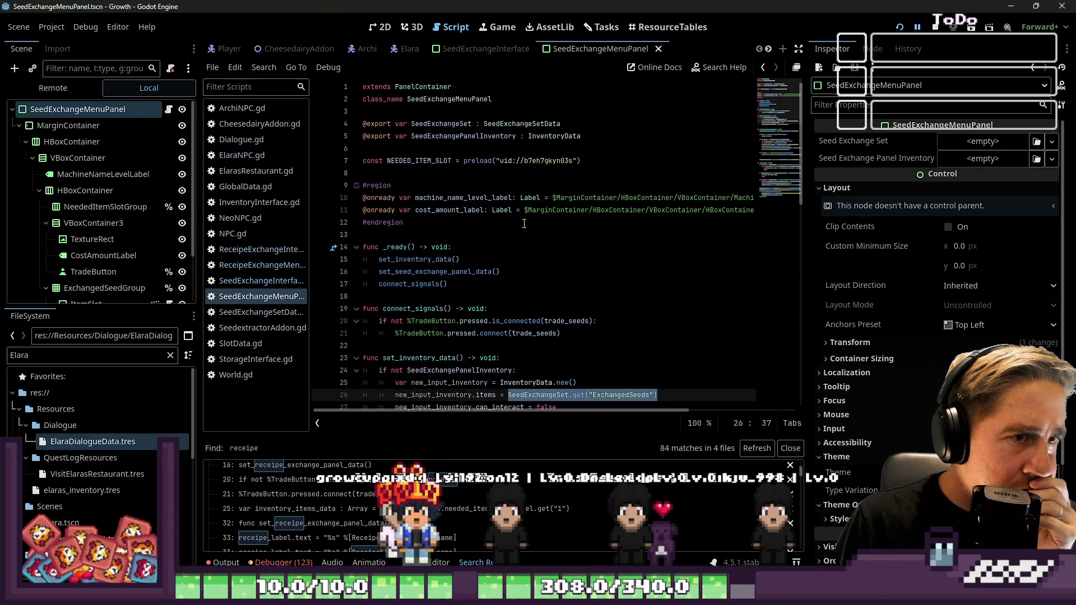
{"action": "double_click", "coordinate": [482, 198]}
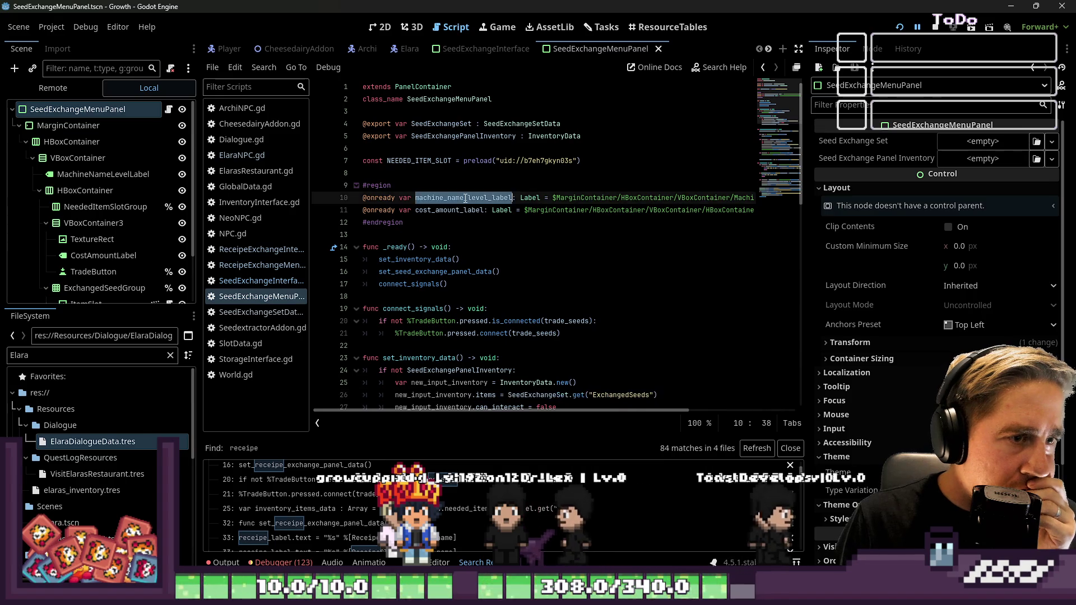
{"action": "left_click", "coordinate": [578, 250]}
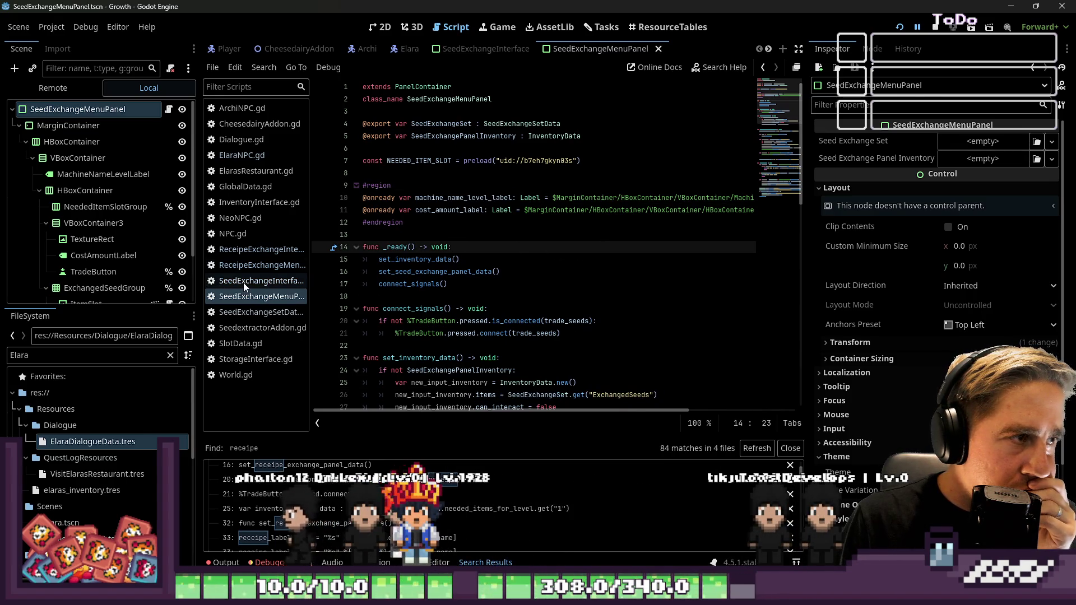
{"action": "scroll", "coordinate": [533, 54], "scroll_direction": "down", "scroll_amount": 3}
{"action": "left_click", "coordinate": [413, 51]}
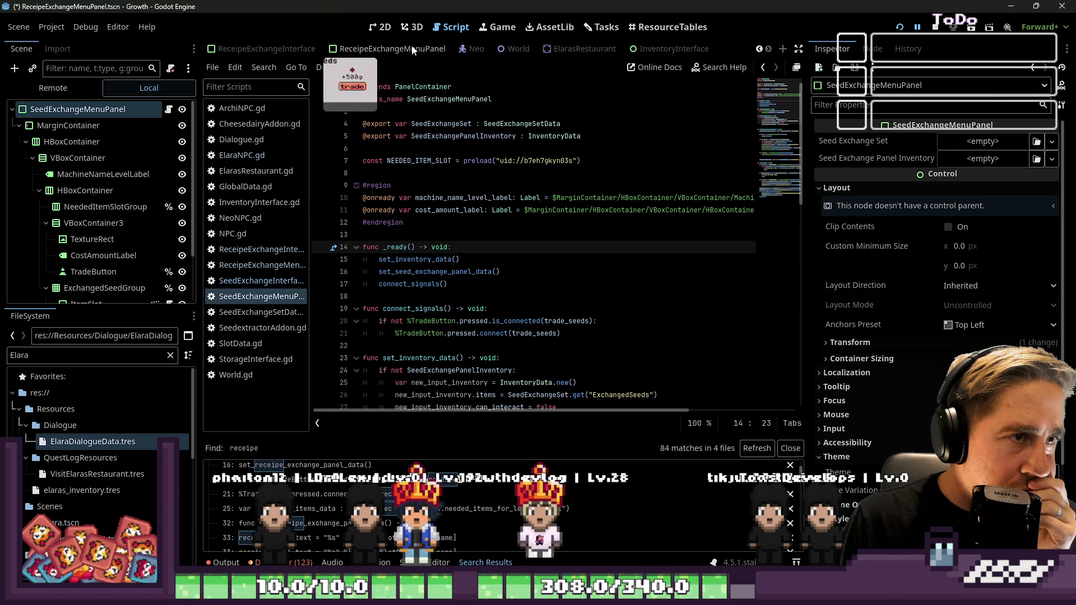
{"action": "left_click", "coordinate": [103, 173]}
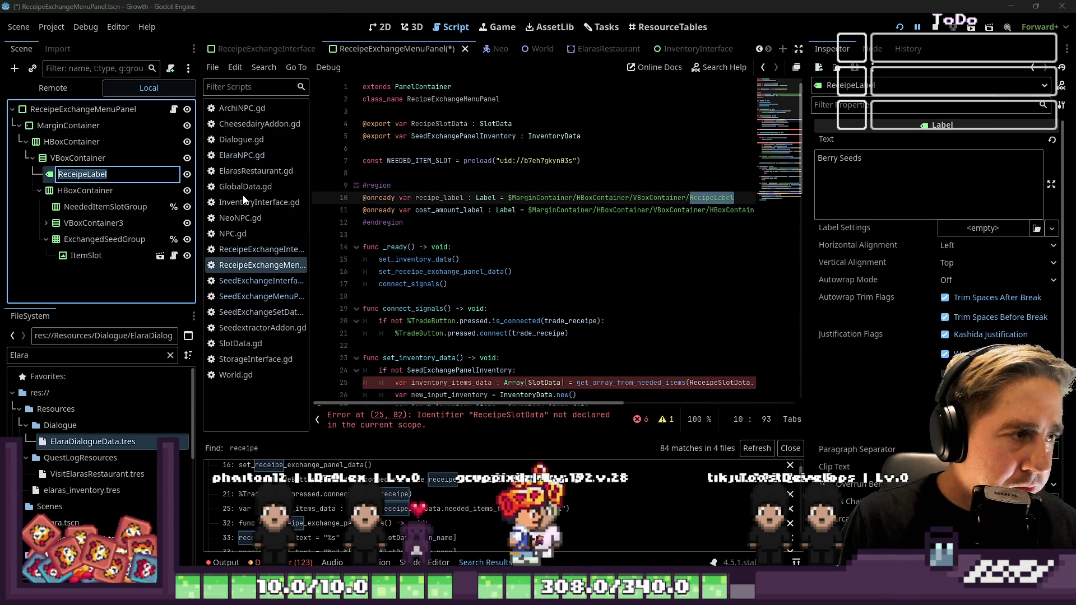
{"action": "key", "text": "Escape"}
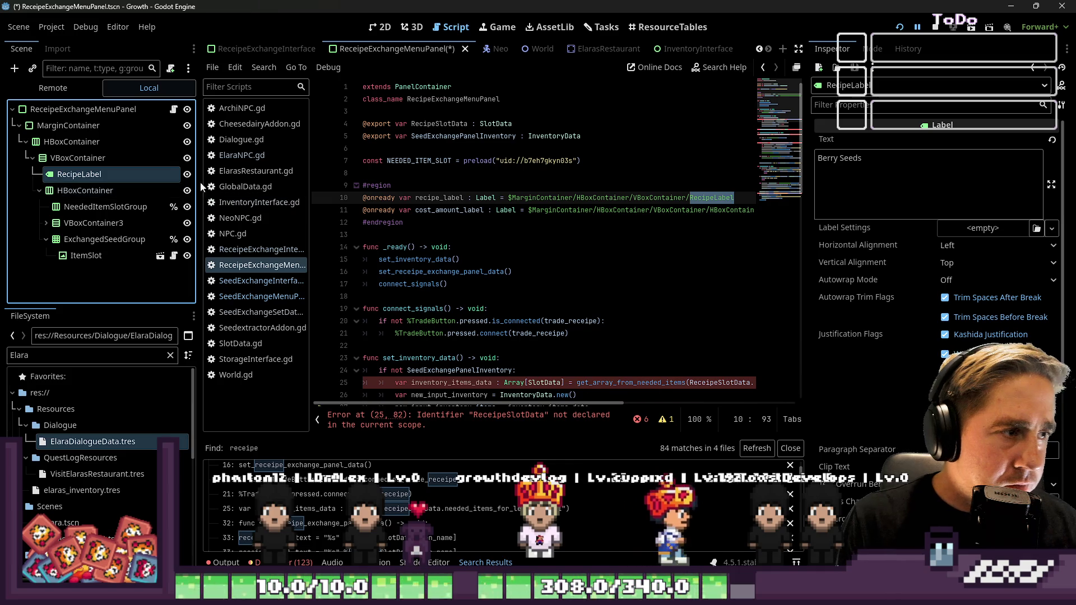
{"action": "left_click", "coordinate": [236, 516]}
{"action": "scroll", "coordinate": [365, 510], "scroll_direction": "up", "scroll_amount": 3}
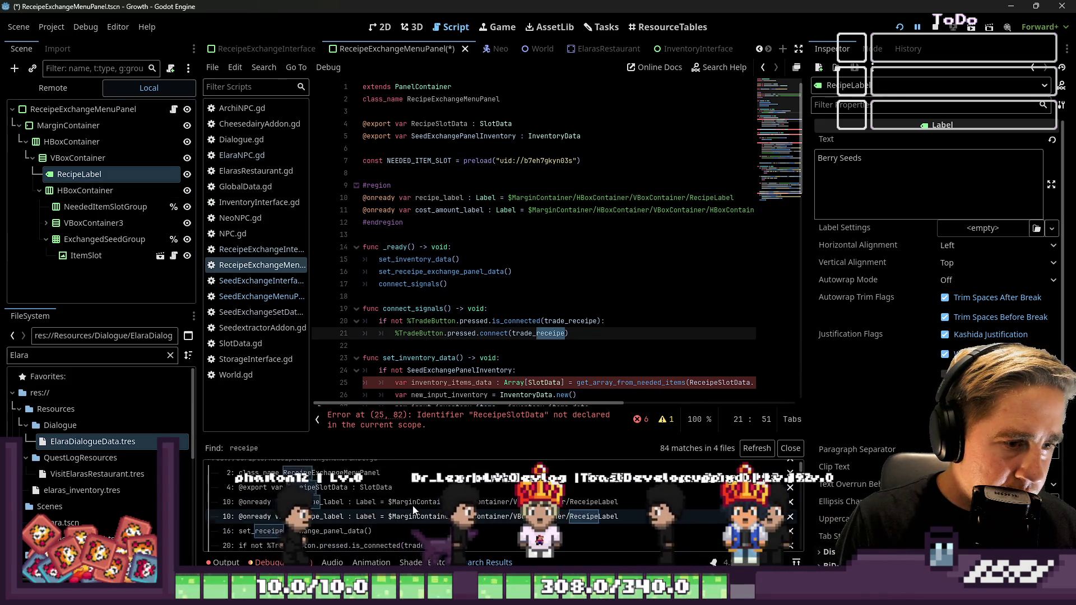
{"action": "left_click", "coordinate": [724, 211]}
{"action": "key", "text": "End"}
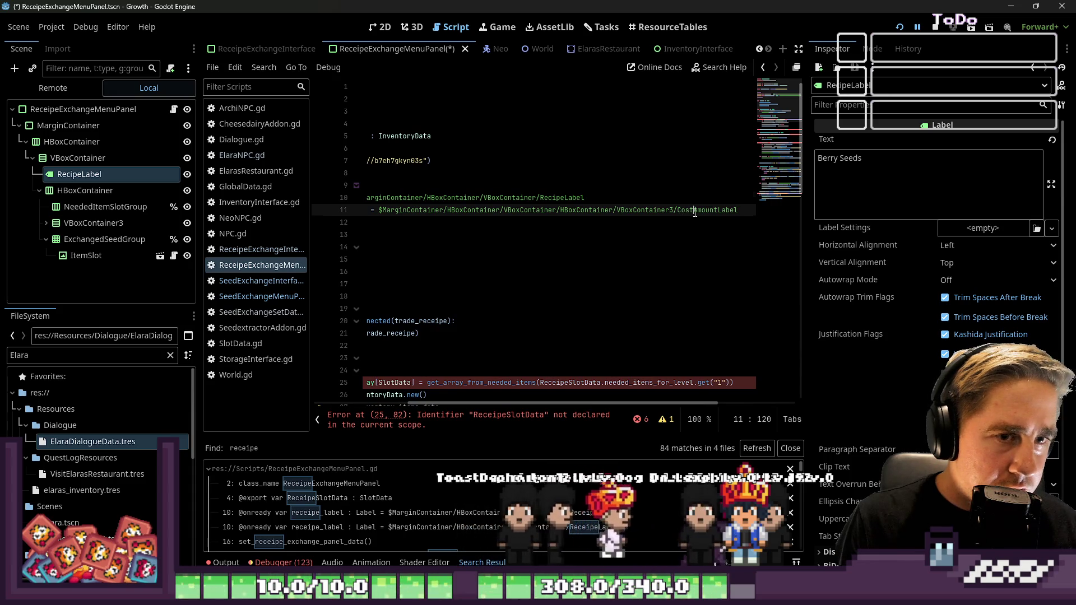
{"action": "key", "text": "Up"}
{"action": "key", "text": "Down"}
{"action": "key", "text": "Up"}
{"action": "key", "text": "Left"}
{"action": "key", "text": "Left"}
{"action": "key", "text": "Left"}
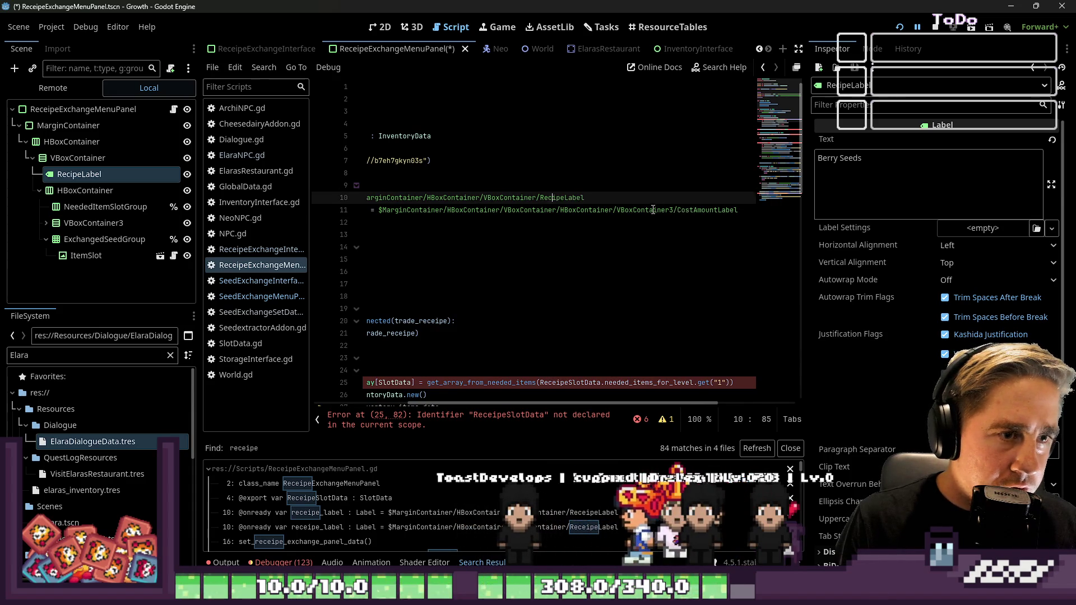
{"action": "left_click", "coordinate": [651, 210]}
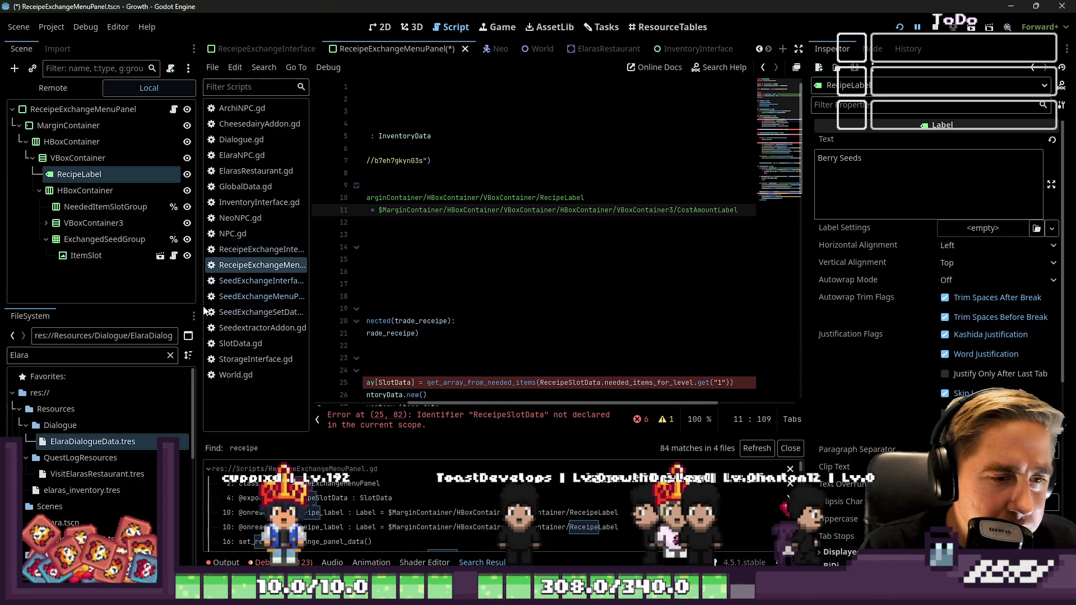
{"action": "left_click", "coordinate": [424, 527]}
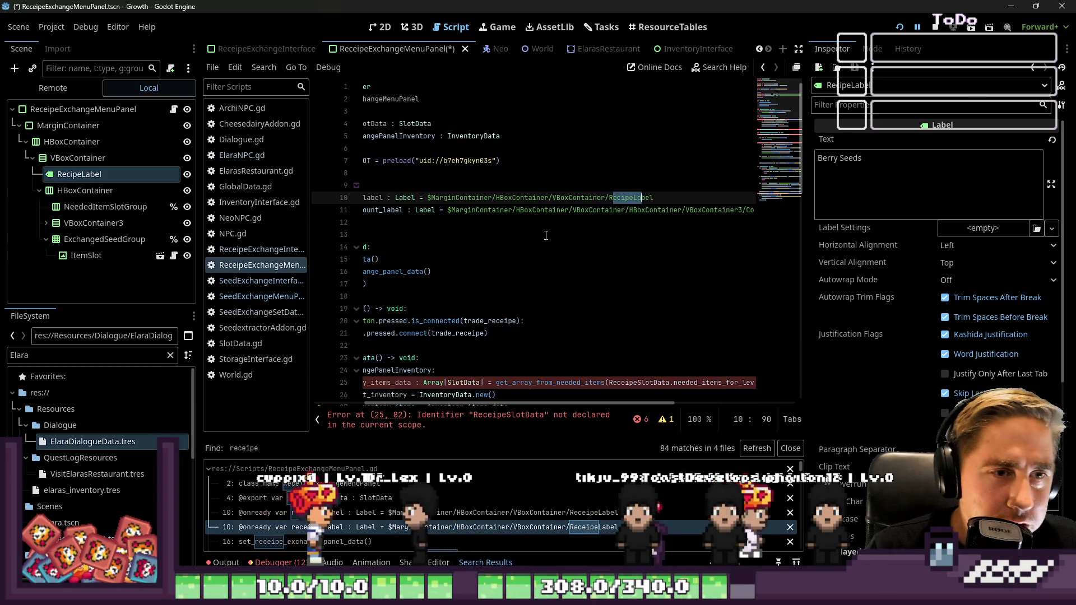
{"action": "scroll", "coordinate": [437, 504], "scroll_direction": "down", "scroll_amount": 1}
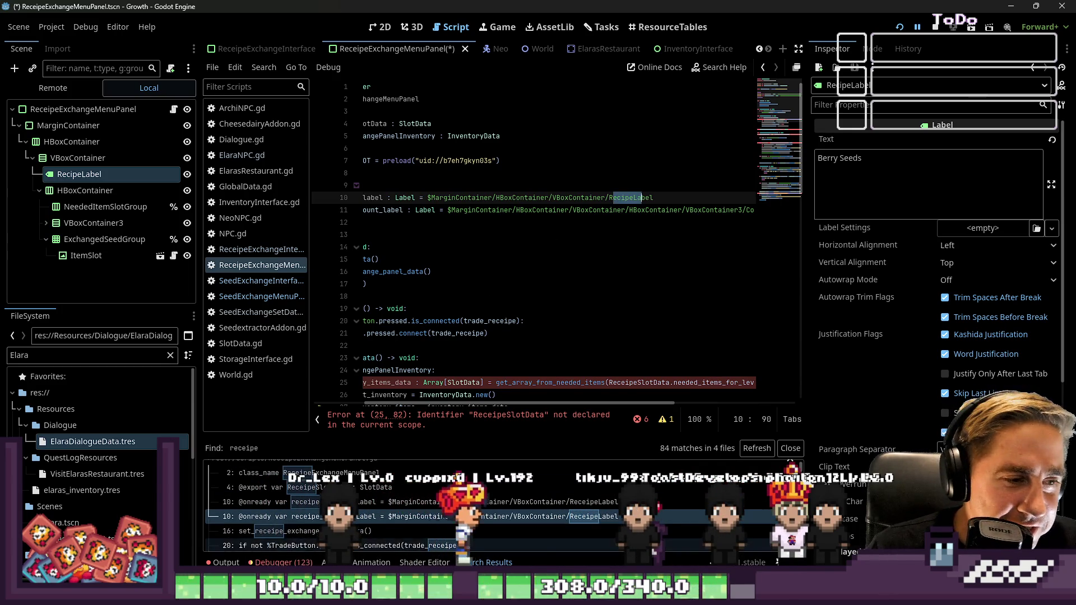
{"action": "left_click", "coordinate": [263, 531]}
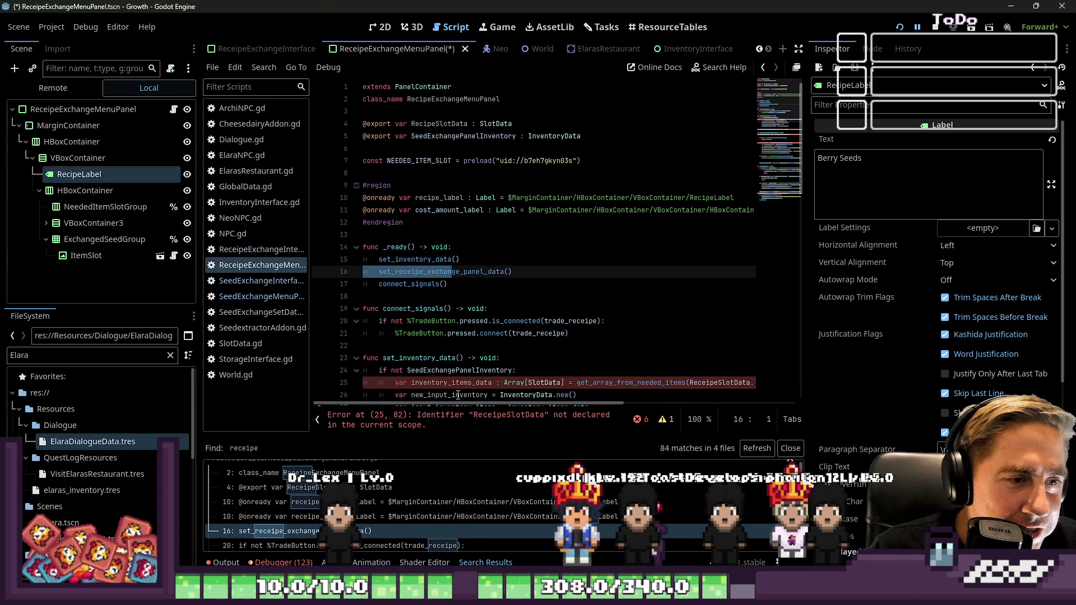
Step: Review the set_receipe panel-data function on line 16 and the add-to-shop call on line 69
{"action": "left_click", "coordinate": [448, 396]}
{"action": "left_click", "coordinate": [413, 272]}
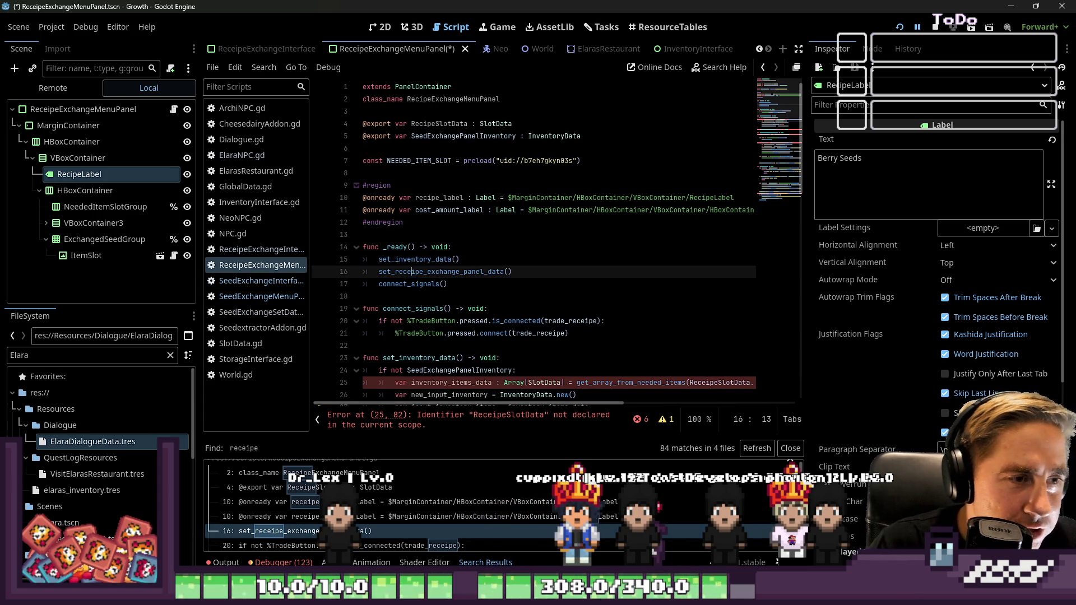
{"action": "double_click", "coordinate": [442, 272]}
{"action": "scroll", "coordinate": [440, 277], "scroll_direction": "down", "scroll_amount": 10}
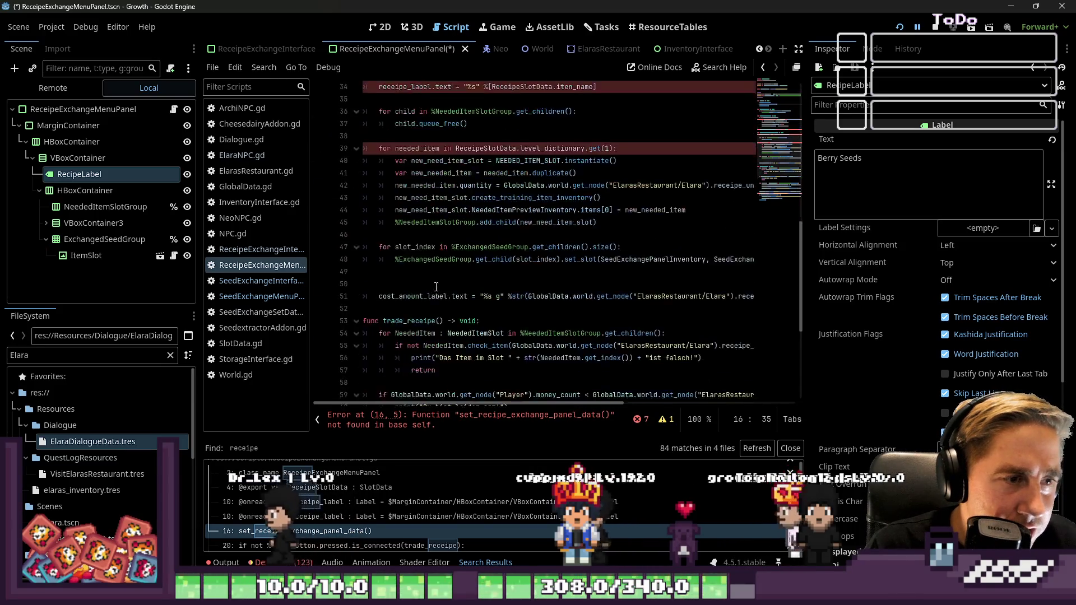
{"action": "scroll", "coordinate": [436, 286], "scroll_direction": "down", "scroll_amount": 5}
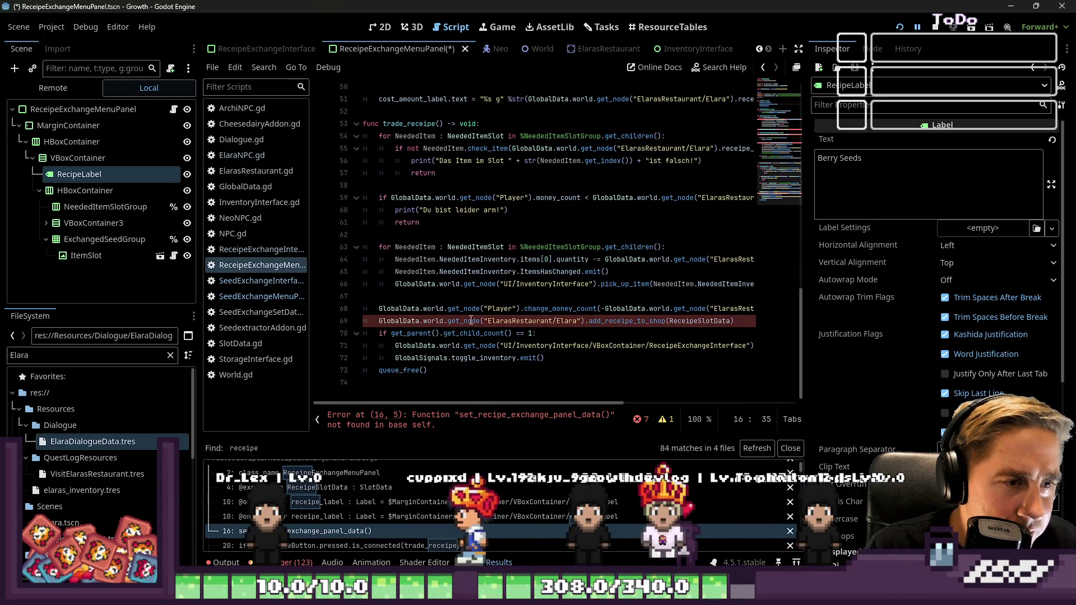
{"action": "left_click", "coordinate": [619, 321]}
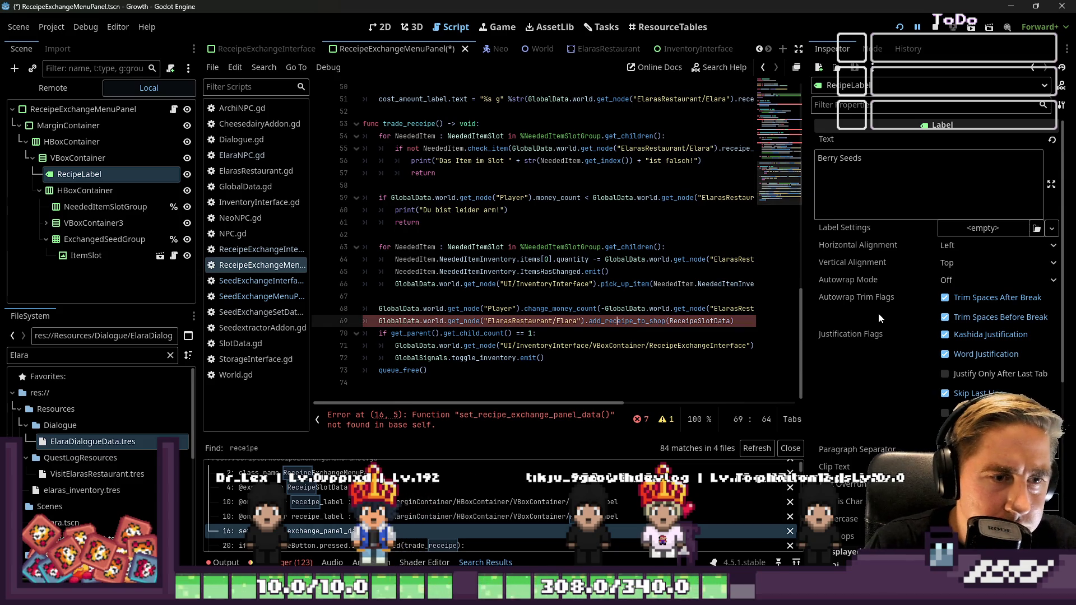
{"action": "key", "text": "Up"}
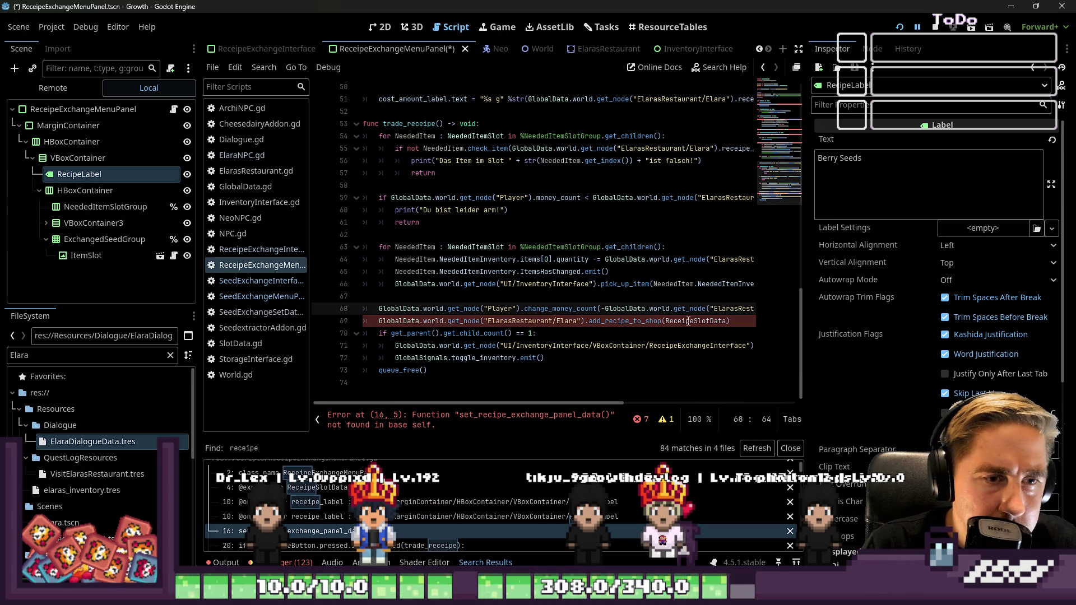
{"action": "left_click", "coordinate": [683, 320]}
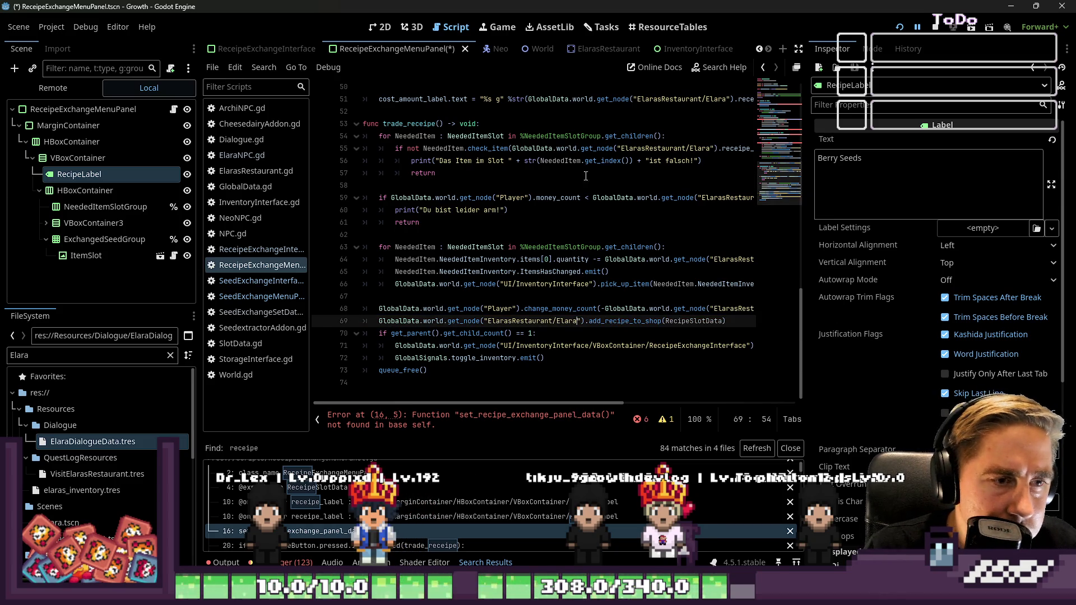
{"action": "scroll", "coordinate": [586, 176], "scroll_direction": "up", "scroll_amount": 9}
Step: Correct ReceipeSlotData and receipe_label to the Recipe spelling on lines 39 and 34
{"action": "left_click", "coordinate": [476, 285]}
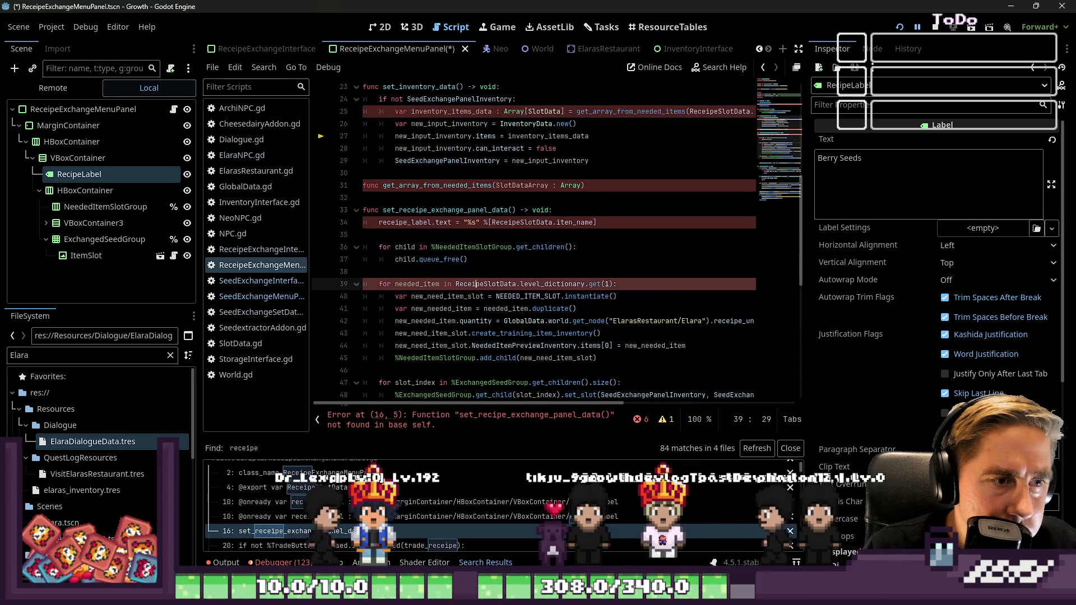
{"action": "key", "text": "BackSpace"}
{"action": "left_click", "coordinate": [419, 284]}
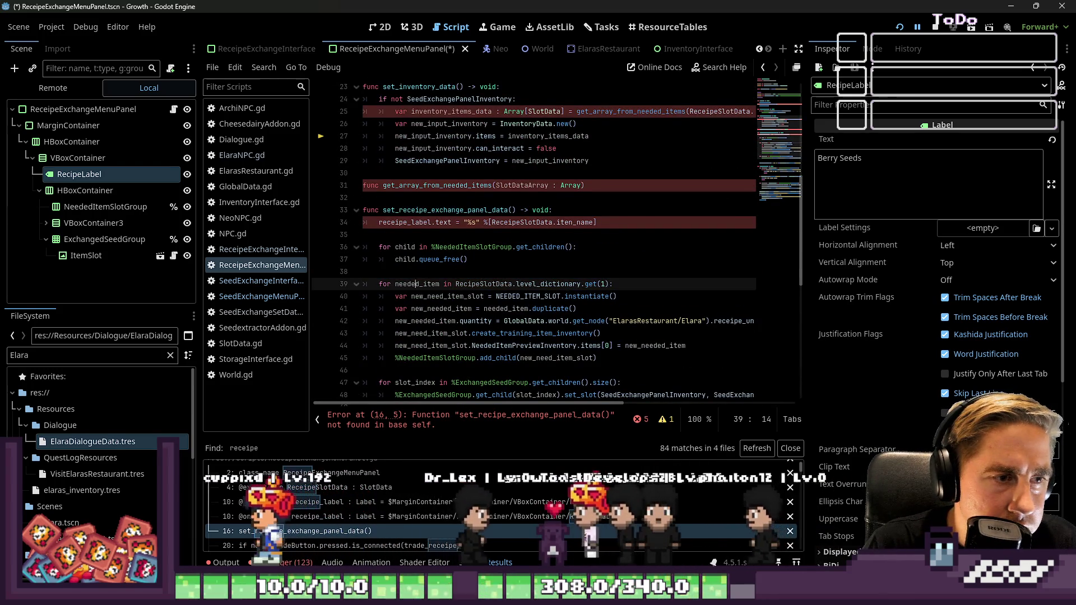
{"action": "left_click", "coordinate": [390, 222]}
{"action": "key", "text": "Delete"}
{"action": "left_click", "coordinate": [502, 222]}
{"action": "key", "text": "BackSpace"}
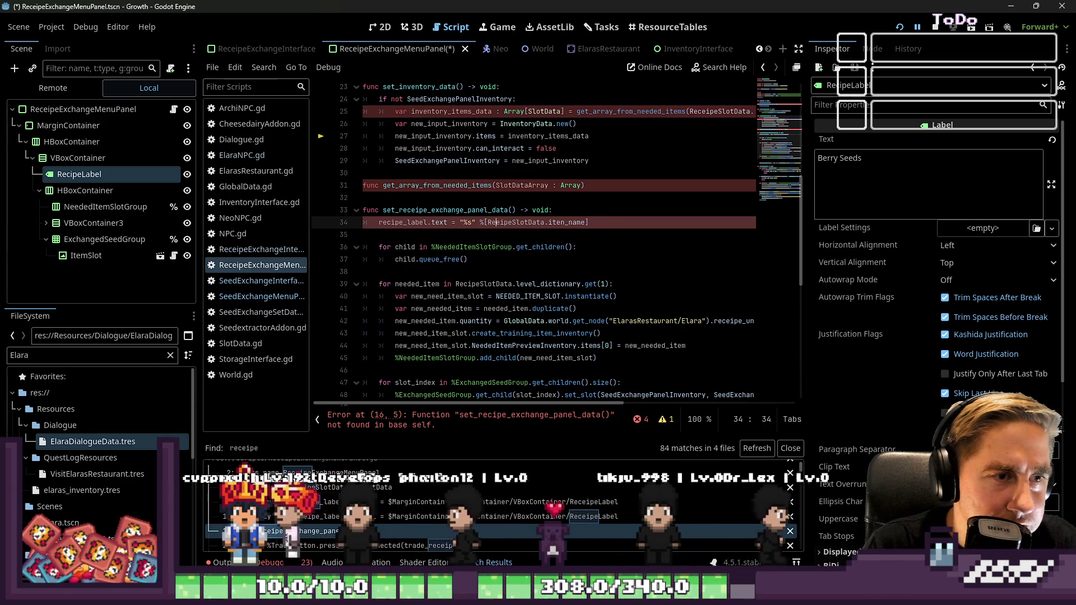
{"action": "type", "text": "c"}
Step: Append '-> Array[SlotData]:' to get_array_from_needed_items and add 'return []' in its body
{"action": "key", "text": "Up"}
{"action": "key", "text": "Up"}
{"action": "key", "text": "Up"}
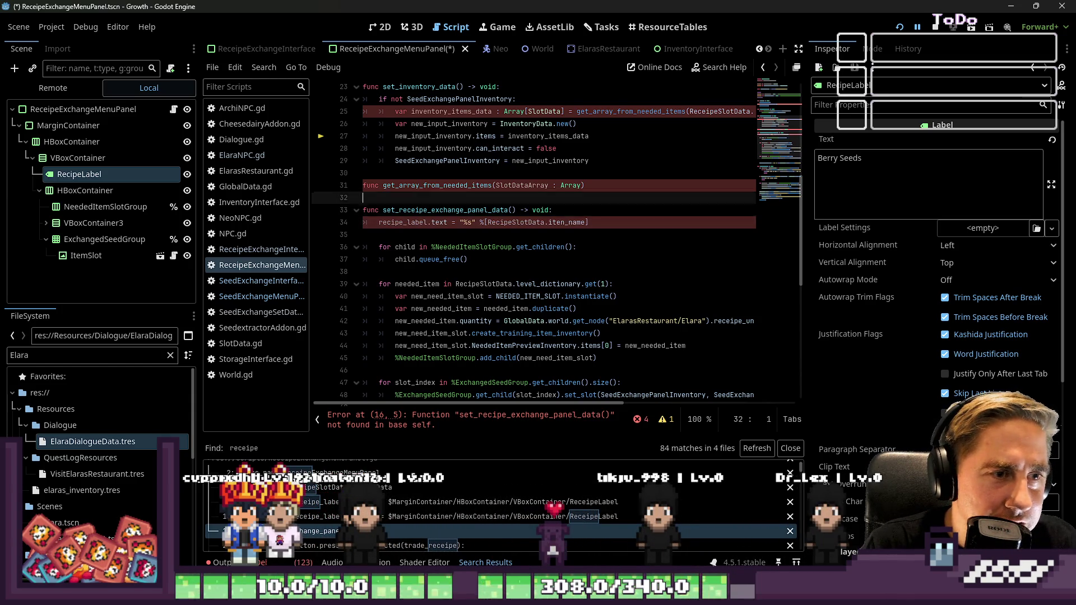
{"action": "key", "text": "Down"}
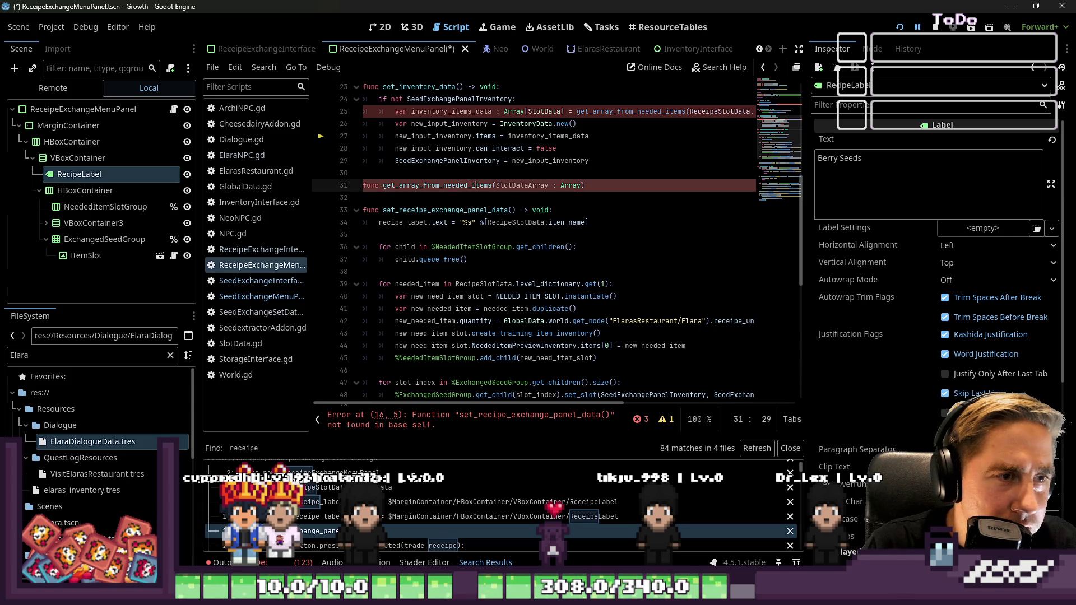
{"action": "left_click", "coordinate": [467, 185]}
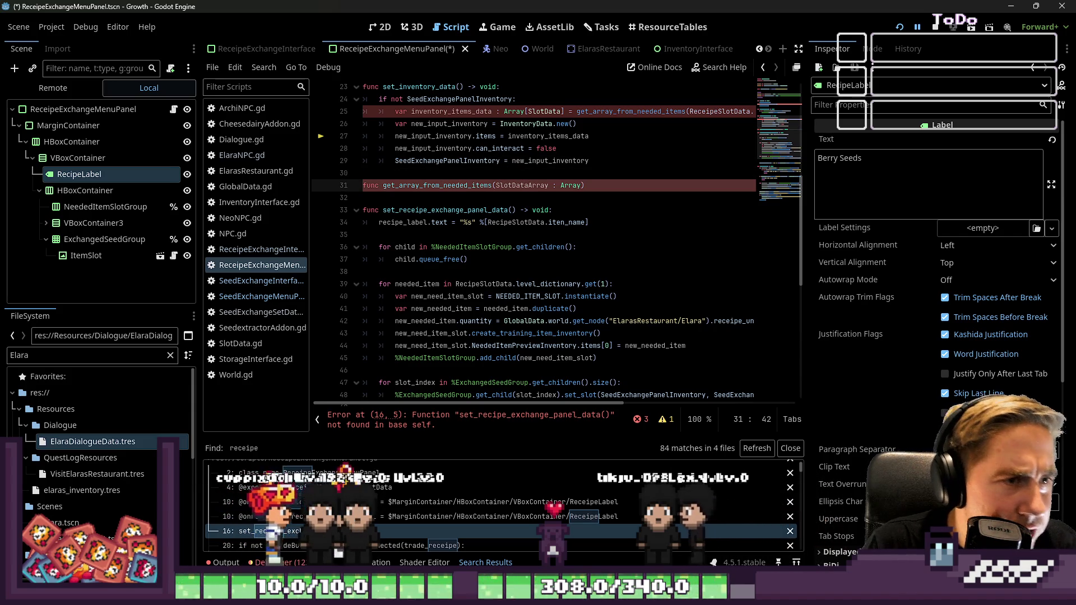
{"action": "key", "text": "End"}
{"action": "type", "text": "-> "}
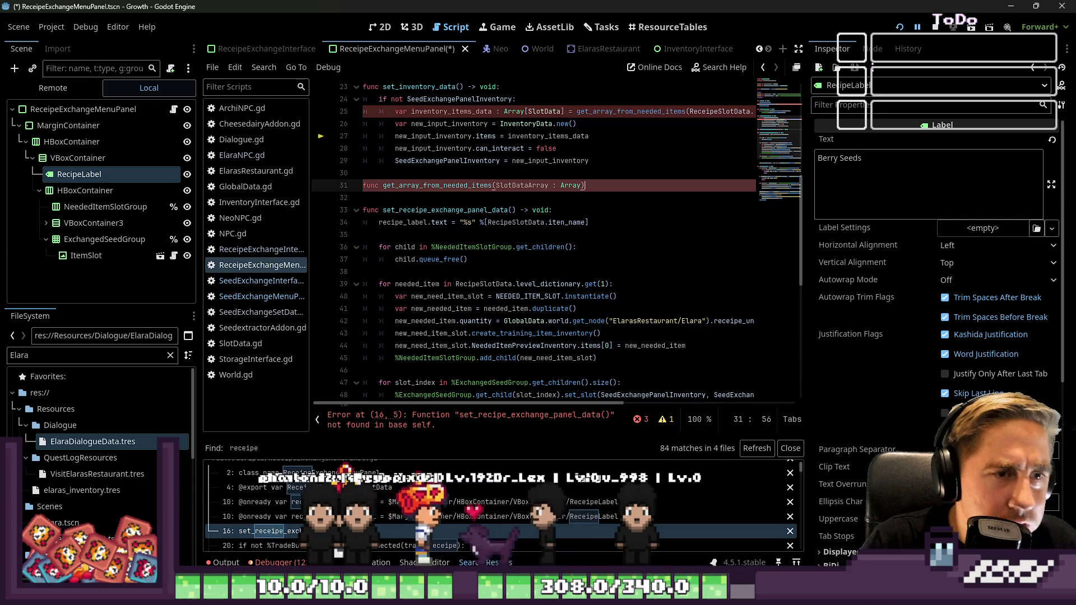
{"action": "type", "text": "Array[["}
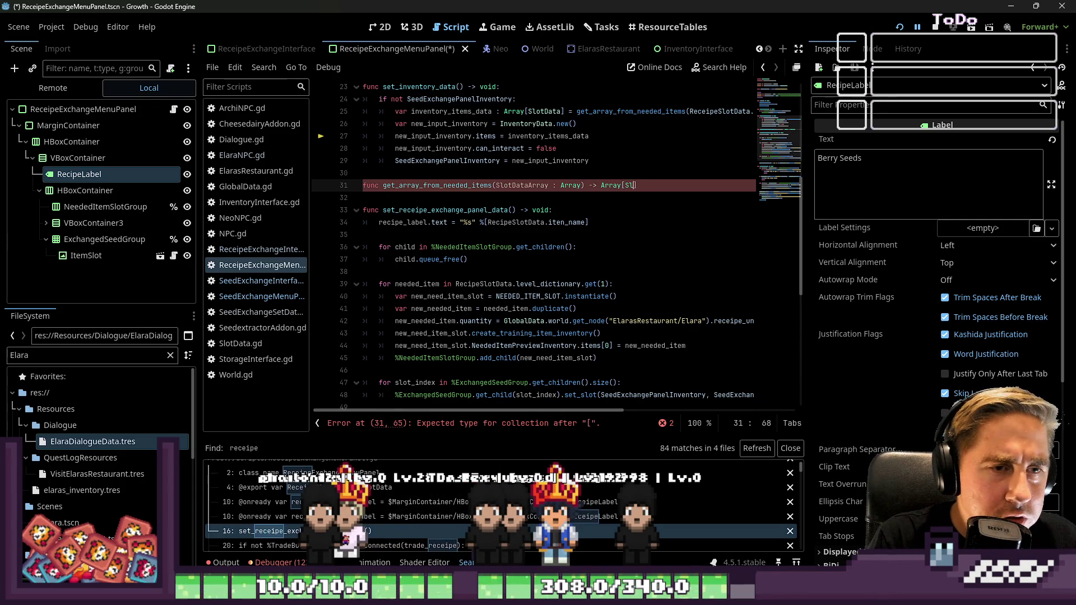
{"action": "type", "text": "]"}
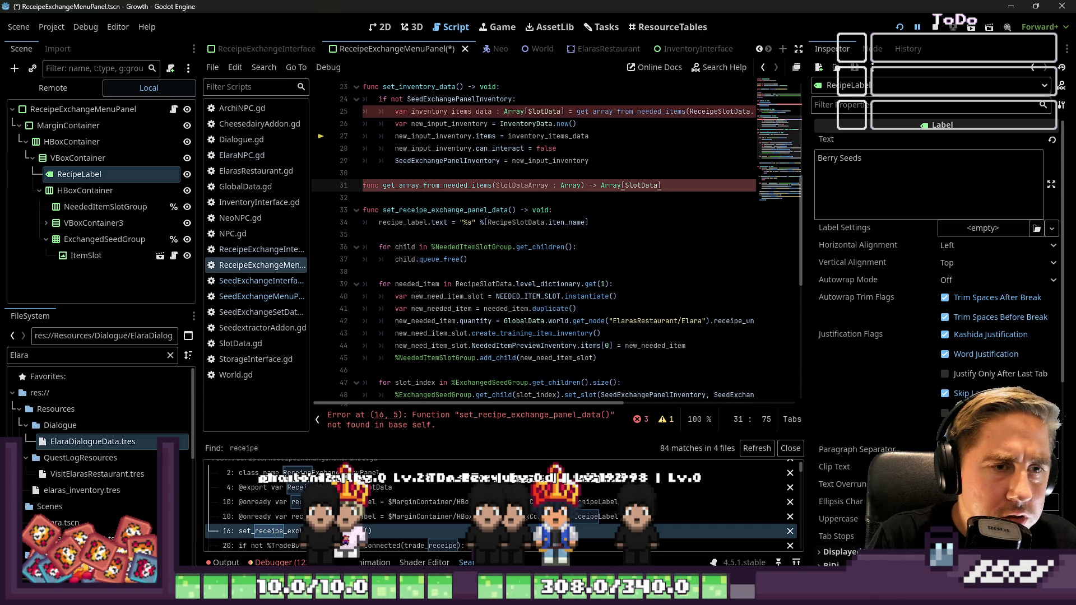
{"action": "type", "text": ":"}
{"action": "key", "text": "Return"}
{"action": "type", "text": "return "}
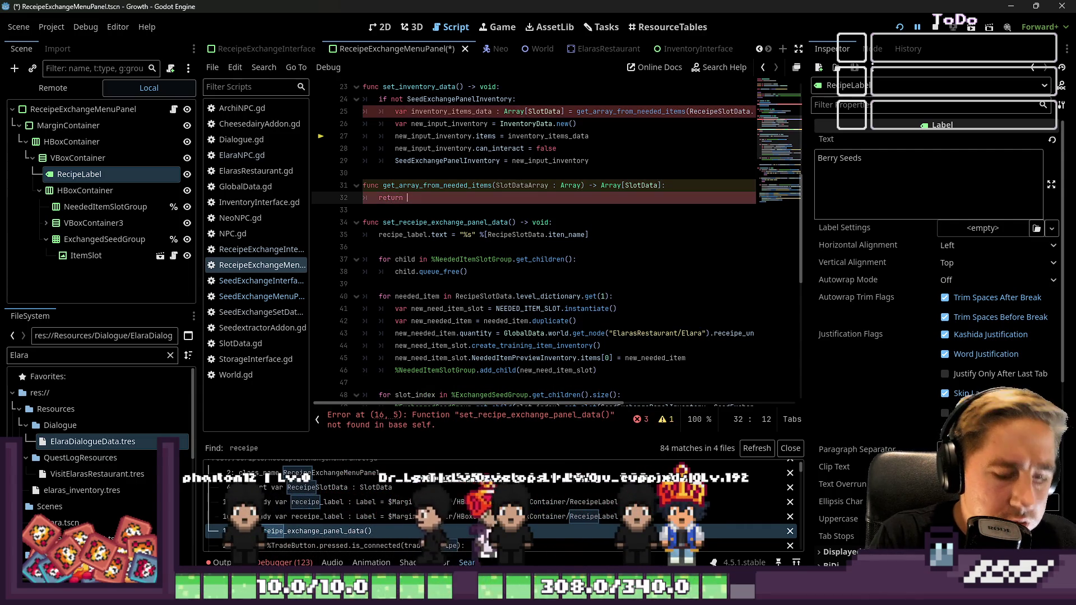
{"action": "type", "text": "[Test"}
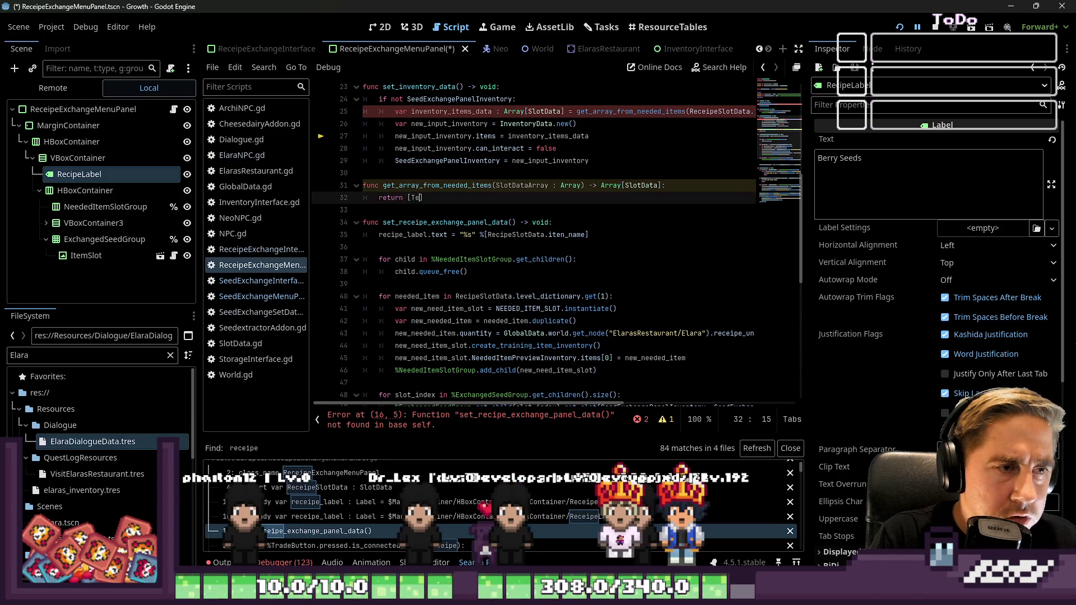
{"action": "key", "text": "BackSpace"}
{"action": "key", "text": "BackSpace"}
{"action": "key", "text": "BackSpace"}
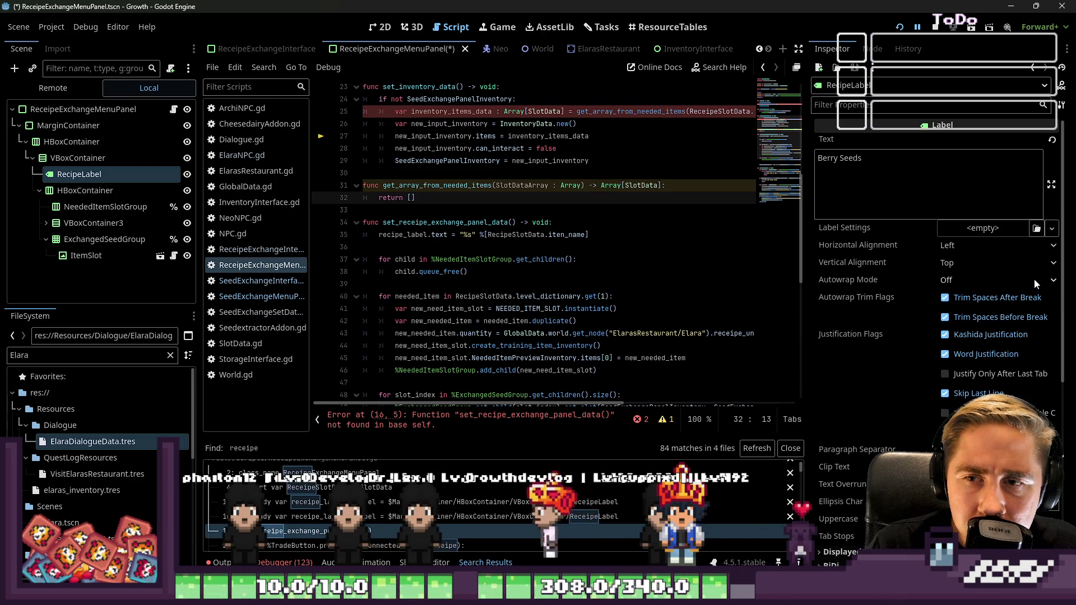
Step: Review lines 26–27 of set_inventory_data
{"action": "scroll", "coordinate": [515, 243], "scroll_direction": "up", "scroll_amount": 1}
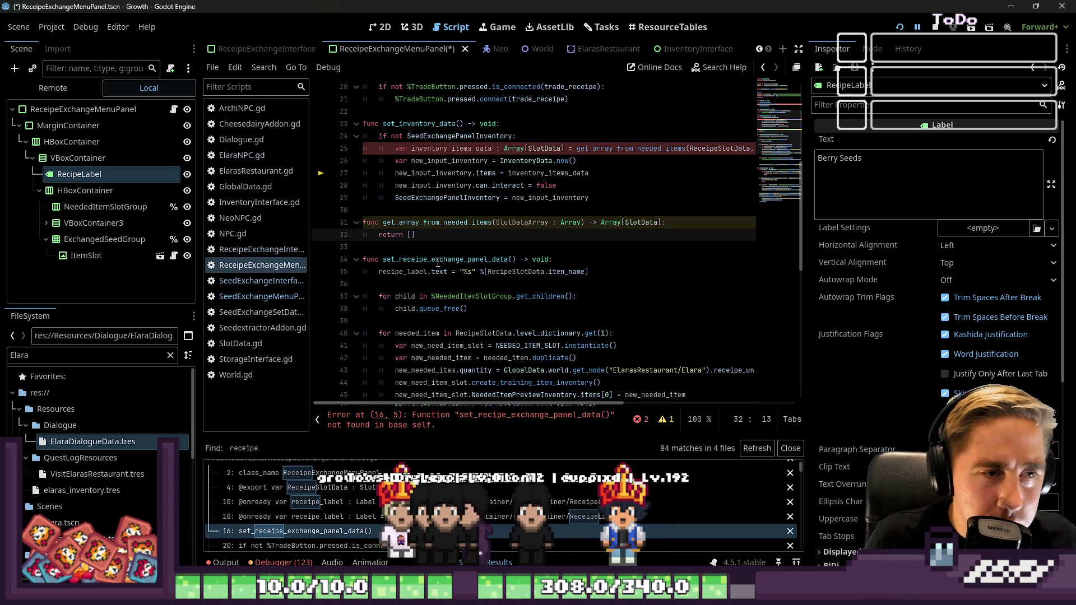
{"action": "key", "text": "Up"}
{"action": "key", "text": "Up"}
{"action": "key", "text": "Up"}
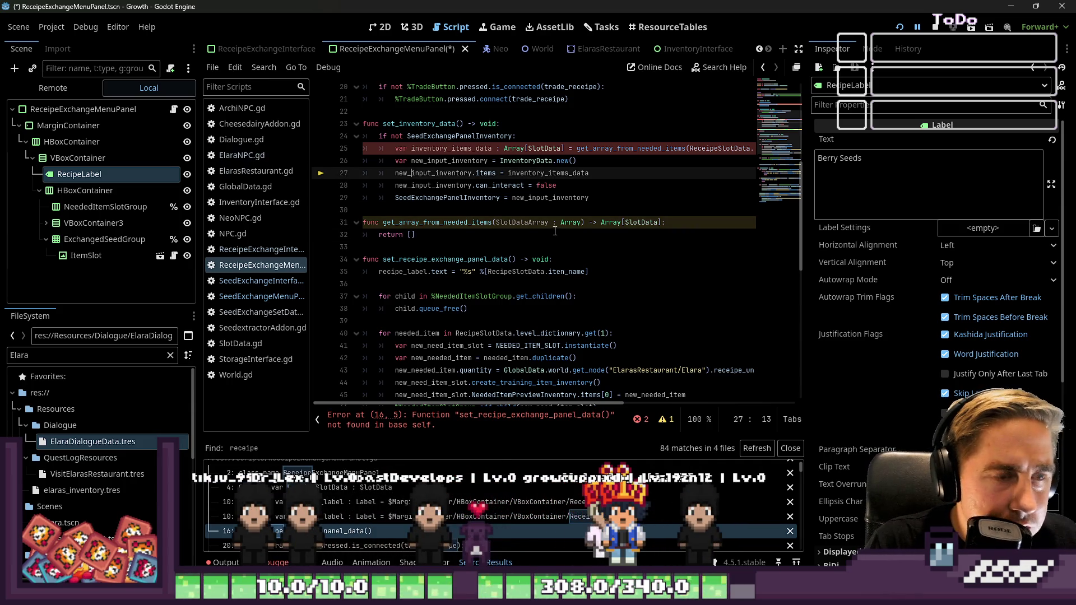
{"action": "left_click", "coordinate": [537, 161]}
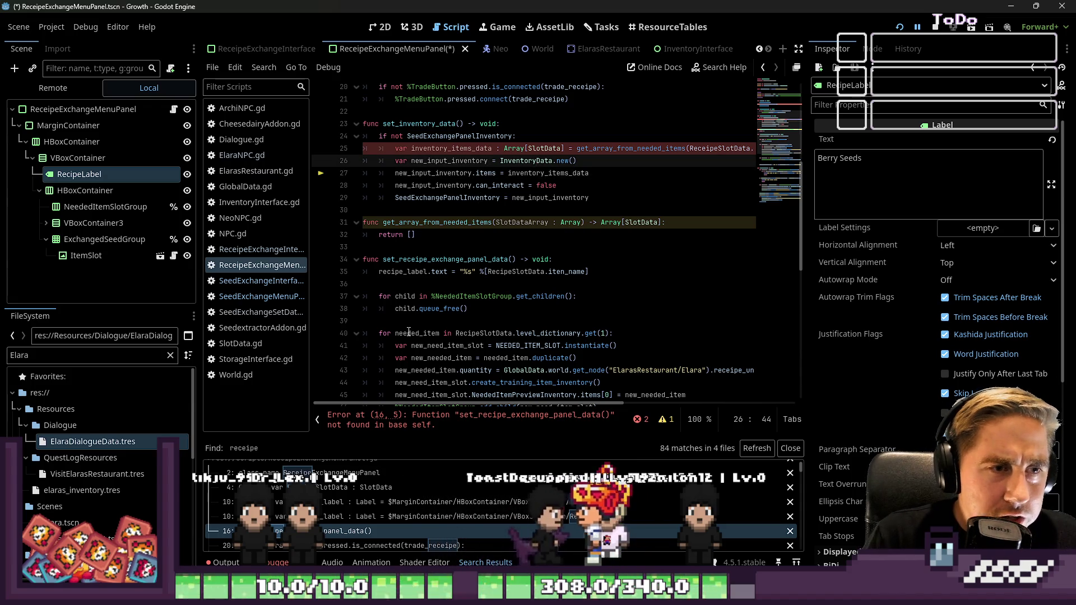
{"action": "key", "text": "Down"}
{"action": "key", "text": "End"}
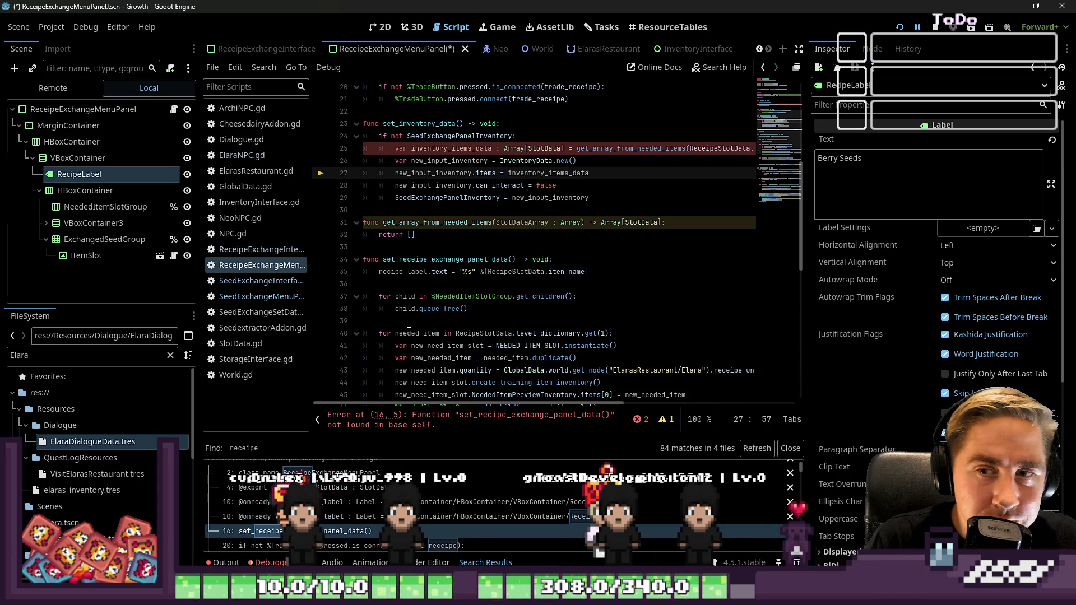
{"action": "scroll", "coordinate": [475, 194], "scroll_direction": "up", "scroll_amount": 2}
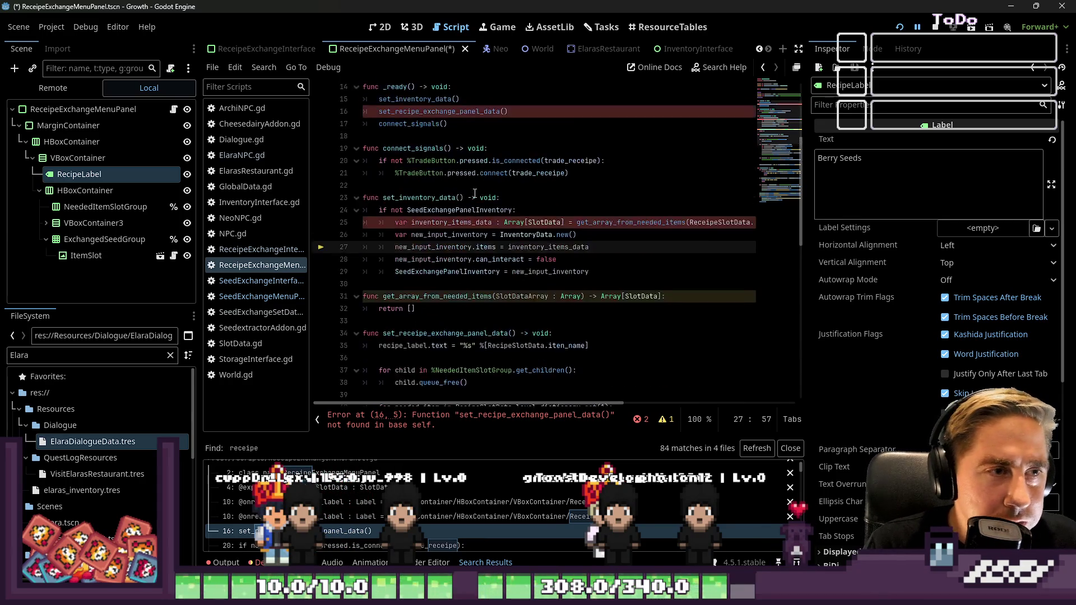
{"action": "scroll", "coordinate": [411, 135], "scroll_direction": "up", "scroll_amount": 1}
Step: Check the set_recipe_exchange_panel_data call on line 16 and save the scene and script
{"action": "left_click", "coordinate": [501, 149]}
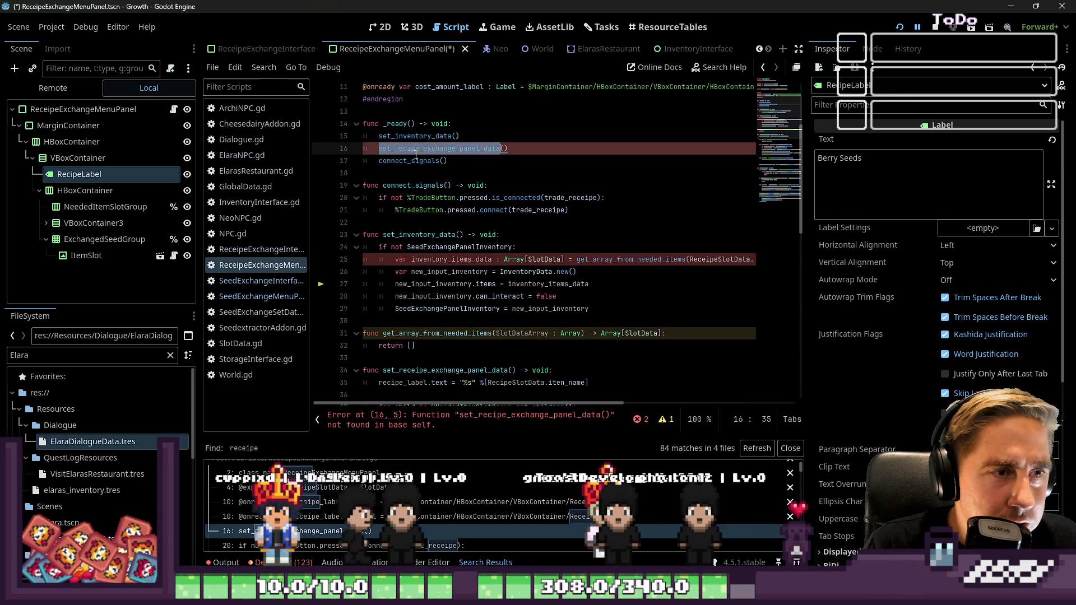
{"action": "scroll", "coordinate": [559, 231], "scroll_direction": "down", "scroll_amount": 13}
{"action": "scroll", "coordinate": [559, 231], "scroll_direction": "up", "scroll_amount": 8}
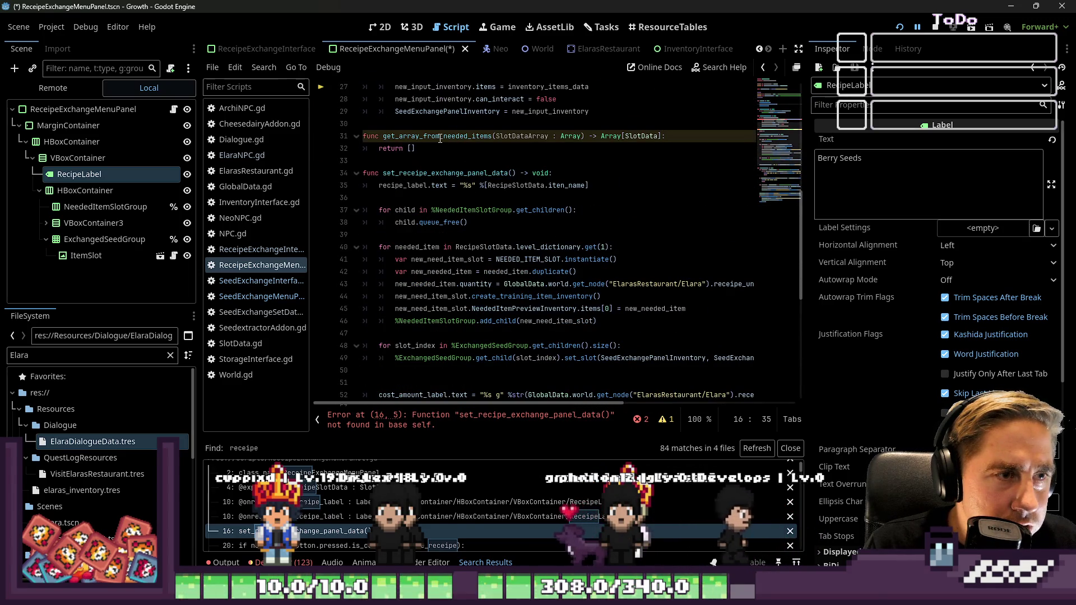
{"action": "left_click", "coordinate": [431, 177]}
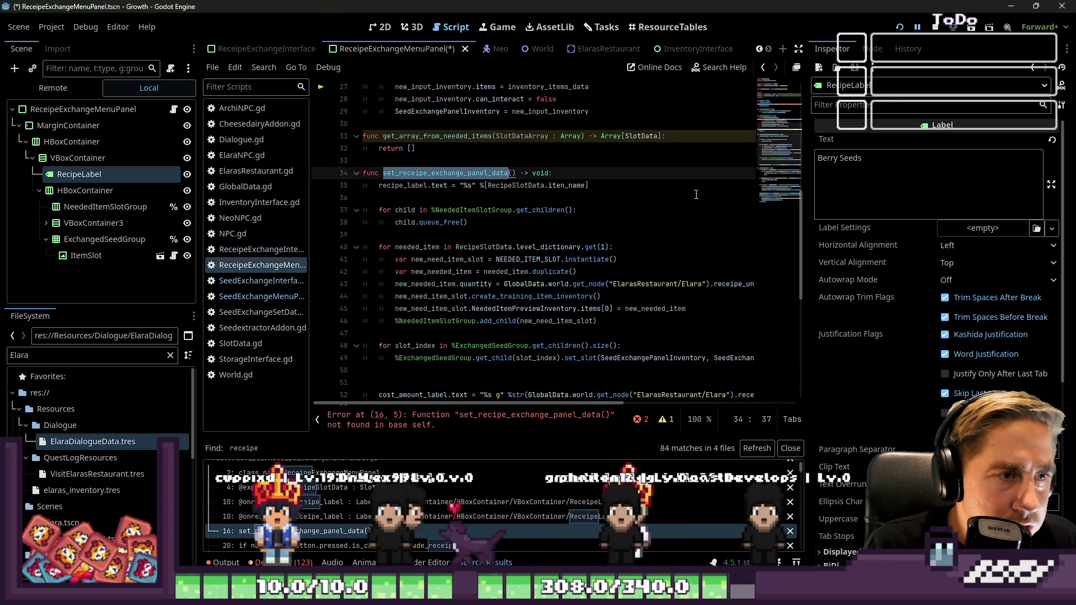
{"action": "left_click", "coordinate": [499, 161]}
{"action": "key", "text": "ctrl+s"}
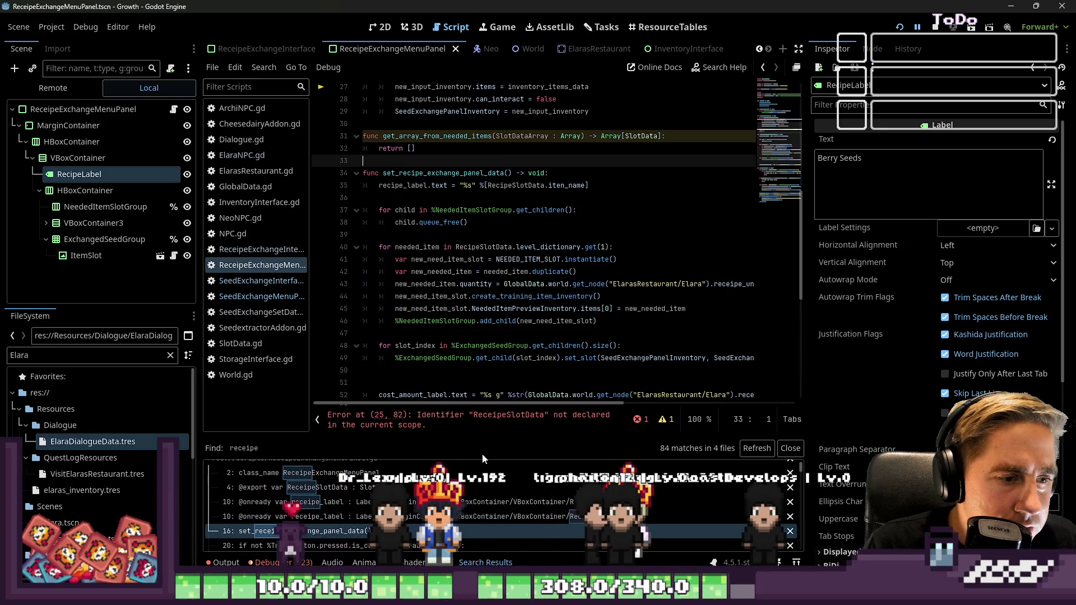
Step: Search all project files for 'receipe' and correct trade_receipe to trade_recipe on line 20
{"action": "key", "text": "ctrl+shift+f"}
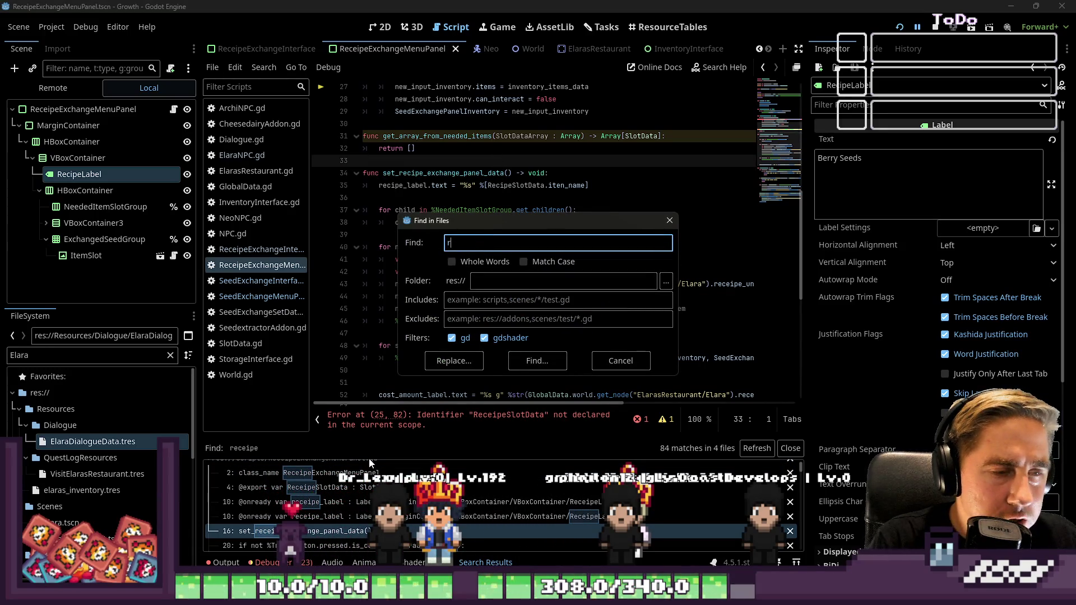
{"action": "type", "text": "eipe"}
{"action": "key", "text": "Return"}
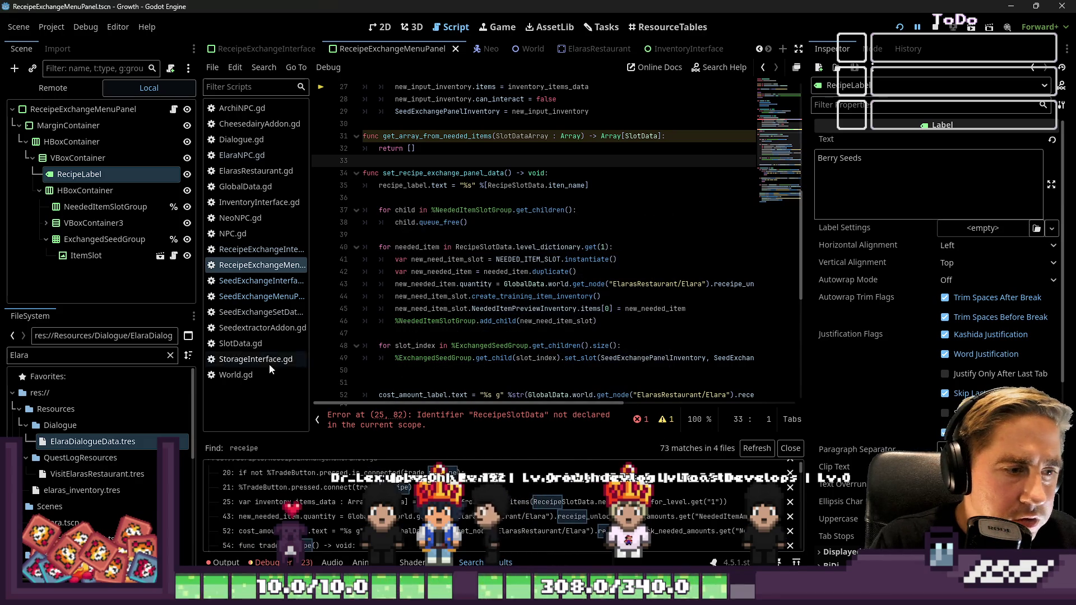
{"action": "left_click", "coordinate": [499, 484]}
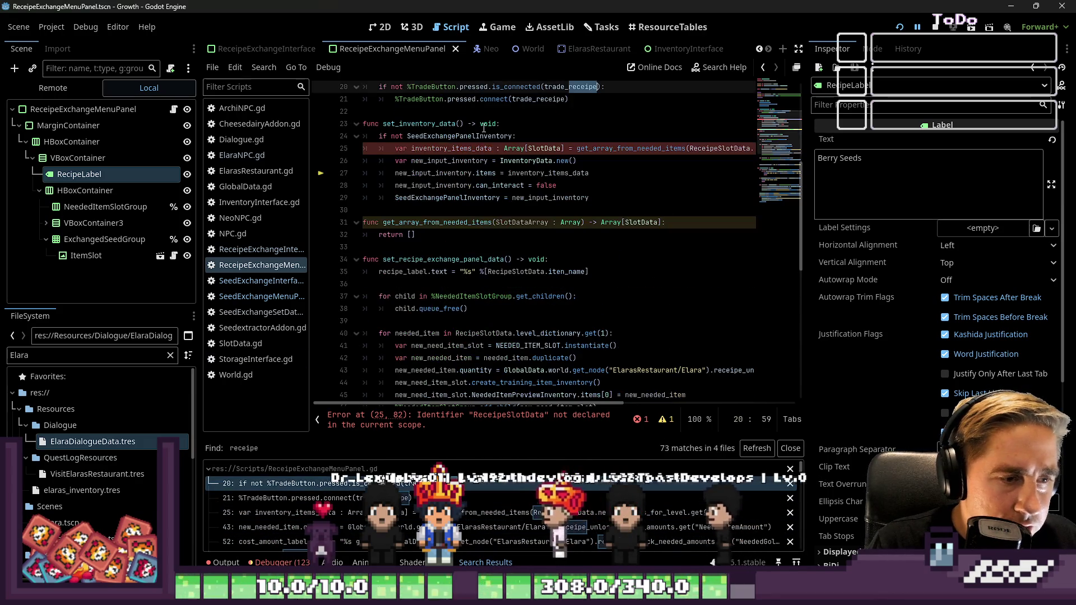
{"action": "scroll", "coordinate": [582, 166], "scroll_direction": "up", "scroll_amount": 2}
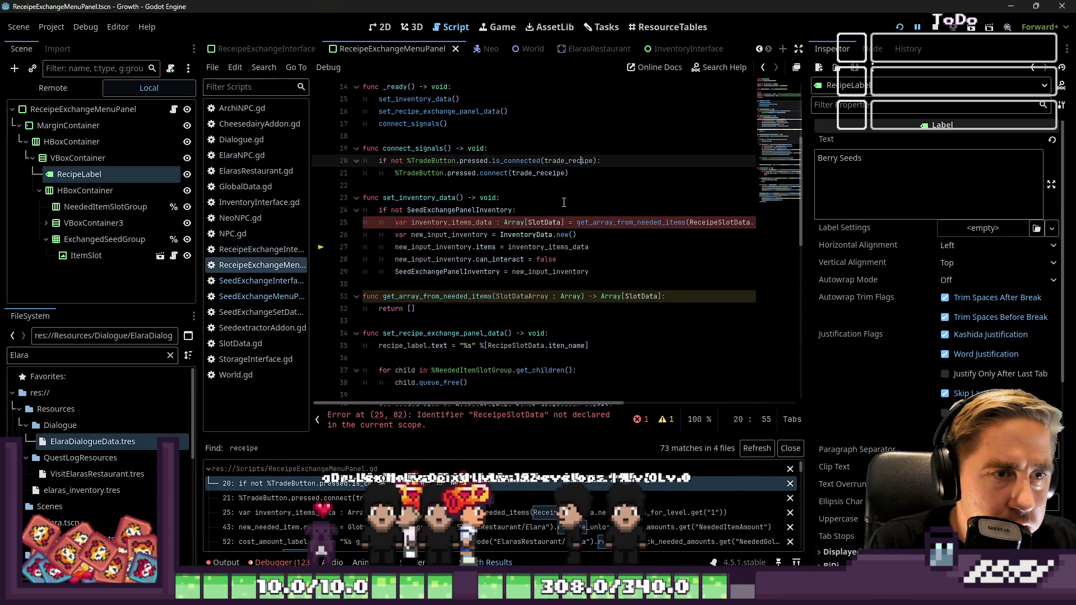
{"action": "key", "text": "Delete"}
{"action": "left_click", "coordinate": [695, 223]}
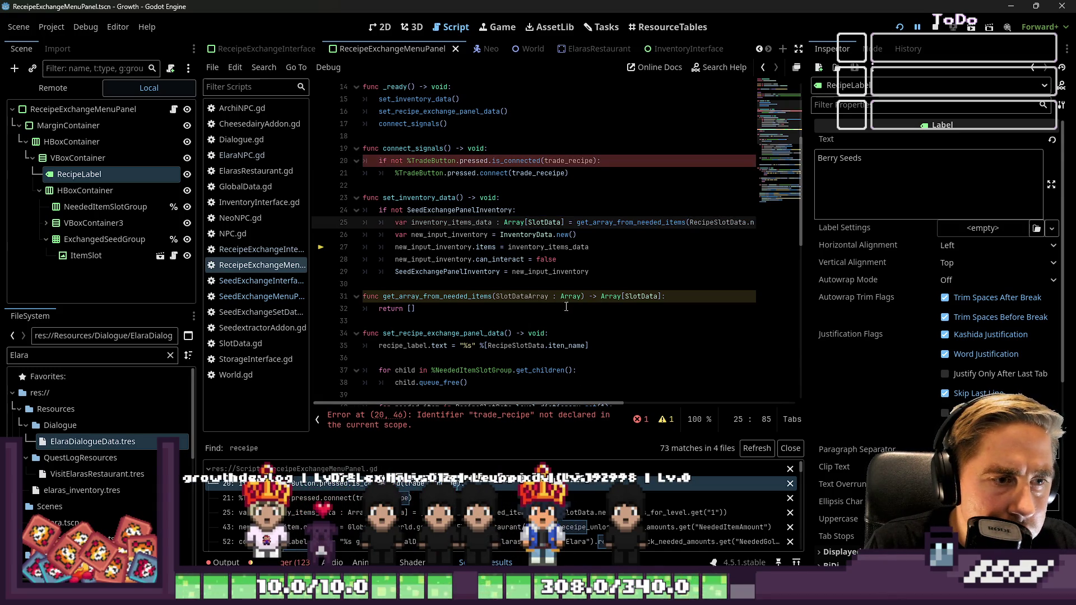
{"action": "left_click", "coordinate": [446, 298]}
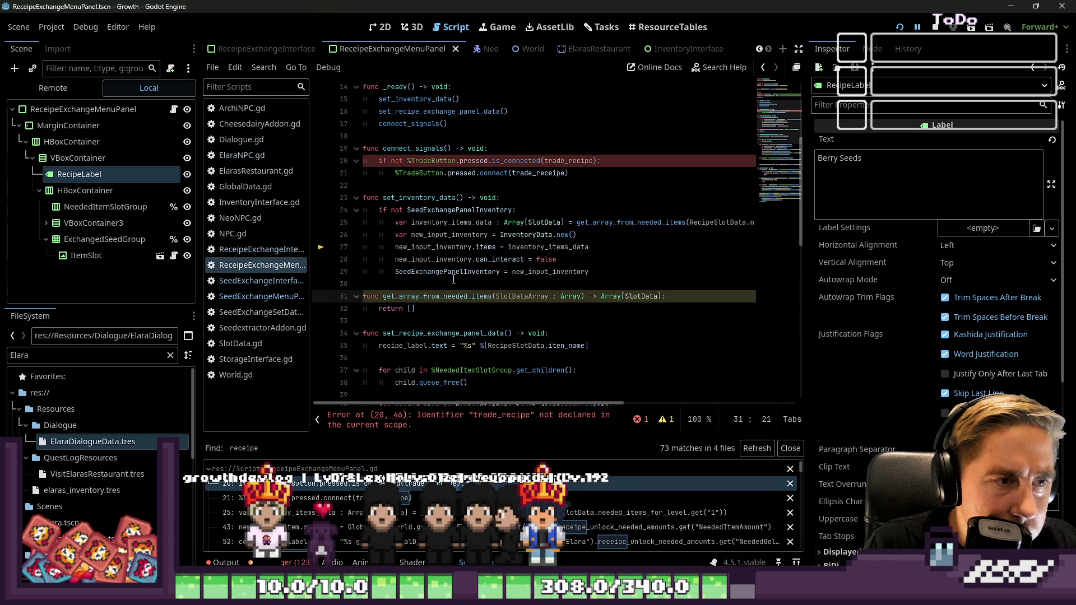
Step: Correct trade_receipe to trade_recipe on line 21 via the search results
{"action": "left_click", "coordinate": [337, 483]}
{"action": "left_click", "coordinate": [336, 498]}
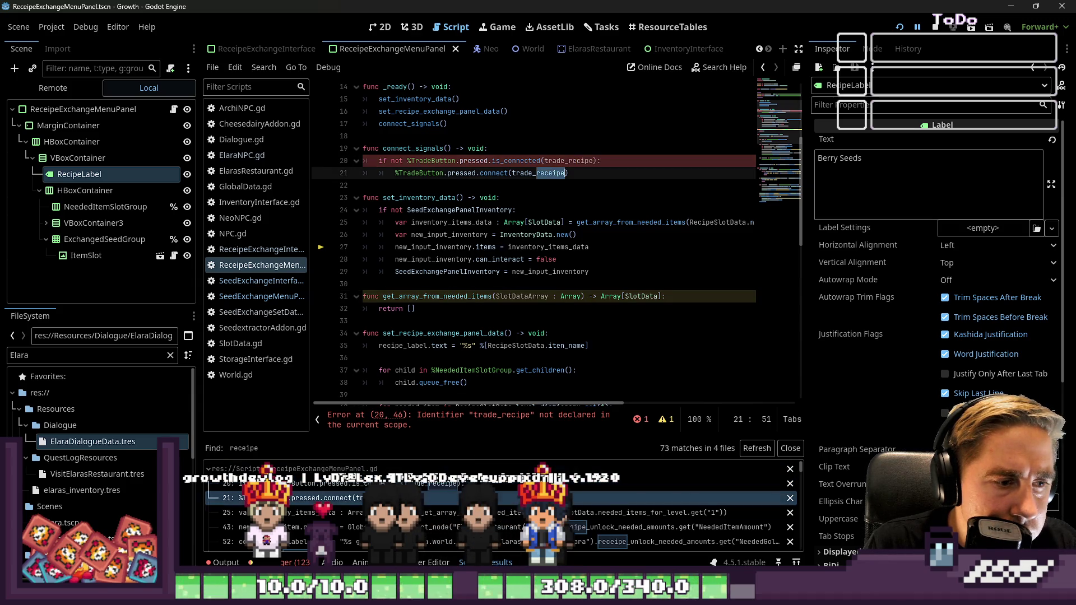
{"action": "left_click", "coordinate": [336, 512]}
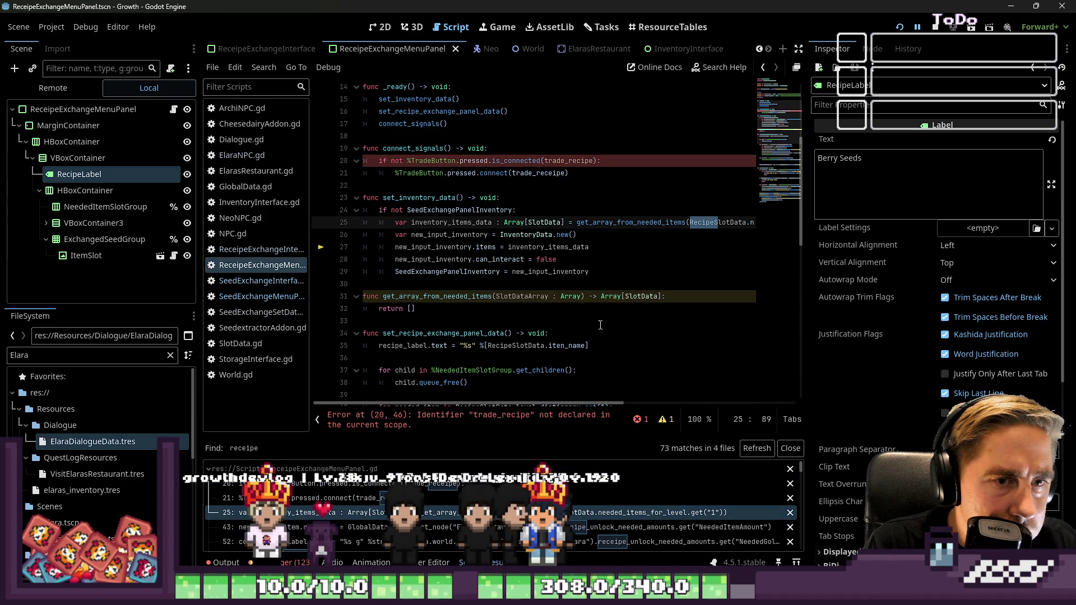
{"action": "left_click", "coordinate": [428, 483]}
{"action": "left_click", "coordinate": [428, 498]}
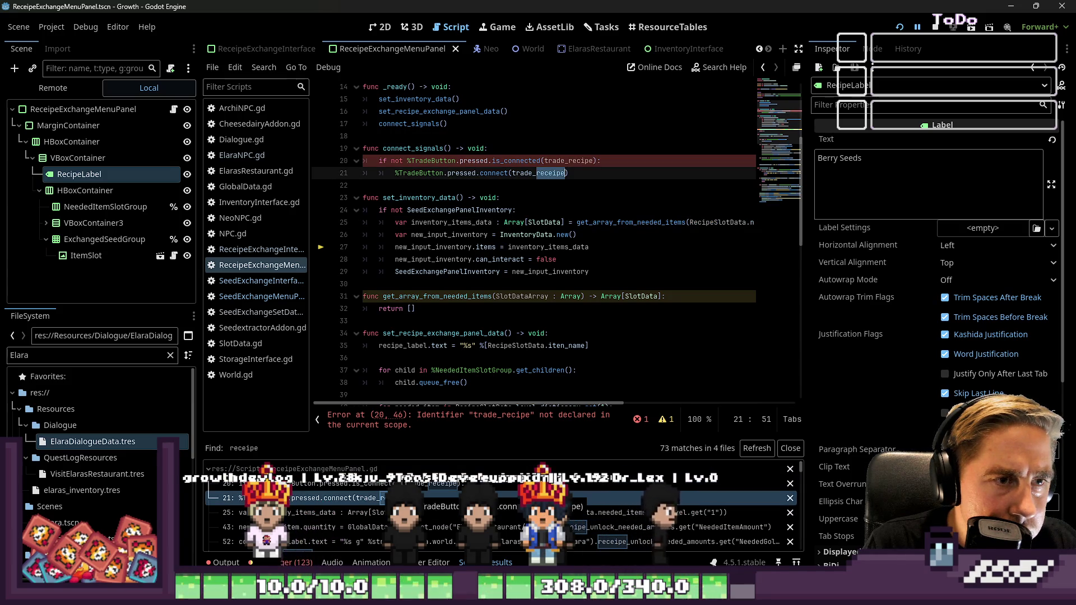
{"action": "left_click", "coordinate": [552, 173]}
{"action": "key", "text": "BackSpace"}
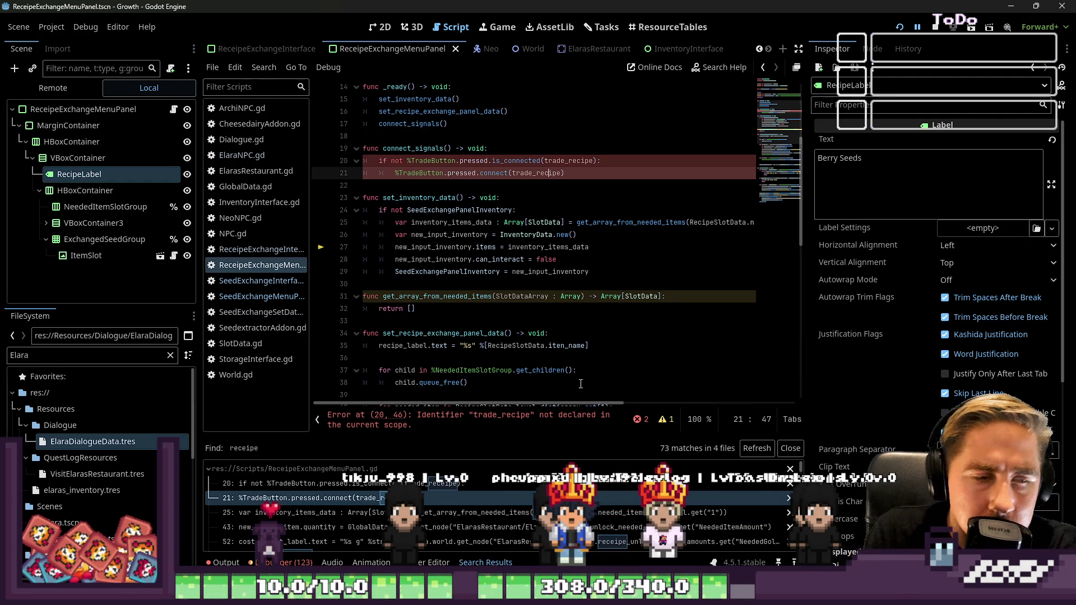
{"action": "left_click", "coordinate": [514, 515]}
{"action": "left_click", "coordinate": [513, 529]}
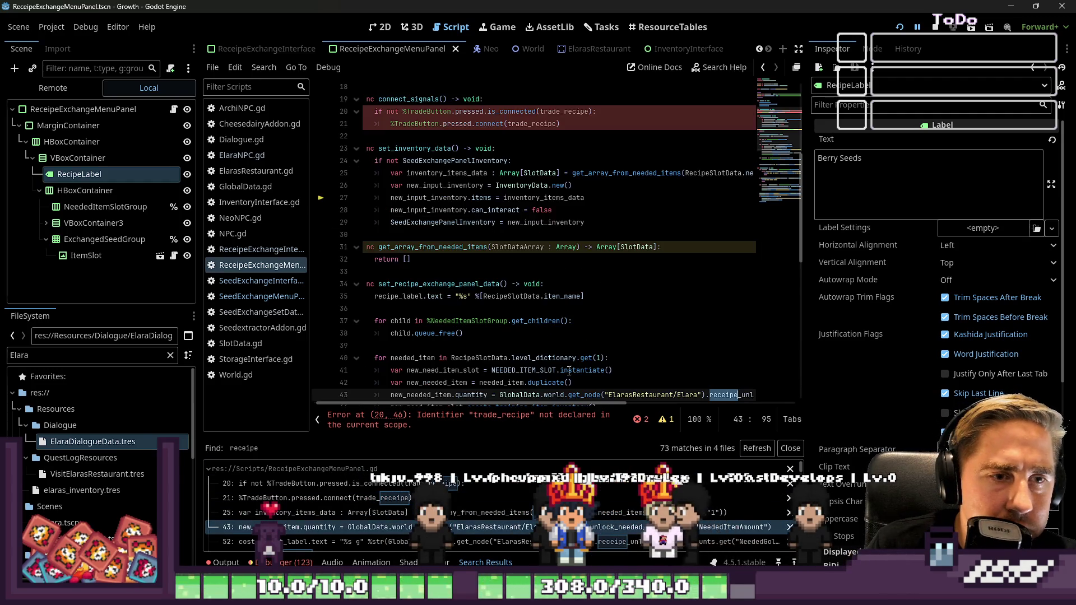
Step: Work through the receipe matches on lines 43–56, removing the extra 'e' on line 54
{"action": "scroll", "coordinate": [529, 325], "scroll_direction": "down", "scroll_amount": 2}
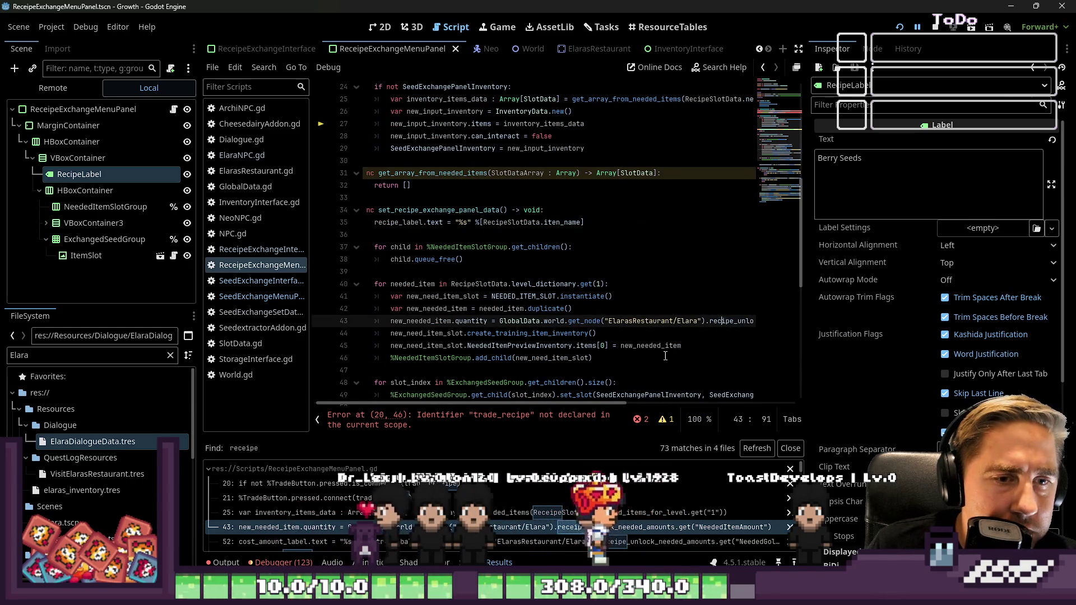
{"action": "scroll", "coordinate": [723, 324], "scroll_direction": "down", "scroll_amount": 2}
{"action": "left_click", "coordinate": [722, 247]}
{"action": "scroll", "coordinate": [560, 521], "scroll_direction": "down", "scroll_amount": 1}
{"action": "left_click", "coordinate": [561, 520]}
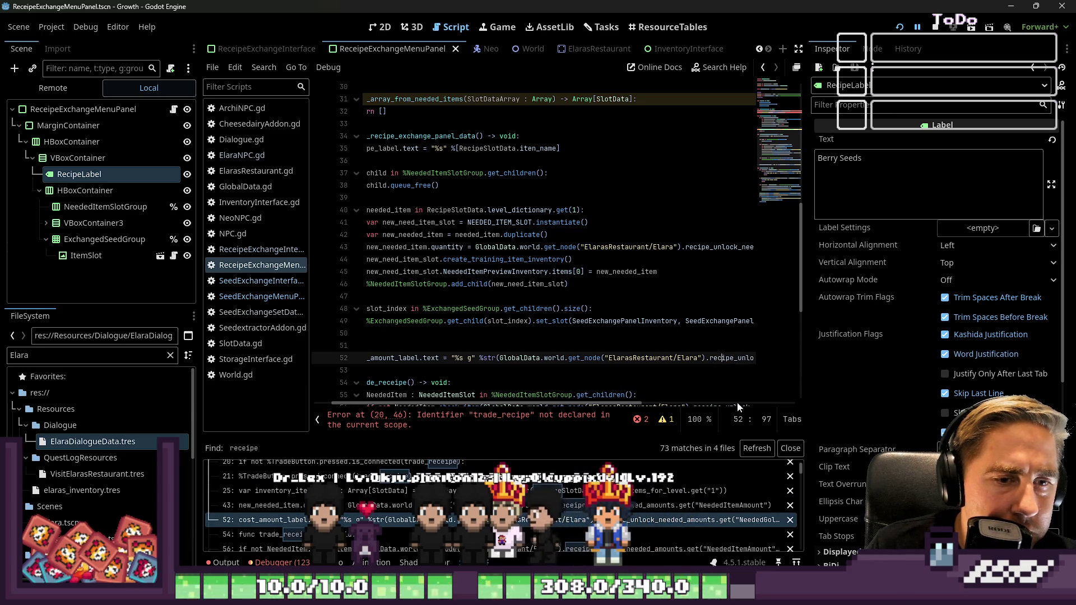
{"action": "scroll", "coordinate": [386, 524], "scroll_direction": "down", "scroll_amount": 1}
{"action": "left_click", "coordinate": [386, 523]}
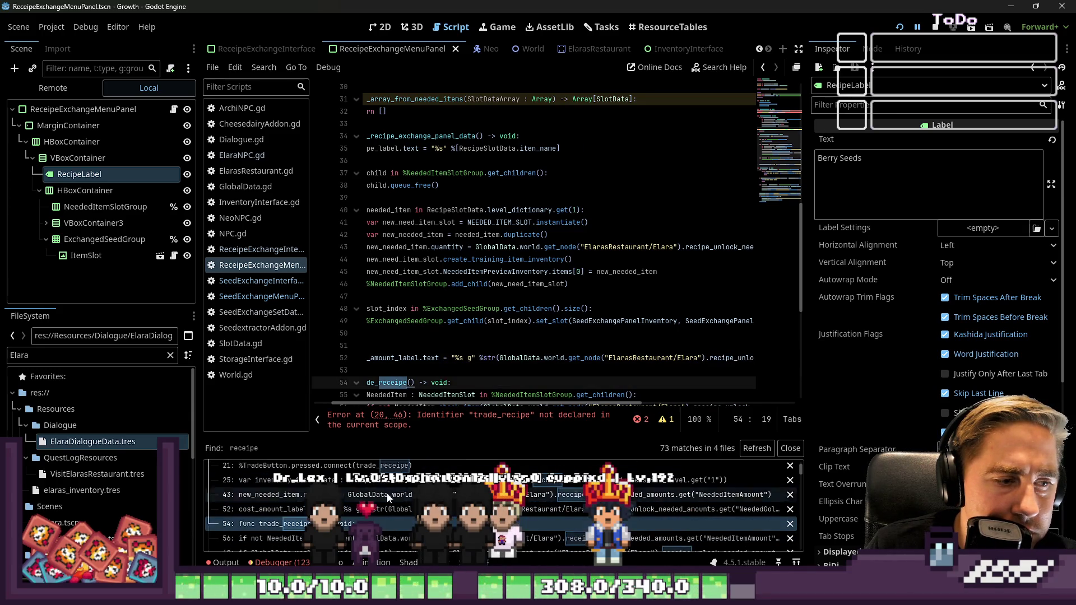
{"action": "key", "text": "BackSpace"}
{"action": "scroll", "coordinate": [395, 386], "scroll_direction": "down", "scroll_amount": 3}
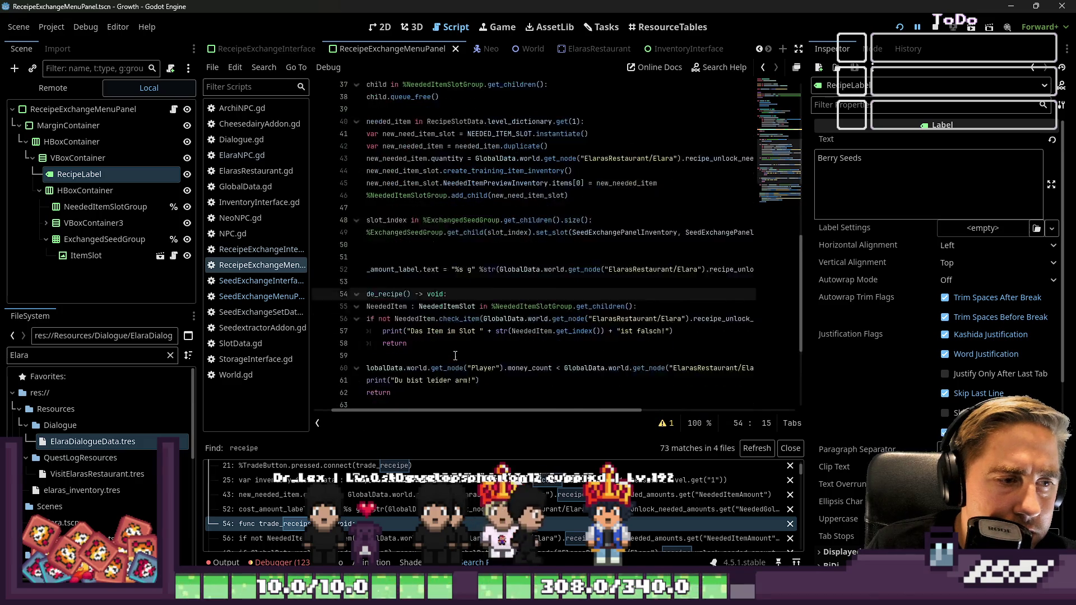
{"action": "left_click", "coordinate": [386, 538]}
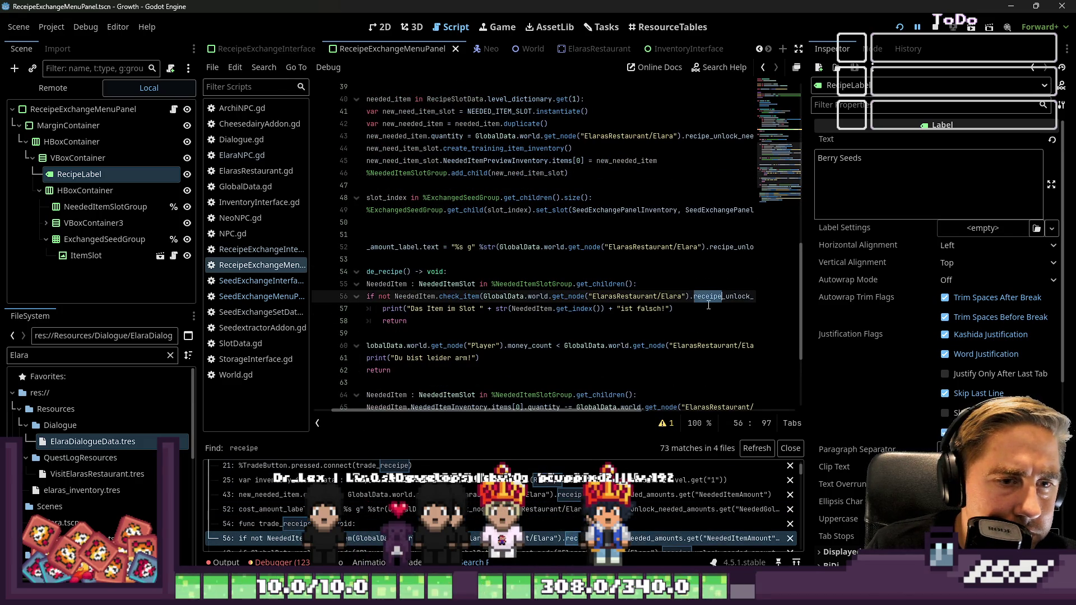
Step: Change receipe_unlock_needed_amounts to recipe_unlock_needed_amounts on lines 60–69
{"action": "scroll", "coordinate": [599, 345], "scroll_direction": "down", "scroll_amount": 2}
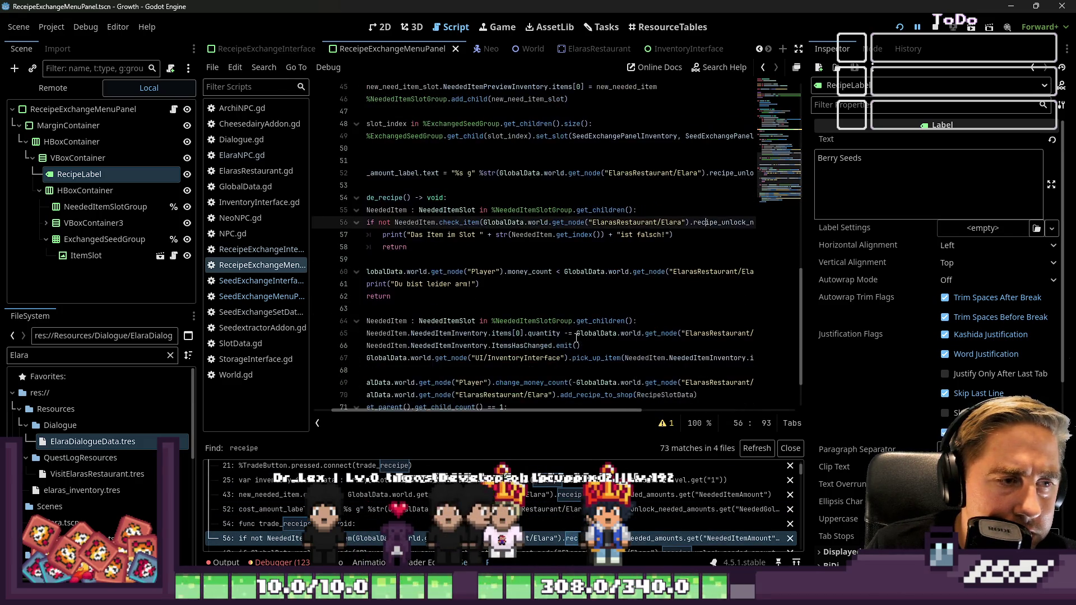
{"action": "scroll", "coordinate": [503, 513], "scroll_direction": "down", "scroll_amount": 2}
{"action": "left_click", "coordinate": [503, 510]}
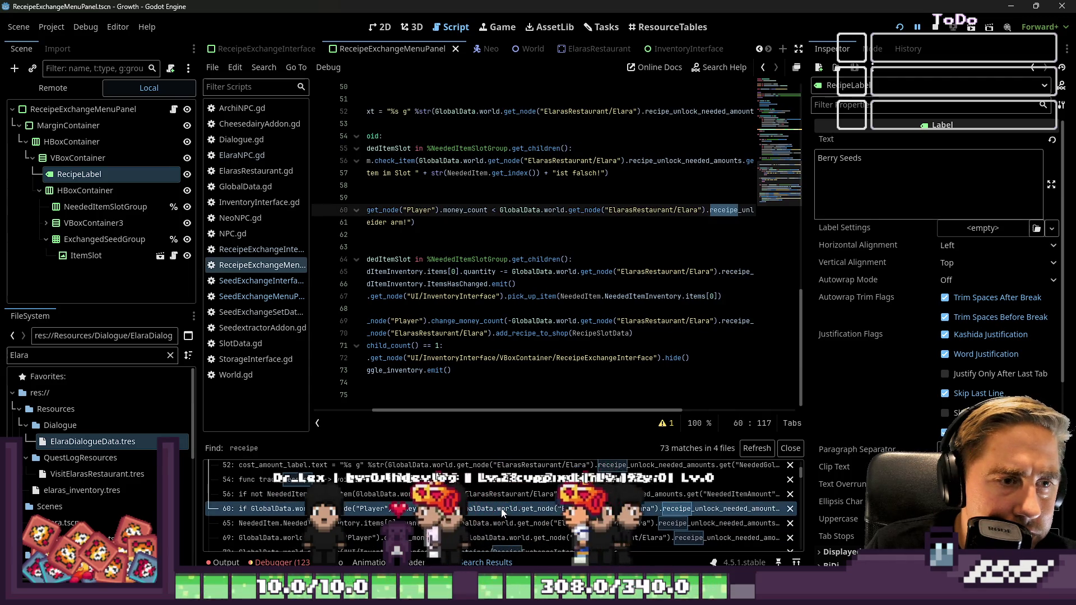
{"action": "left_click", "coordinate": [726, 210]}
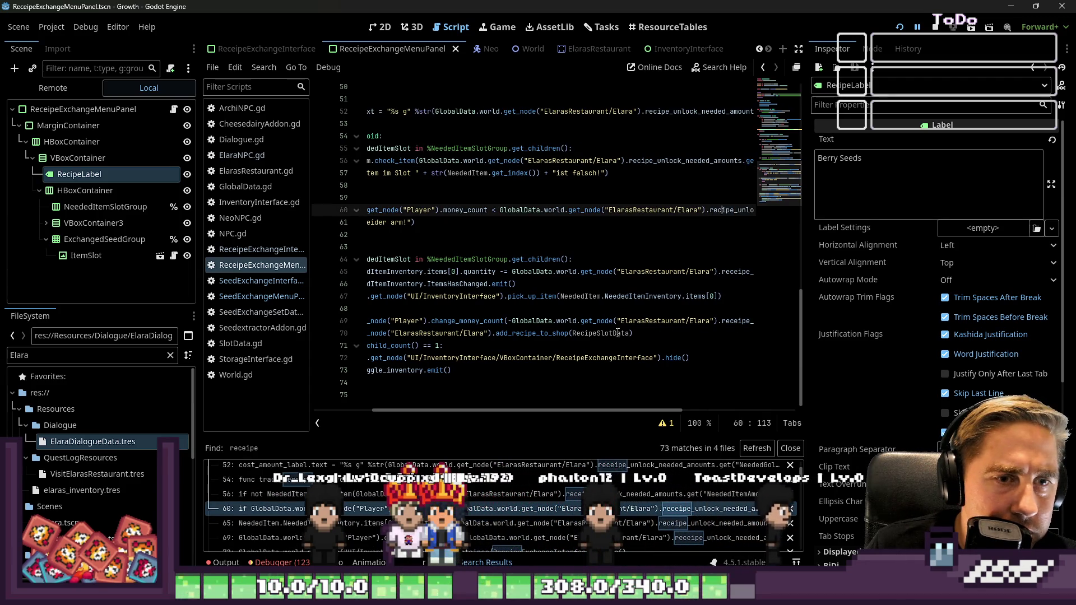
{"action": "left_click", "coordinate": [712, 234]}
{"action": "left_click", "coordinate": [494, 527]}
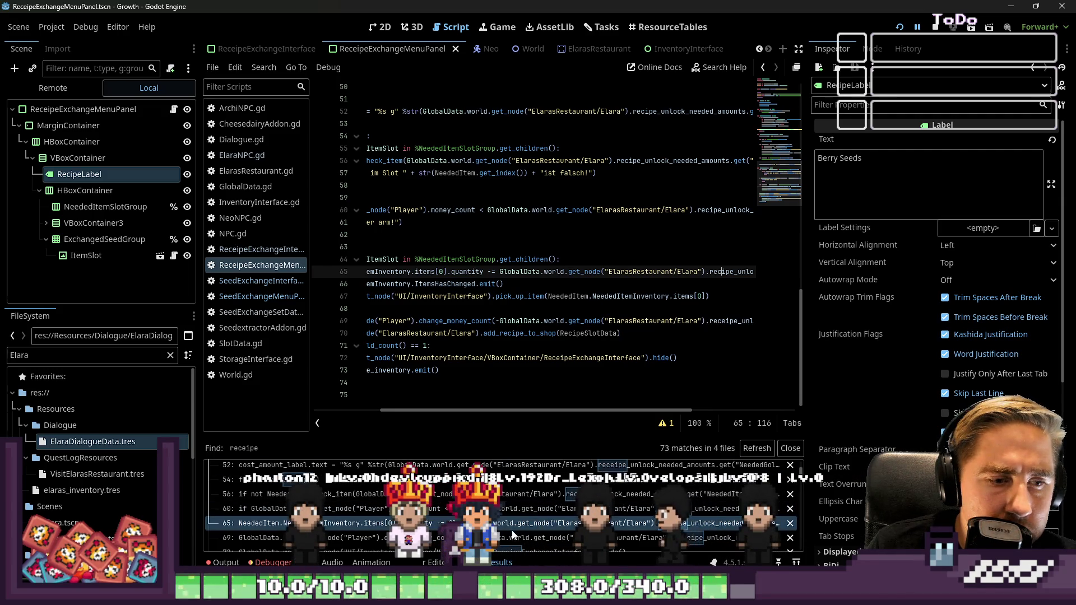
{"action": "scroll", "coordinate": [531, 519], "scroll_direction": "down", "scroll_amount": 1}
{"action": "left_click", "coordinate": [531, 520]}
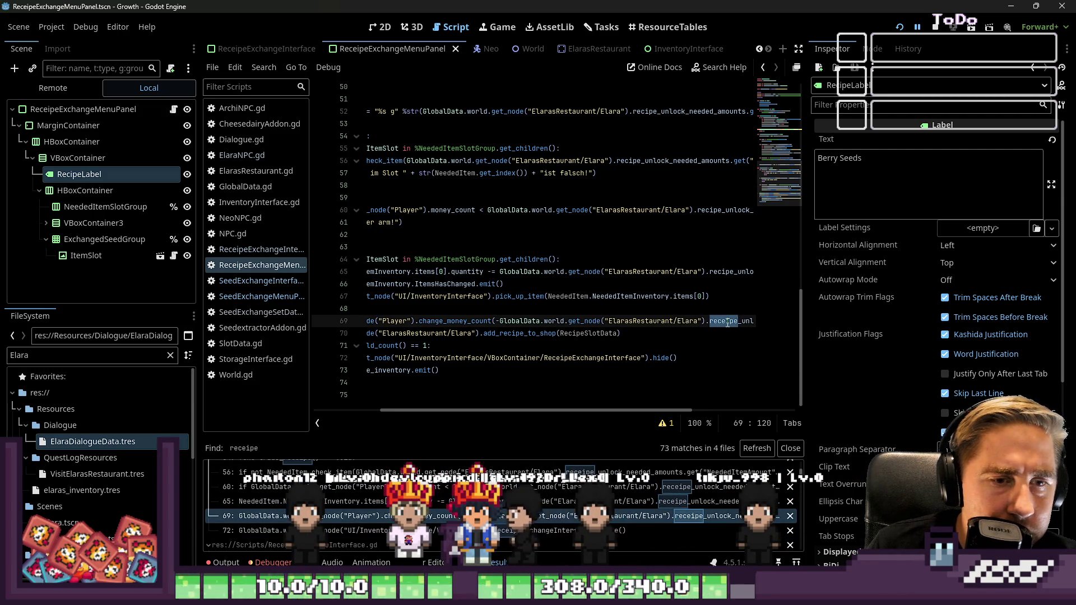
Step: Correct the Receipe node path on line 72 to RecipeExchangeInterface
{"action": "scroll", "coordinate": [531, 508], "scroll_direction": "down", "scroll_amount": 1}
{"action": "left_click", "coordinate": [532, 509]}
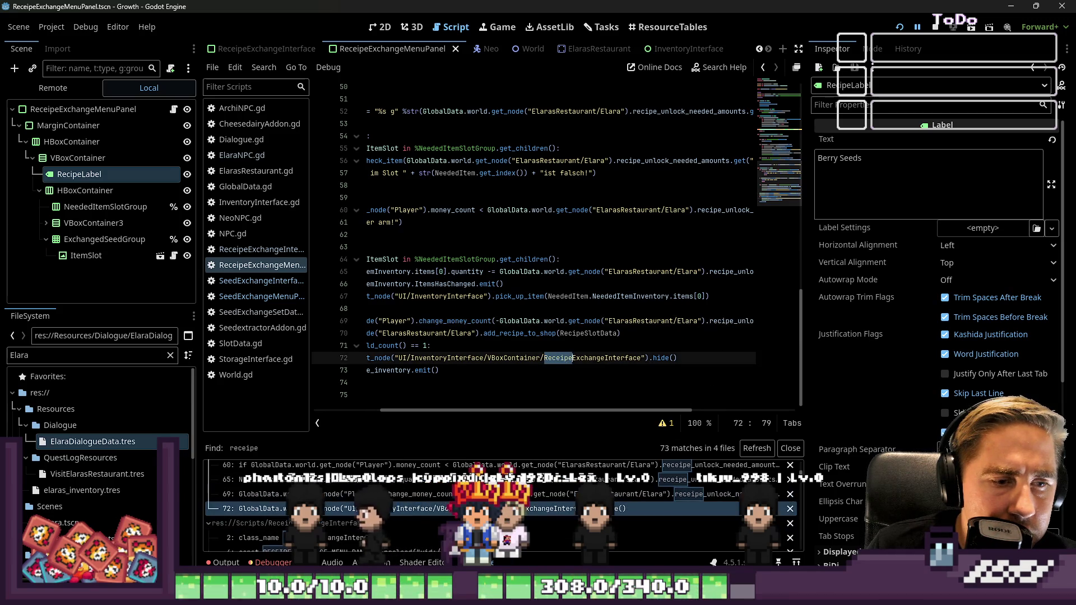
{"action": "left_click", "coordinate": [560, 357]}
{"action": "key", "text": "BackSpace"}
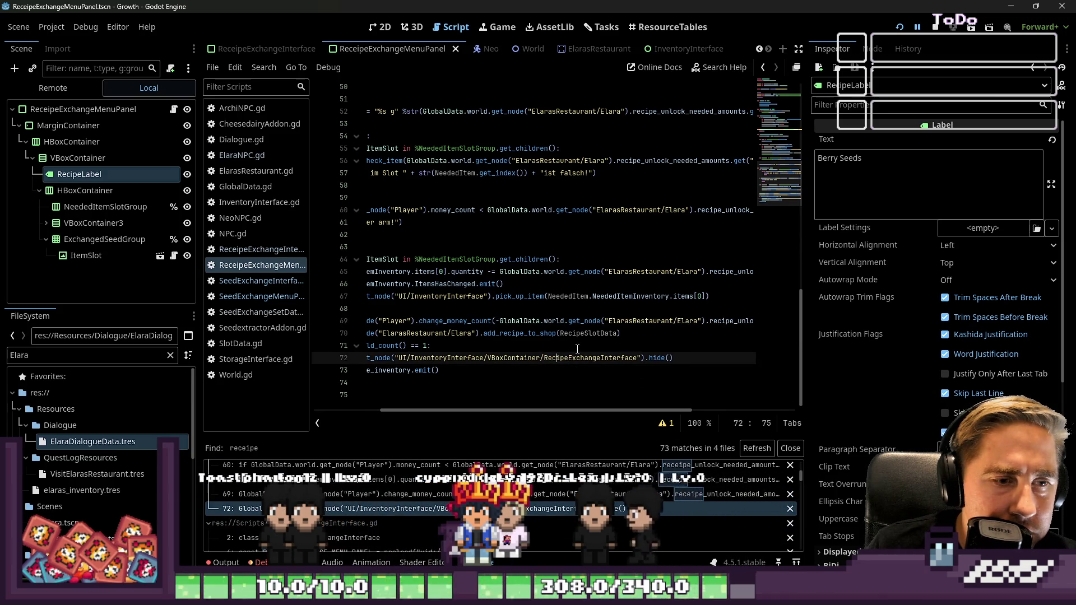
{"action": "double_click", "coordinate": [583, 358]}
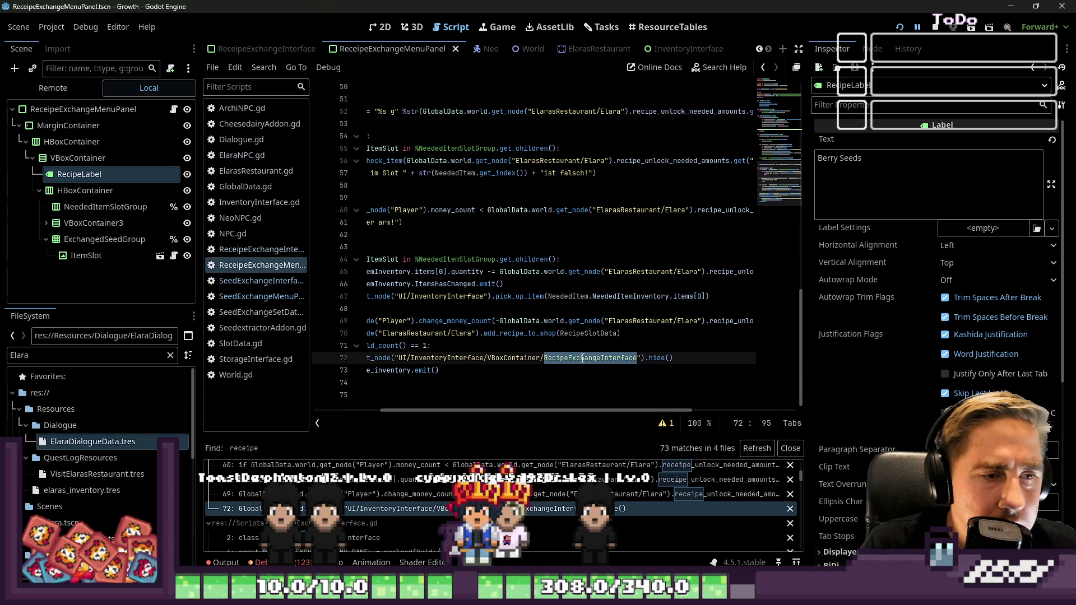
{"action": "key", "text": "Up"}
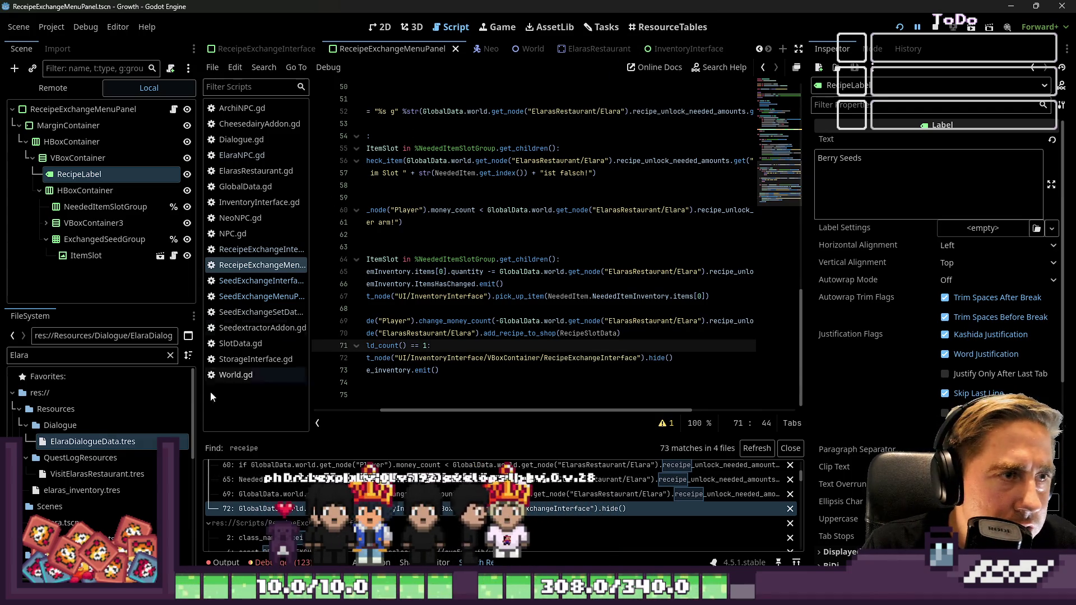
{"action": "double_click", "coordinate": [63, 363]}
Step: Filter the FileSystem by 'Receipe' and rename both scenes to RecipeExchangeInterface.tscn and RecipeExchangeMenuPanel.tscn
{"action": "type", "text": "Receip"}
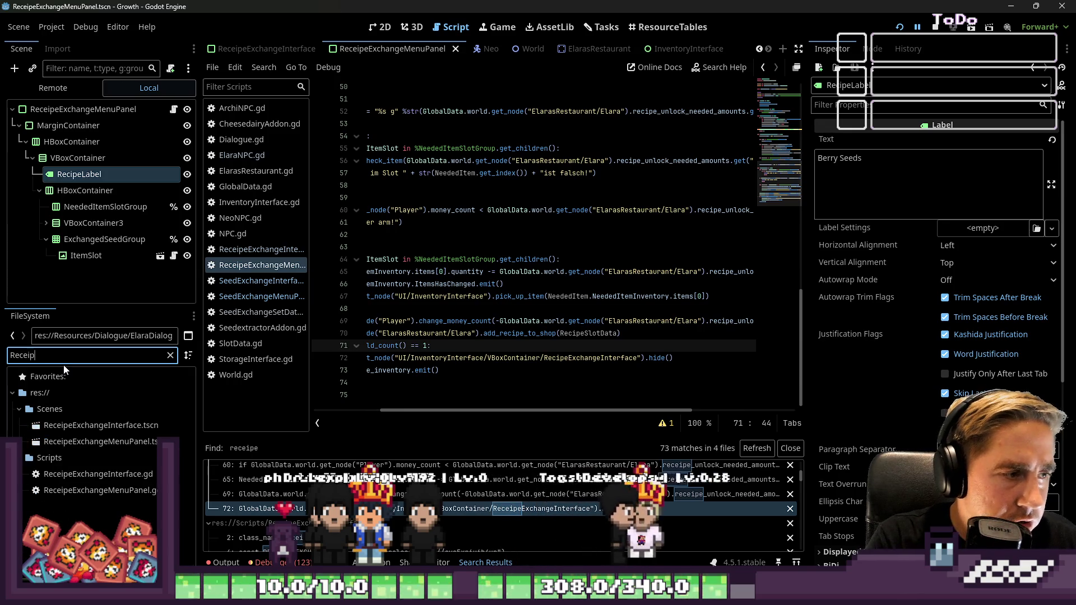
{"action": "type", "text": "e"}
{"action": "left_click", "coordinate": [89, 426]}
{"action": "key", "text": "F2"}
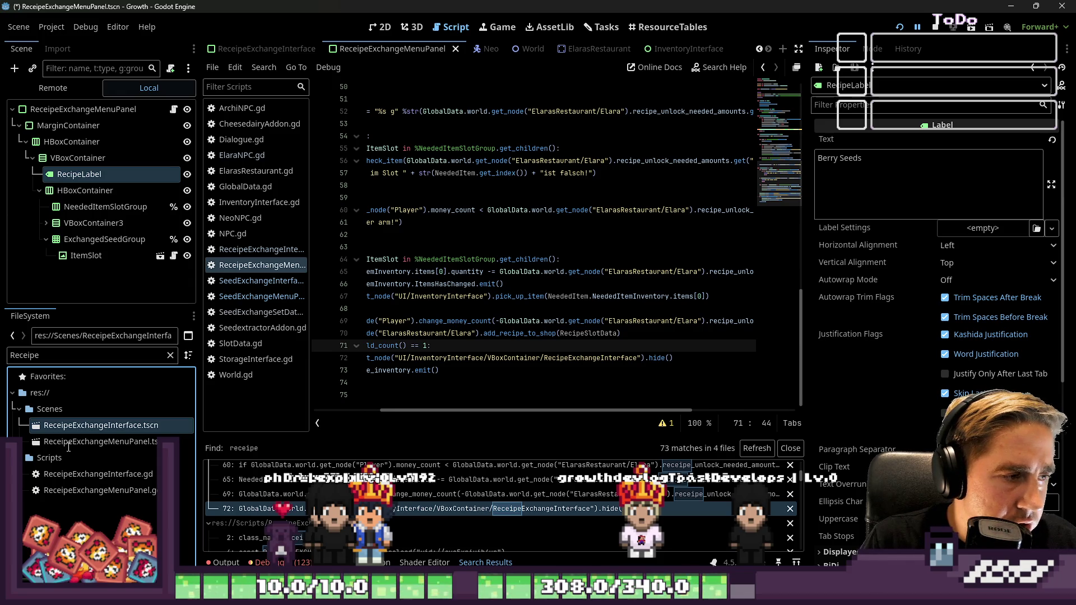
{"action": "left_click", "coordinate": [110, 426]}
{"action": "key", "text": "F2"}
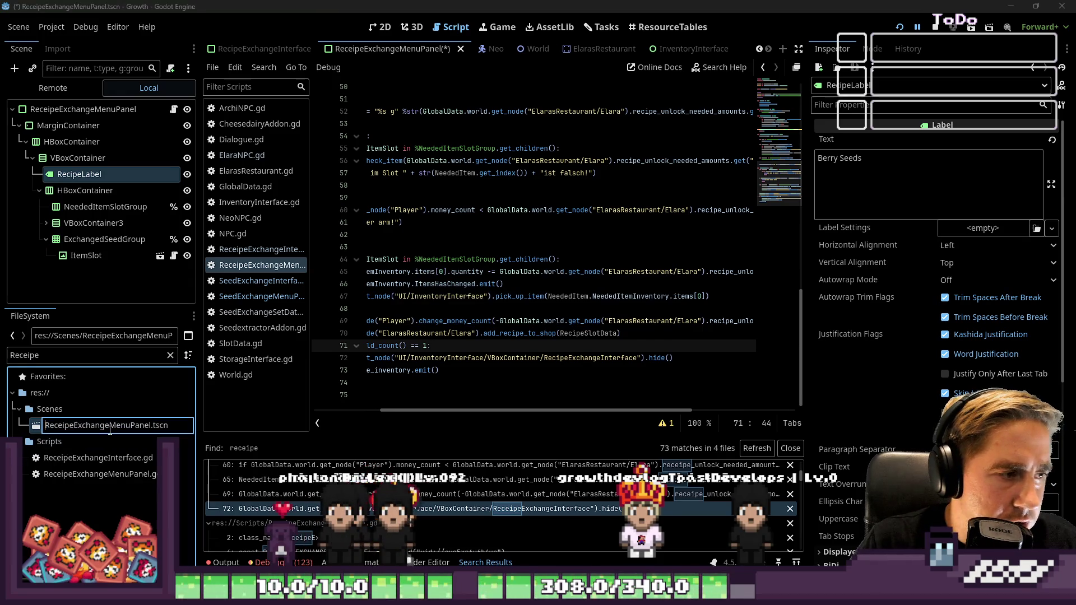
{"action": "key", "text": "Delete"}
{"action": "key", "text": "Return"}
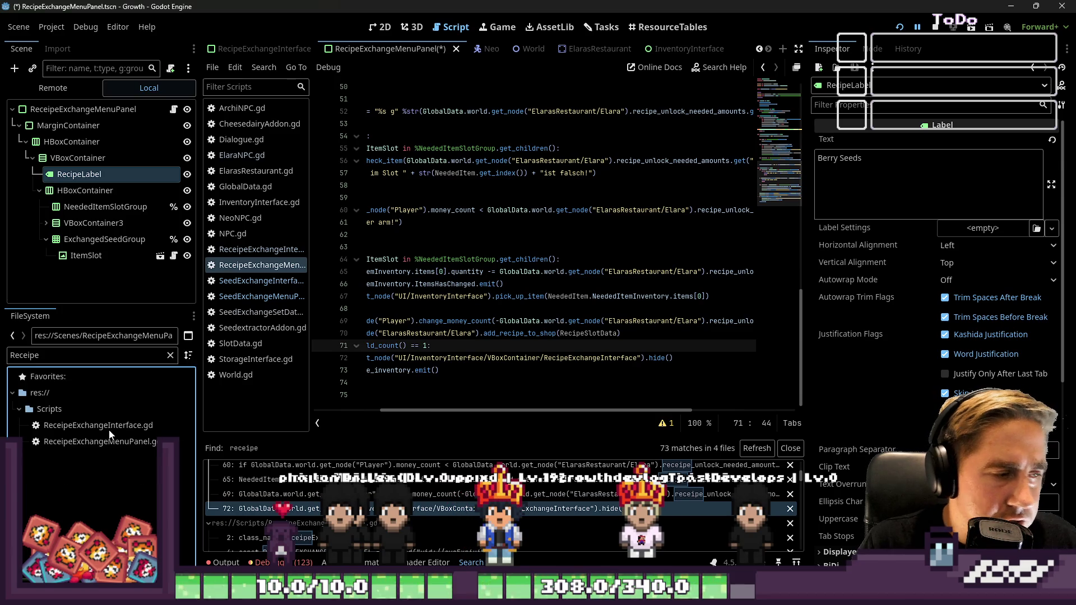
Step: Rename the interface and menu panel .gd scripts to the RecipeExchange spelling
{"action": "key", "text": "F2"}
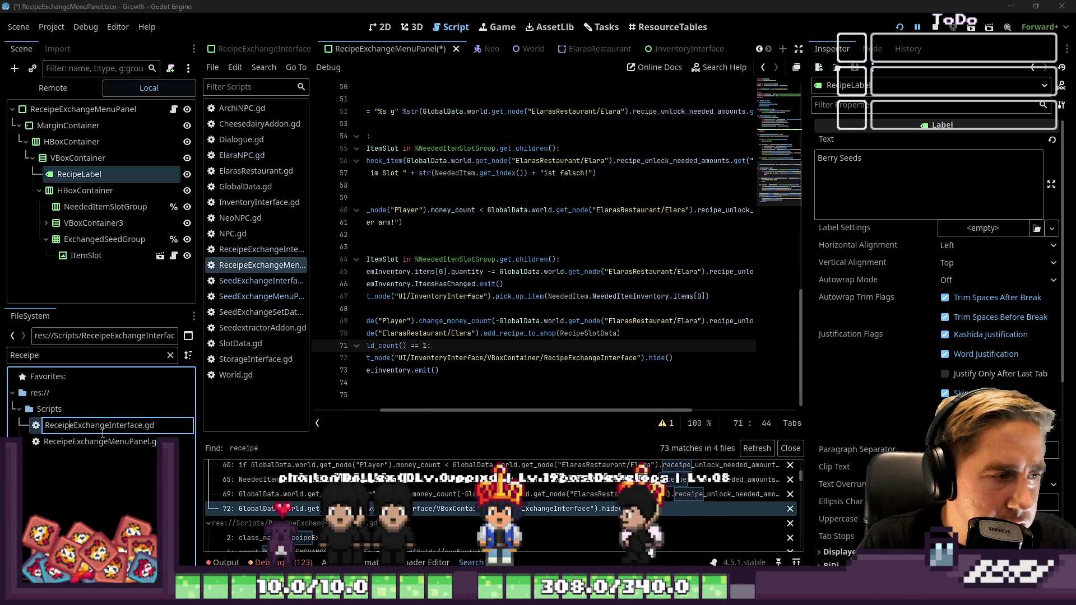
{"action": "key", "text": "Escape"}
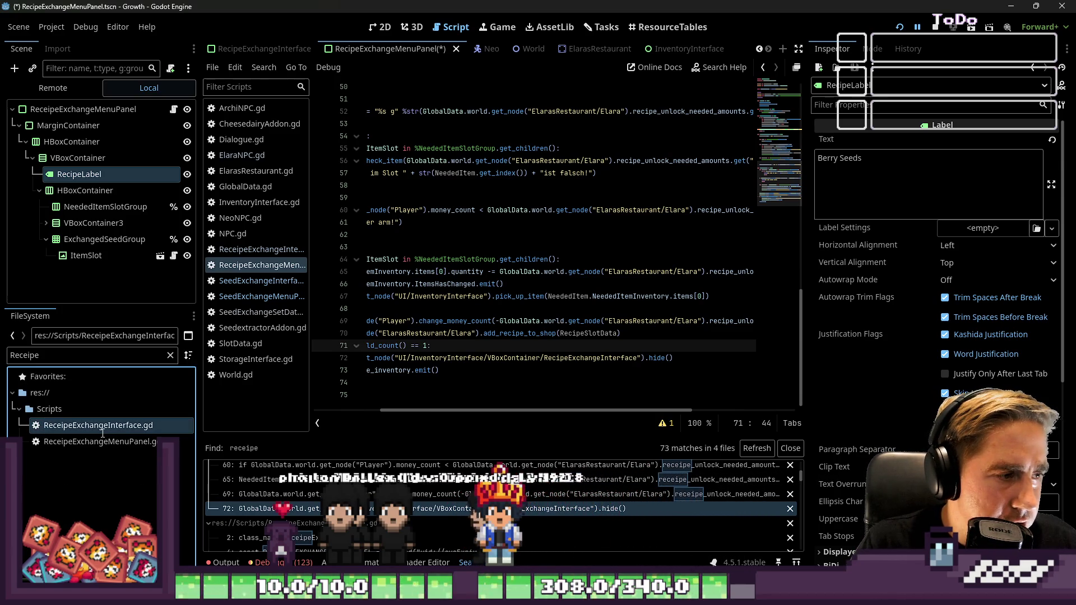
{"action": "left_click", "coordinate": [70, 442]}
{"action": "key", "text": "F2"}
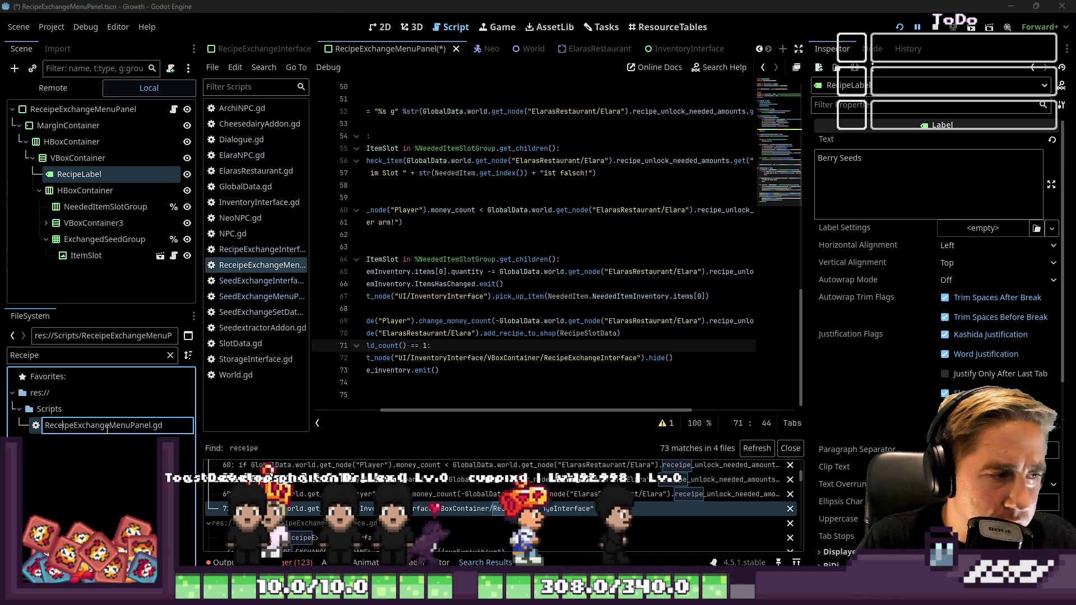
{"action": "key", "text": "Escape"}
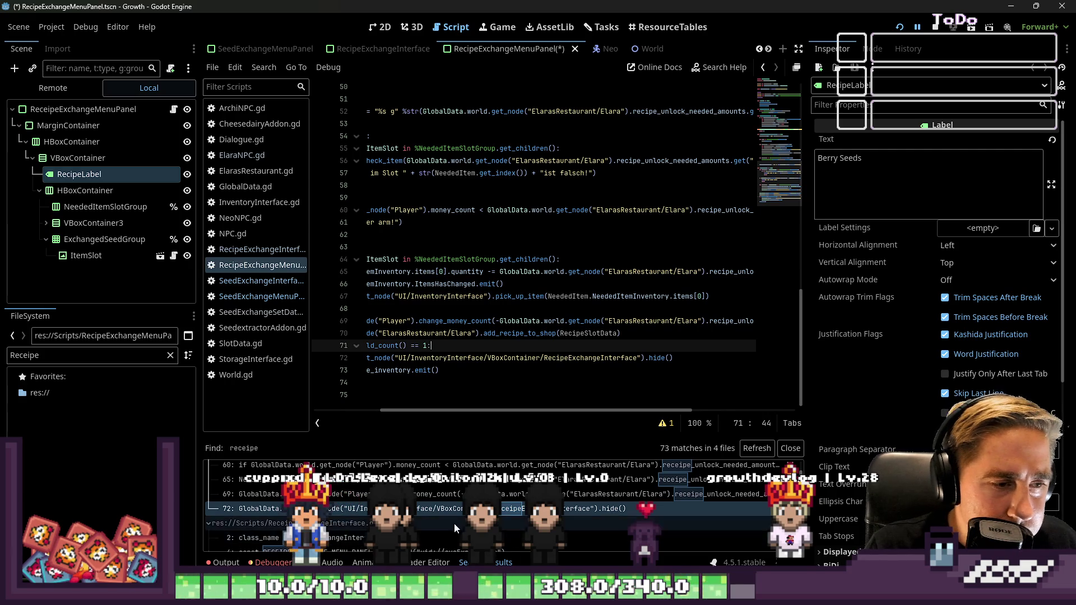
{"action": "scroll", "coordinate": [455, 516], "scroll_direction": "down", "scroll_amount": 2}
{"action": "left_click", "coordinate": [247, 530]}
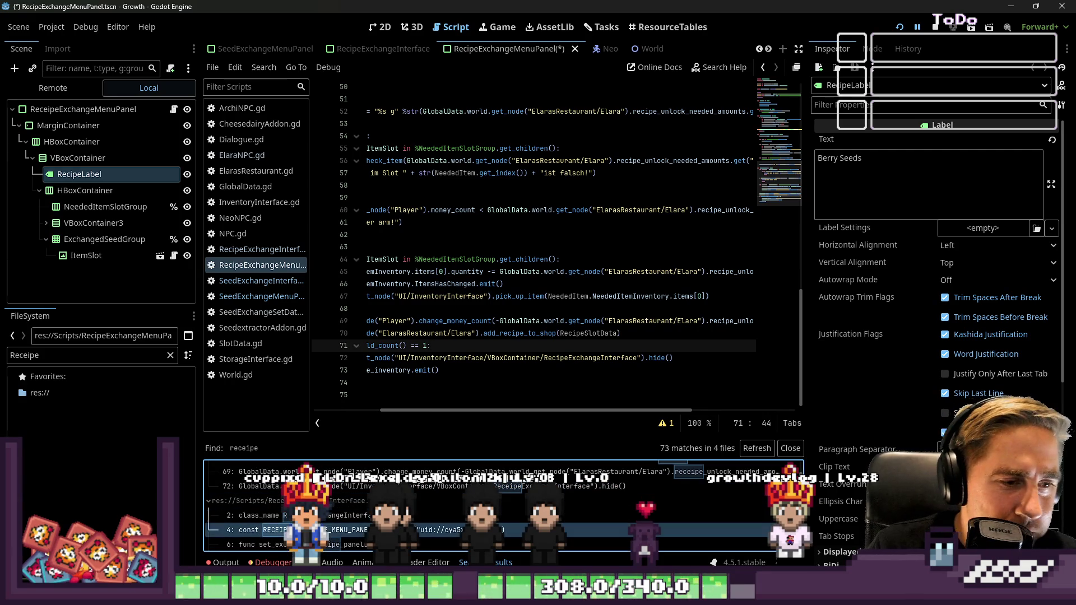
Step: Save the renamed menu panel scene
{"action": "scroll", "coordinate": [504, 252], "scroll_direction": "up", "scroll_amount": 8}
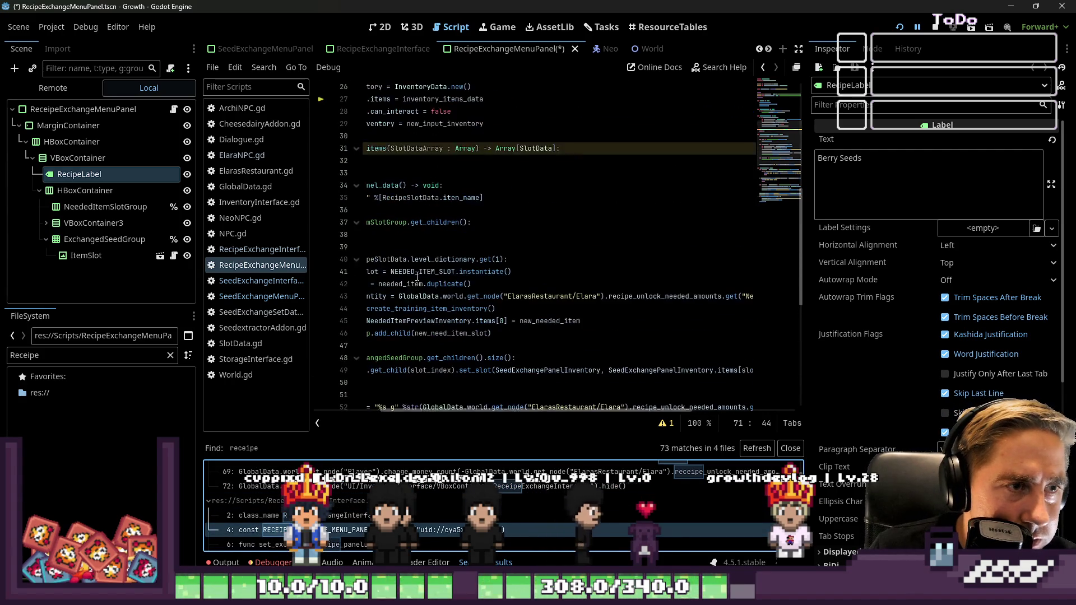
{"action": "left_click_drag", "start_coordinate": [381, 161], "coordinate": [308, 165]}
{"action": "left_click", "coordinate": [384, 148]}
{"action": "scroll", "coordinate": [441, 242], "scroll_direction": "up", "scroll_amount": 6}
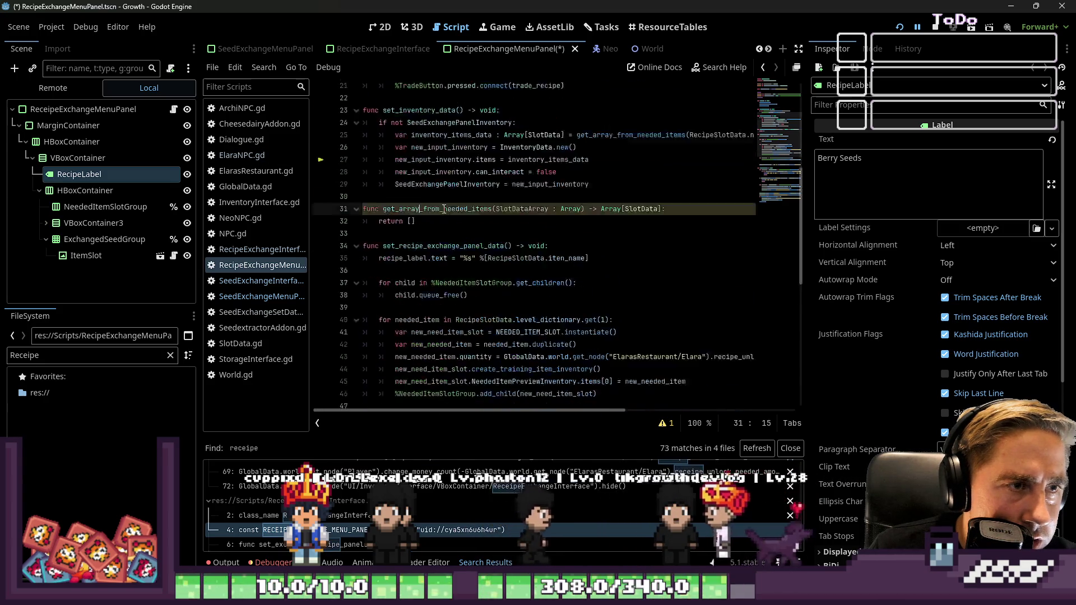
{"action": "key", "text": "ctrl+s"}
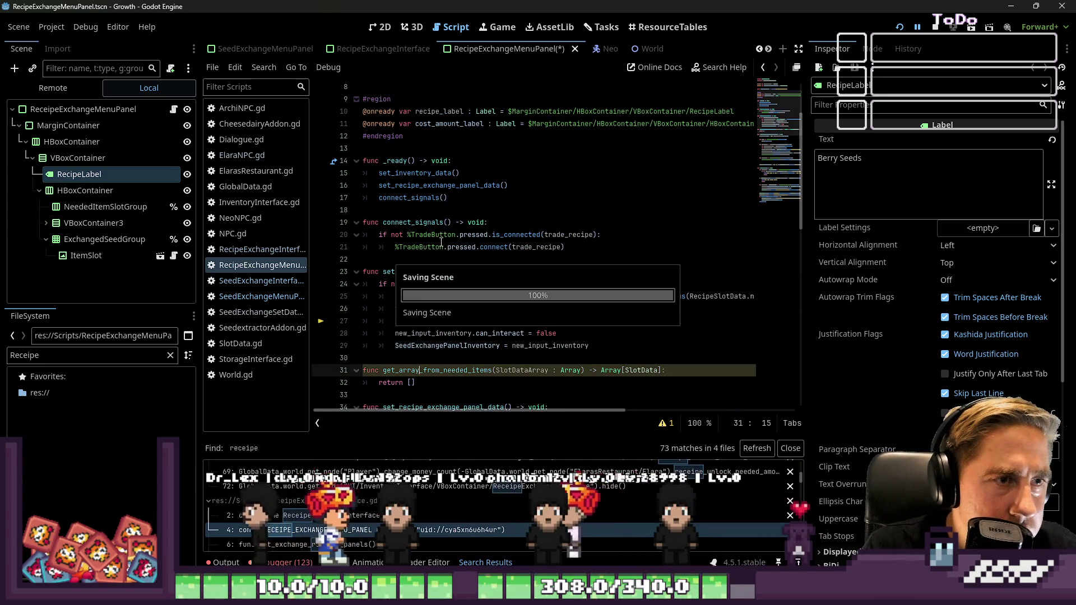
Step: Search 'receipe' again and correct the class_name to RecipeExchangeInterface
{"action": "key", "text": "ctrl+shift+f"}
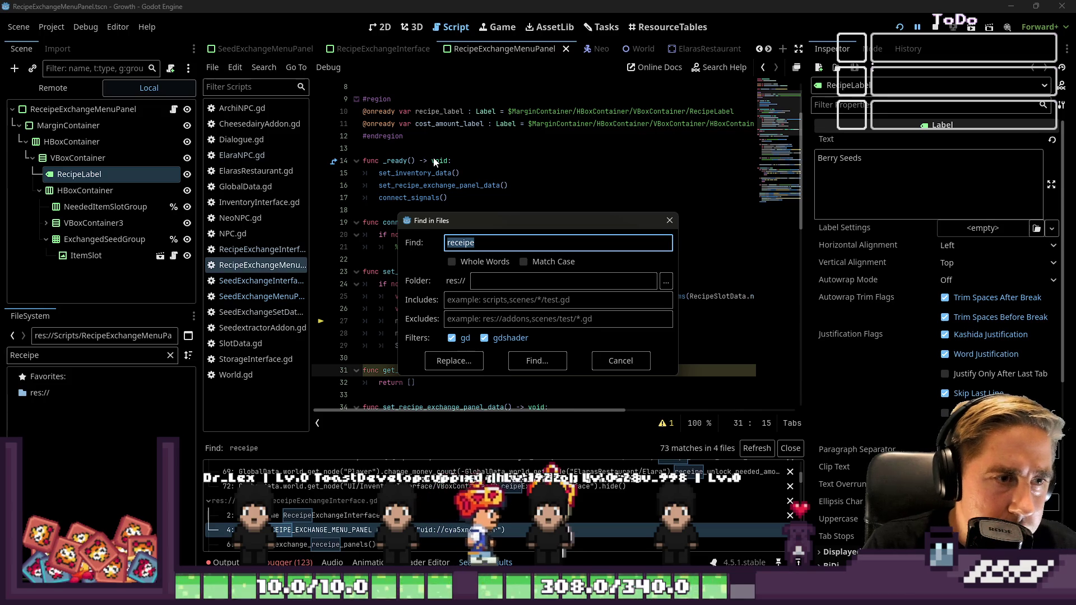
{"action": "key", "text": "Return"}
{"action": "scroll", "coordinate": [486, 504], "scroll_direction": "up", "scroll_amount": 5}
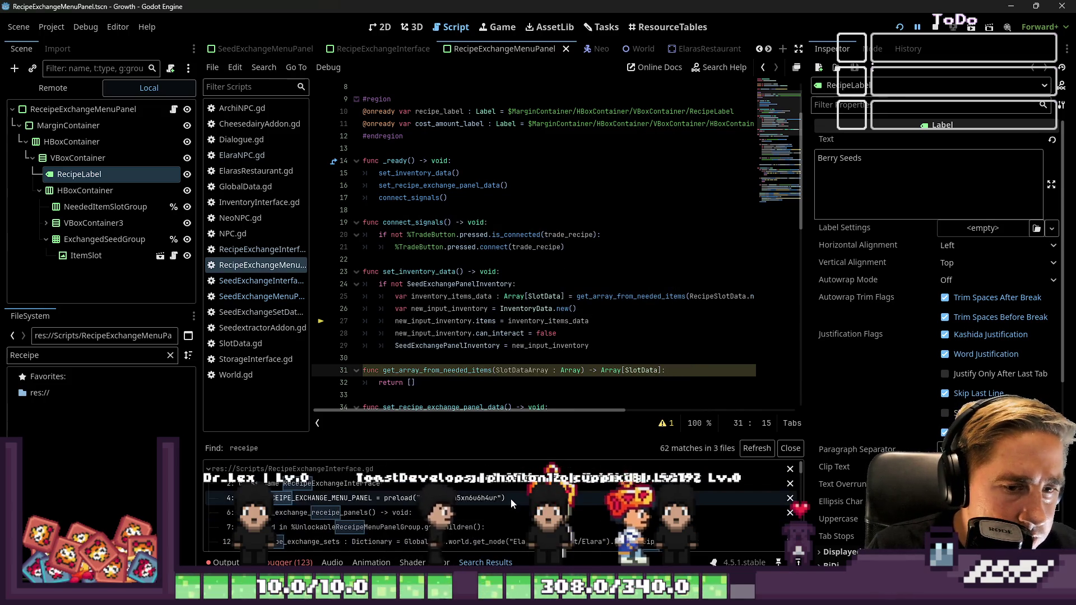
{"action": "left_click", "coordinate": [358, 486]}
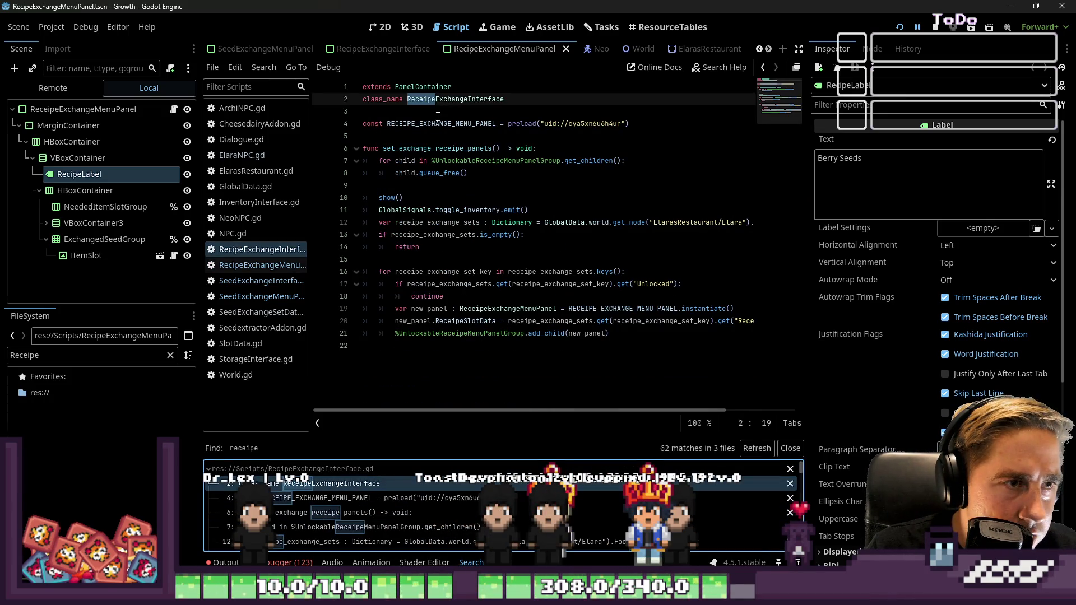
{"action": "left_click", "coordinate": [426, 103]}
{"action": "left_click", "coordinate": [433, 110]}
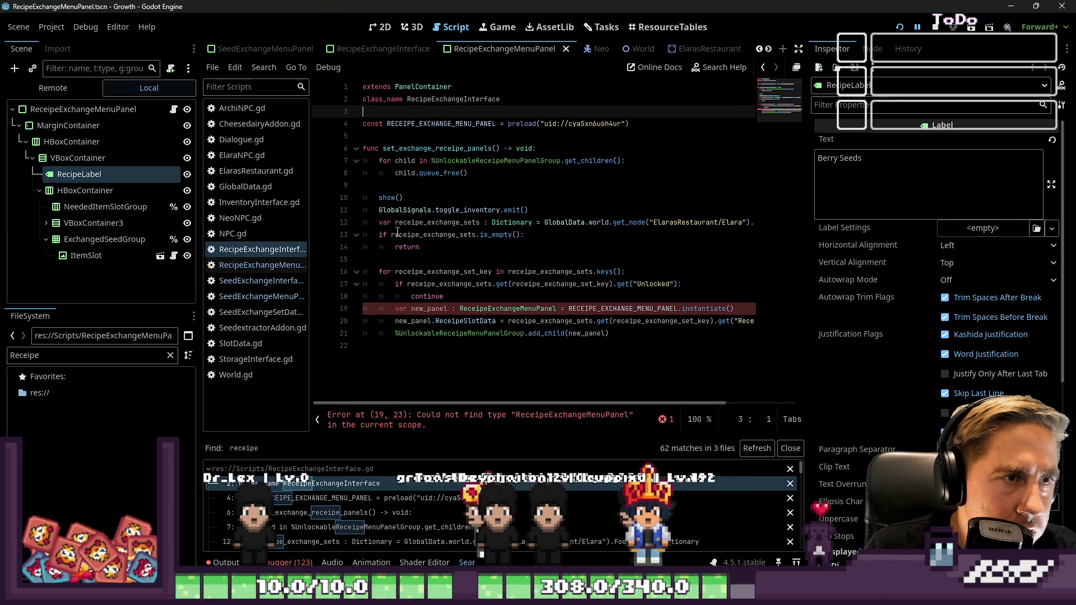
Step: Change RECEIPE_EXCHANGE_MENU_PANEL to RECIPE_EXCHANGE_MENU_PANEL on lines 4 and 19, then go to line 7
{"action": "left_click", "coordinate": [404, 122]}
{"action": "key", "text": "BackSpace"}
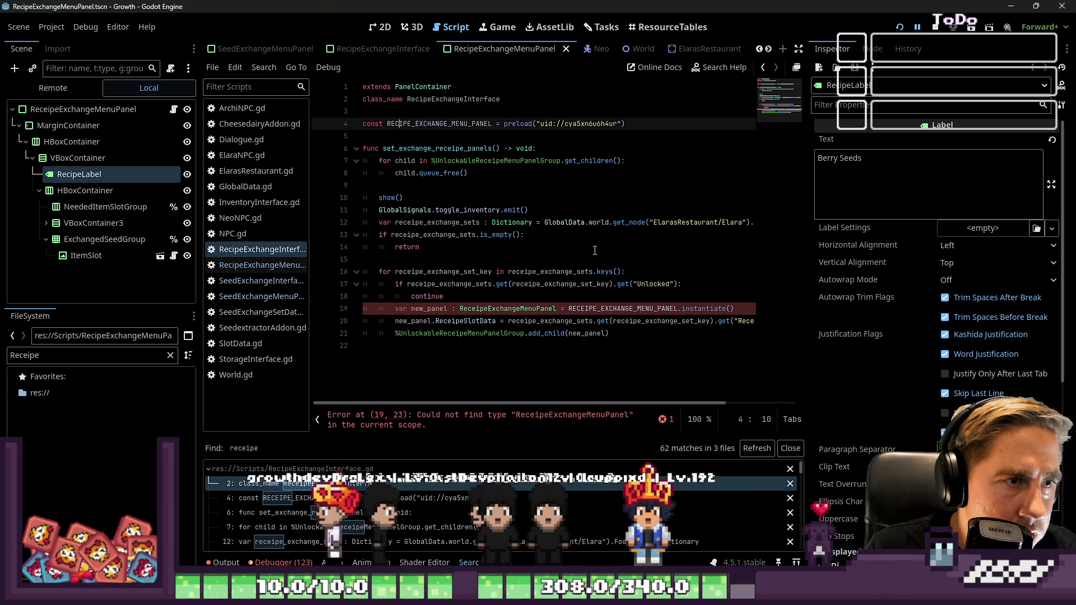
{"action": "left_click", "coordinate": [586, 310]}
{"action": "key", "text": "BackSpace"}
{"action": "left_click", "coordinate": [505, 299]}
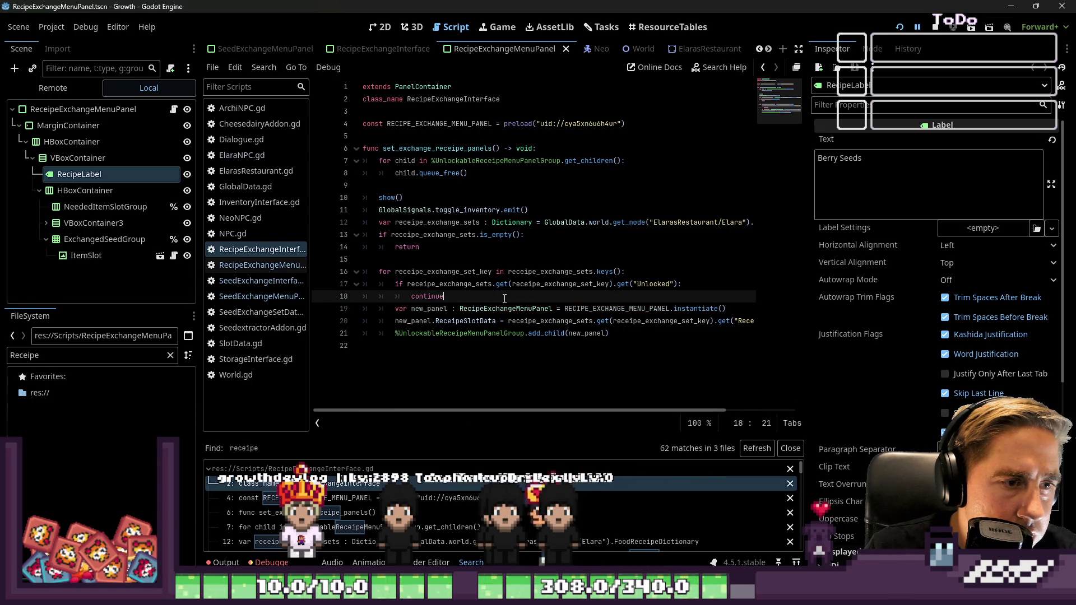
{"action": "left_click", "coordinate": [361, 512]}
{"action": "left_click", "coordinate": [364, 528]}
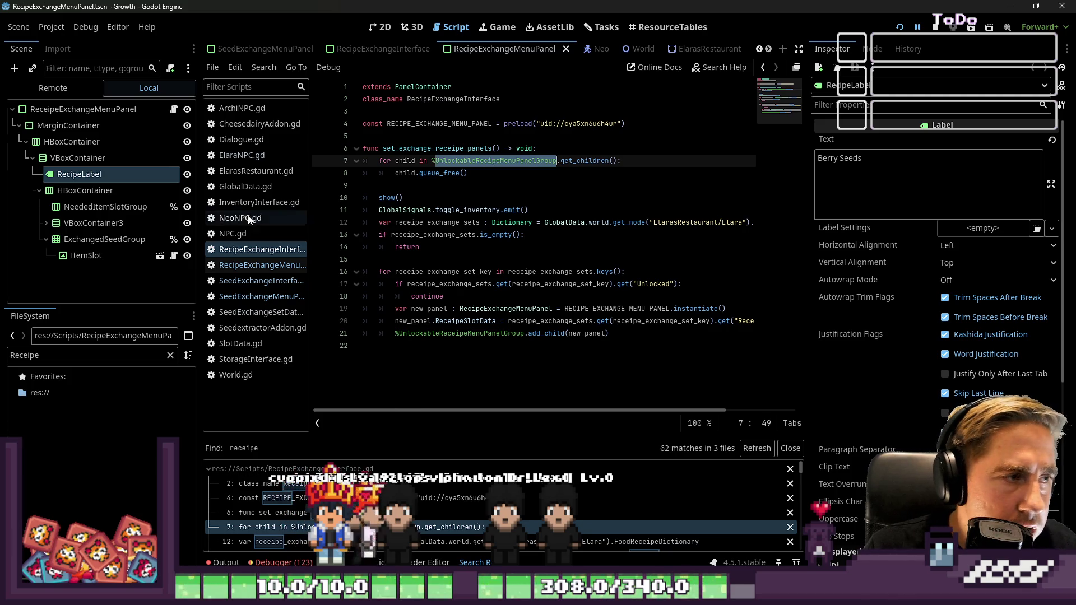
{"action": "scroll", "coordinate": [620, 50], "scroll_direction": "down", "scroll_amount": 1}
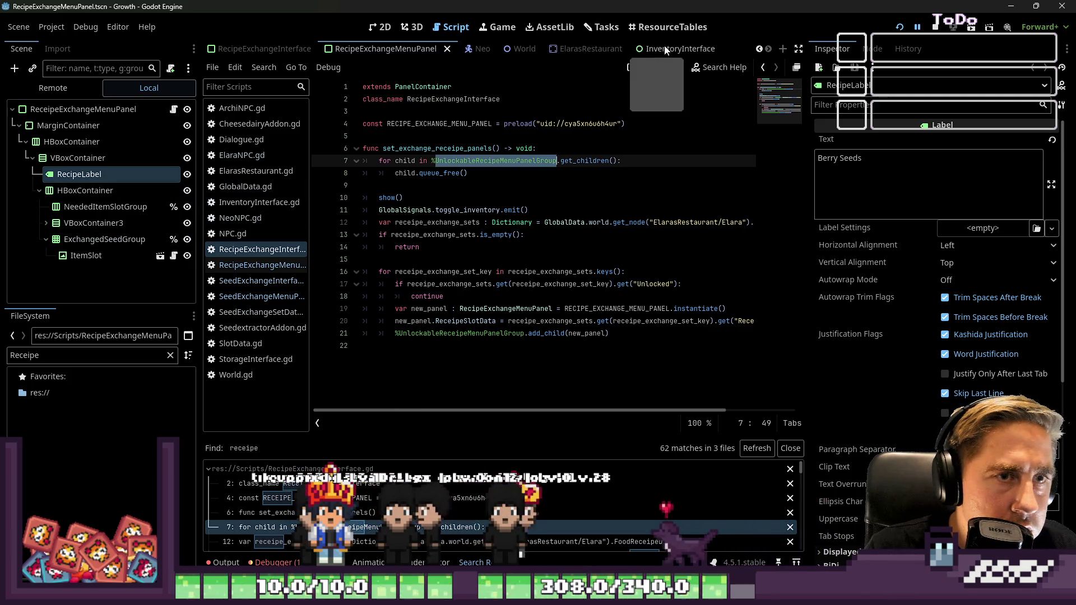
Step: In the RecipeExchangeInterface scene, rename the unlockable menu panel group node to 'Recipe' spelling
{"action": "left_click", "coordinate": [264, 49]}
{"action": "left_click", "coordinate": [128, 190]}
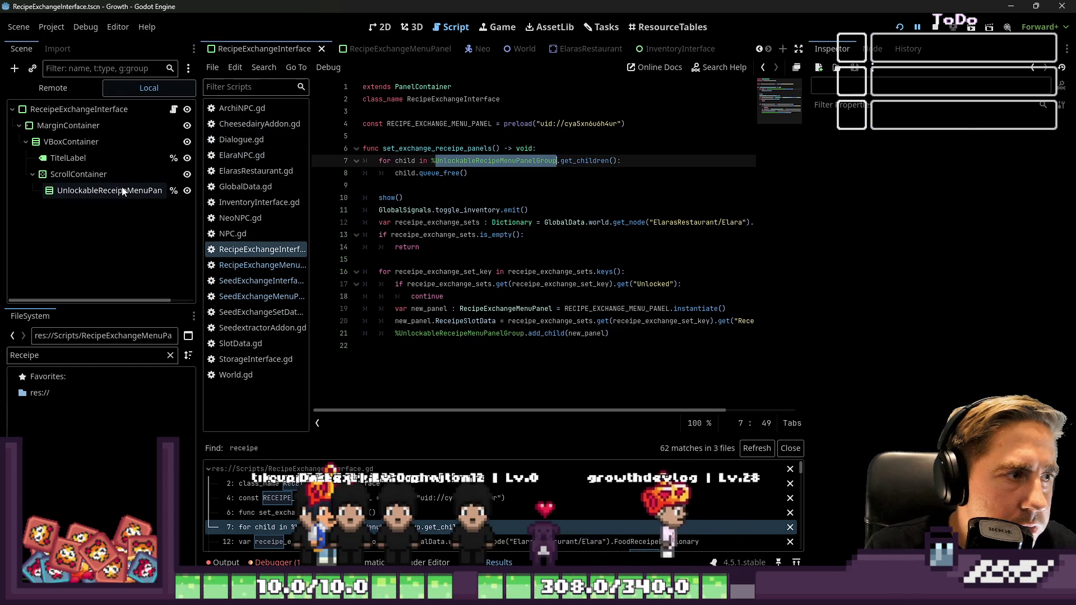
{"action": "key", "text": "BackSpace"}
{"action": "key", "text": "BackSpace"}
{"action": "key", "text": "BackSpace"}
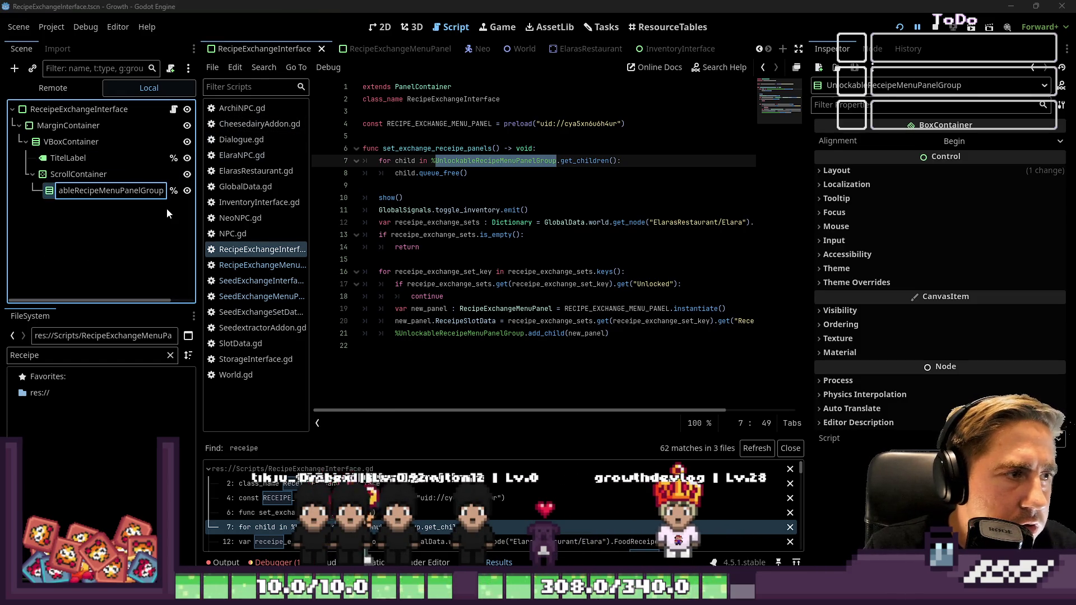
{"action": "key", "text": "Return"}
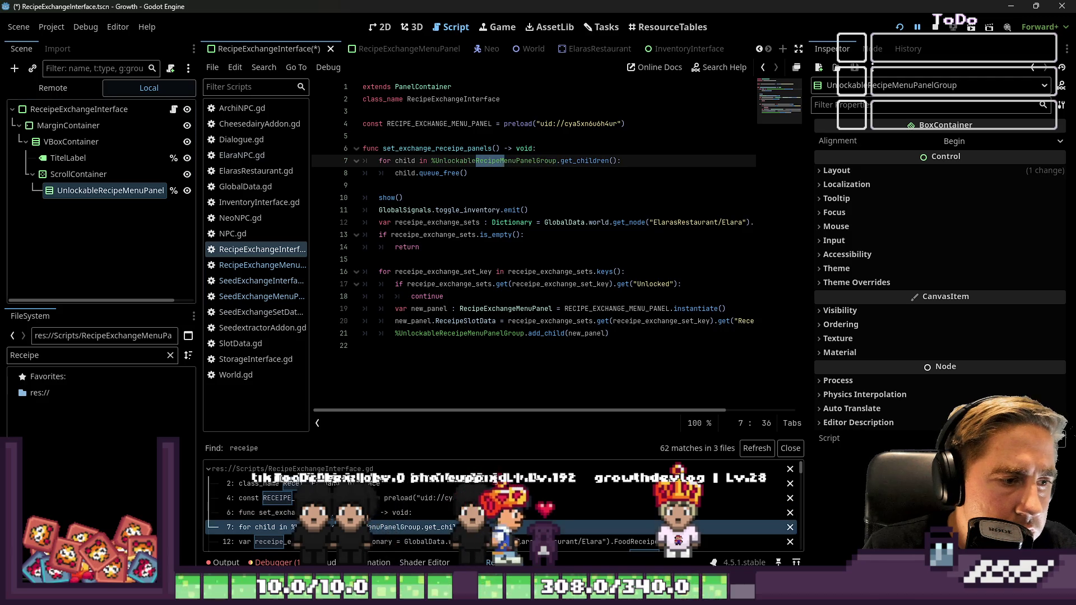
Step: Check the 'receipe' matches on line 12 and in FoodReceipeDictionary in the script
{"action": "left_click", "coordinate": [264, 542]}
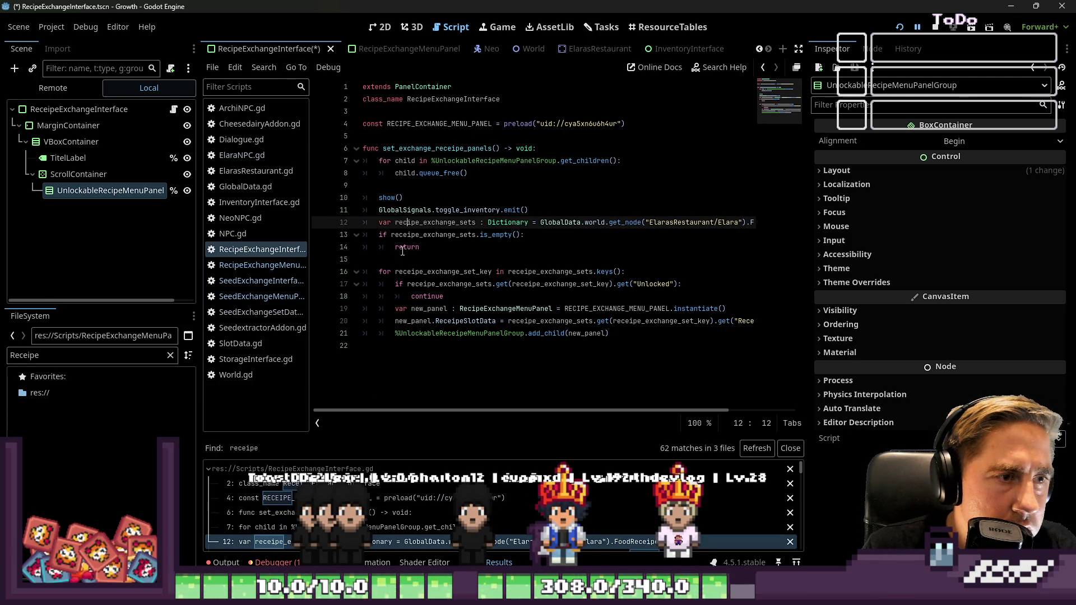
{"action": "scroll", "coordinate": [292, 505], "scroll_direction": "down", "scroll_amount": 1}
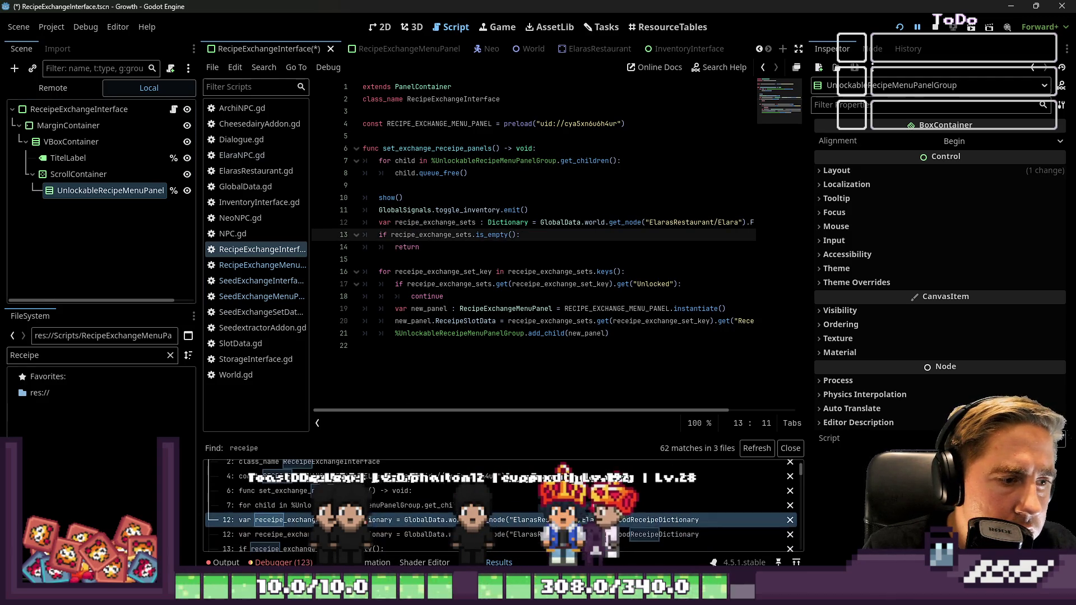
{"action": "left_click", "coordinate": [347, 534]}
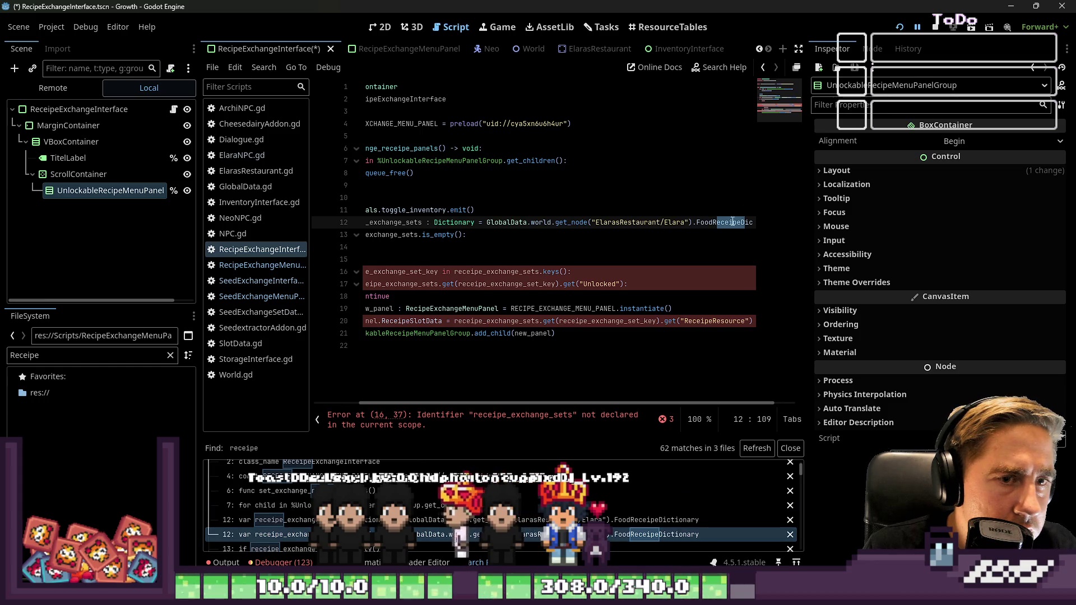
{"action": "left_click", "coordinate": [732, 223]}
{"action": "left_click_drag", "start_coordinate": [750, 219], "coordinate": [762, 223]}
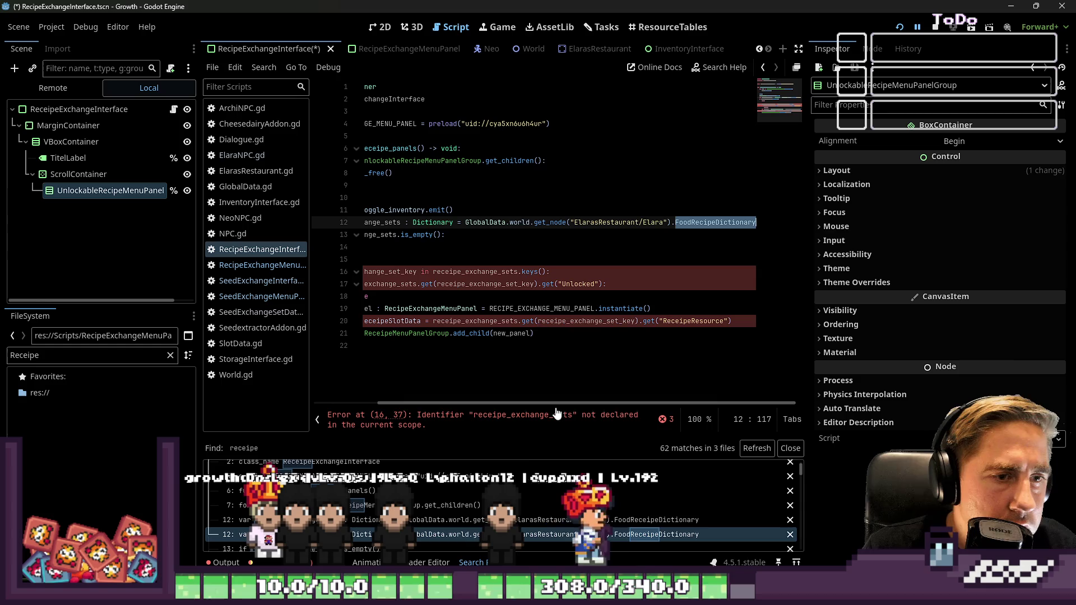
{"action": "scroll", "coordinate": [561, 280], "scroll_direction": "left", "scroll_amount": 3}
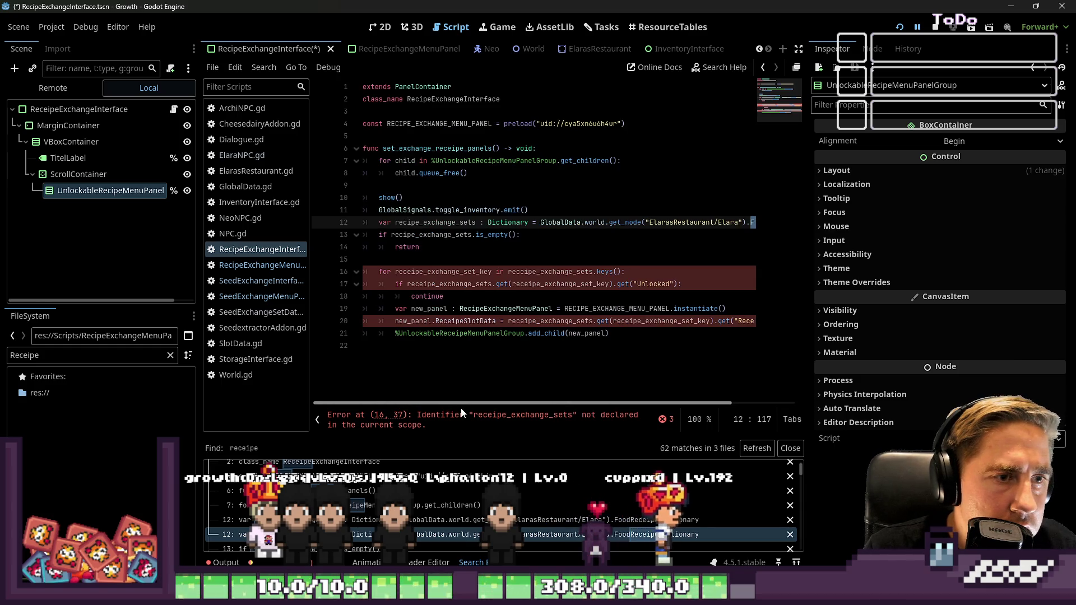
Step: Correct receipe_exchange_sets on lines 16 and 17 to recipe_exchange_sets
{"action": "left_click", "coordinate": [542, 271]}
{"action": "key", "text": "BackSpace"}
{"action": "key", "text": "Down"}
{"action": "key", "text": "Down"}
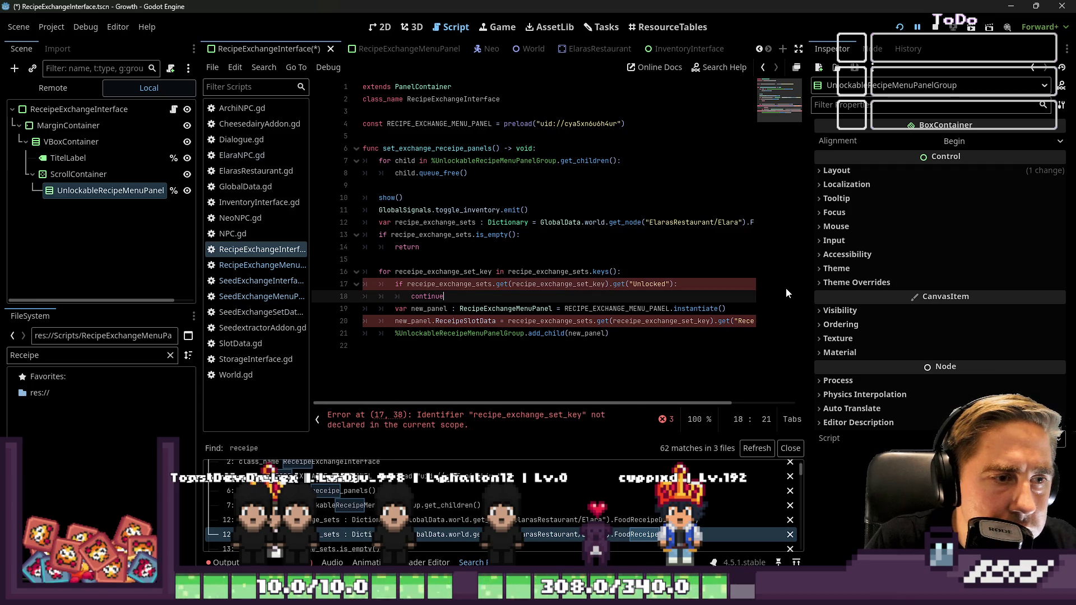
{"action": "key", "text": "Up"}
{"action": "key", "text": "Left"}
{"action": "key", "text": "Left"}
{"action": "key", "text": "Left"}
{"action": "key", "text": "BackSpace"}
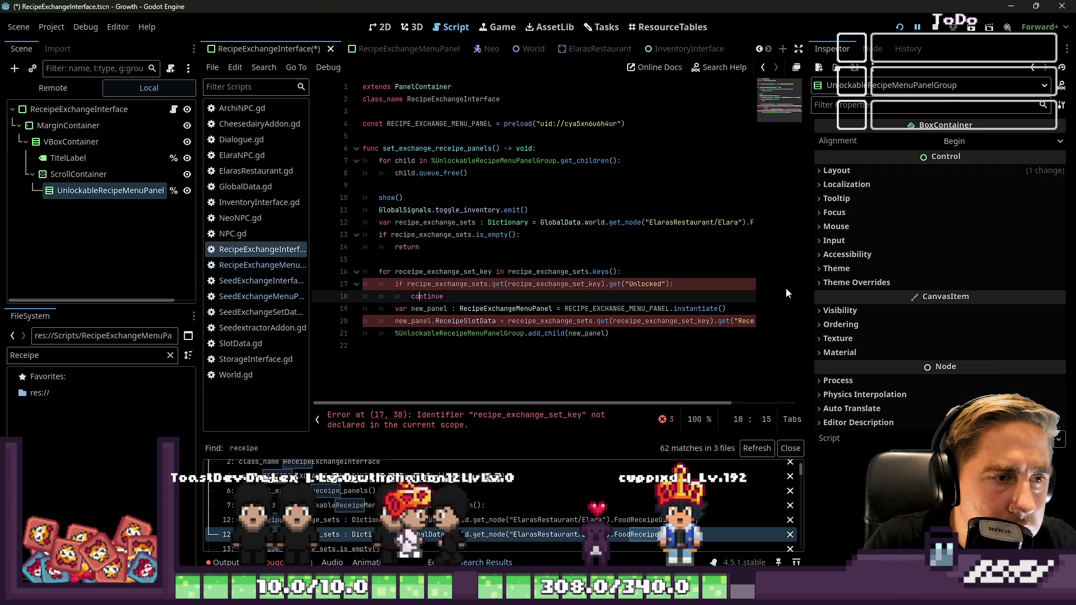
{"action": "key", "text": "Down"}
{"action": "key", "text": "Down"}
{"action": "key", "text": "Down"}
Step: On line 20, fix RecipeSlotData, recipe_exchange_sets, recipe_exchange_set_key and the resource key spelling
{"action": "key", "text": "Right"}
{"action": "key", "text": "Right"}
{"action": "key", "text": "Right"}
{"action": "key", "text": "BackSpace"}
{"action": "key", "text": "Right"}
{"action": "key", "text": "Right"}
{"action": "key", "text": "Right"}
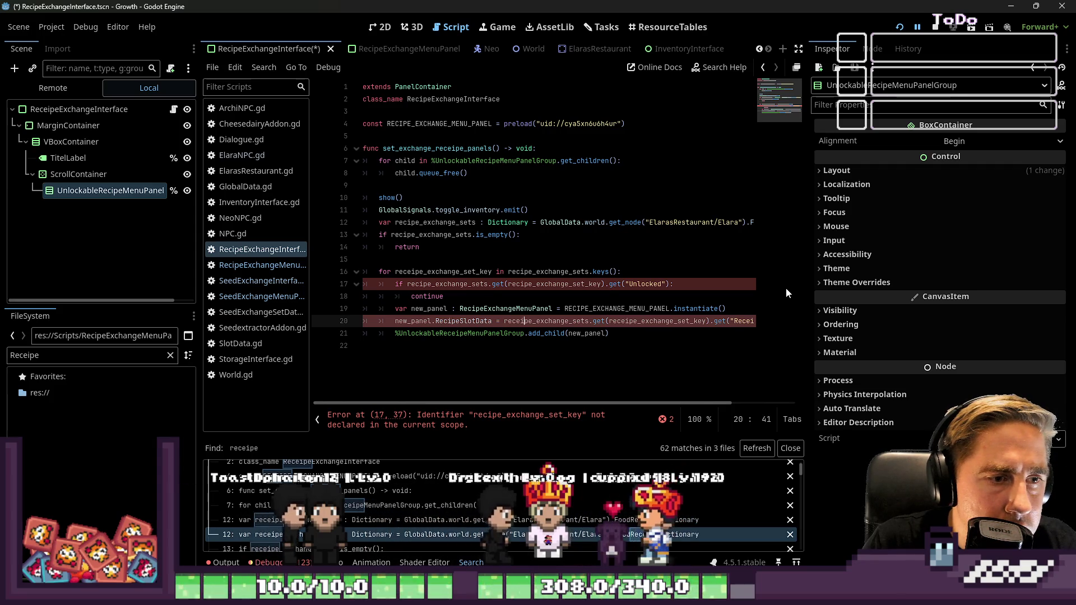
{"action": "key", "text": "Right"}
{"action": "key", "text": "Right"}
{"action": "key", "text": "Right"}
{"action": "key", "text": "BackSpace"}
{"action": "key", "text": "Right"}
{"action": "key", "text": "Right"}
{"action": "key", "text": "Right"}
{"action": "key", "text": "Right"}
{"action": "key", "text": "Right"}
{"action": "key", "text": "Right"}
{"action": "key", "text": "BackSpace"}
{"action": "key", "text": "Right"}
{"action": "key", "text": "Right"}
{"action": "key", "text": "Right"}
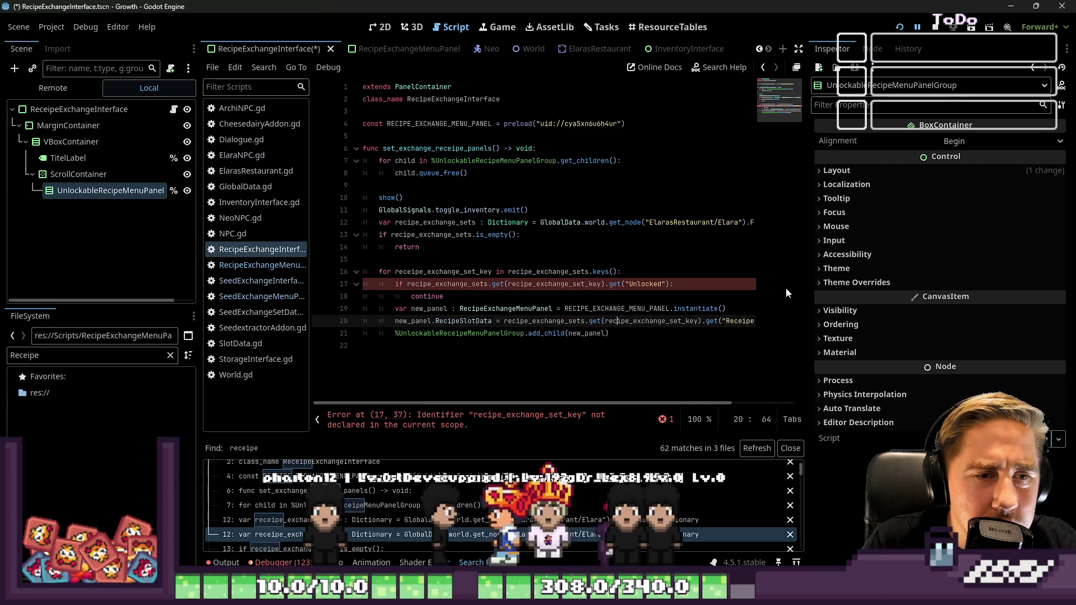
{"action": "key", "text": "Right"}
{"action": "key", "text": "Right"}
{"action": "key", "text": "Right"}
{"action": "key", "text": "BackSpace"}
{"action": "key", "text": "Right"}
{"action": "key", "text": "Right"}
{"action": "key", "text": "Right"}
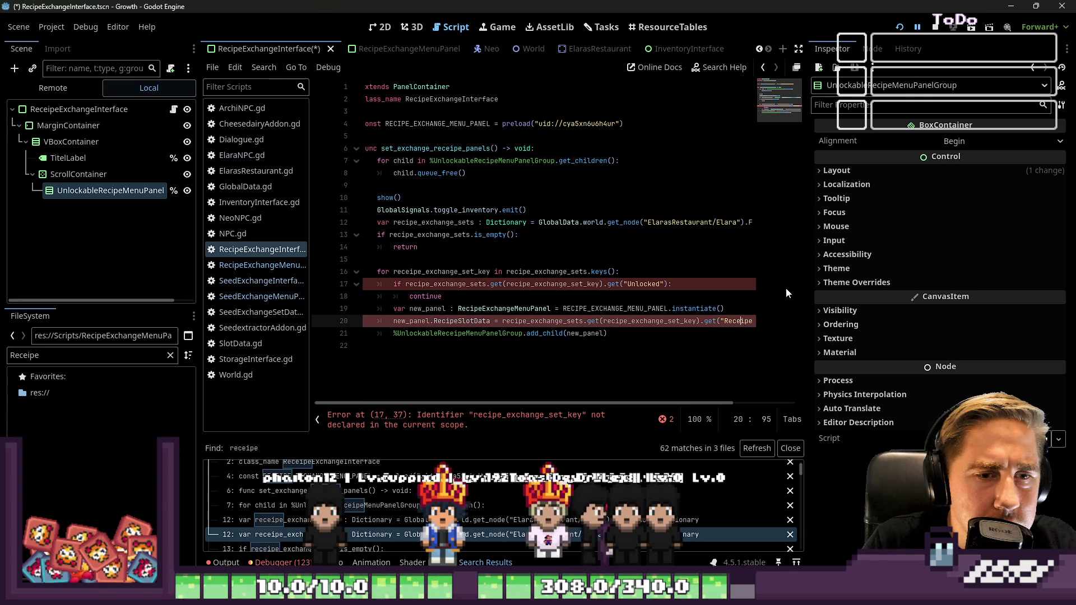
Step: Recheck the corrected lines 16–17 and save the scene and script
{"action": "key", "text": "Down"}
{"action": "key", "text": "Home"}
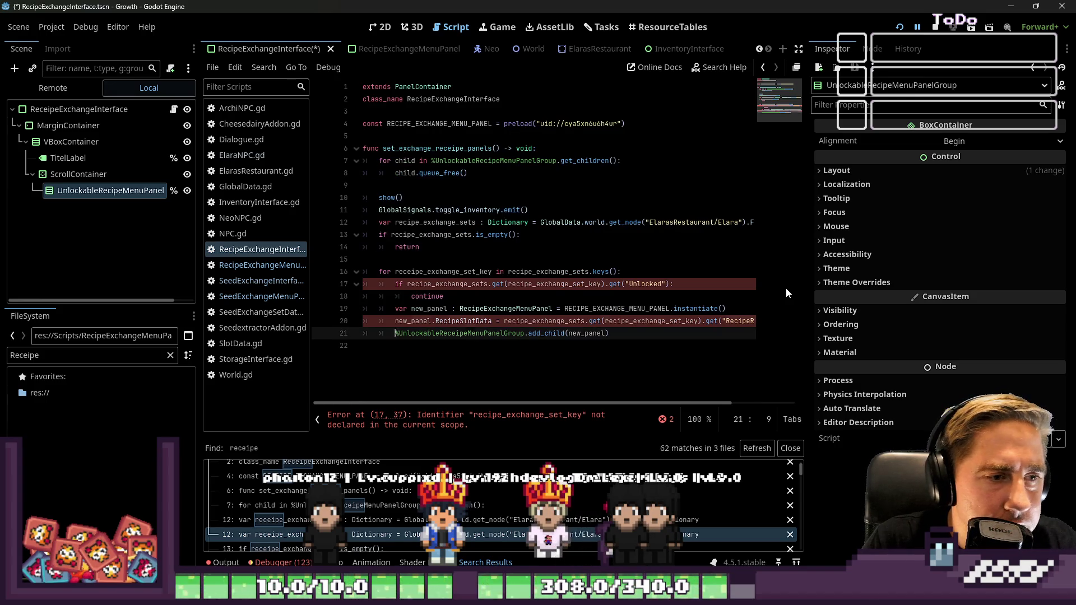
{"action": "key", "text": "Up"}
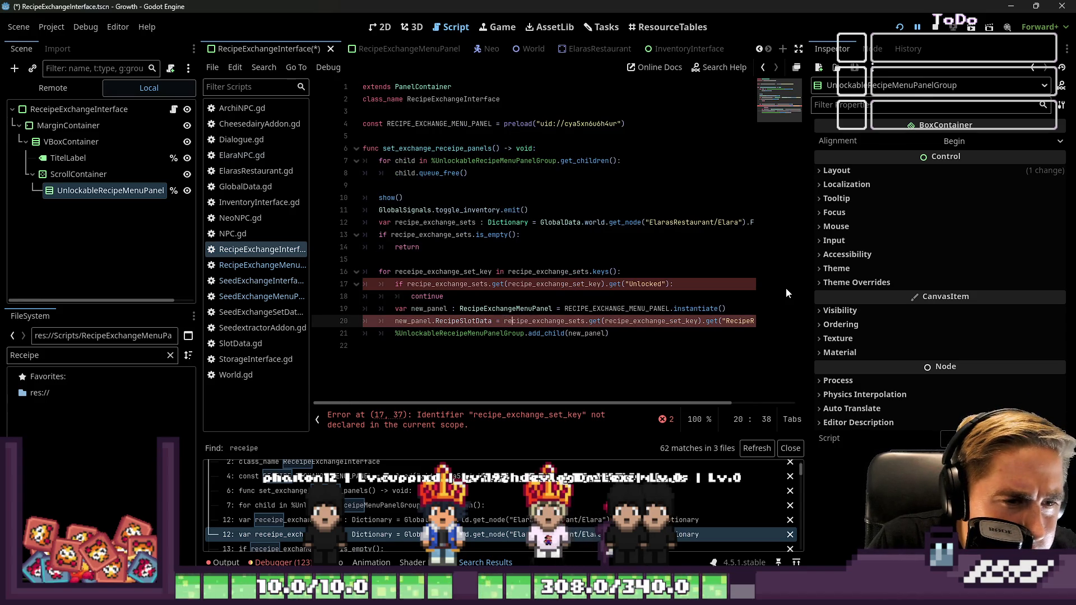
{"action": "key", "text": "Up"}
{"action": "key", "text": "Up"}
{"action": "key", "text": "Up"}
{"action": "key", "text": "Right"}
{"action": "key", "text": "Right"}
{"action": "key", "text": "Right"}
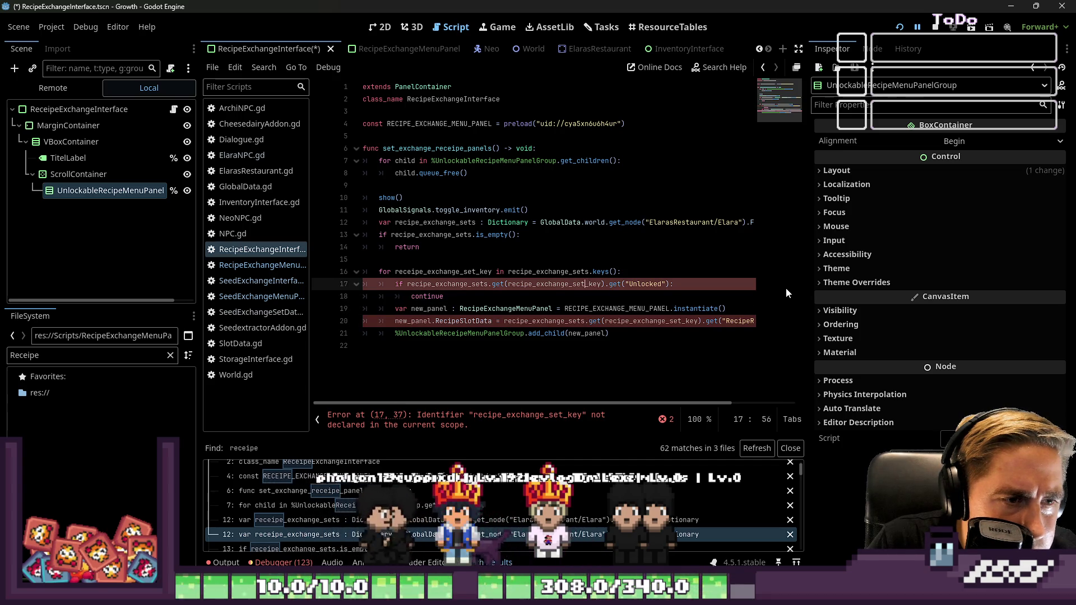
{"action": "key", "text": "Up"}
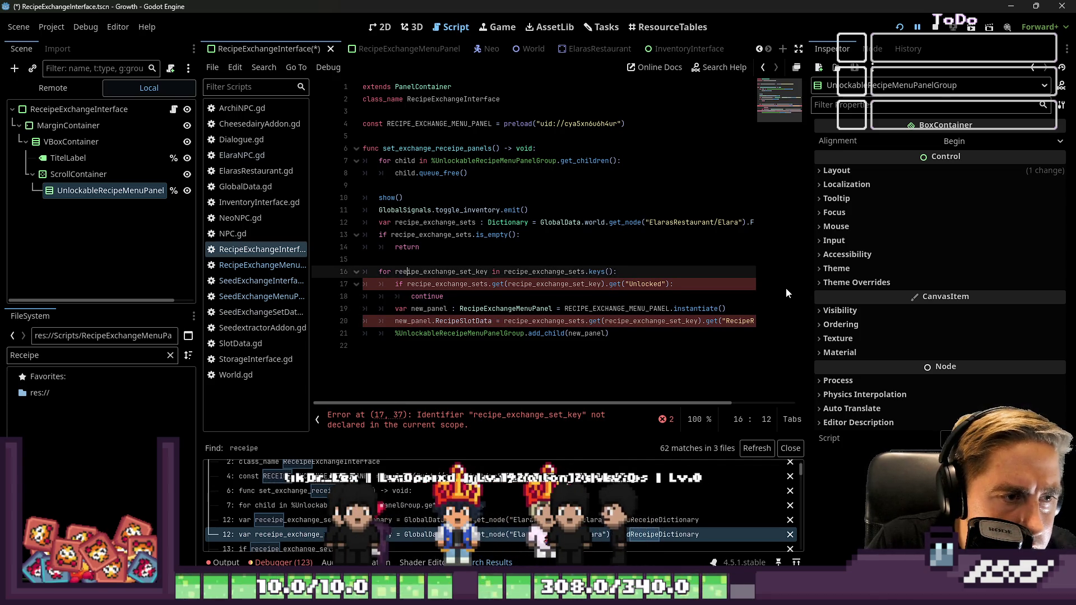
{"action": "key", "text": "Down"}
{"action": "key", "text": "Down"}
{"action": "key", "text": "Down"}
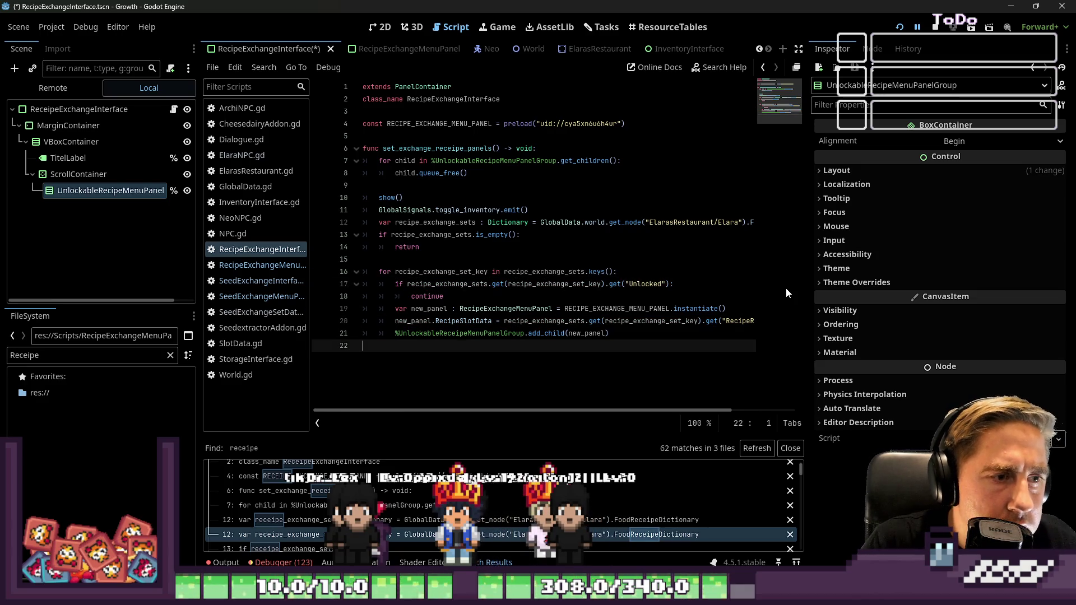
{"action": "key", "text": "ctrl+s"}
{"action": "key", "text": "ctrl+shift+f"}
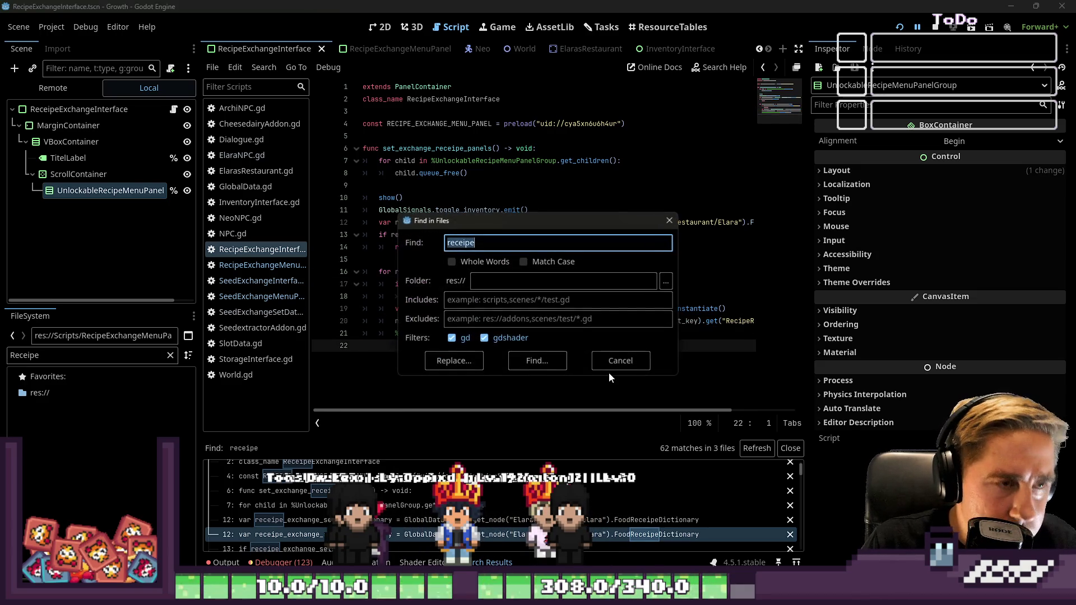
Step: Rerun the 'receipe' search and rename the function to set_exchange_recipe_panels
{"action": "key", "text": "Return"}
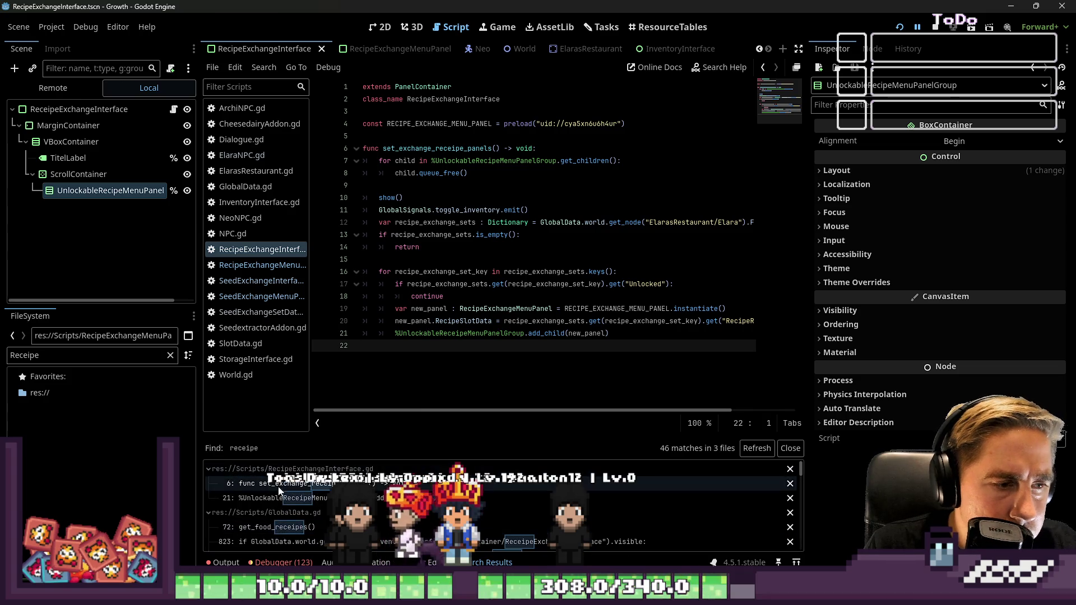
{"action": "left_click", "coordinate": [282, 486]}
{"action": "left_click", "coordinate": [448, 148]}
{"action": "key", "text": "Delete"}
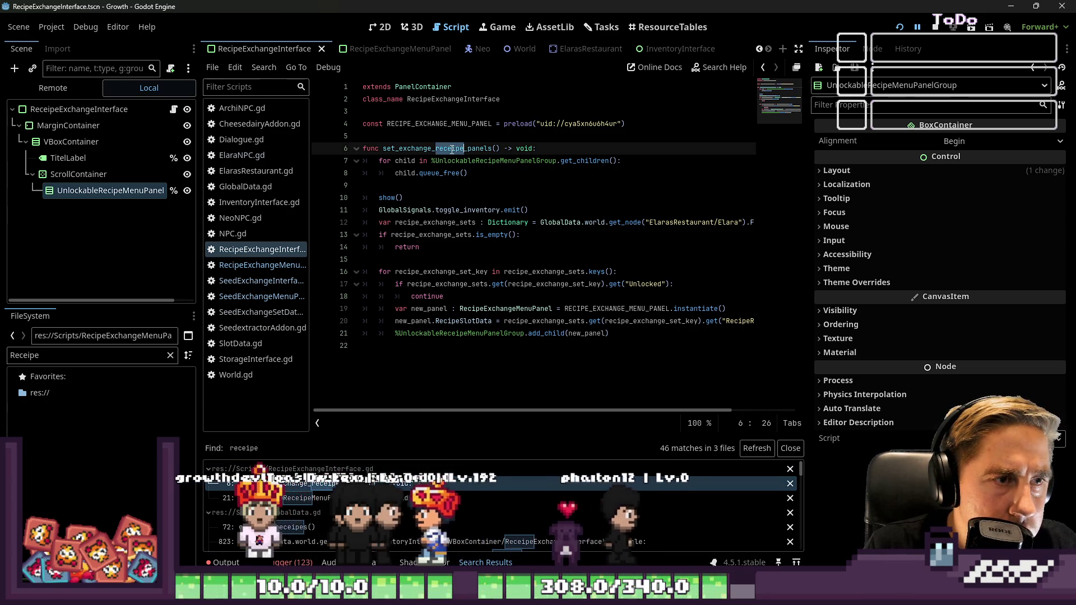
Step: Correct line 21 to %UnlockableRecipeMenuPanelGroup and trim the trailing blank lines
{"action": "left_click", "coordinate": [319, 500]}
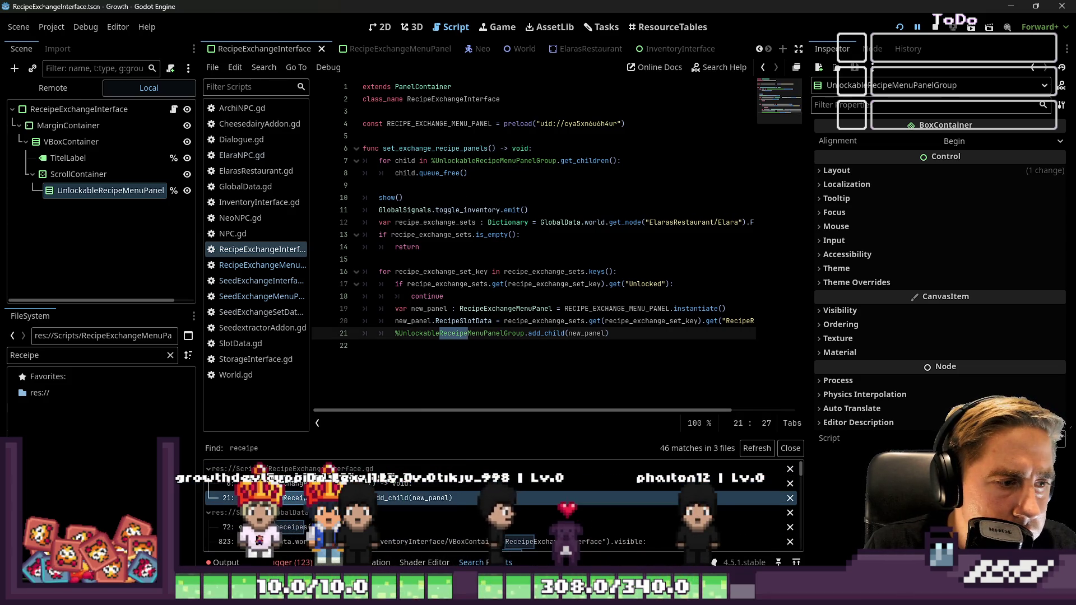
{"action": "left_click", "coordinate": [455, 335]}
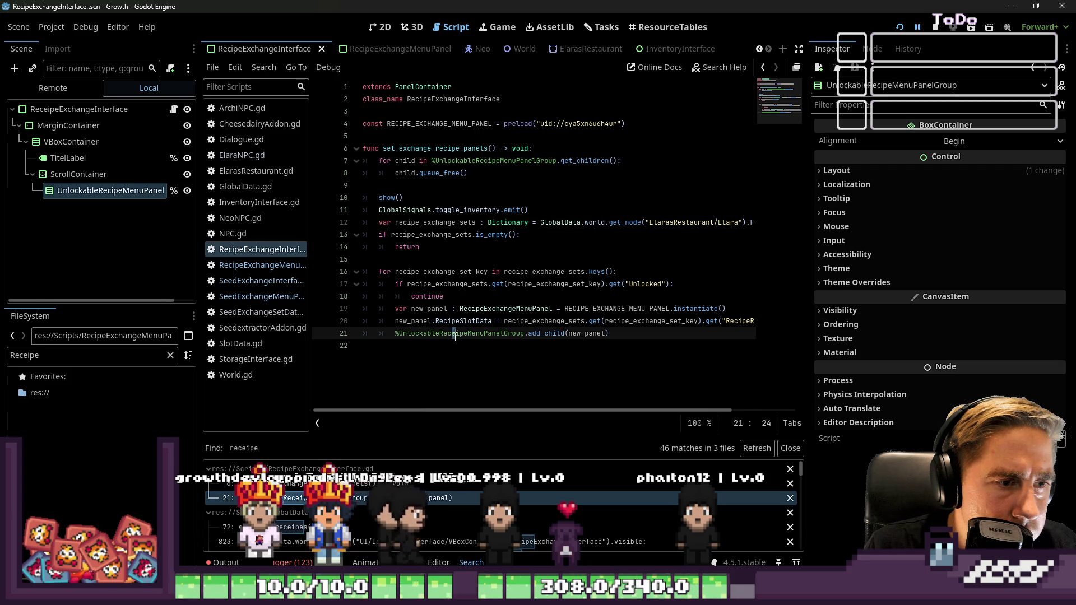
{"action": "left_click", "coordinate": [496, 355]}
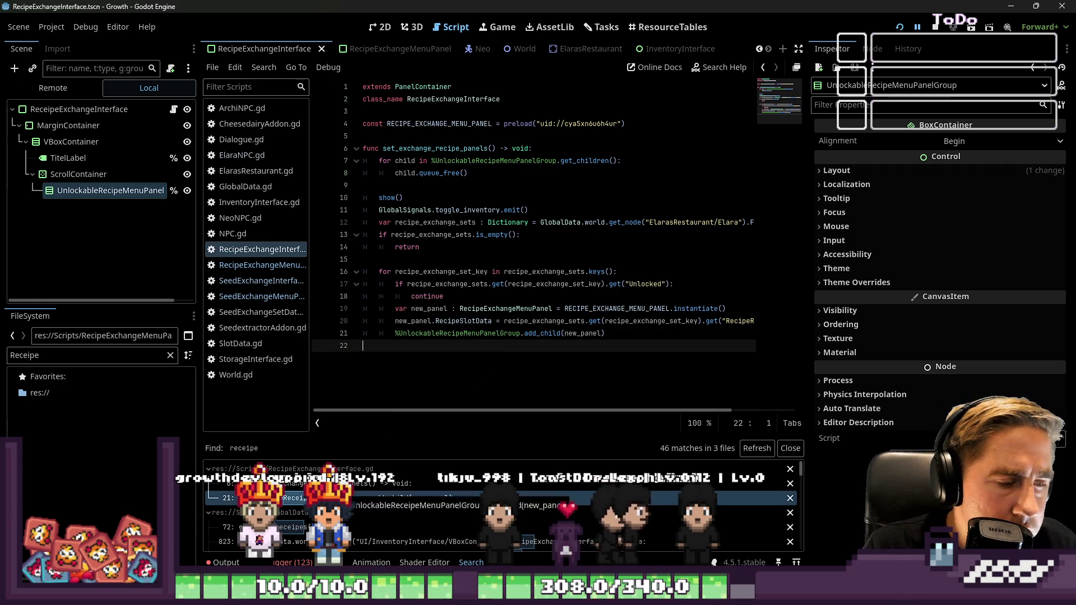
{"action": "key", "text": "Return"}
{"action": "key", "text": "Return"}
{"action": "key", "text": "BackSpace"}
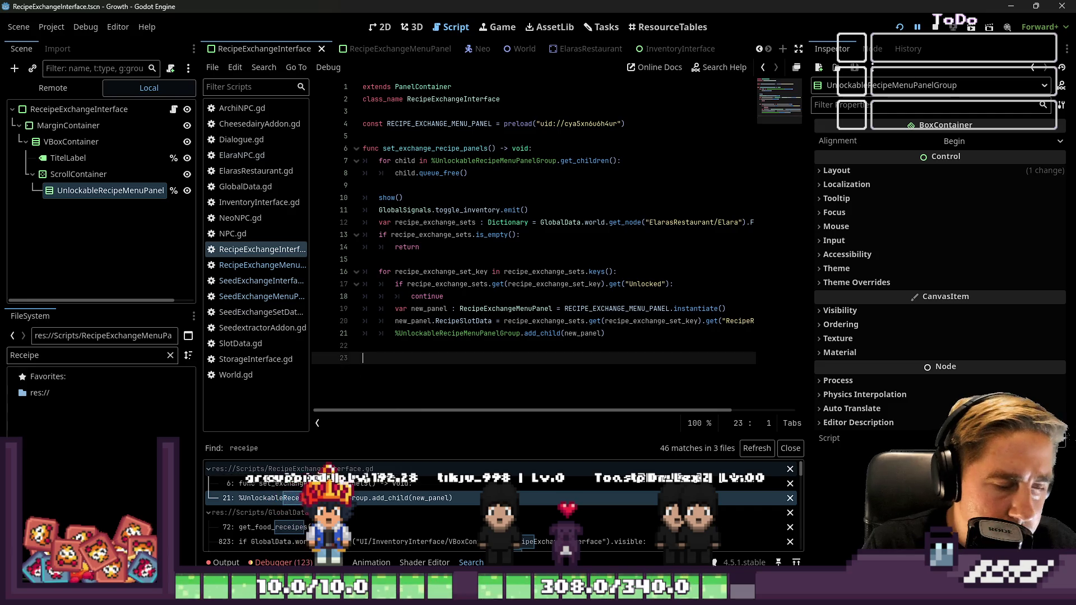
{"action": "key", "text": "BackSpace"}
{"action": "key", "text": "BackSpace"}
Step: Refresh the 'receipe' Find in Files search, now down to 44 matches in 2 files
{"action": "key", "text": "ctrl+f"}
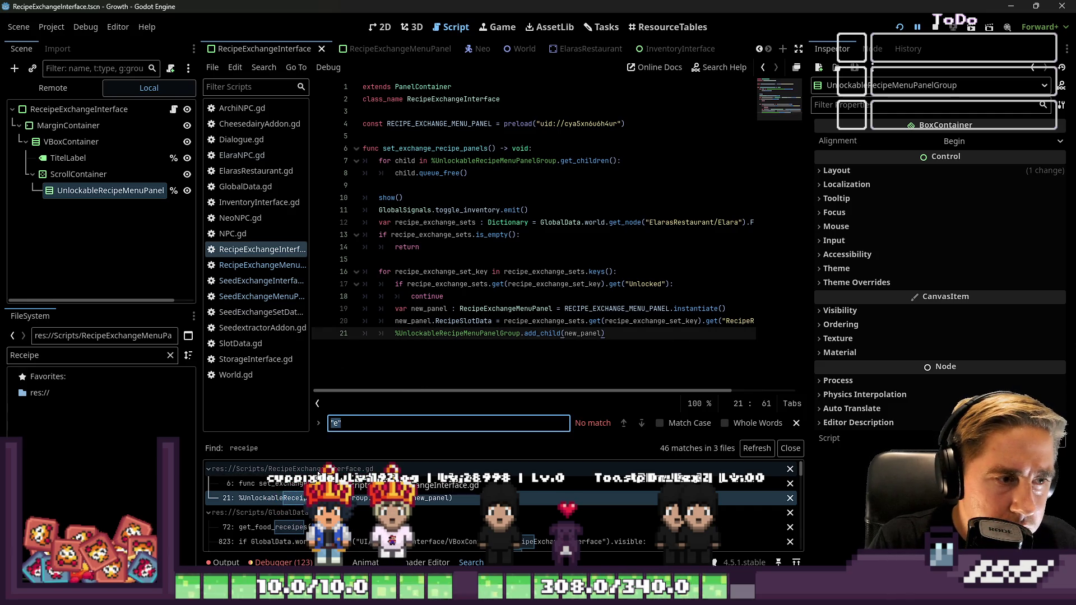
{"action": "key", "text": "ctrl+shift+f"}
{"action": "key", "text": "Return"}
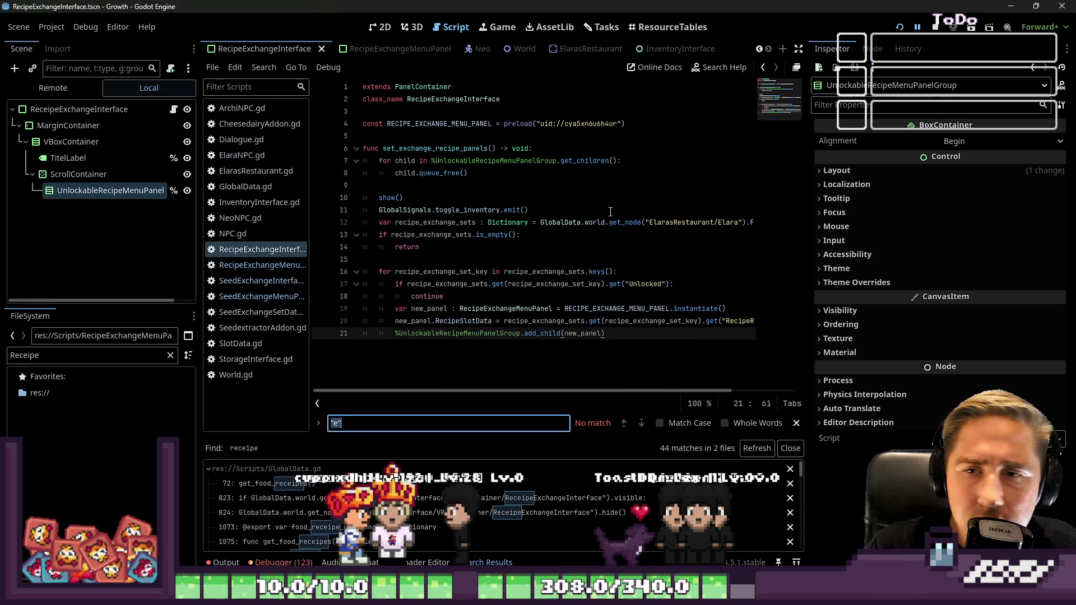
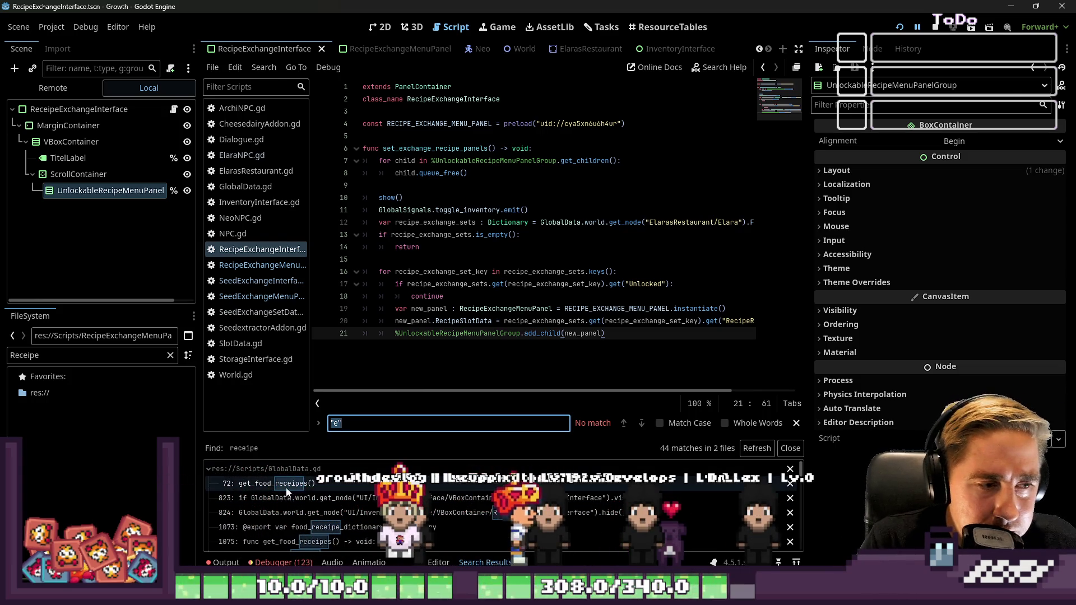
Step: Correct get_food_receipes to get_food_recipes on line 72 of GlobalData.gd
{"action": "left_click", "coordinate": [269, 483]}
{"action": "left_click", "coordinate": [439, 123]}
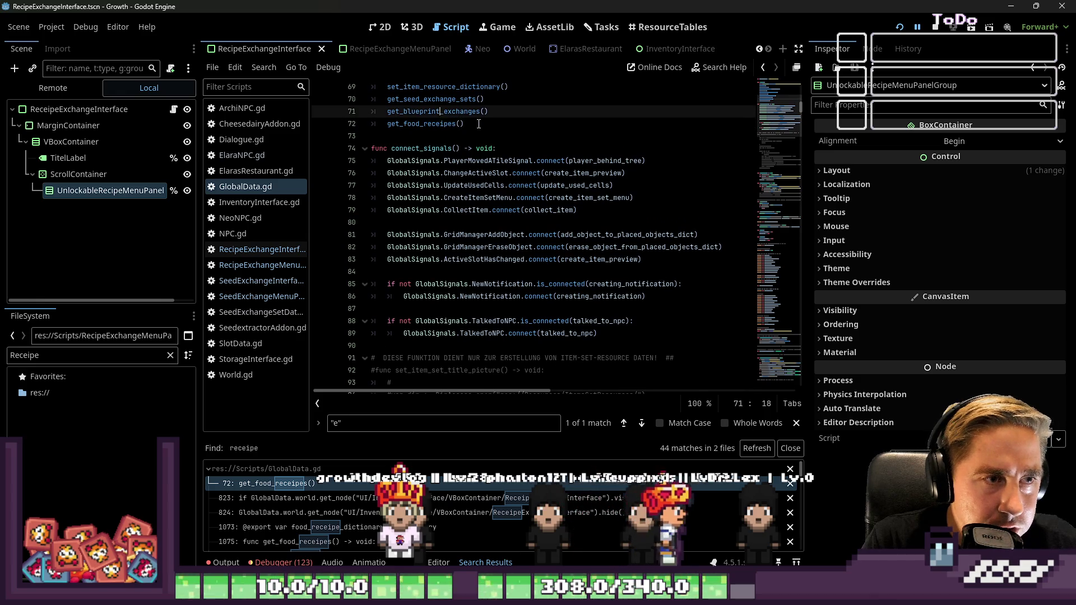
{"action": "key", "text": "BackSpace"}
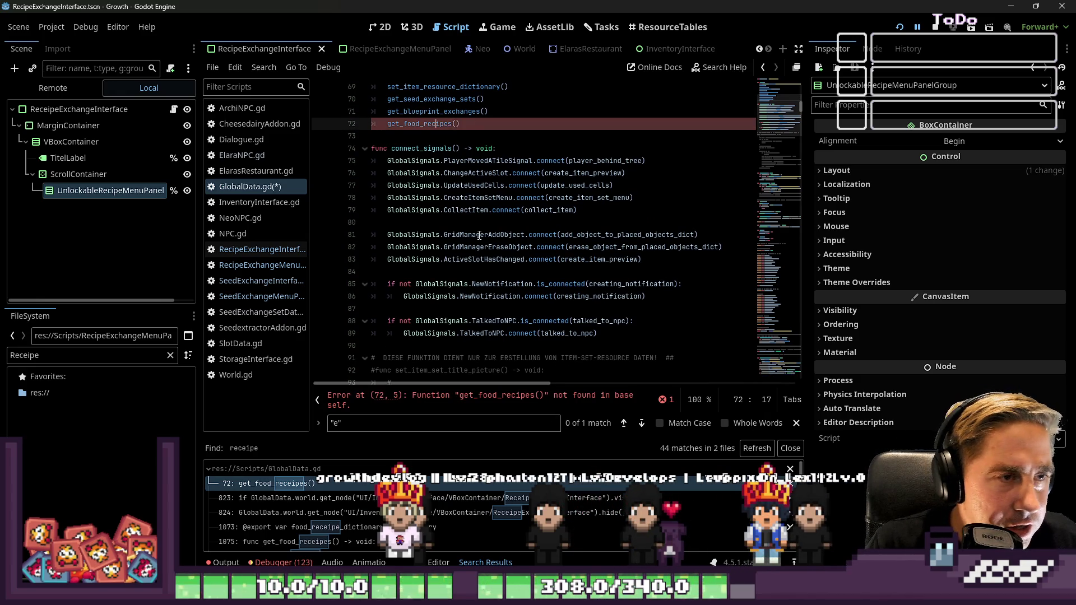
Step: Fix the Receipe node paths on lines 823 and 824 to read Recipe
{"action": "scroll", "coordinate": [480, 235], "scroll_direction": "down", "scroll_amount": 9}
{"action": "scroll", "coordinate": [478, 223], "scroll_direction": "down", "scroll_amount": 8}
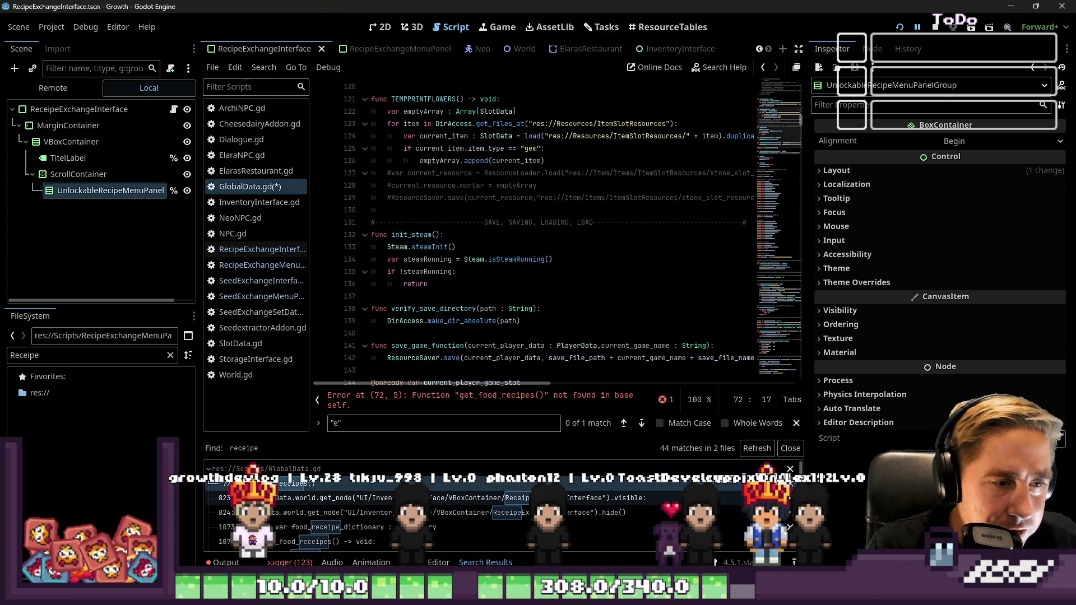
{"action": "left_click", "coordinate": [560, 498]}
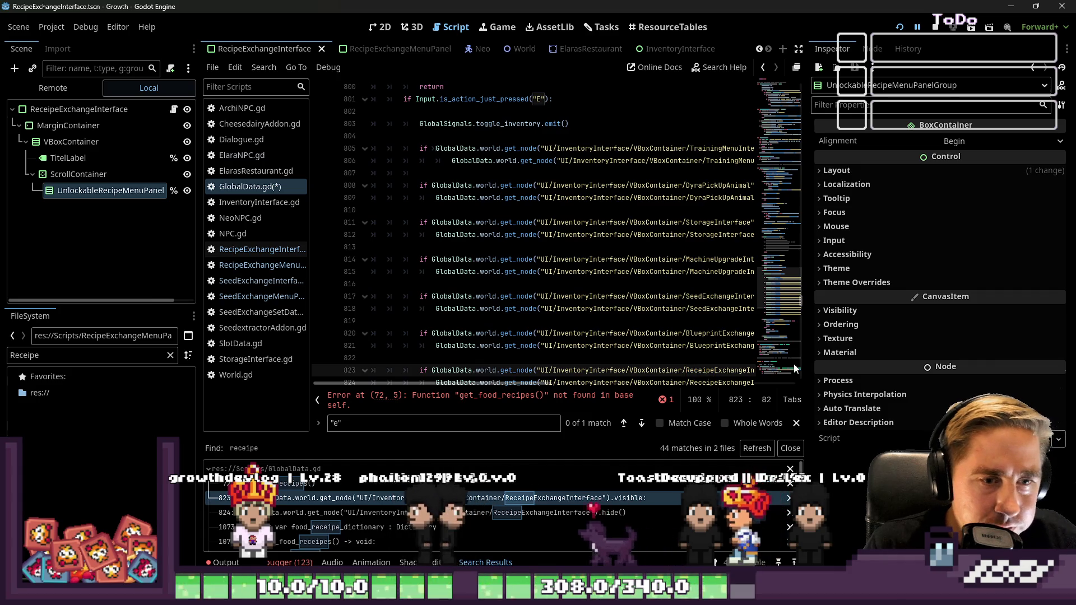
{"action": "key", "text": "Delete"}
{"action": "key", "text": "Down"}
{"action": "key", "text": "Delete"}
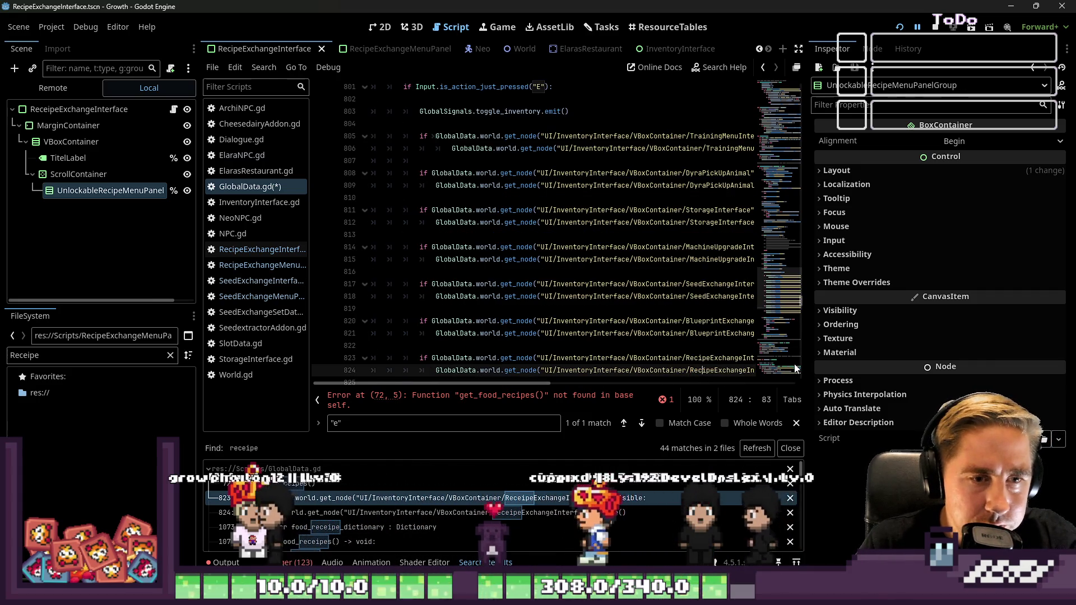
{"action": "key", "text": "Down"}
{"action": "key", "text": "Down"}
{"action": "key", "text": "Down"}
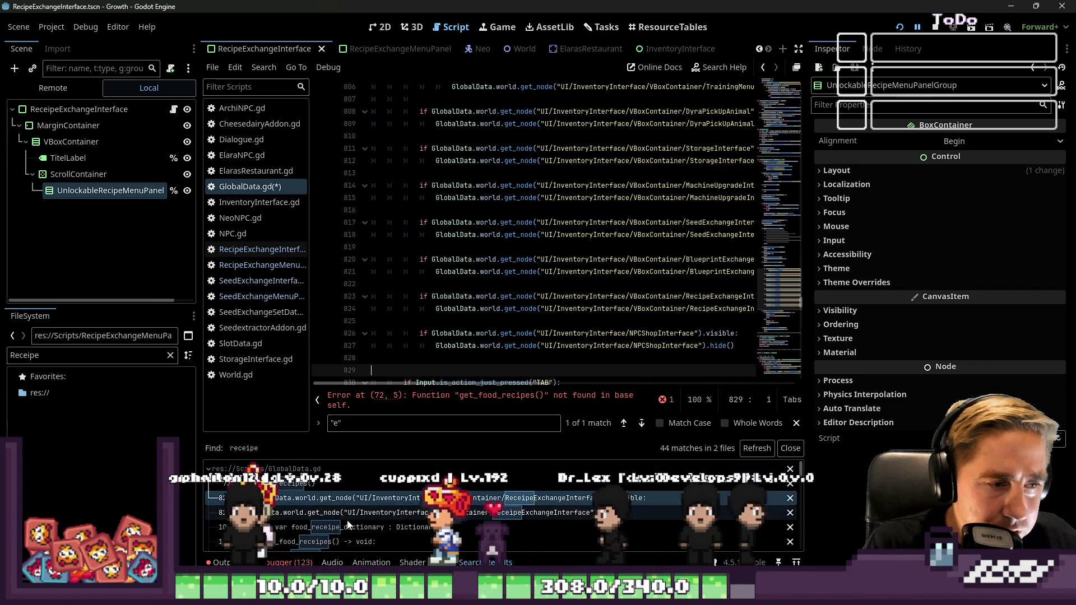
Step: Correct the food_receipe_dictionary declaration and getter spelling on lines 1073–1076
{"action": "left_click", "coordinate": [348, 525]}
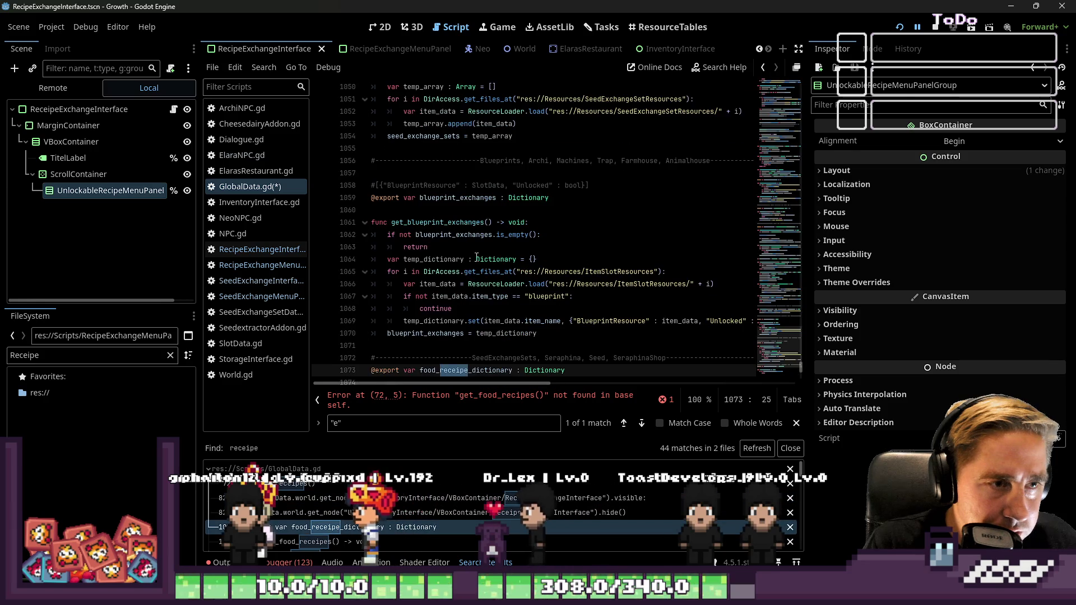
{"action": "left_click", "coordinate": [458, 370]}
{"action": "left_click", "coordinate": [359, 541]}
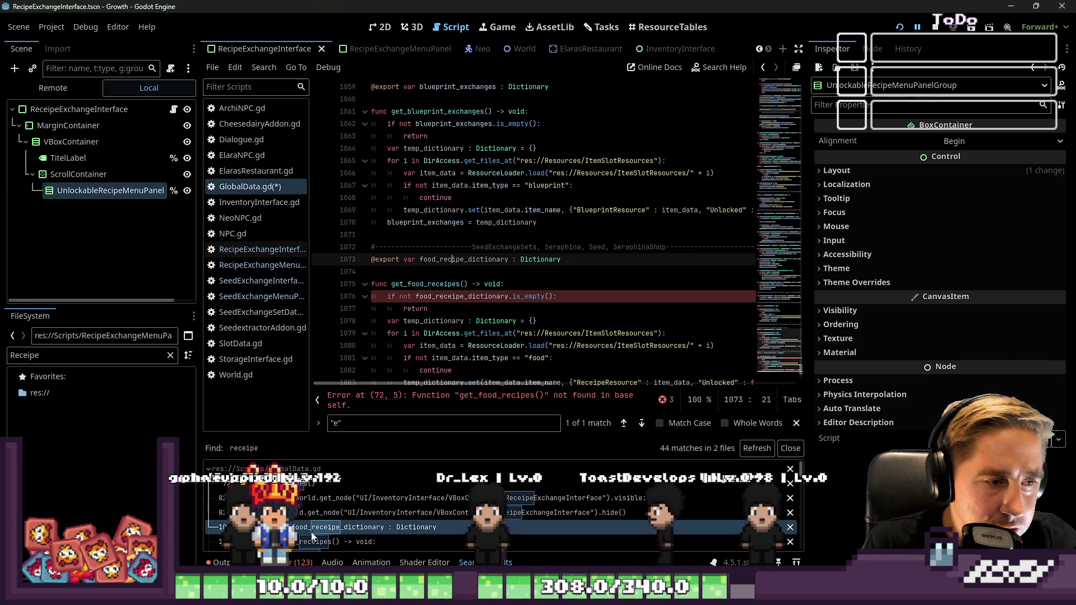
{"action": "left_click", "coordinate": [452, 296]}
{"action": "key", "text": "BackSpace"}
{"action": "scroll", "coordinate": [471, 328], "scroll_direction": "down", "scroll_amount": 1}
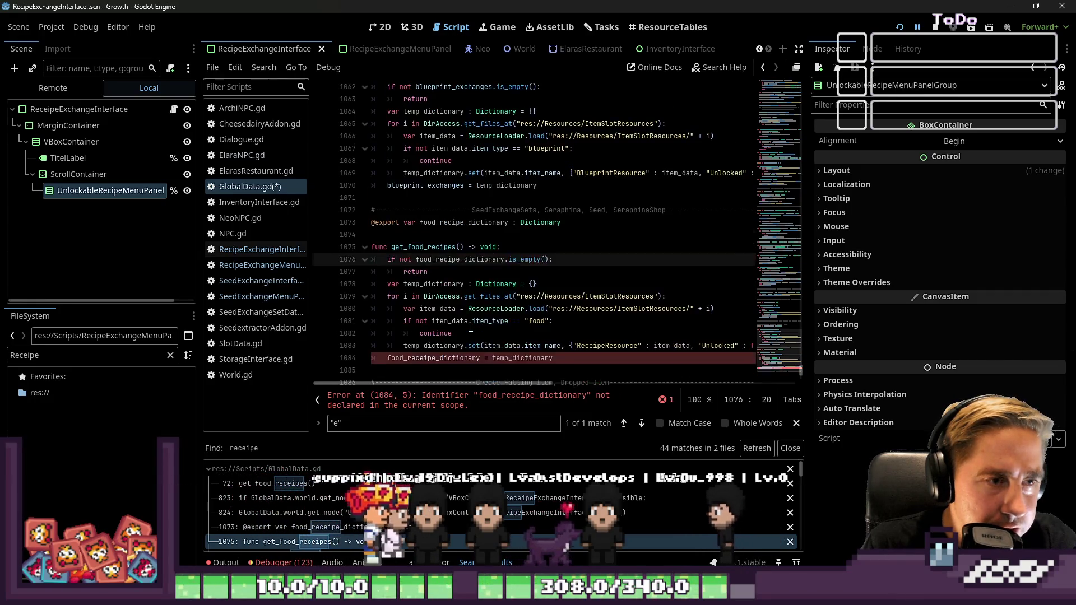
Step: Correct food_receipe_dictionary to food_recipe_dictionary on line 1084
{"action": "scroll", "coordinate": [471, 328], "scroll_direction": "down", "scroll_amount": 2}
{"action": "left_click", "coordinate": [407, 285]}
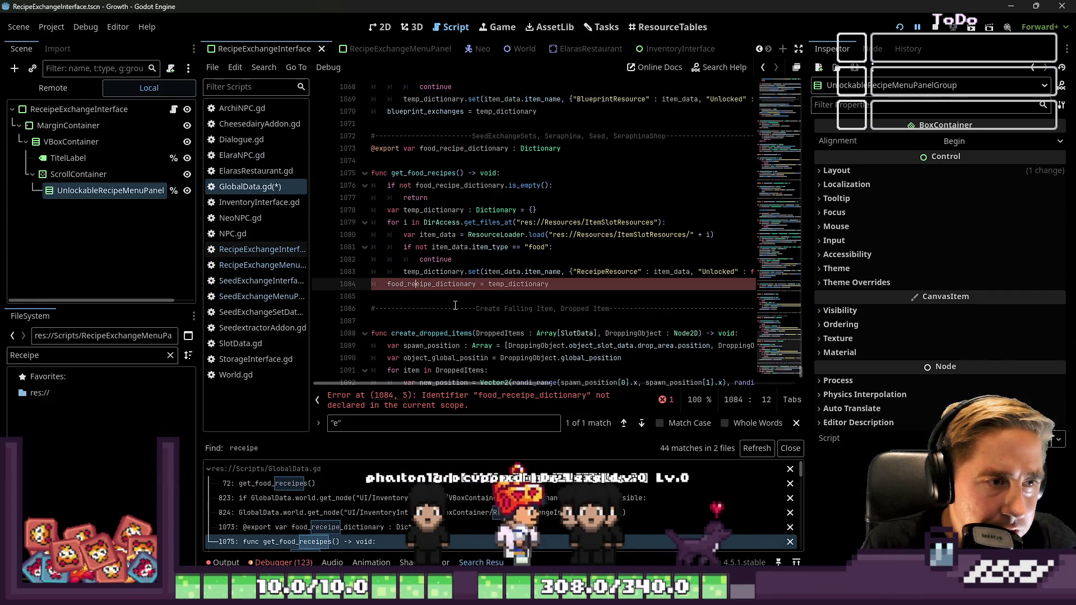
{"action": "type", "text": "c"}
{"action": "key", "text": "Right"}
{"action": "key", "text": "Right"}
{"action": "key", "text": "BackSpace"}
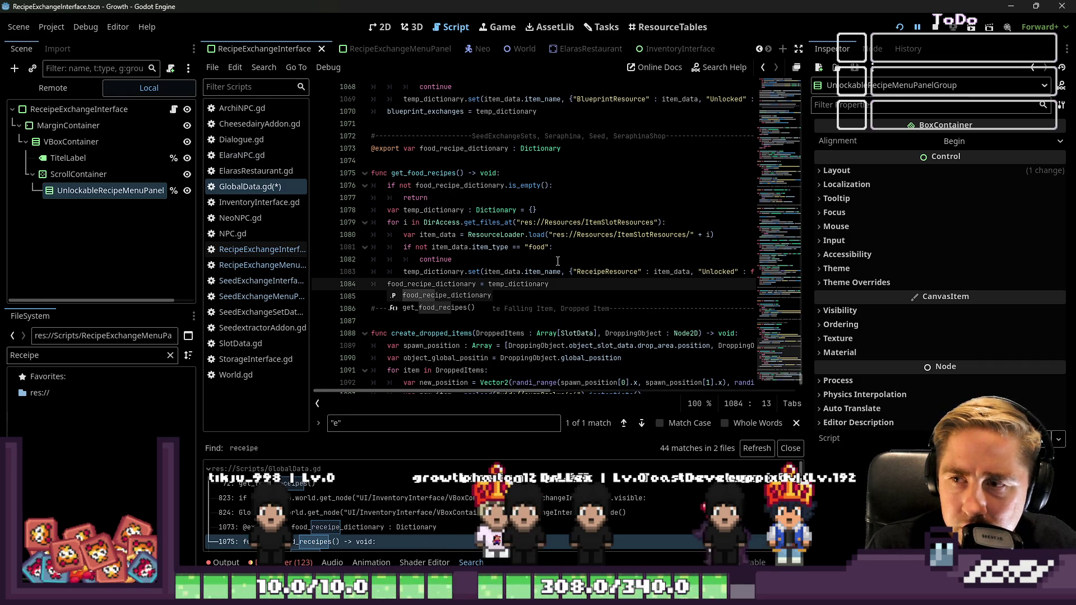
{"action": "left_click", "coordinate": [477, 236]}
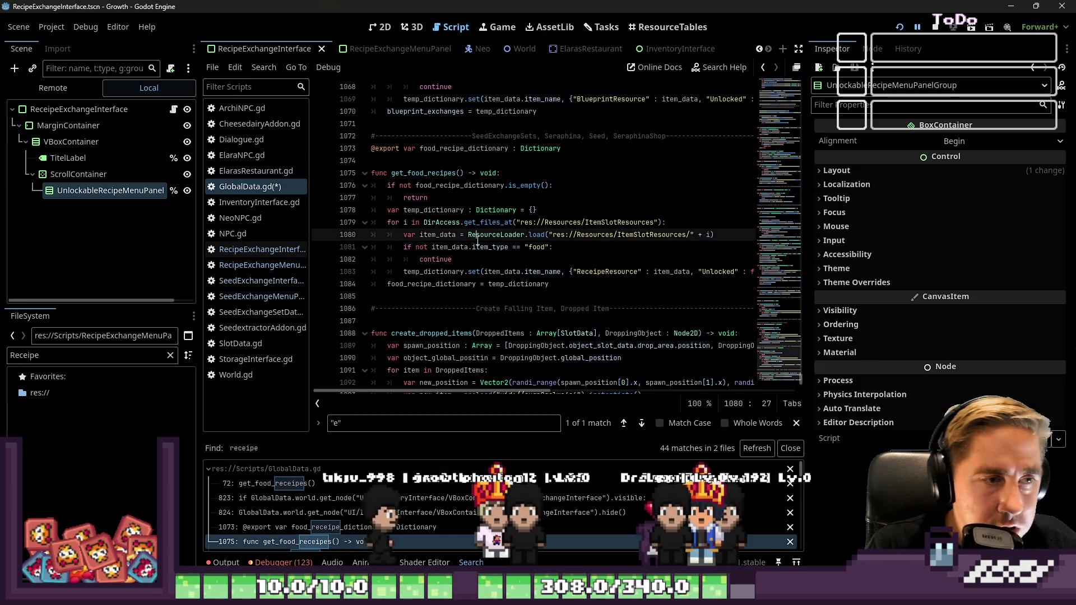
Step: Review the search matches on lines 823, 824 and 1073
{"action": "left_click", "coordinate": [340, 499]}
{"action": "left_click", "coordinate": [338, 513]}
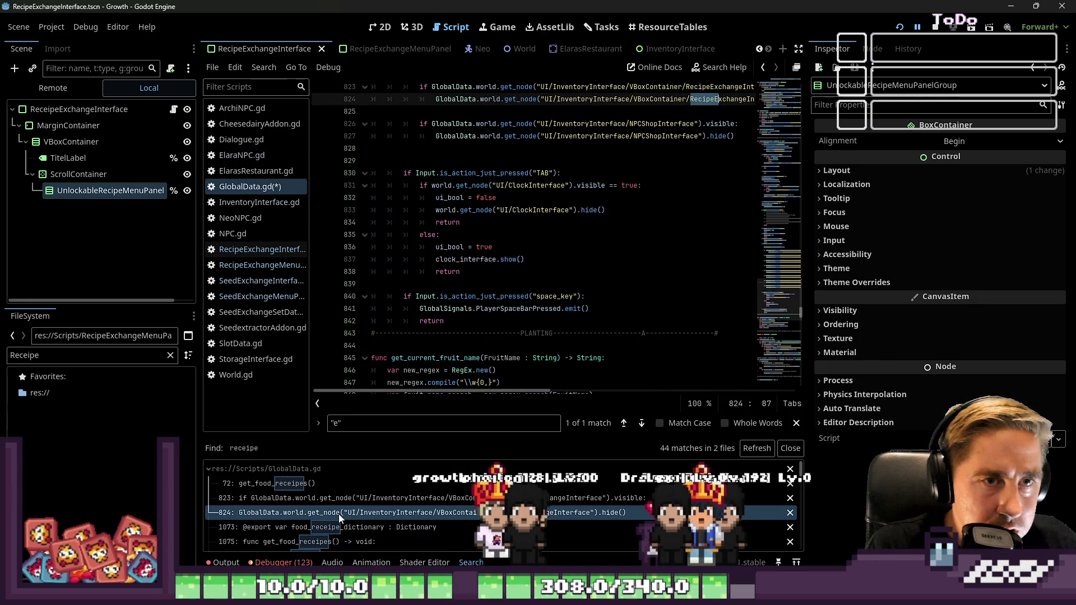
{"action": "left_click", "coordinate": [342, 528]}
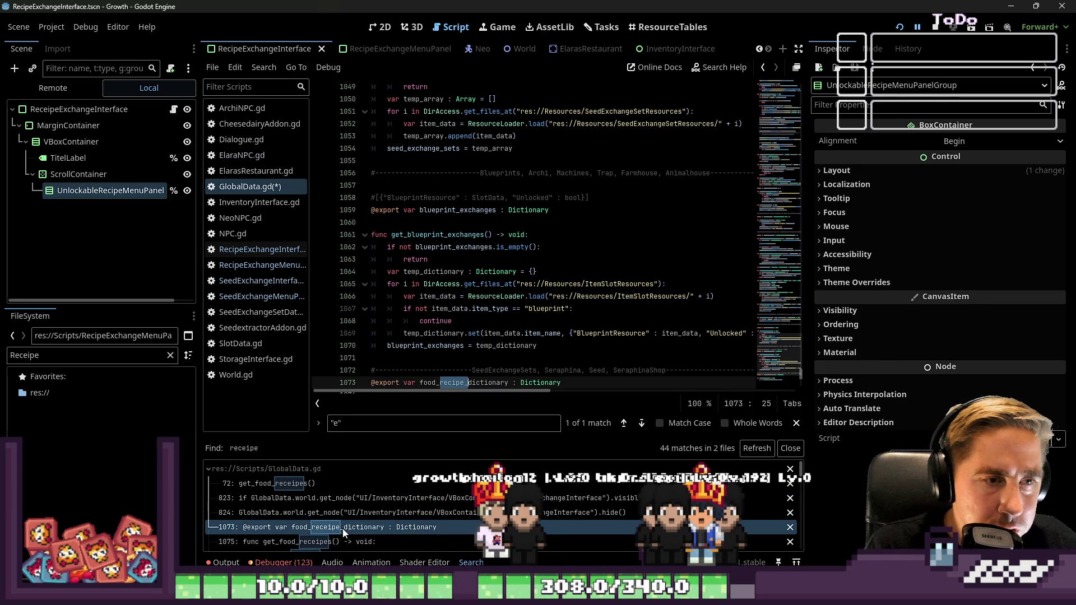
{"action": "scroll", "coordinate": [562, 179], "scroll_direction": "down", "scroll_amount": 2}
{"action": "key", "text": "Down"}
{"action": "key", "text": "Down"}
{"action": "key", "text": "Up"}
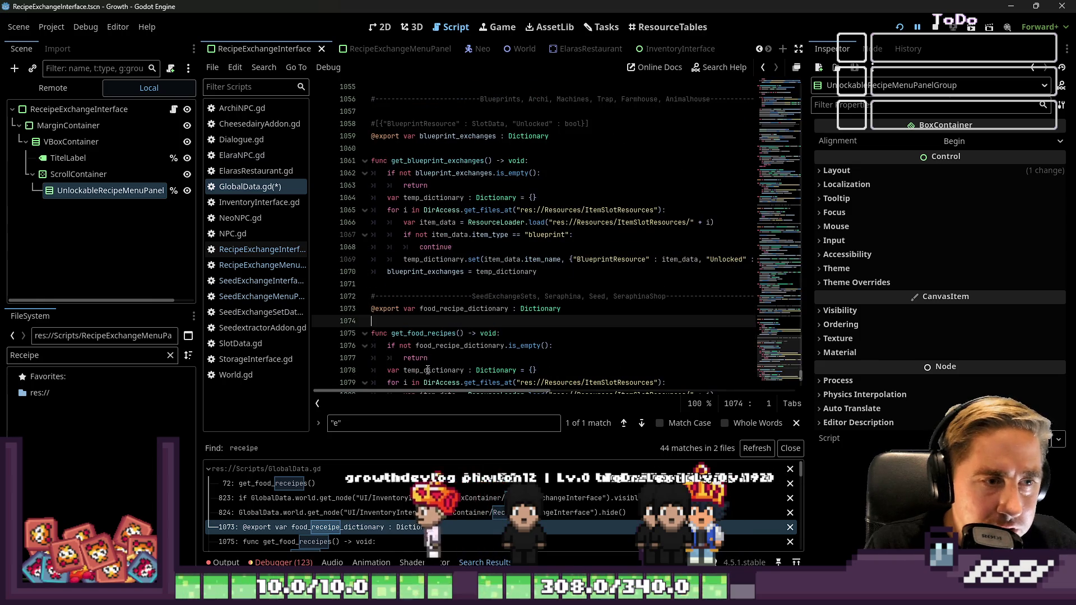
Step: Check the remaining matches on lines 1075, 1076, 1083 and 1084
{"action": "left_click", "coordinate": [342, 531]}
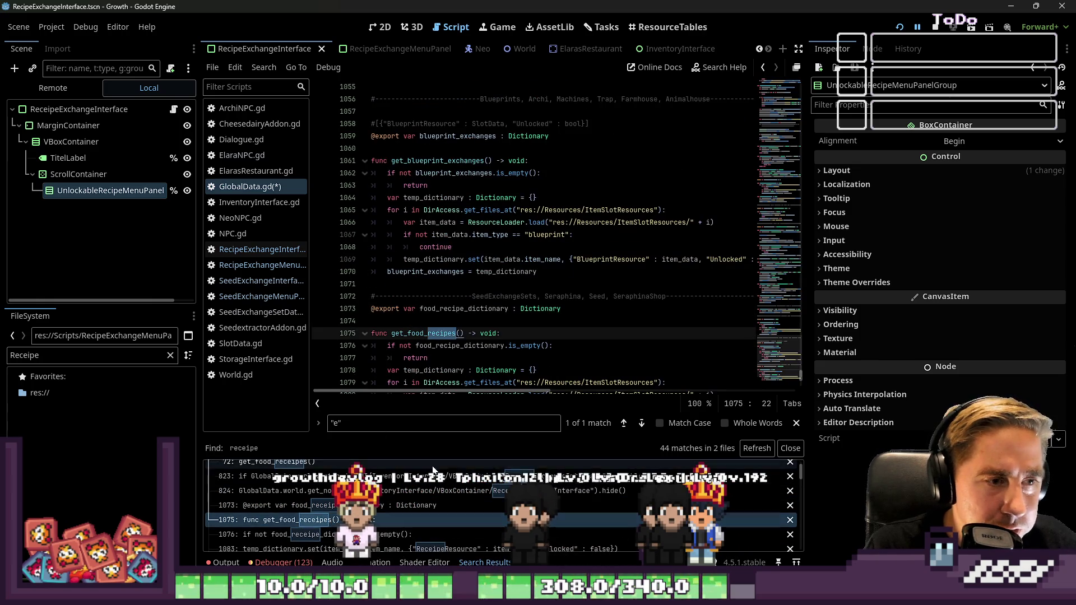
{"action": "scroll", "coordinate": [342, 522], "scroll_direction": "down", "scroll_amount": 1}
{"action": "key", "text": "Down"}
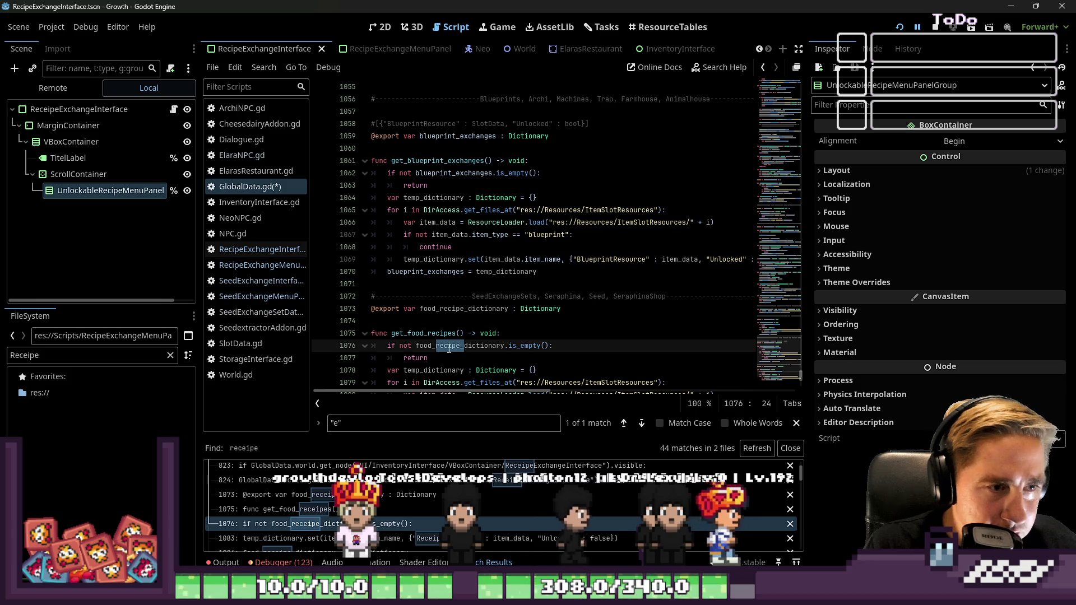
{"action": "key", "text": "Down"}
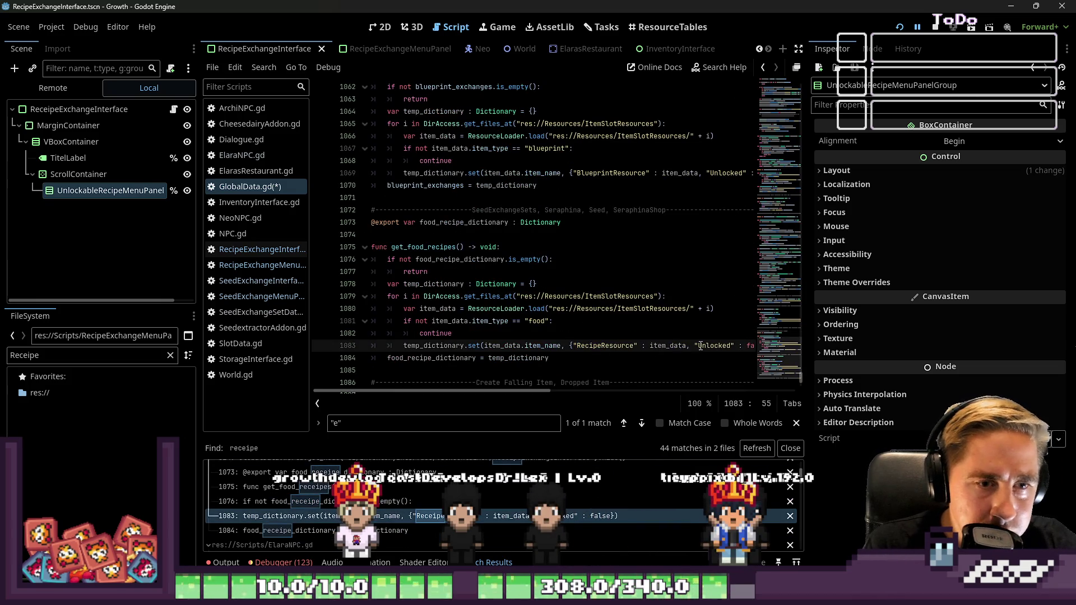
{"action": "mouse_move", "coordinate": [533, 394]}
{"action": "left_mouse_down"}
{"action": "mouse_move", "coordinate": [576, 391]}
{"action": "mouse_move", "coordinate": [544, 393]}
{"action": "left_mouse_up"}
{"action": "key", "text": "Down"}
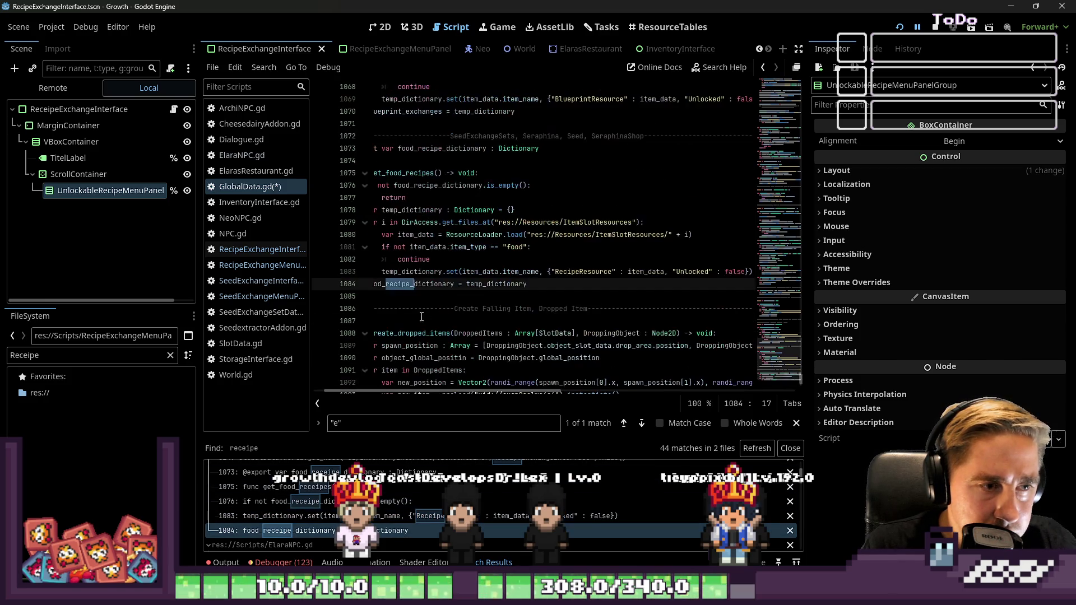
{"action": "scroll", "coordinate": [411, 293], "scroll_direction": "down", "scroll_amount": 2}
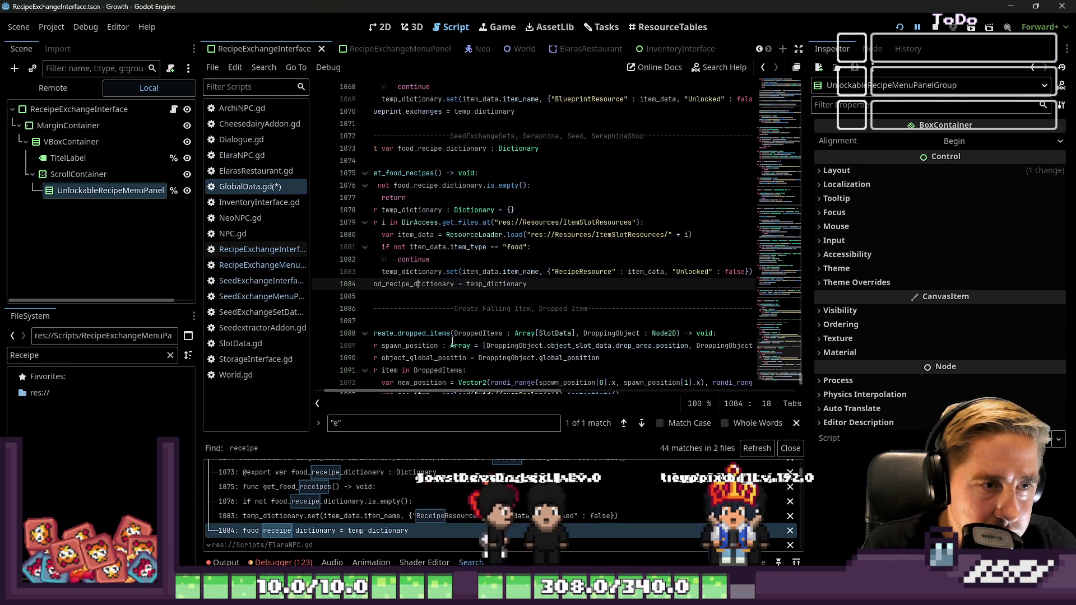
{"action": "scroll", "coordinate": [364, 494], "scroll_direction": "down", "scroll_amount": 2}
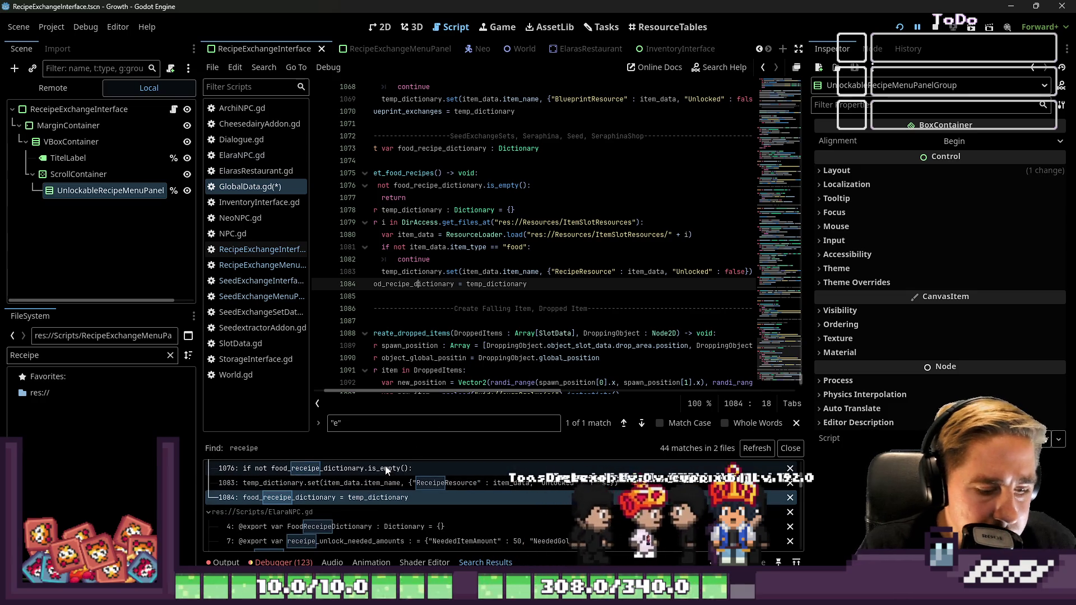
Step: Save GlobalData.gd and rerun Find in Files for 'receipe'
{"action": "key", "text": "ctrl+s"}
{"action": "key", "text": "ctrl+shift+d"}
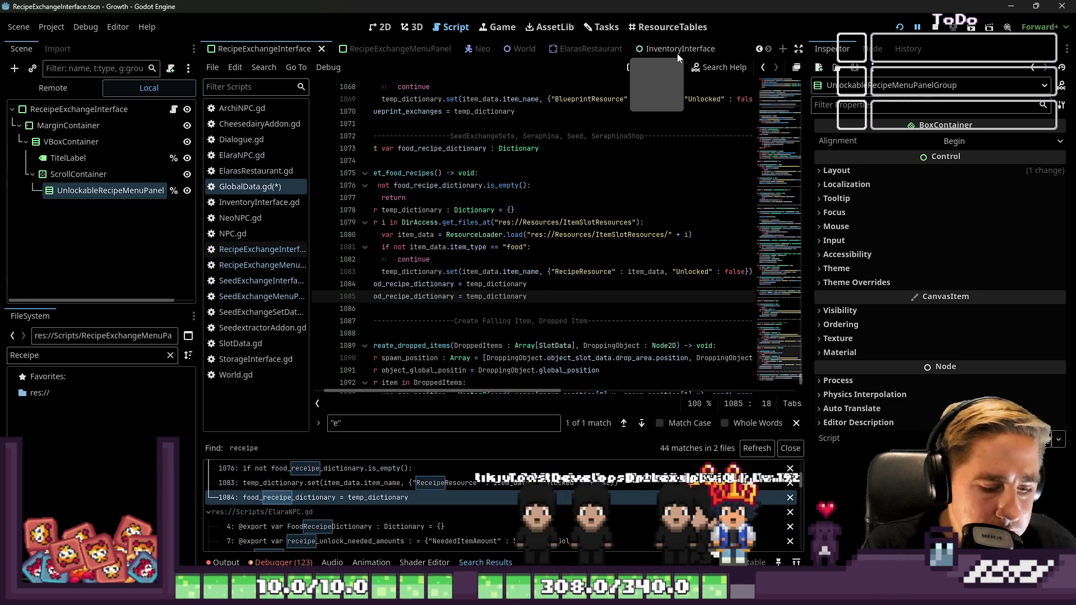
{"action": "key", "text": "ctrl+shift+f"}
{"action": "key", "text": "Return"}
{"action": "scroll", "coordinate": [393, 465], "scroll_direction": "up", "scroll_amount": 3}
Step: Rename FoodReceipeDictionary to FoodRecipeDictionary on lines 4 and 10 of ElaraNPC.gd
{"action": "left_click", "coordinate": [355, 487]}
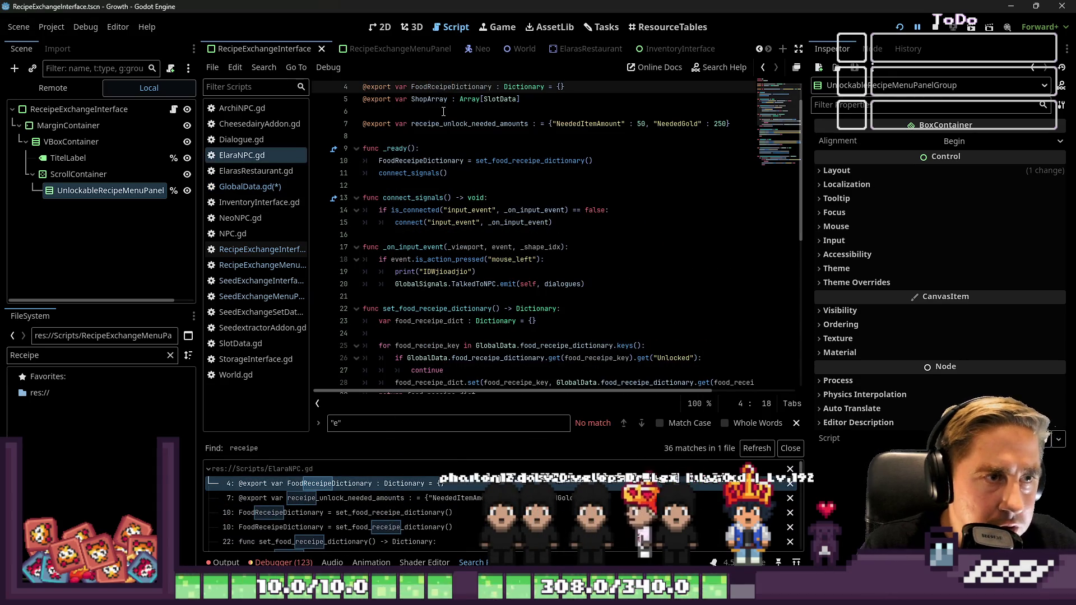
{"action": "key", "text": "BackSpace"}
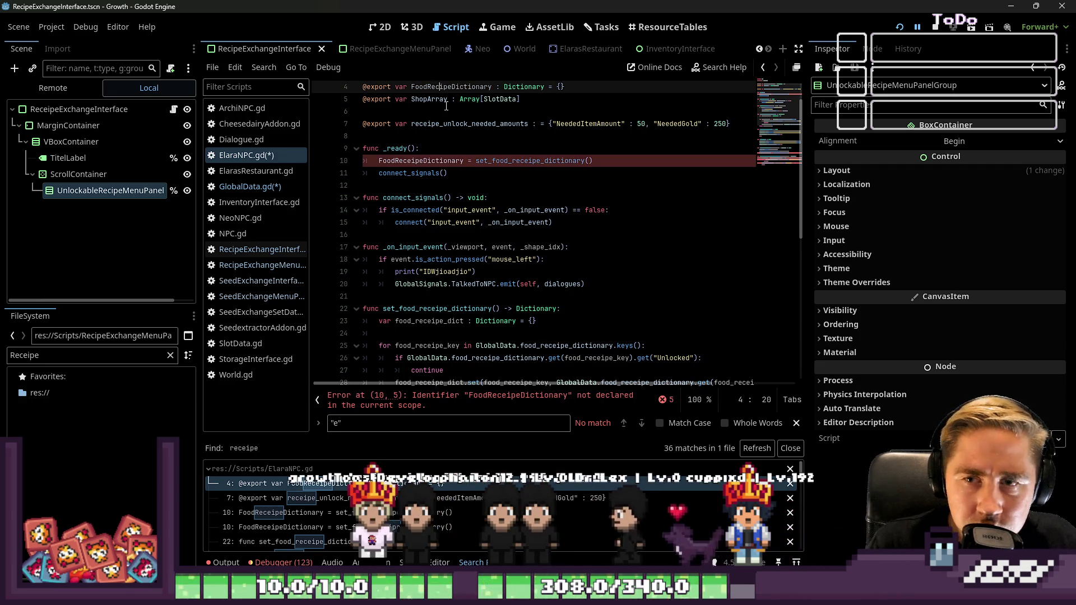
{"action": "left_click", "coordinate": [410, 161]}
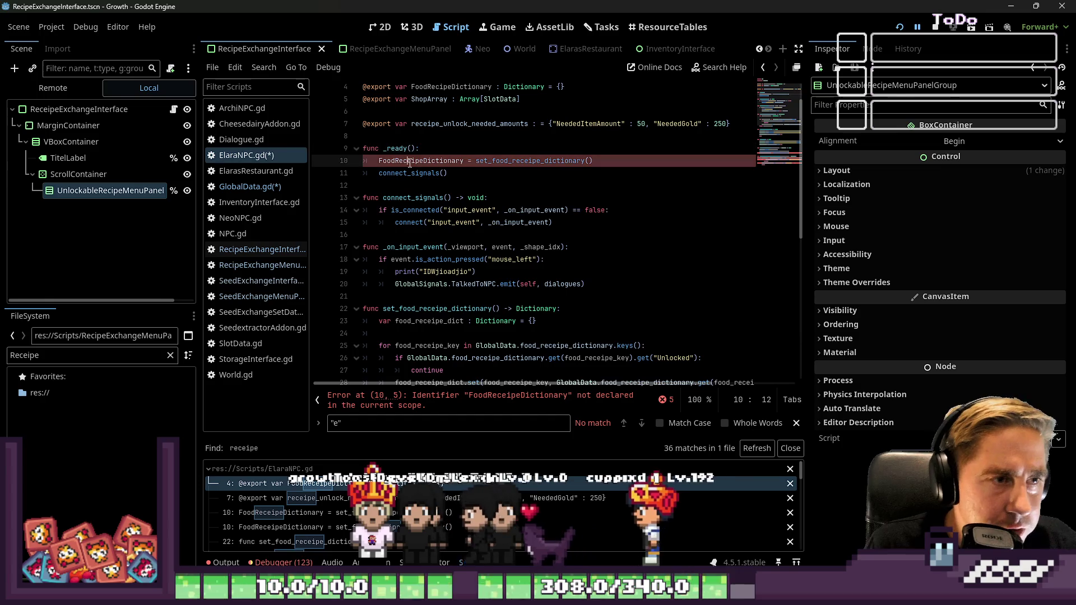
{"action": "key", "text": "Delete"}
{"action": "left_click", "coordinate": [505, 162]}
{"action": "left_click", "coordinate": [575, 162]}
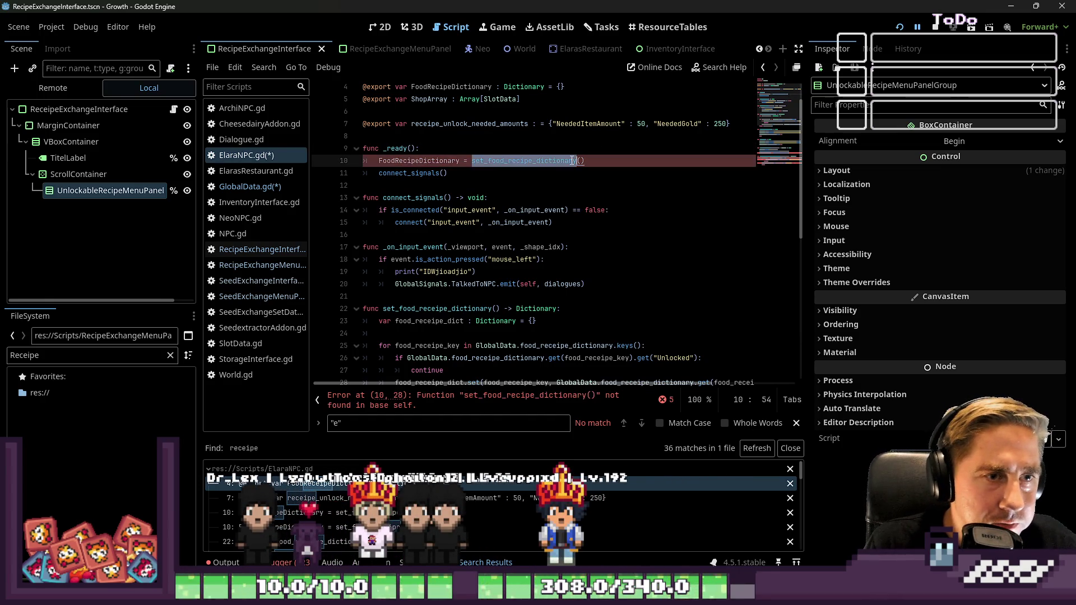
{"action": "scroll", "coordinate": [592, 253], "scroll_direction": "down", "scroll_amount": 7}
{"action": "scroll", "coordinate": [497, 284], "scroll_direction": "up", "scroll_amount": 8}
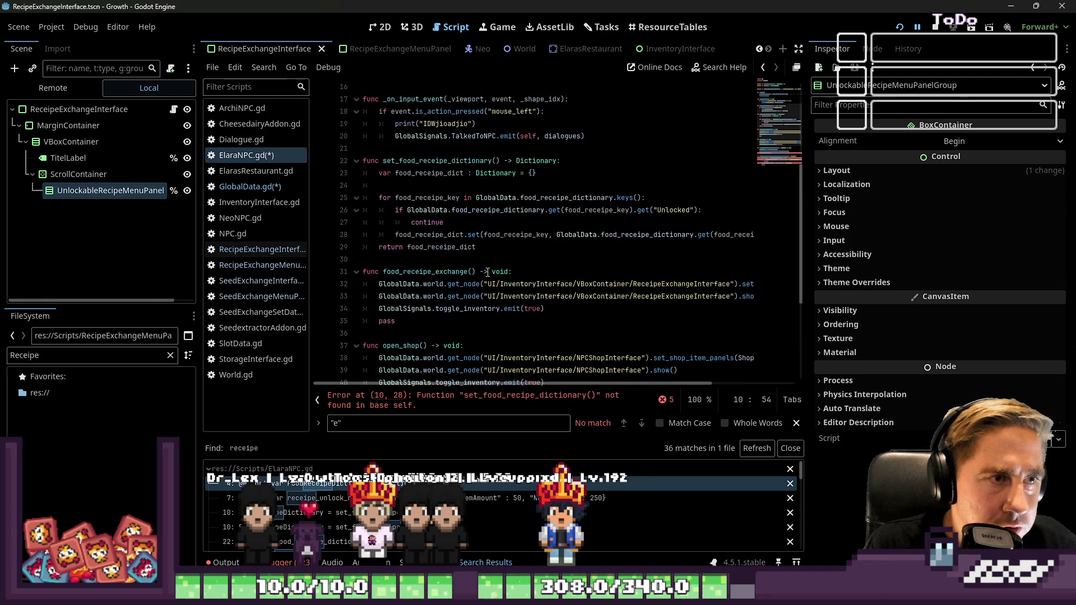
Step: Correct receipe to recipe on lines 23 and 25 of set_food_recipe_dictionary
{"action": "left_click", "coordinate": [438, 236]}
{"action": "scroll", "coordinate": [446, 251], "scroll_direction": "down", "scroll_amount": 1}
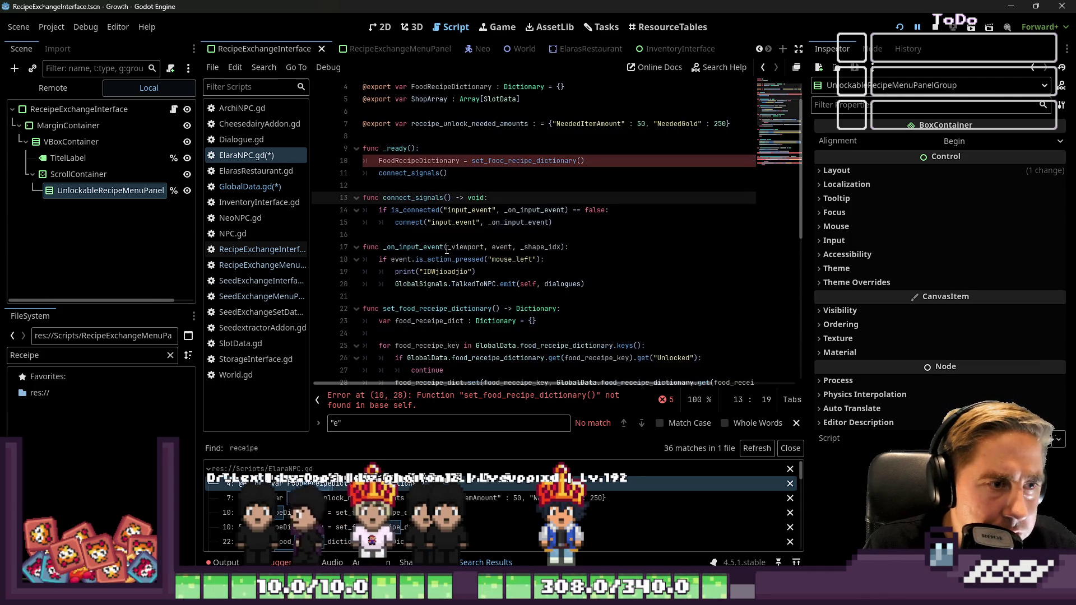
{"action": "type", "text": "rece"}
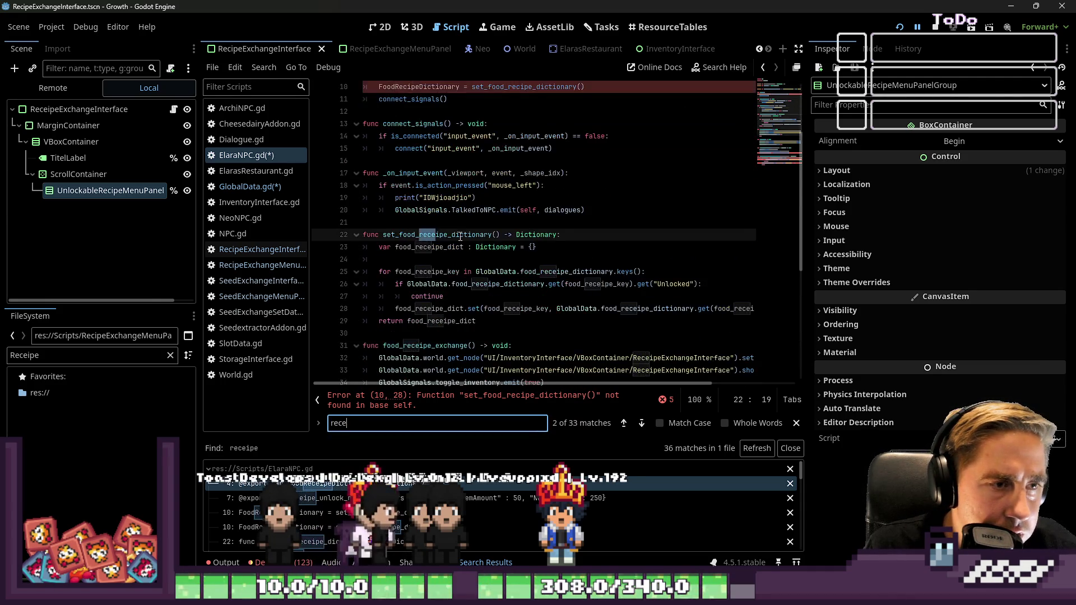
{"action": "left_click", "coordinate": [436, 236]}
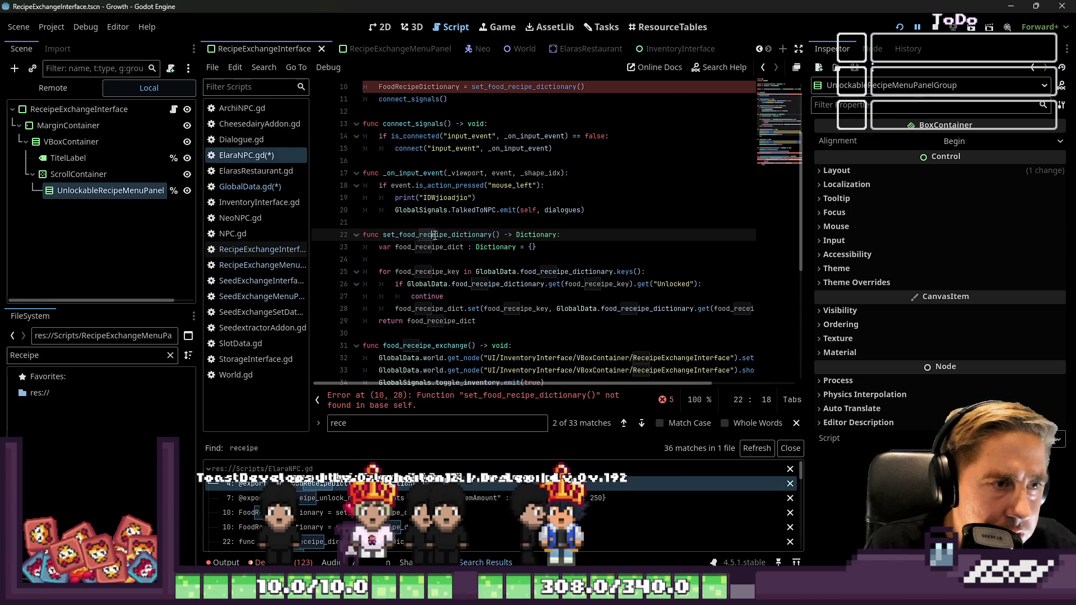
{"action": "left_click", "coordinate": [438, 249]}
{"action": "key", "text": "BackSpace"}
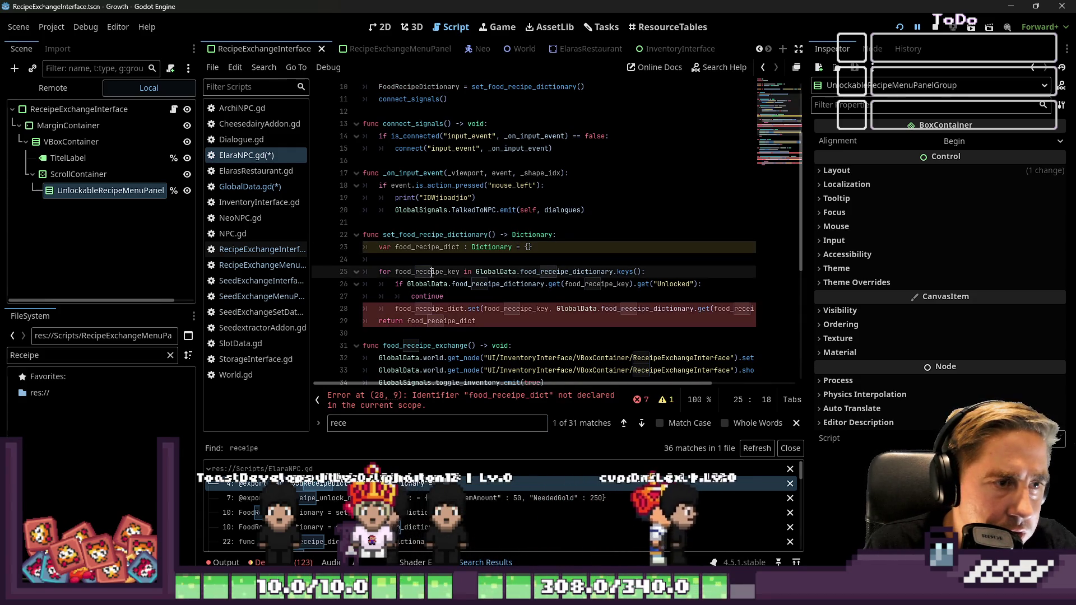
{"action": "left_click", "coordinate": [436, 273]}
{"action": "key", "text": "BackSpace"}
{"action": "scroll", "coordinate": [459, 264], "scroll_direction": "down", "scroll_amount": 1}
Step: Fix food_receipe_dict on line 28 and the dictionary name on line 26
{"action": "left_click", "coordinate": [428, 272]}
{"action": "key", "text": "BackSpace"}
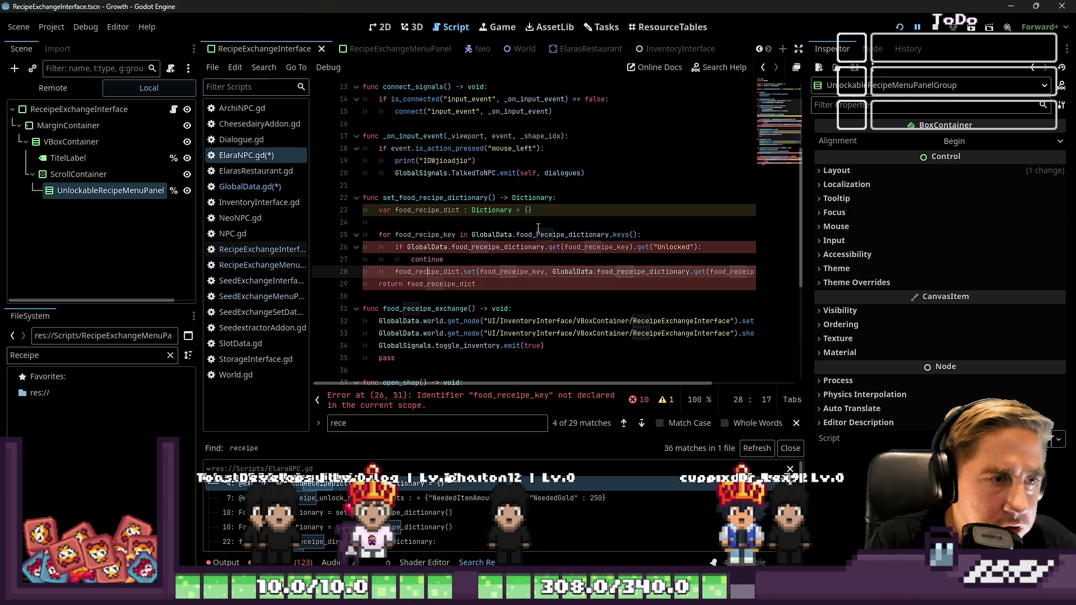
{"action": "key", "text": "Down"}
{"action": "key", "text": "Up"}
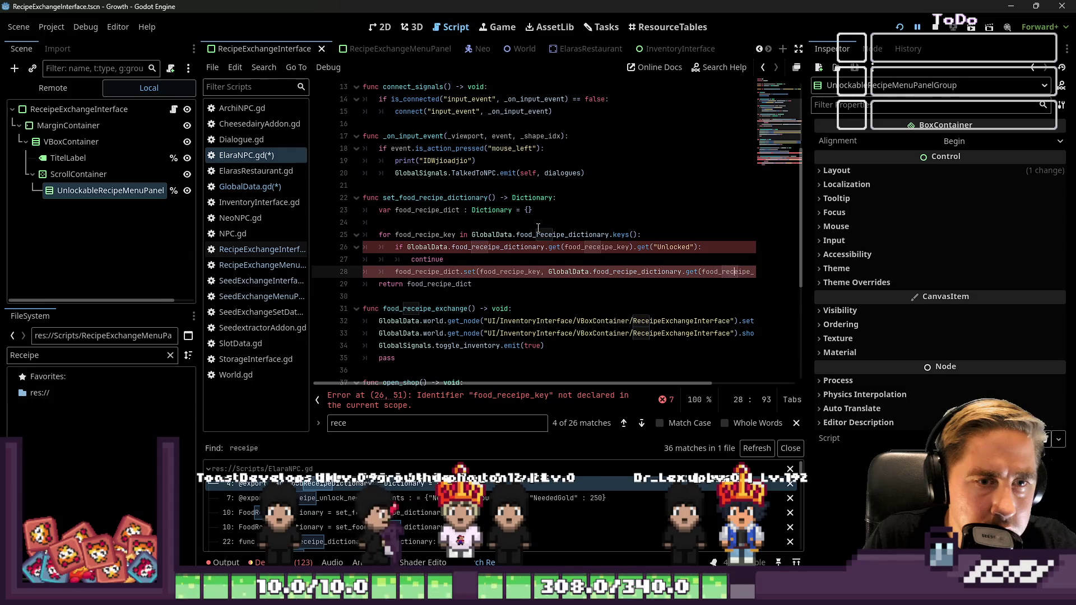
{"action": "key", "text": "BackSpace"}
{"action": "key", "text": "Up"}
{"action": "key", "text": "Up"}
{"action": "key", "text": "Left"}
{"action": "key", "text": "Left"}
{"action": "key", "text": "Left"}
{"action": "key", "text": "Left"}
{"action": "key", "text": "Left"}
{"action": "key", "text": "Left"}
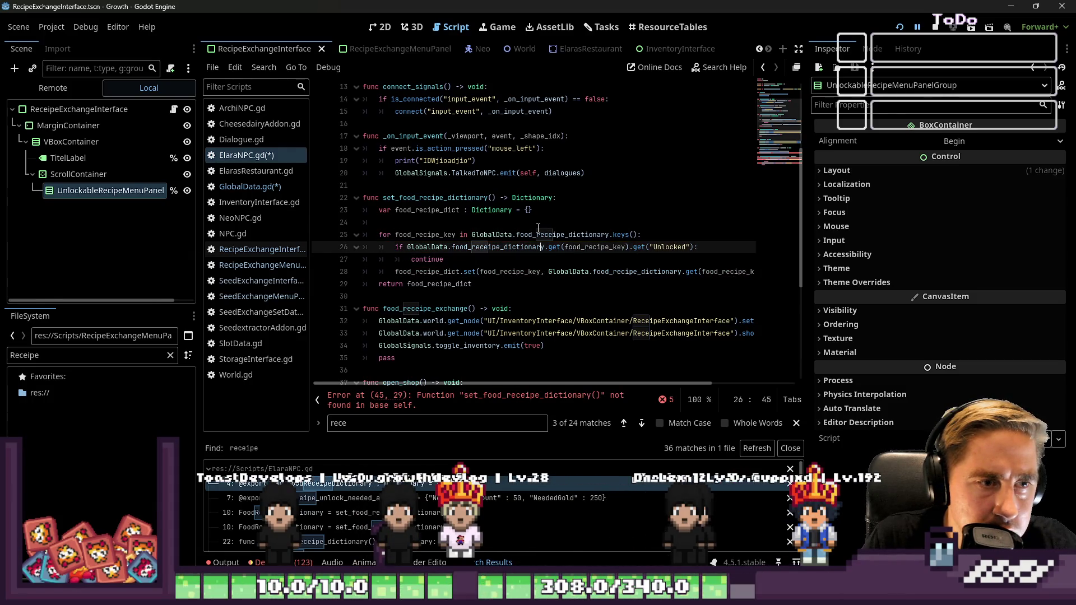
{"action": "key", "text": "Delete"}
{"action": "key", "text": "Up"}
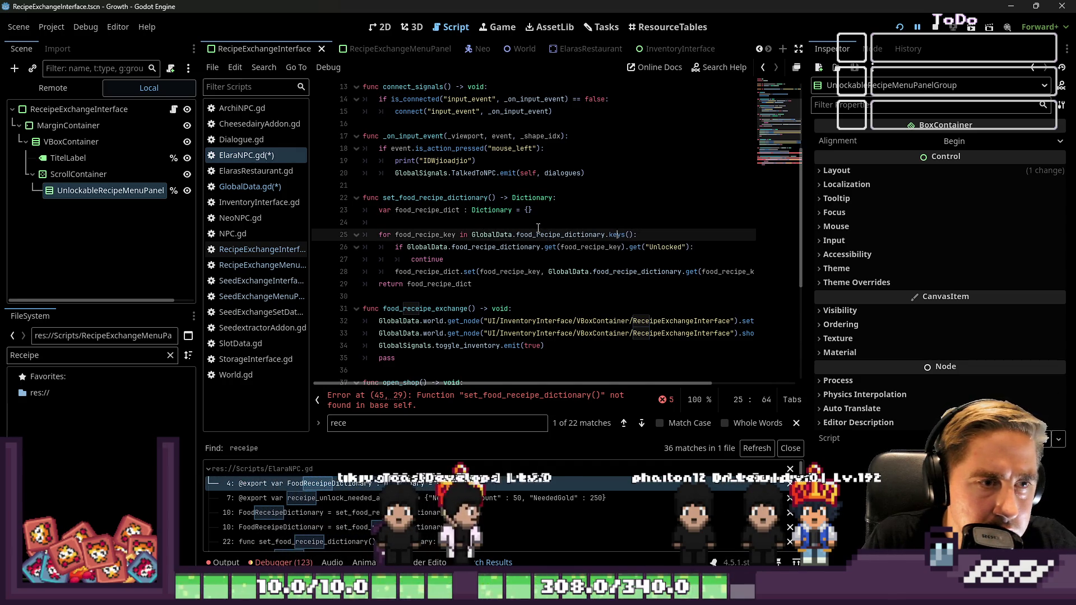
Step: Correct Receipe to Recipe in the food_recipe_exchange node paths
{"action": "key", "text": "Down"}
{"action": "key", "text": "Down"}
{"action": "key", "text": "Down"}
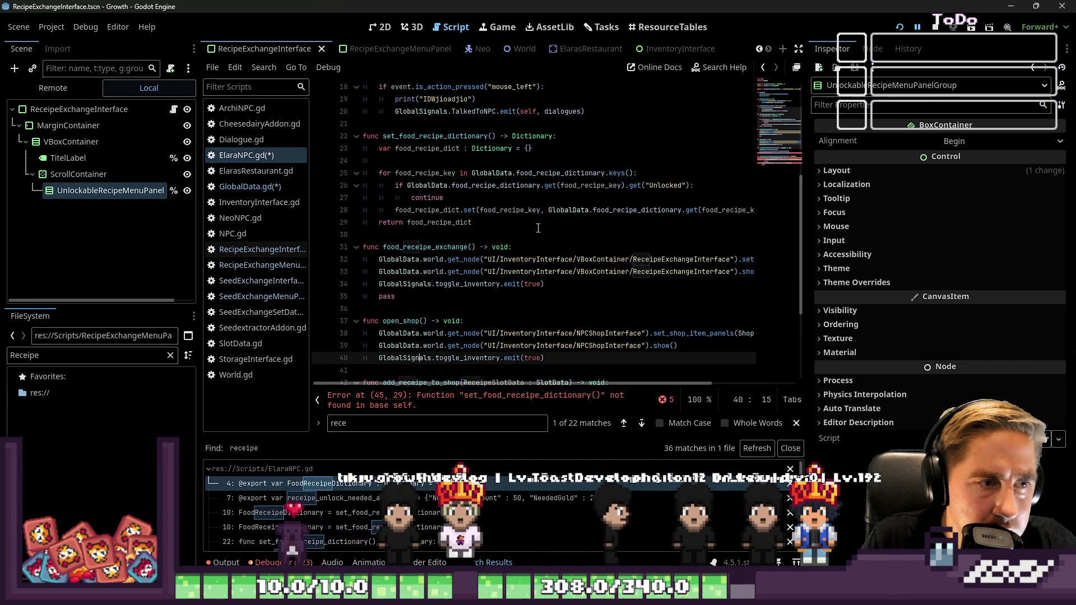
{"action": "key", "text": "Up"}
{"action": "key", "text": "Up"}
{"action": "key", "text": "Up"}
{"action": "key", "text": "Down"}
{"action": "key", "text": "Down"}
{"action": "key", "text": "Down"}
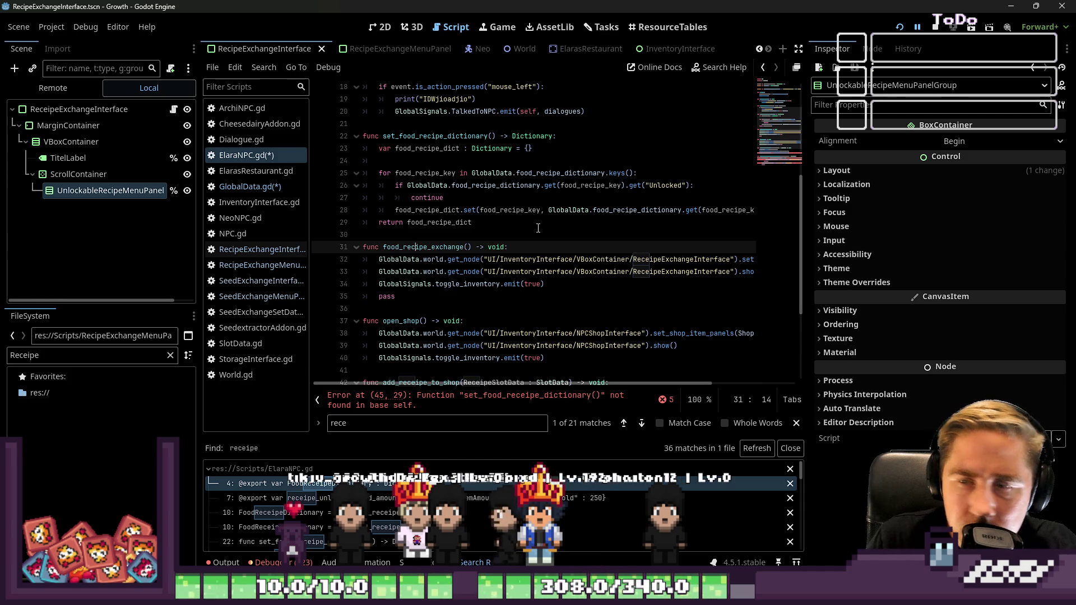
{"action": "key", "text": "Down"}
{"action": "key", "text": "Down"}
{"action": "key", "text": "Down"}
{"action": "key", "text": "Up"}
{"action": "key", "text": "Up"}
{"action": "key", "text": "Up"}
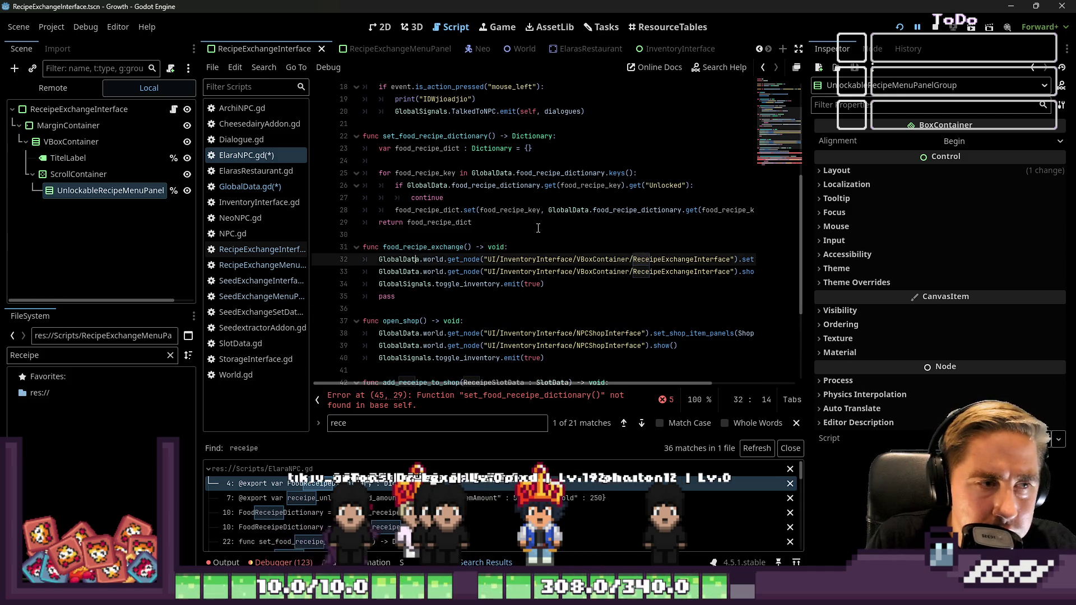
{"action": "key", "text": "Right"}
{"action": "key", "text": "Right"}
{"action": "key", "text": "Right"}
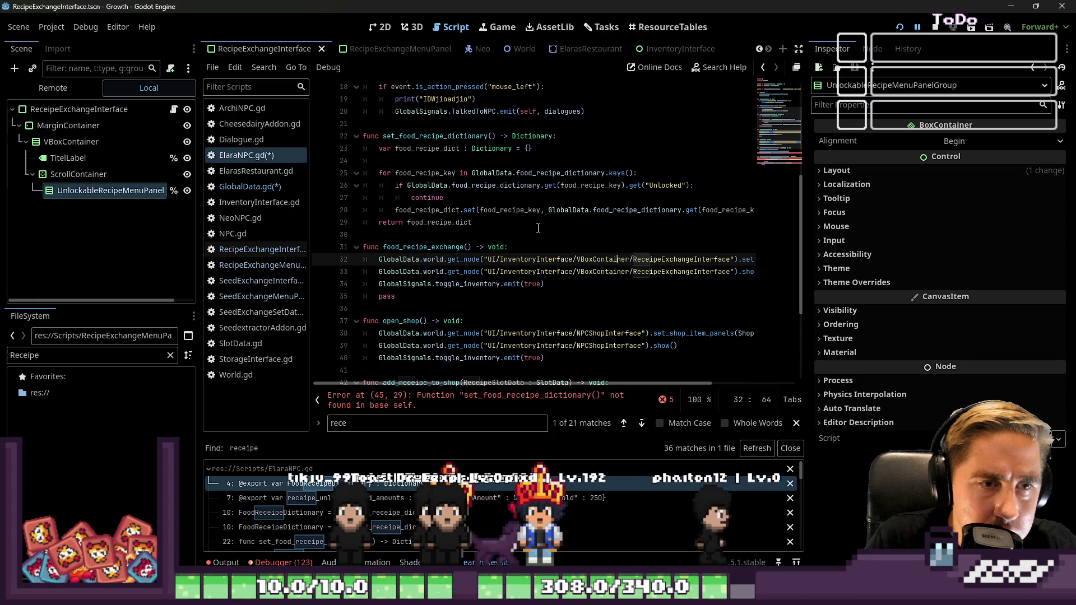
{"action": "key", "text": "Delete"}
{"action": "key", "text": "Down"}
{"action": "key", "text": "Delete"}
Step: Fix RecipeSlotData spelling on lines 43 and 44 of add_recipe_to_shop
{"action": "key", "text": "Up"}
{"action": "key", "text": "Up"}
{"action": "key", "text": "Down"}
{"action": "key", "text": "Down"}
{"action": "key", "text": "Down"}
{"action": "key", "text": "Home"}
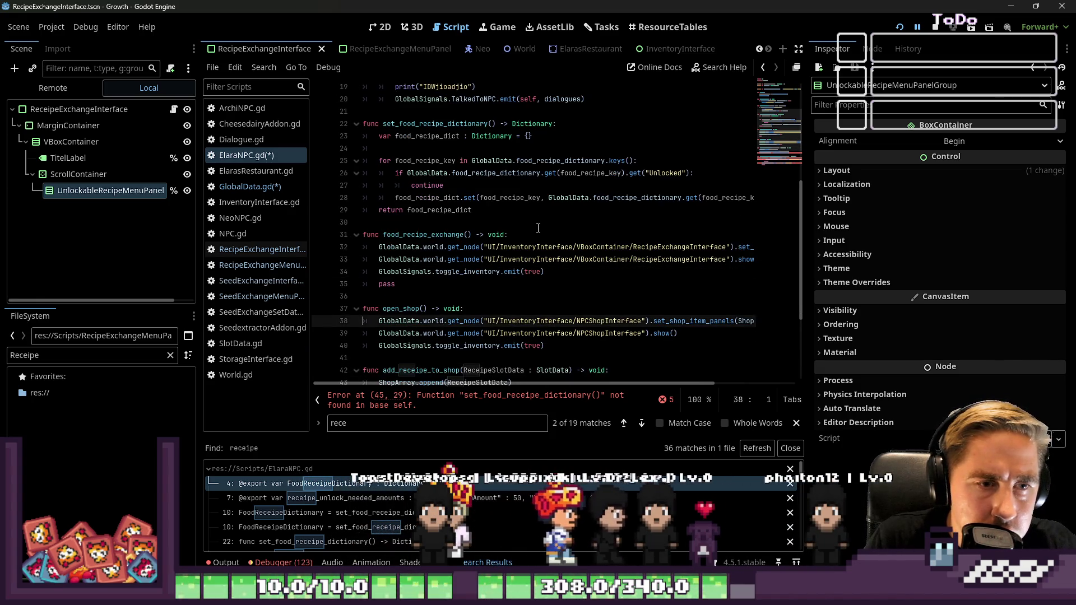
{"action": "scroll", "coordinate": [539, 228], "scroll_direction": "down", "scroll_amount": 3}
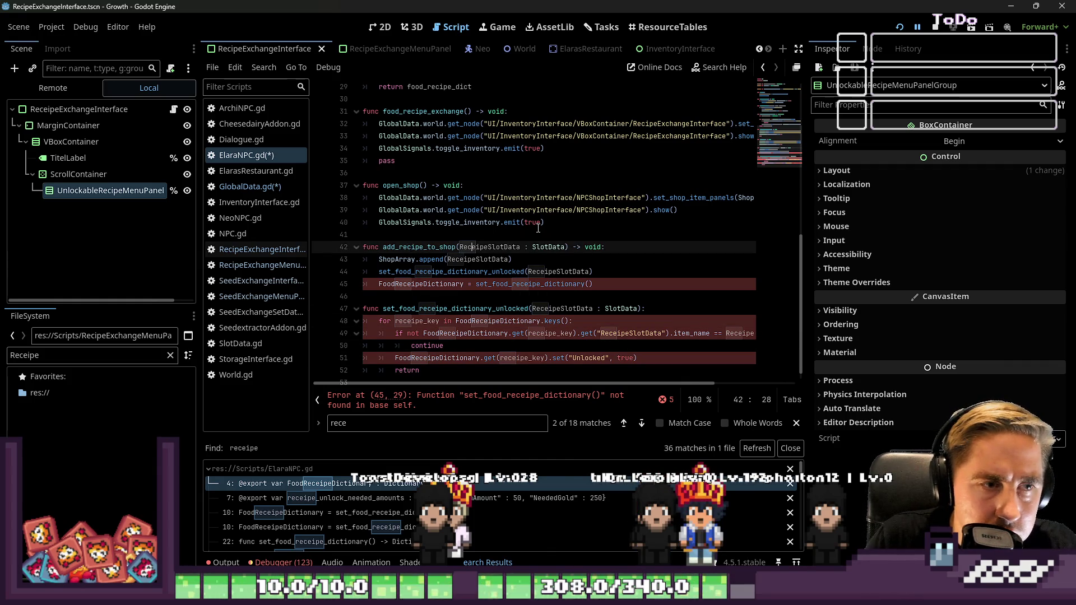
{"action": "key", "text": "Down"}
{"action": "key", "text": "ctrl+Right"}
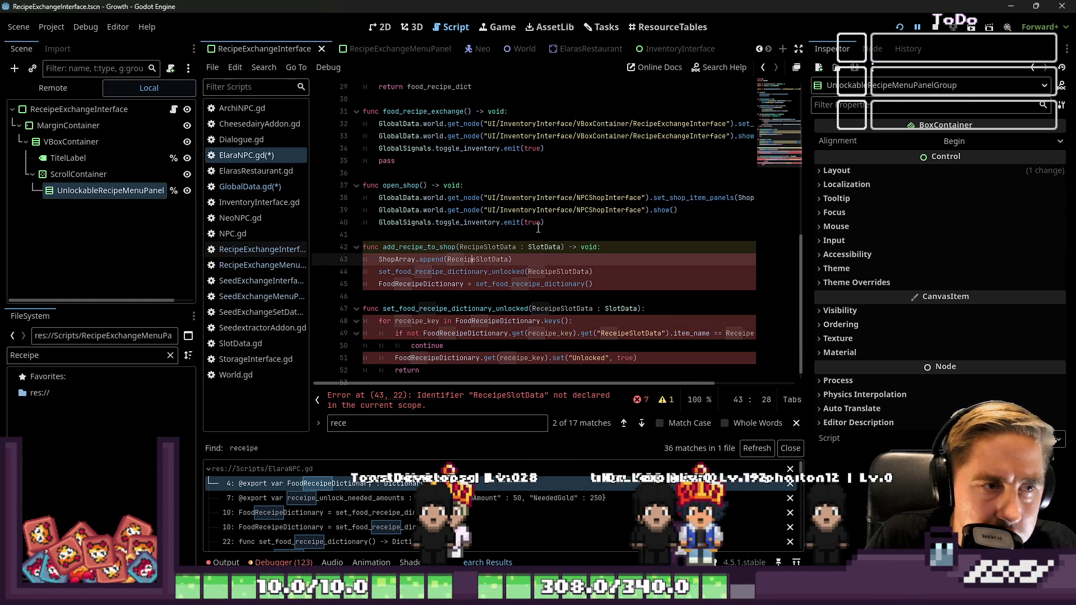
{"action": "key", "text": "Delete"}
{"action": "key", "text": "Down"}
{"action": "key", "text": "Delete"}
Step: Fix FoodRecipeDictionary and the set_food_recipe_dictionary call on line 45
{"action": "key", "text": "Down"}
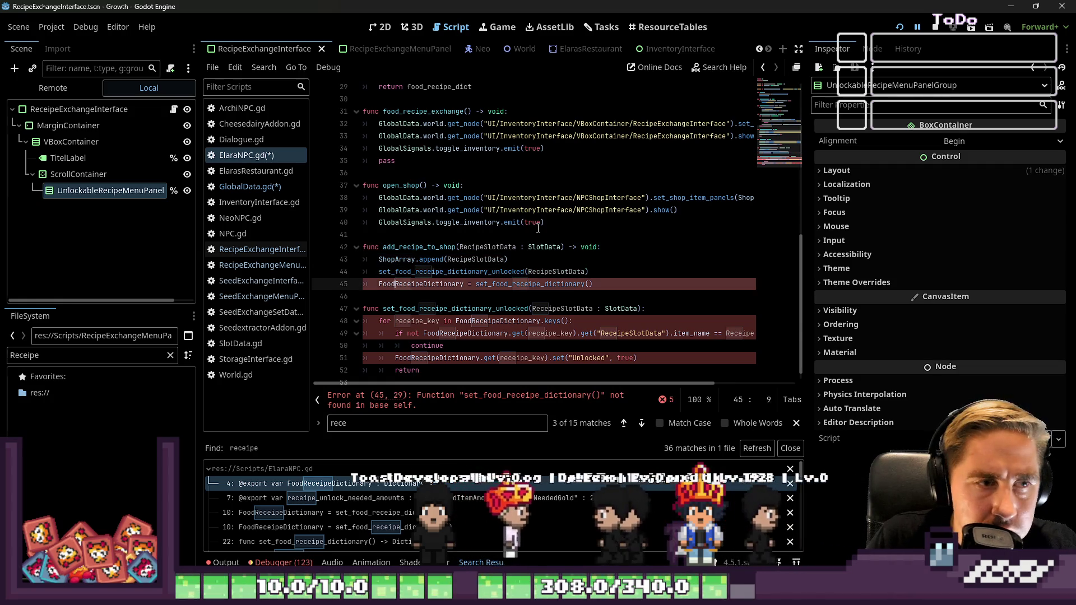
{"action": "key", "text": "Right"}
{"action": "key", "text": "Right"}
{"action": "key", "text": "Right"}
{"action": "key", "text": "Delete"}
{"action": "key", "text": "Right"}
{"action": "key", "text": "Right"}
{"action": "key", "text": "Right"}
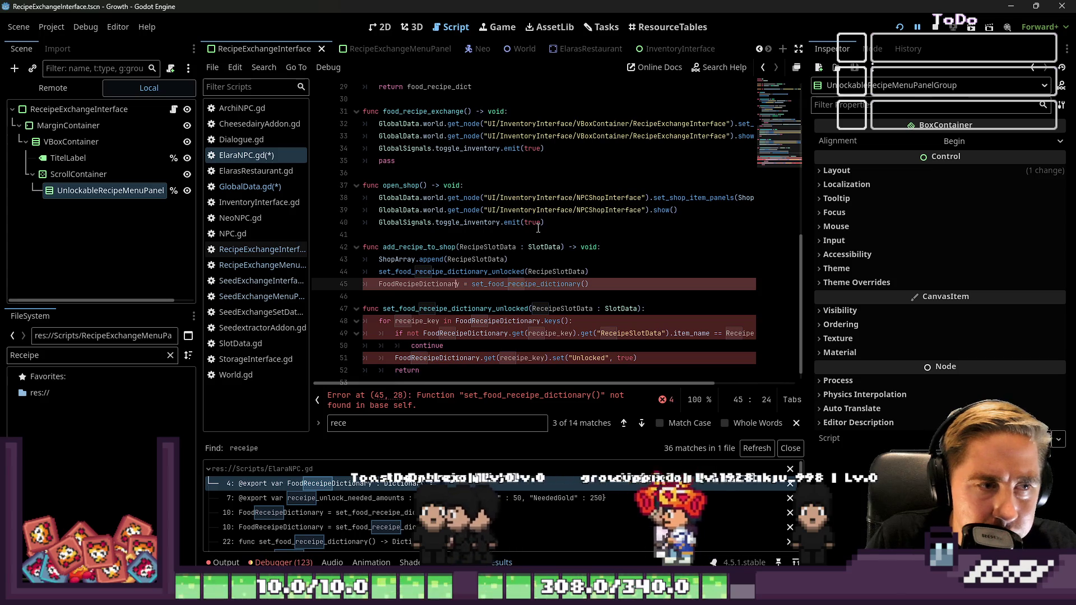
{"action": "key", "text": "Right"}
{"action": "key", "text": "Right"}
{"action": "key", "text": "Right"}
{"action": "key", "text": "Delete"}
{"action": "key", "text": "Down"}
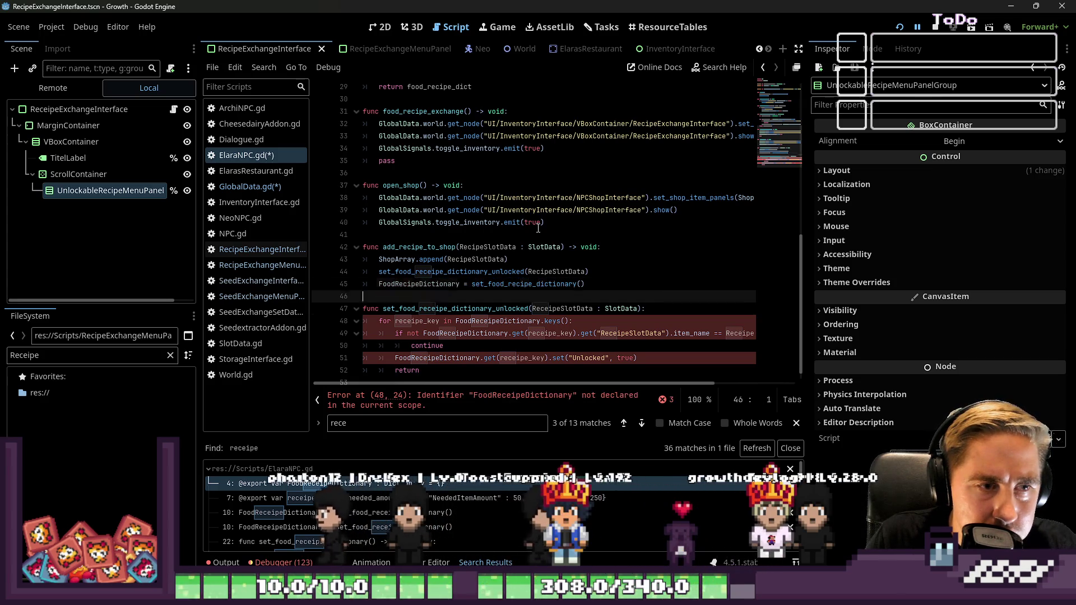
Step: Correct receipe to recipe in the unlock function call
{"action": "key", "text": "Down"}
{"action": "key", "text": "Right"}
{"action": "key", "text": "Right"}
{"action": "key", "text": "Right"}
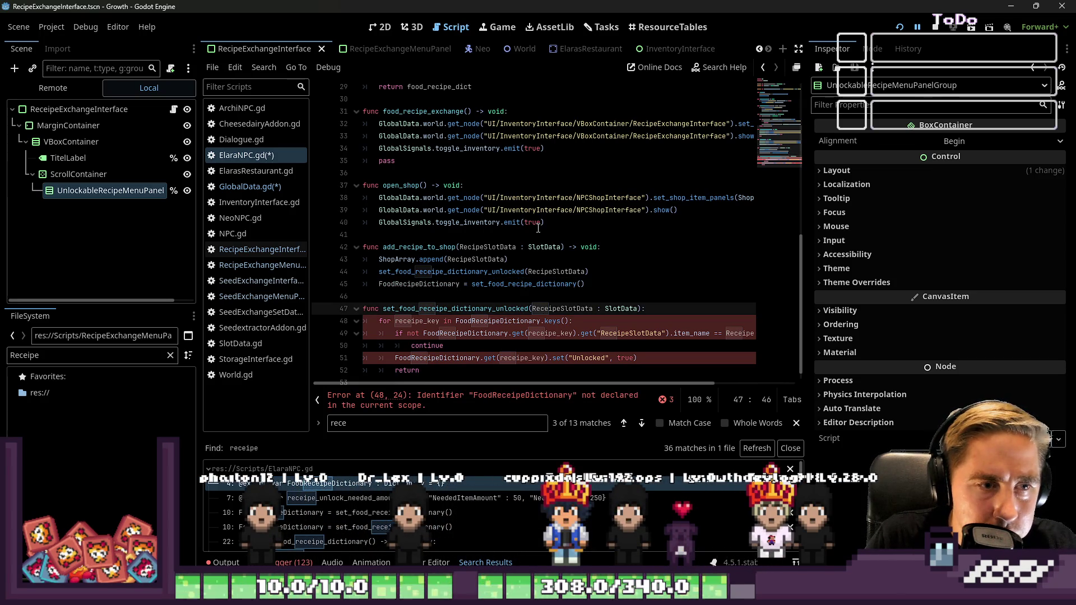
{"action": "key", "text": "Left"}
{"action": "key", "text": "Left"}
{"action": "key", "text": "Left"}
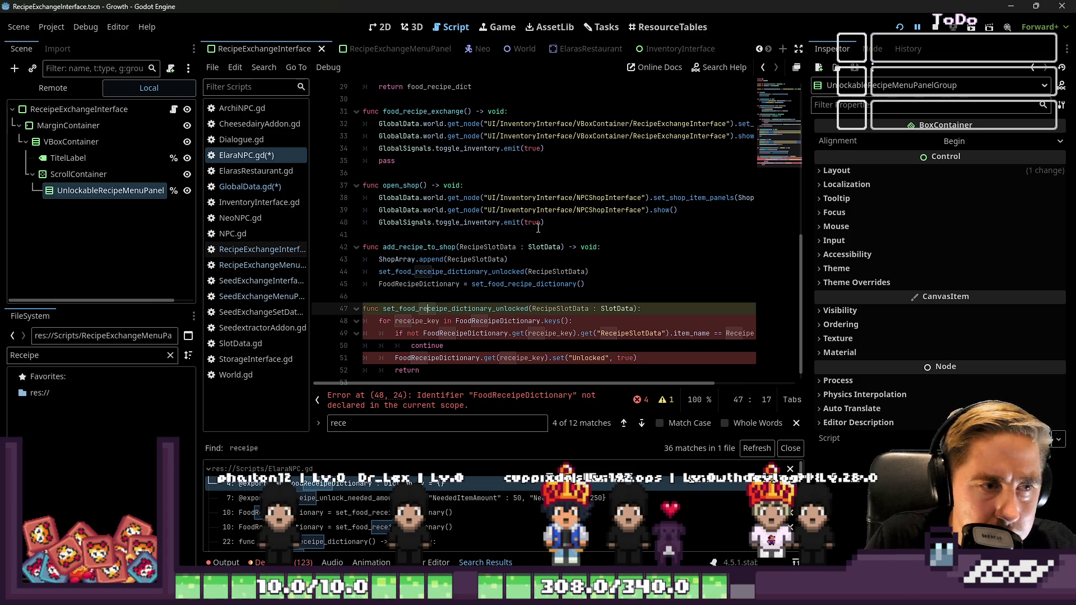
{"action": "key", "text": "Down"}
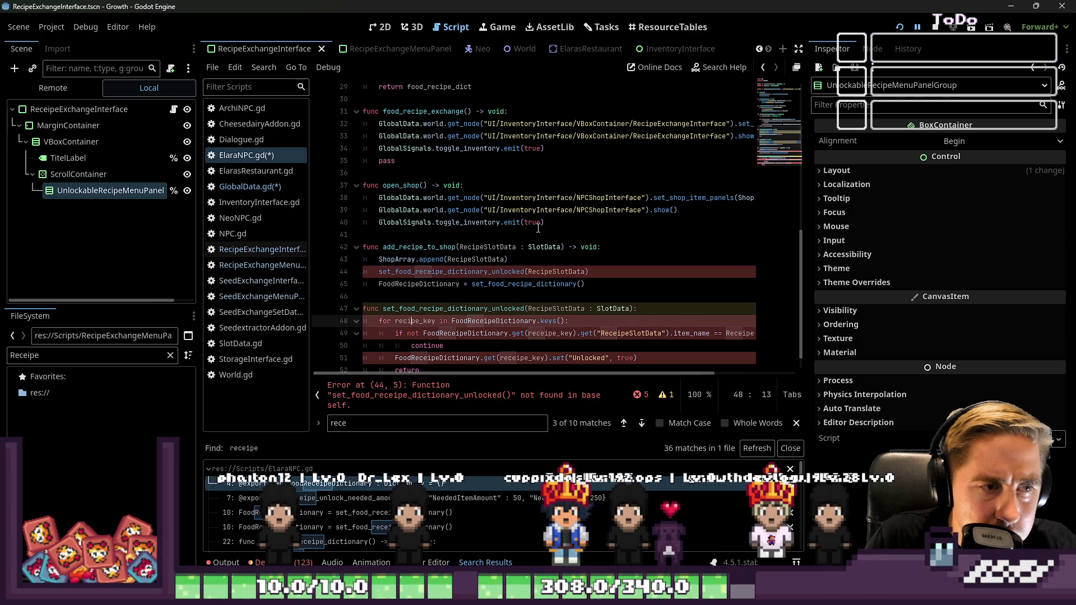
{"action": "key", "text": "Up"}
{"action": "key", "text": "Up"}
{"action": "key", "text": "Up"}
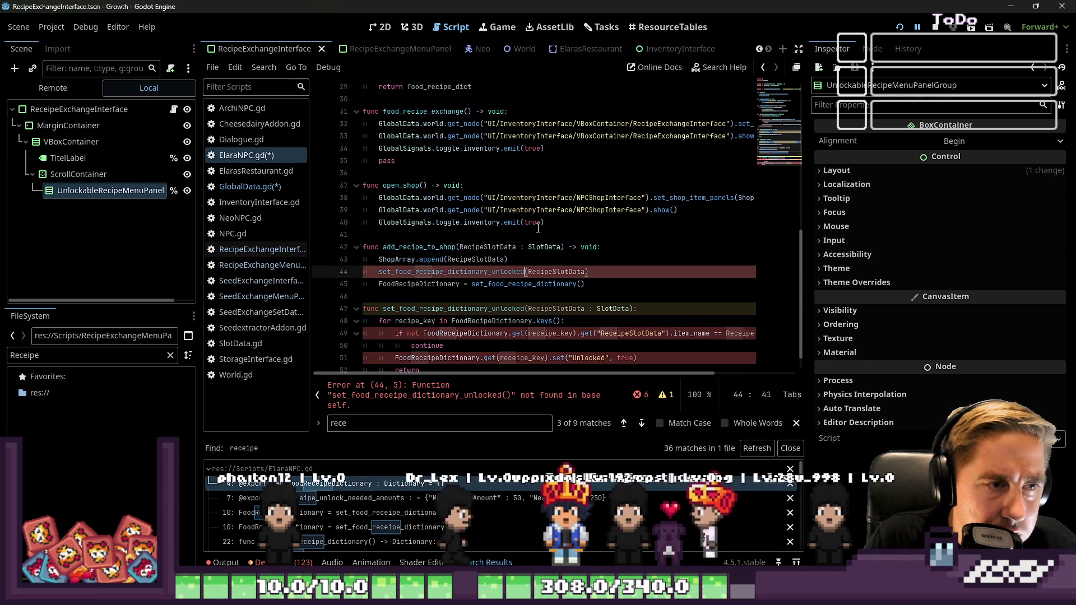
{"action": "key", "text": "Left"}
{"action": "key", "text": "Left"}
{"action": "key", "text": "Left"}
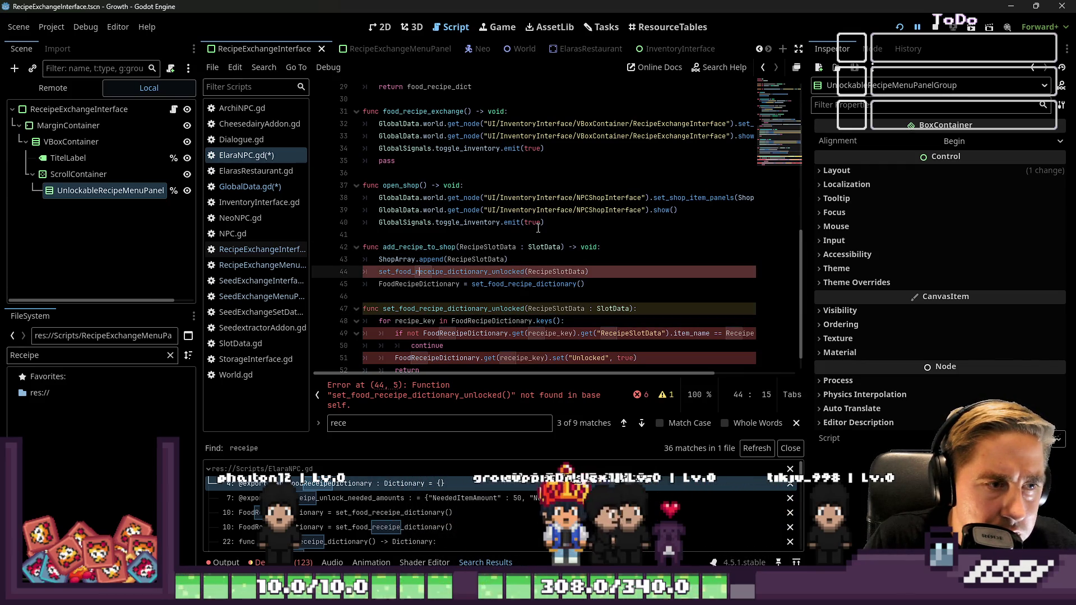
{"action": "key", "text": "Right"}
{"action": "key", "text": "Right"}
{"action": "key", "text": "Right"}
{"action": "key", "text": "BackSpace"}
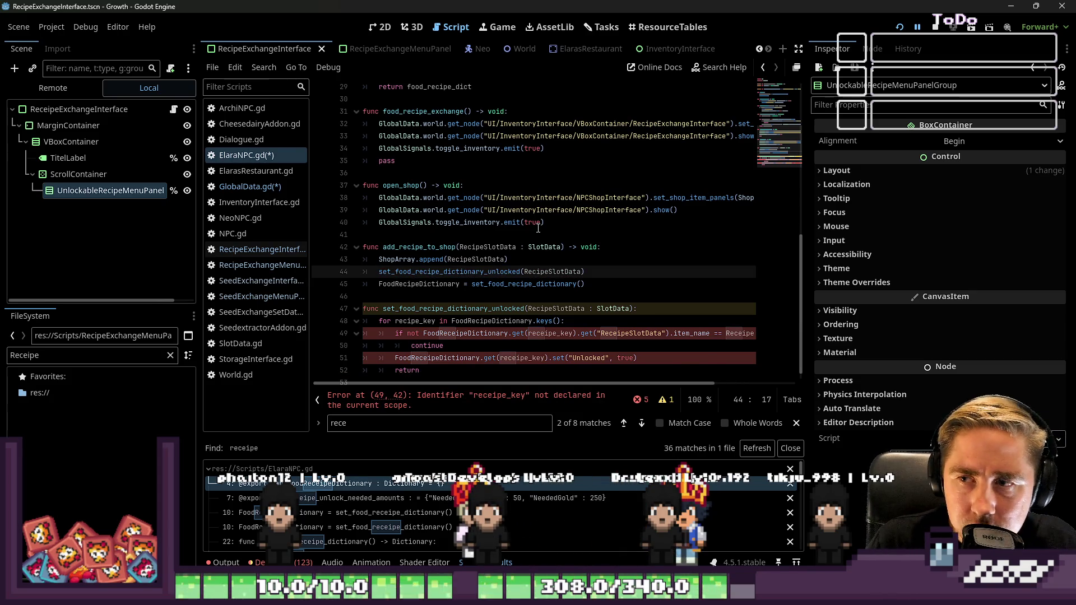
Step: Fix FoodRecipeDictionary and both RecipeSlotData names on line 49 of the unlock function
{"action": "key", "text": "Down"}
{"action": "key", "text": "Down"}
{"action": "key", "text": "Down"}
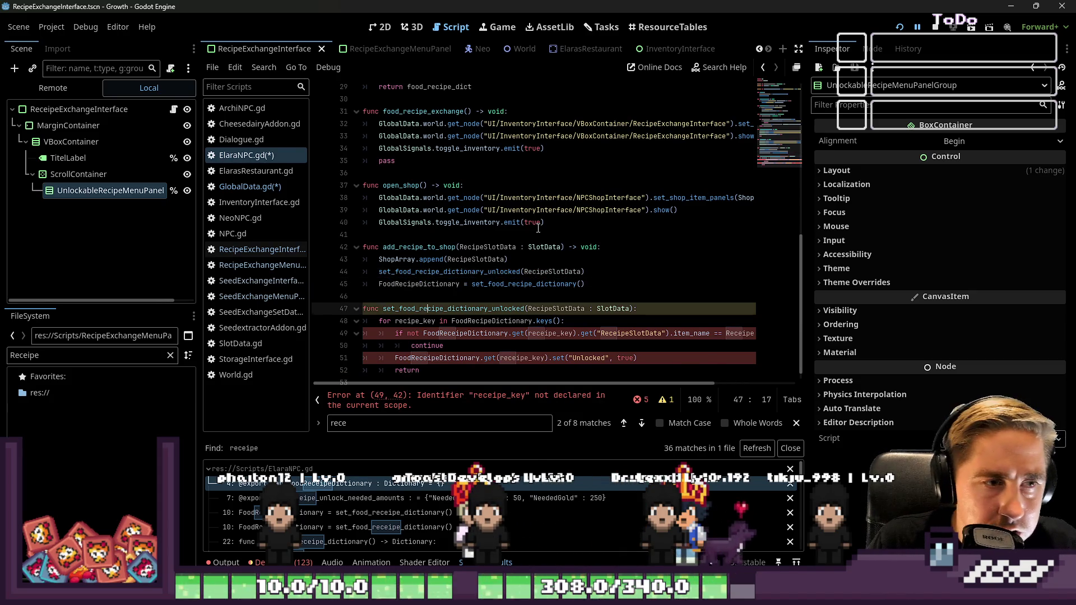
{"action": "key", "text": "Right"}
{"action": "key", "text": "Right"}
{"action": "key", "text": "Right"}
{"action": "key", "text": "Right"}
{"action": "key", "text": "Right"}
{"action": "key", "text": "Right"}
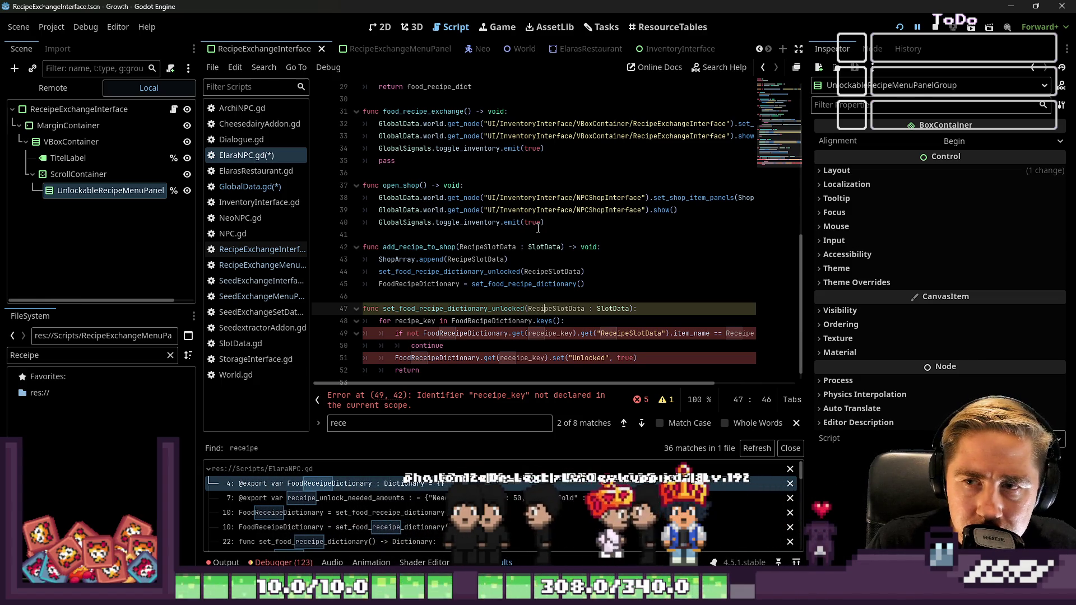
{"action": "key", "text": "Right"}
{"action": "key", "text": "Right"}
{"action": "key", "text": "Right"}
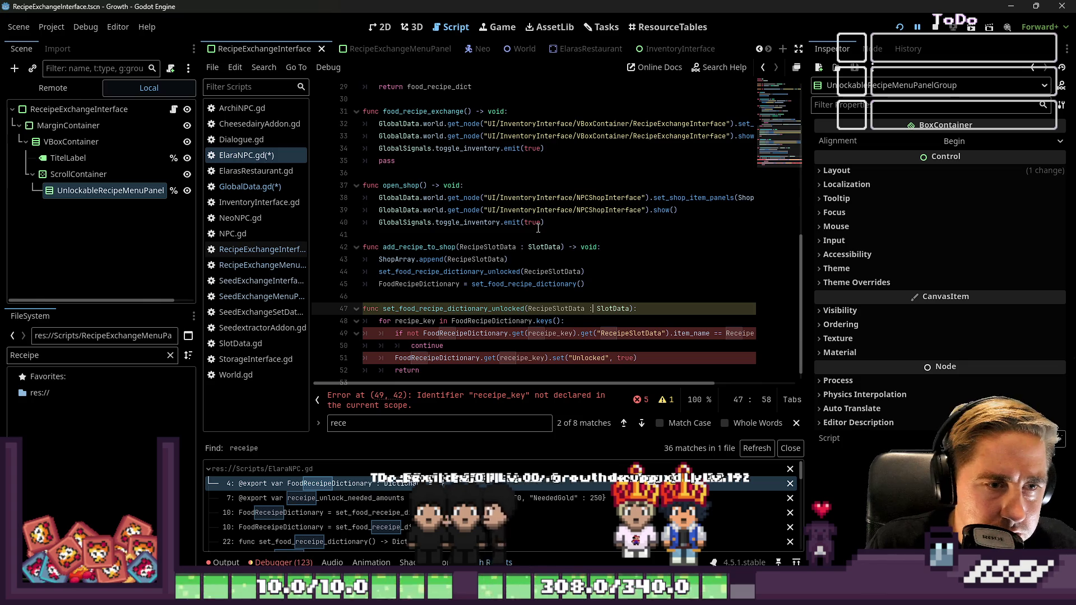
{"action": "key", "text": "Down"}
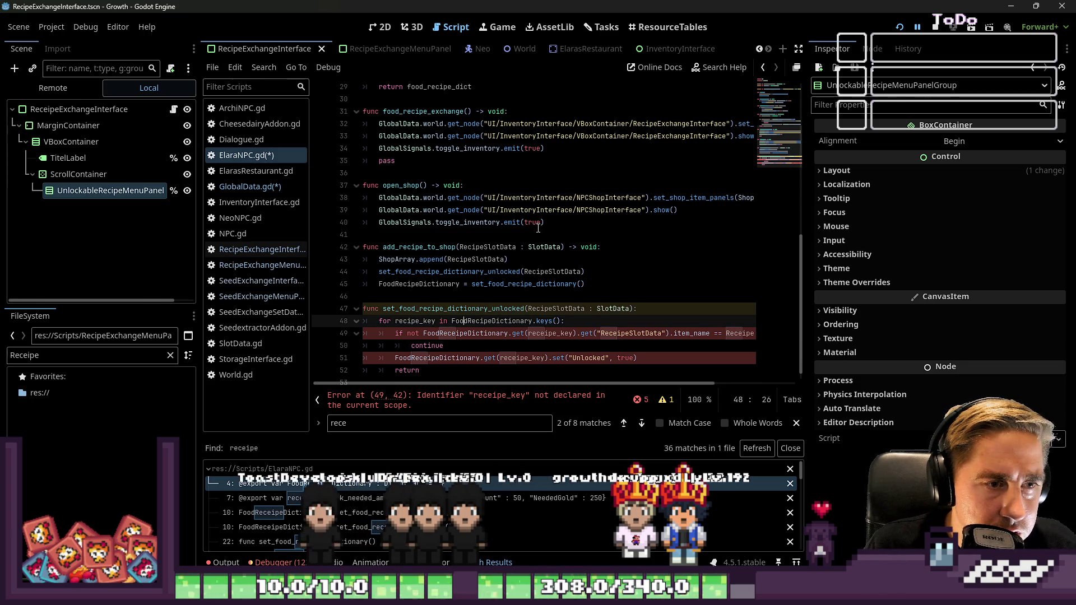
{"action": "key", "text": "Down"}
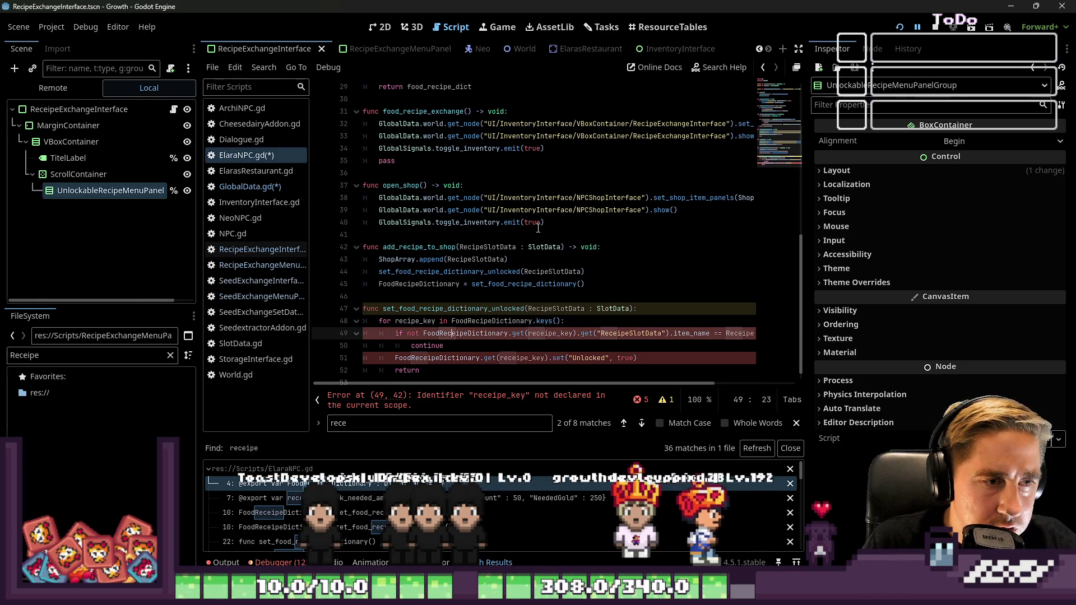
{"action": "key", "text": "Right"}
{"action": "key", "text": "Delete"}
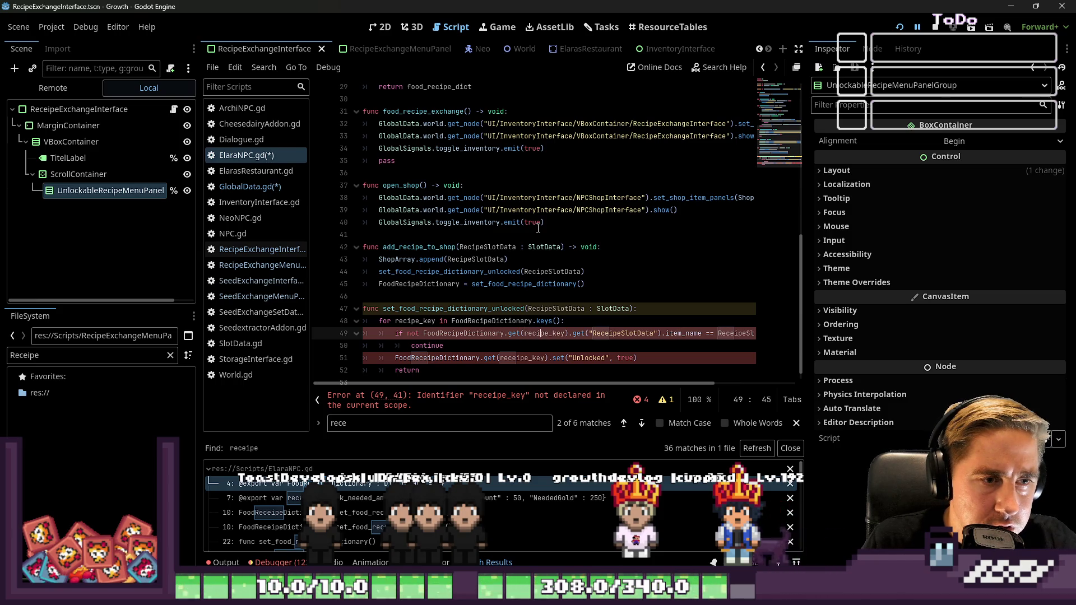
{"action": "key", "text": "Right"}
{"action": "key", "text": "Right"}
{"action": "key", "text": "Right"}
{"action": "key", "text": "Delete"}
{"action": "key", "text": "Right"}
{"action": "key", "text": "Right"}
{"action": "key", "text": "Right"}
{"action": "key", "text": "BackSpace"}
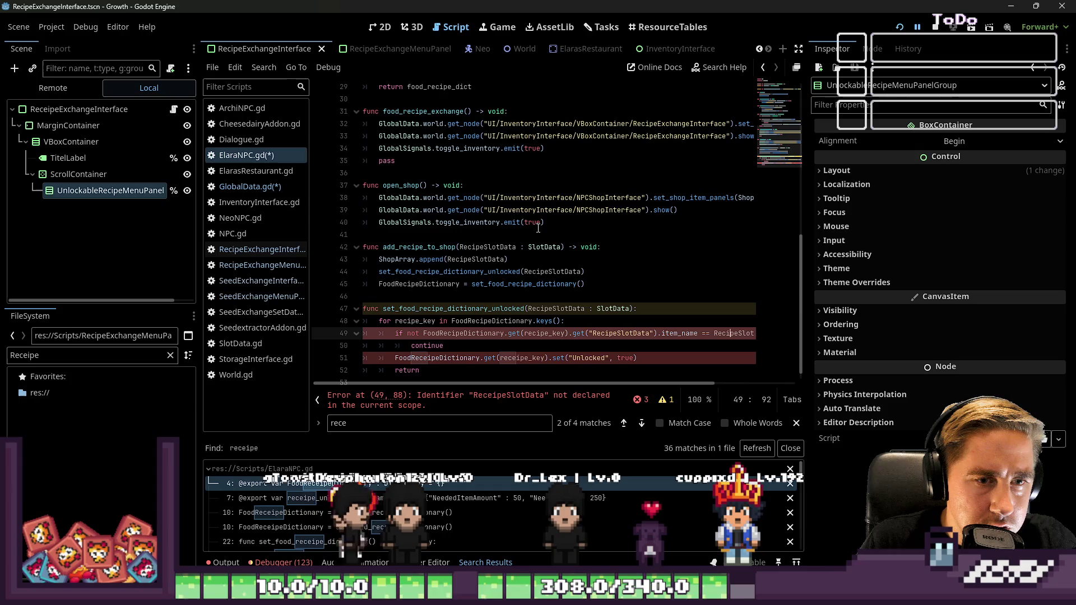
Step: Correct recipe_key on line 51 and remove the trailing empty lines
{"action": "key", "text": "Down"}
{"action": "key", "text": "Down"}
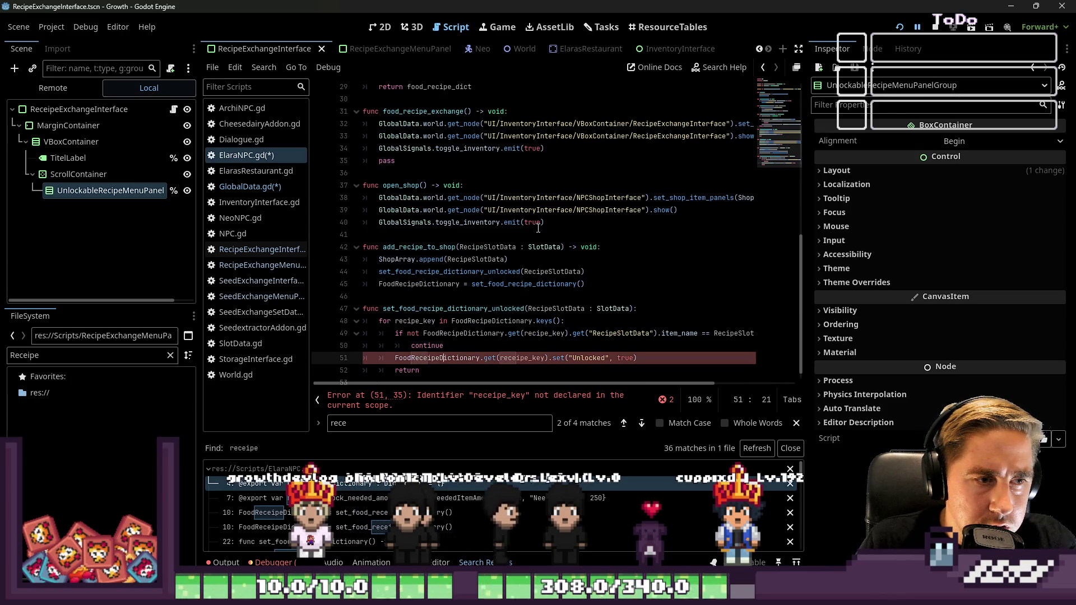
{"action": "key", "text": "Right"}
{"action": "key", "text": "Right"}
{"action": "key", "text": "Right"}
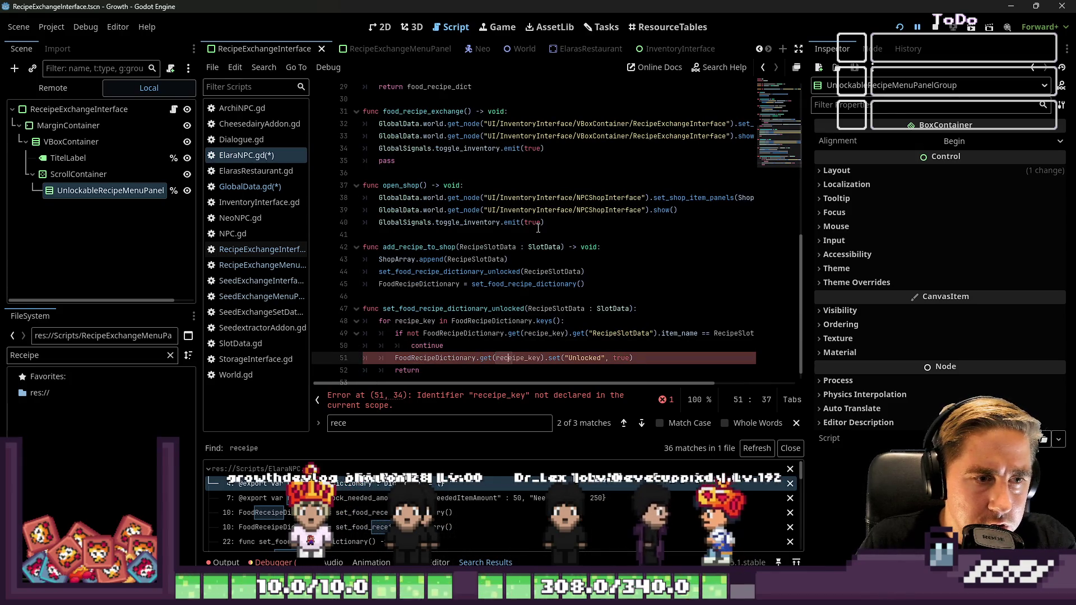
{"action": "key", "text": "BackSpace"}
{"action": "key", "text": "Down"}
{"action": "key", "text": "Down"}
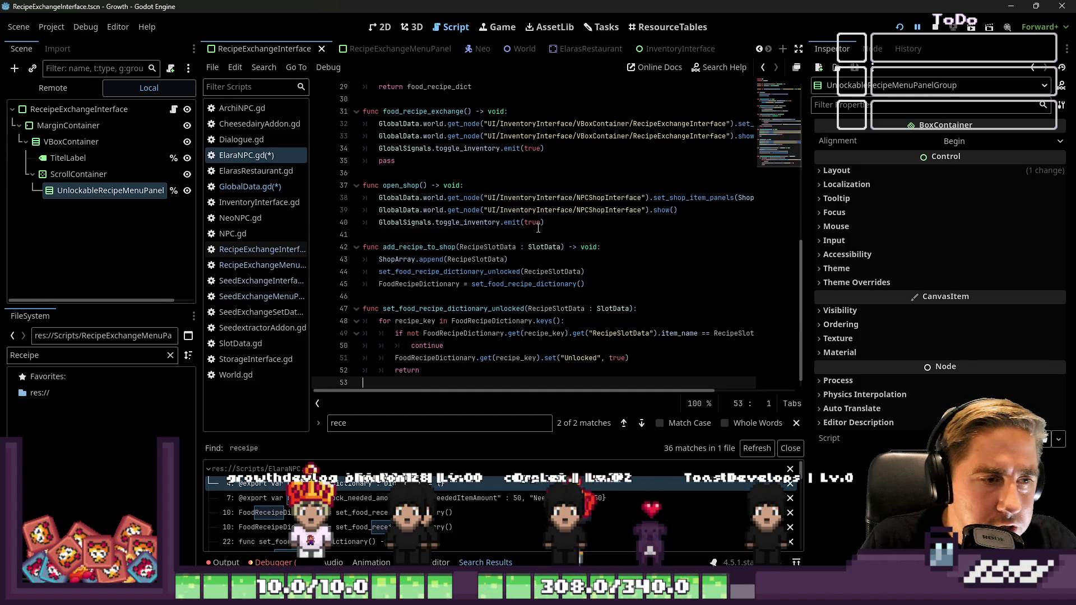
{"action": "key", "text": "Return"}
{"action": "key", "text": "BackSpace"}
{"action": "key", "text": "BackSpace"}
{"action": "key", "text": "ctrl+shift+f"}
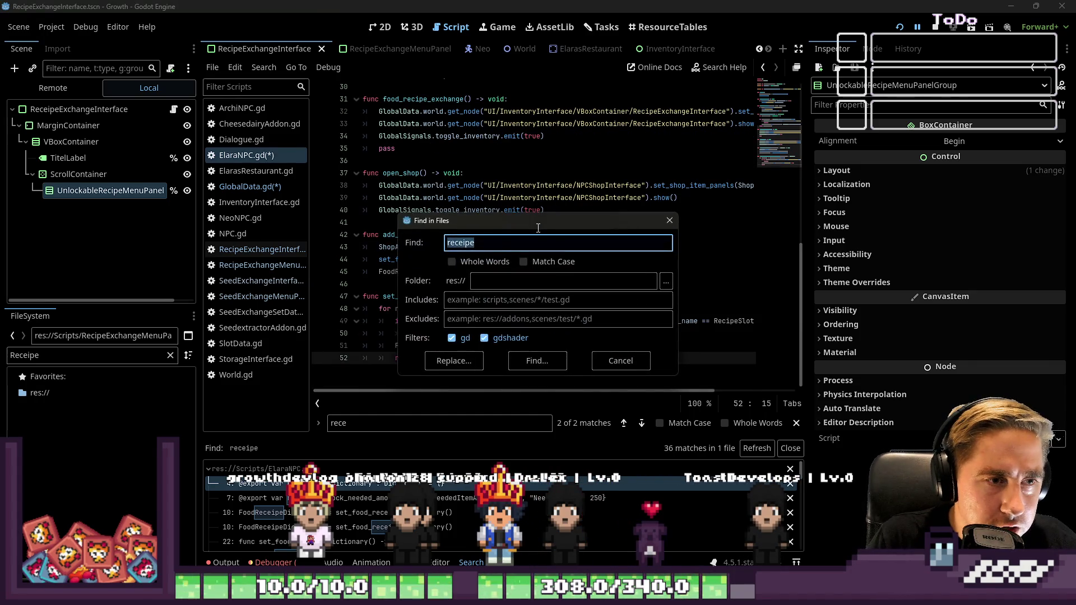
Step: Search for receipe, check the line 4 match, and save all scripts
{"action": "key", "text": "Return"}
{"action": "left_click", "coordinate": [449, 484]}
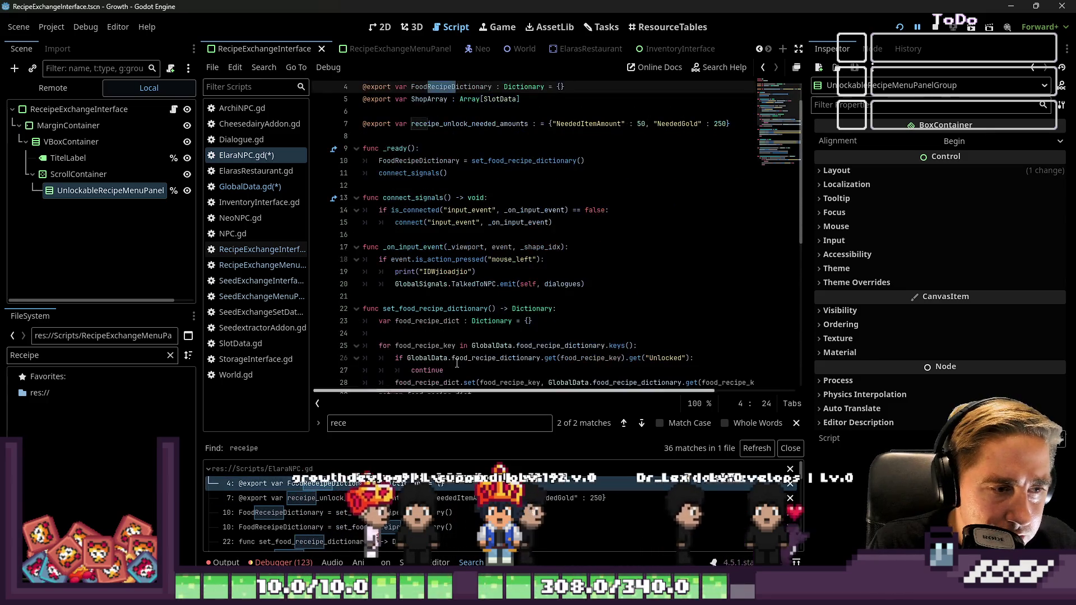
{"action": "scroll", "coordinate": [456, 364], "scroll_direction": "up", "scroll_amount": 2}
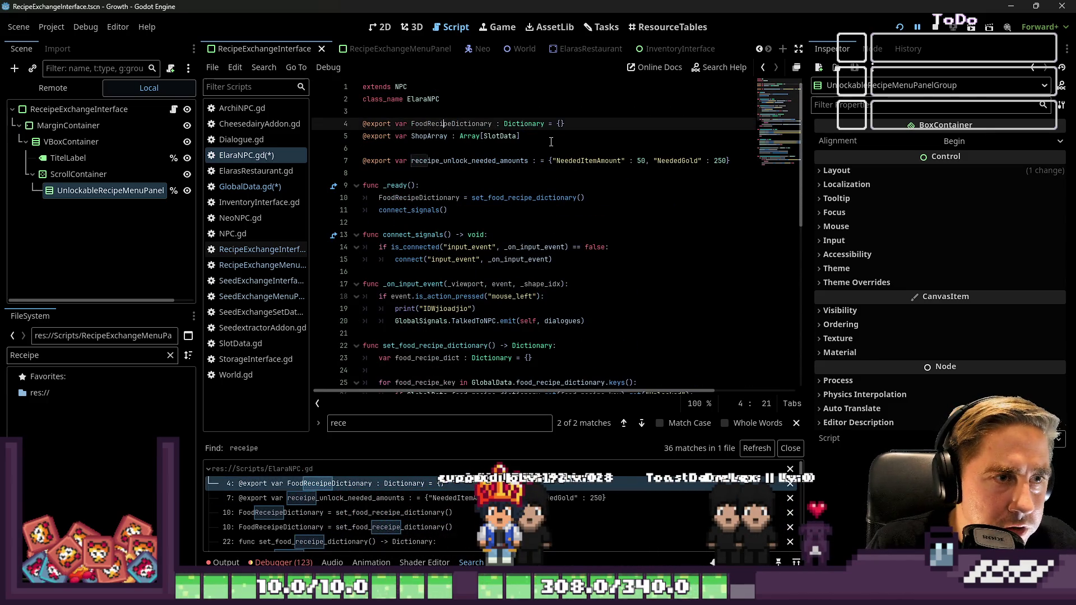
{"action": "key", "text": "ctrl+s"}
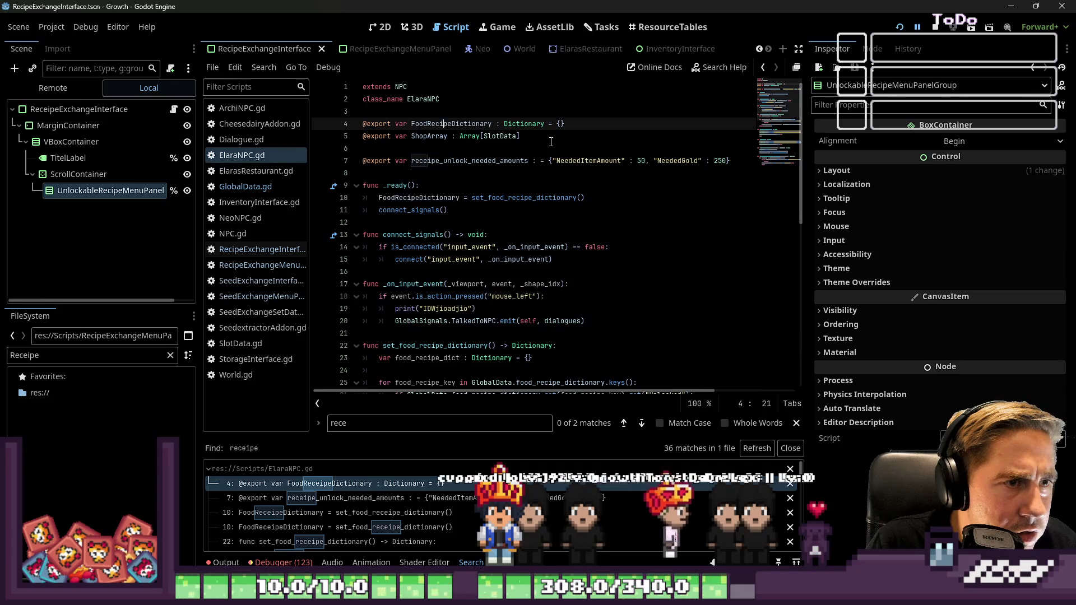
{"action": "key", "text": "ctrl+shift+s"}
{"action": "key", "text": "Escape"}
{"action": "key", "text": "ctrl+shift+f"}
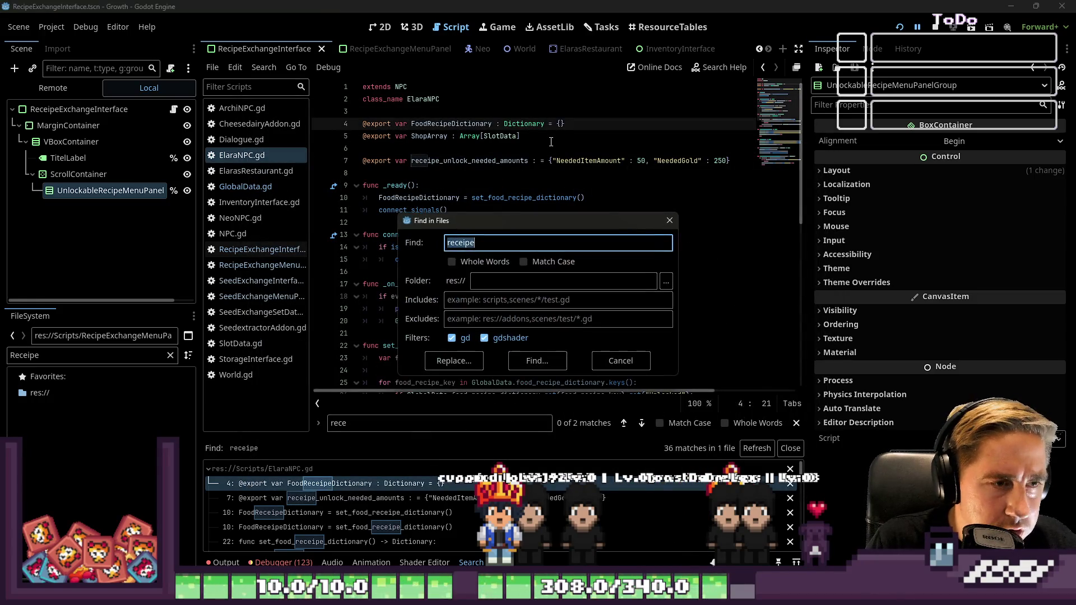
{"action": "key", "text": "Return"}
Step: Correct receipe to recipe on lines 7 and 32 and save ElaraNPC.gd
{"action": "key", "text": "Down"}
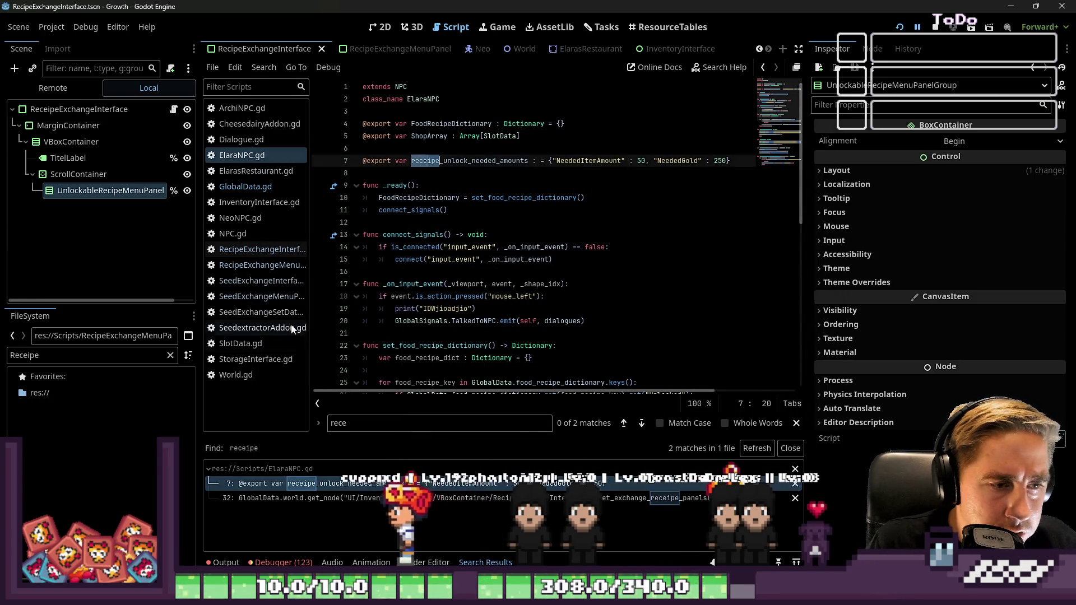
{"action": "key", "text": "BackSpace"}
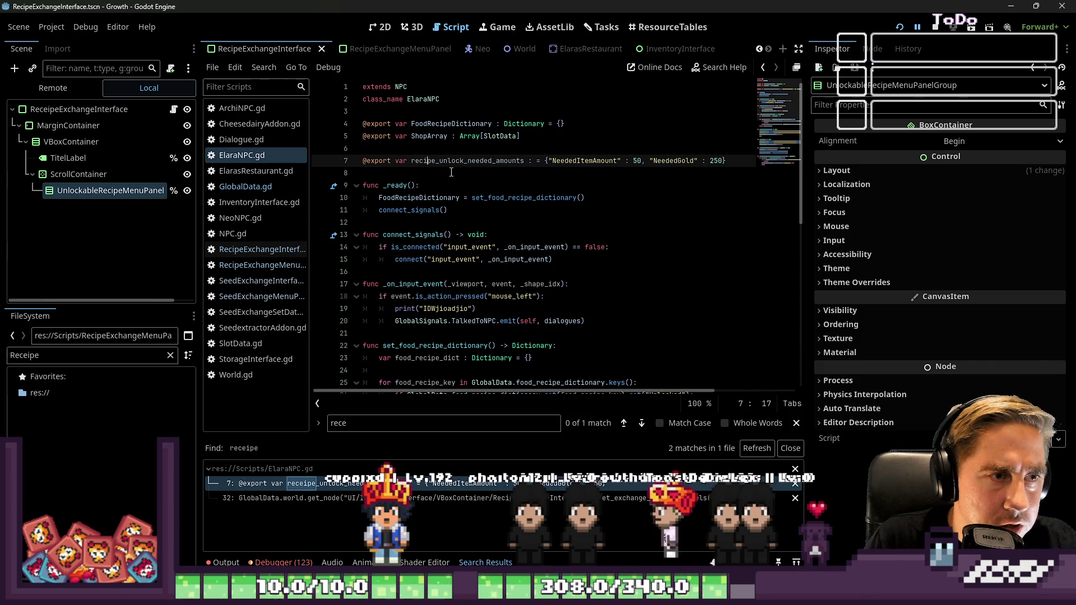
{"action": "key", "text": "Down"}
{"action": "key", "text": "Down"}
{"action": "key", "text": "Down"}
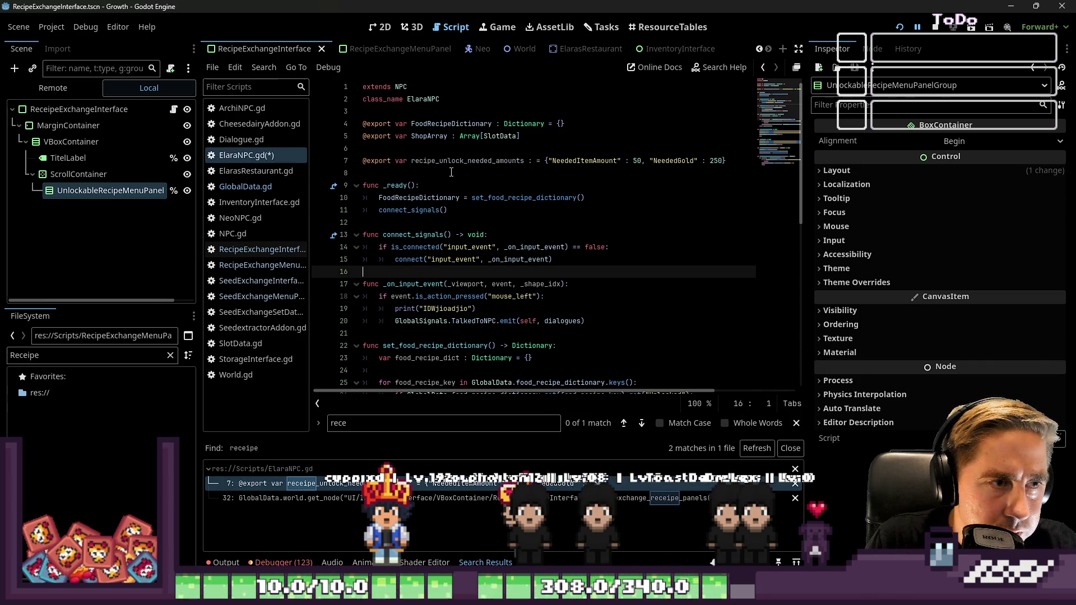
{"action": "left_click", "coordinate": [533, 497]}
{"action": "scroll", "coordinate": [719, 319], "scroll_direction": "down", "scroll_amount": 2}
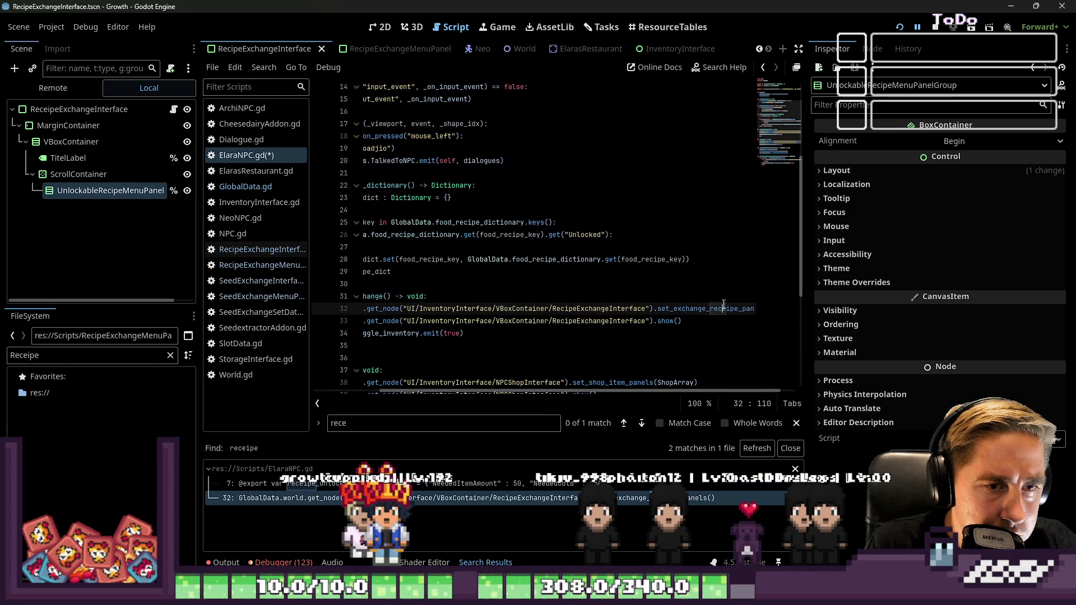
{"action": "left_click", "coordinate": [712, 248]}
{"action": "key", "text": "ctrl+s"}
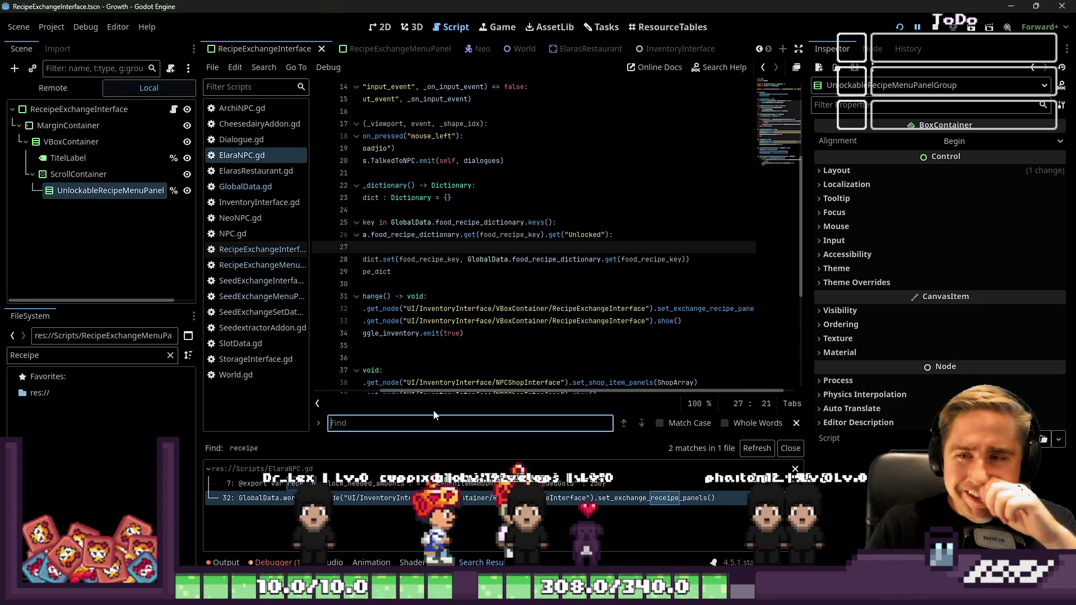
Step: Rerun the project search for receipe, confirming 0 matches in 0 files
{"action": "left_click", "coordinate": [496, 234]}
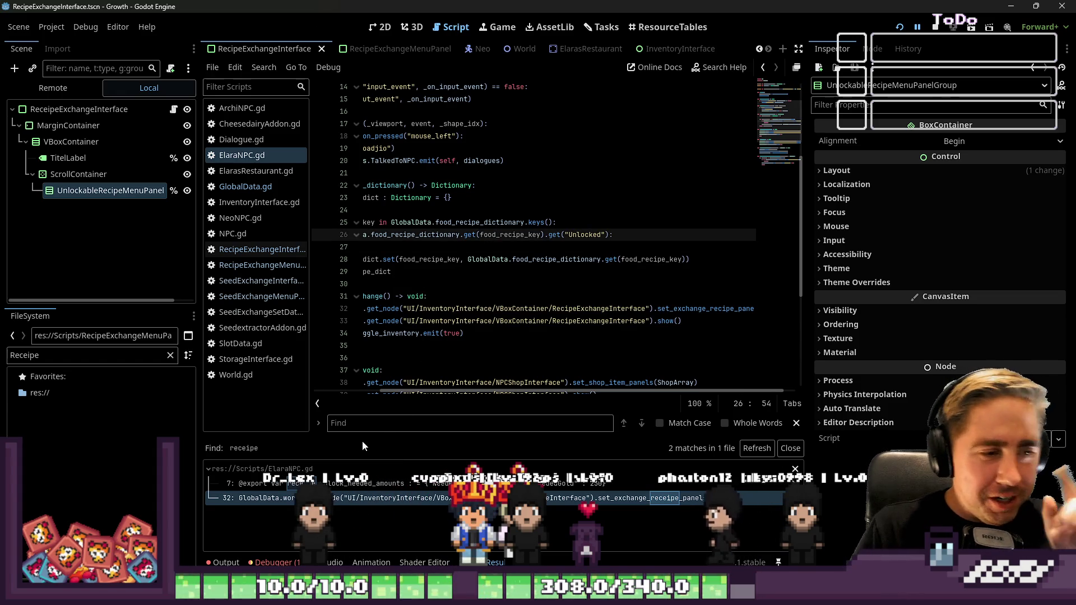
{"action": "key", "text": "ctrl+shift+f"}
{"action": "key", "text": "Return"}
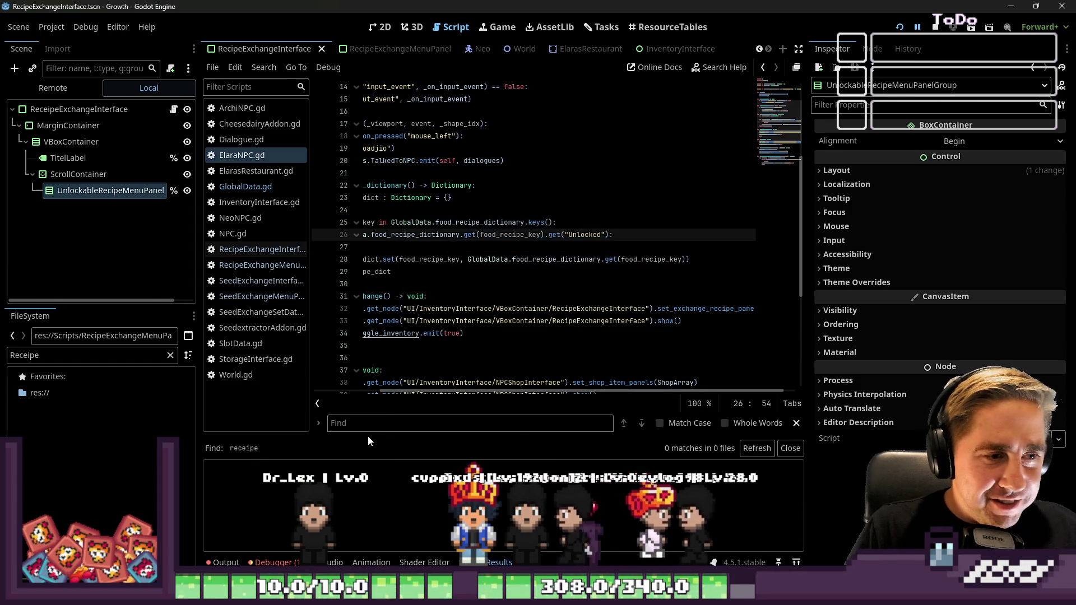
{"action": "left_click_drag", "start_coordinate": [449, 391], "coordinate": [381, 391]}
{"action": "left_click", "coordinate": [426, 172]}
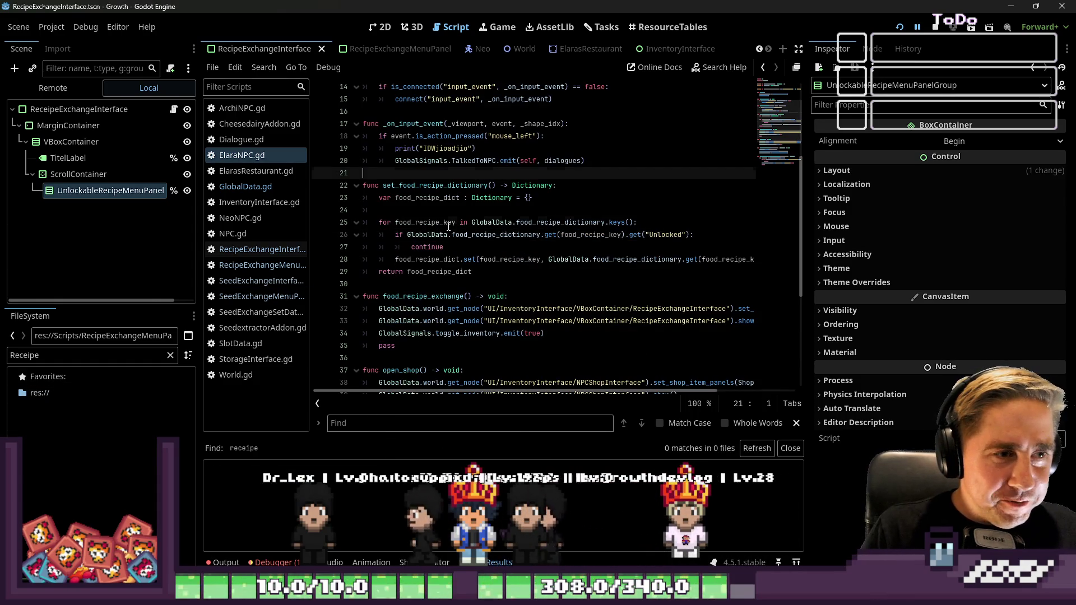
Step: Show the Debugger's invalid assignment error for 'items' on the InventoryData resource
{"action": "left_click", "coordinate": [448, 225]}
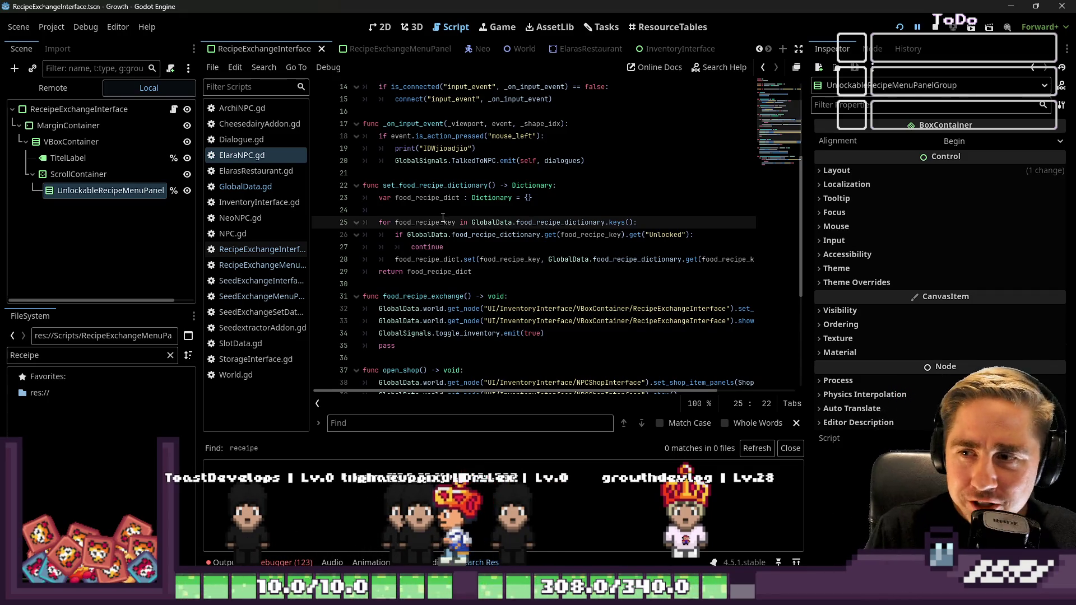
{"action": "mouse_move", "coordinate": [558, 222]}
{"action": "left_mouse_down"}
{"action": "mouse_move", "coordinate": [558, 232]}
{"action": "mouse_move", "coordinate": [558, 217]}
{"action": "left_mouse_up"}
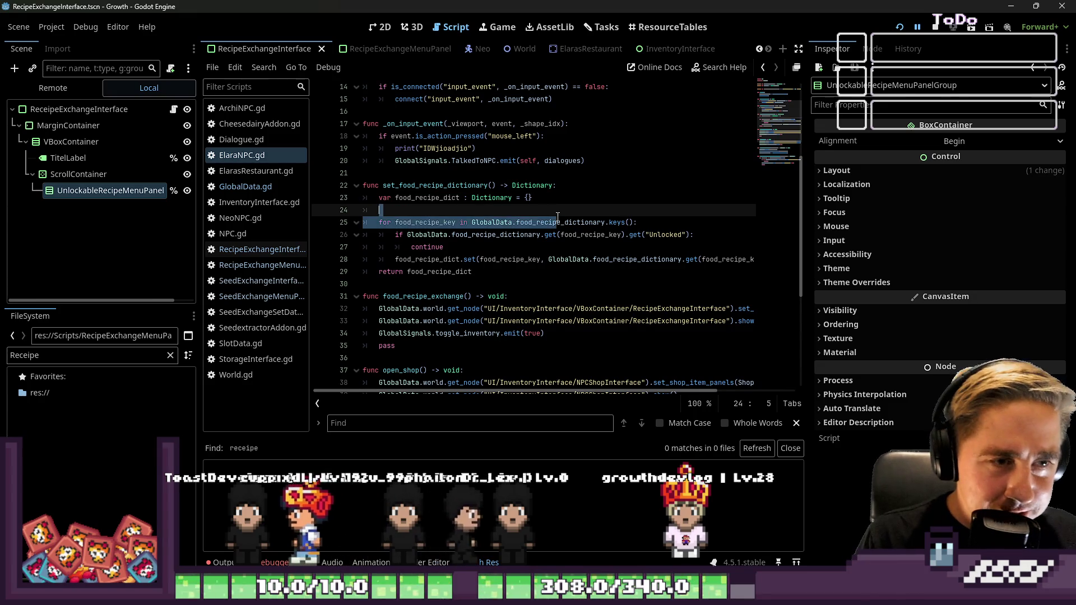
{"action": "left_click", "coordinate": [560, 223]}
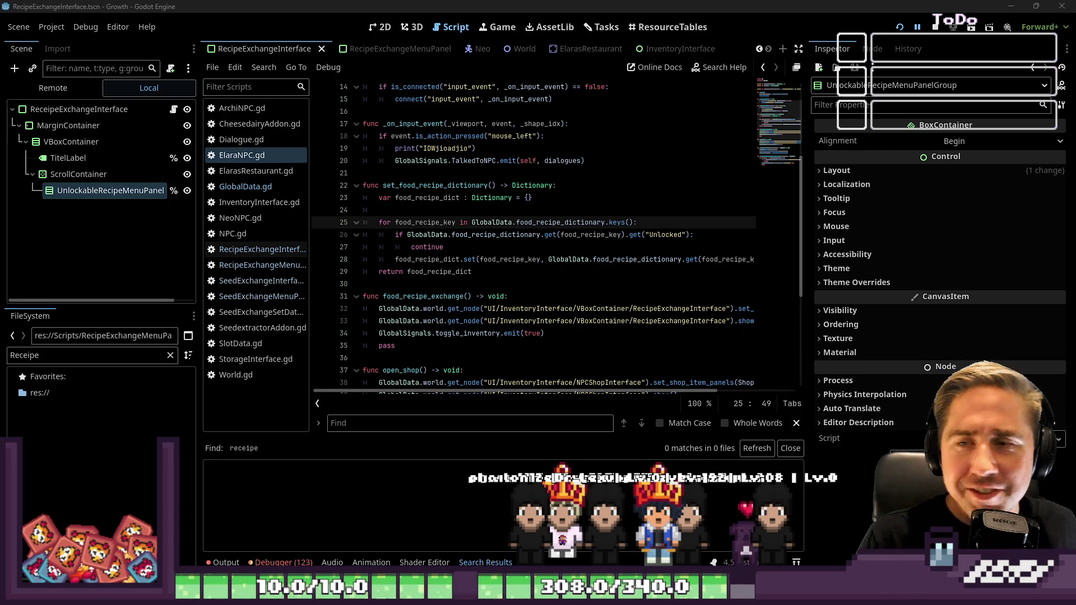
{"action": "left_click", "coordinate": [507, 247]}
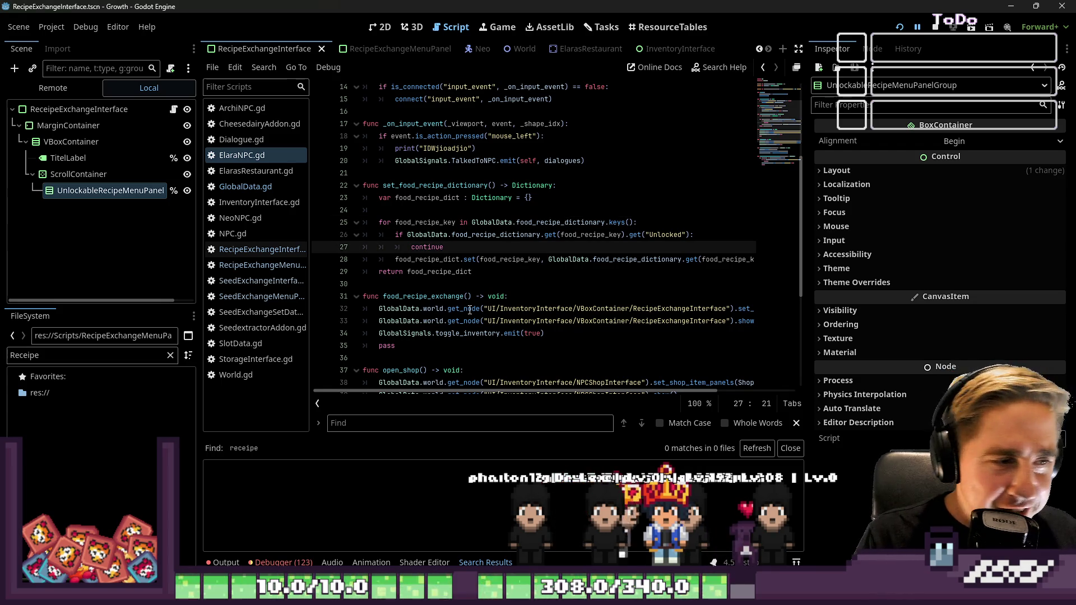
{"action": "left_click", "coordinate": [284, 562]}
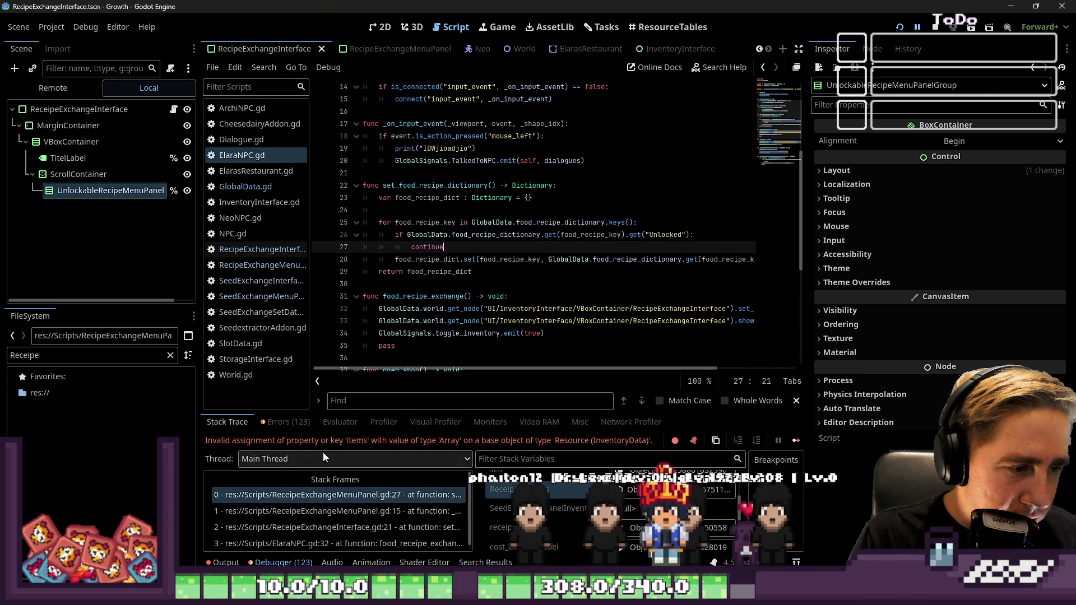
Step: Review the runtime errors, stop the game with F8, and show the Output log
{"action": "left_click", "coordinate": [287, 422]}
{"action": "scroll", "coordinate": [395, 495], "scroll_direction": "down", "scroll_amount": 3}
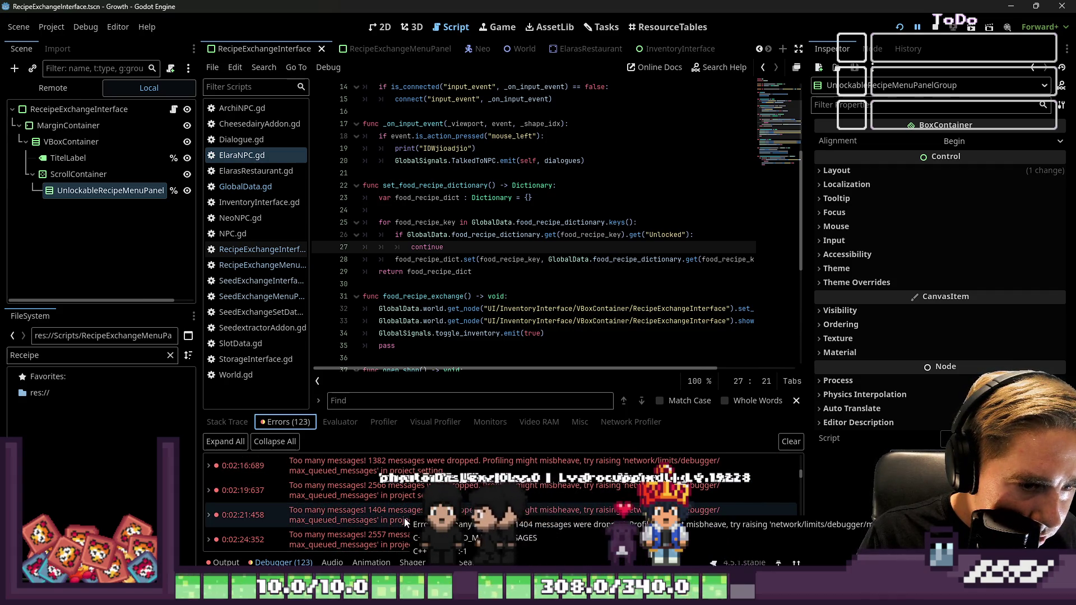
{"action": "scroll", "coordinate": [395, 523], "scroll_direction": "down", "scroll_amount": 10}
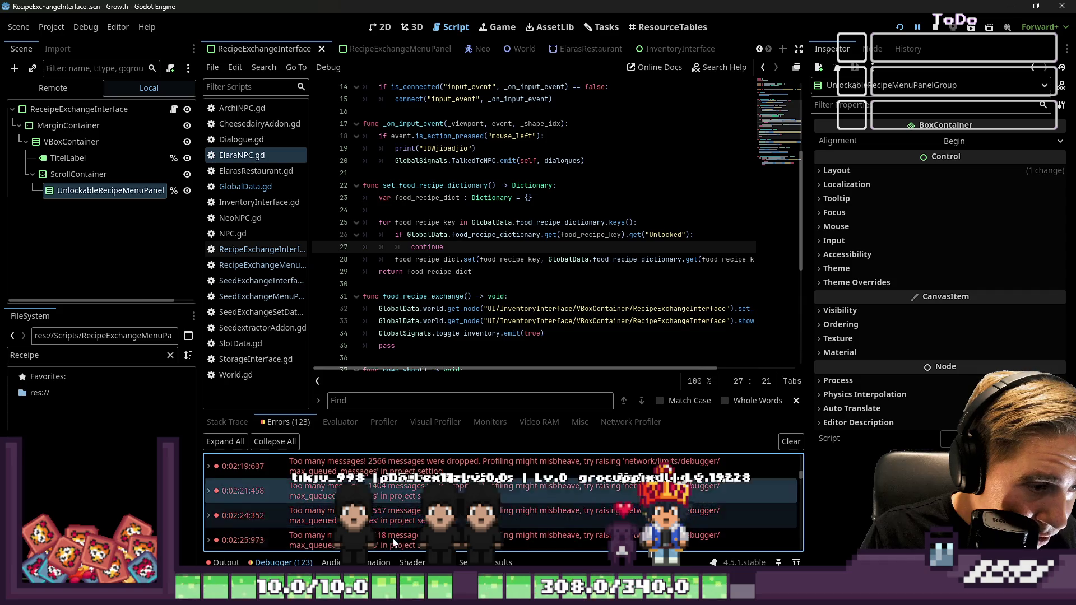
{"action": "scroll", "coordinate": [394, 523], "scroll_direction": "down", "scroll_amount": 3}
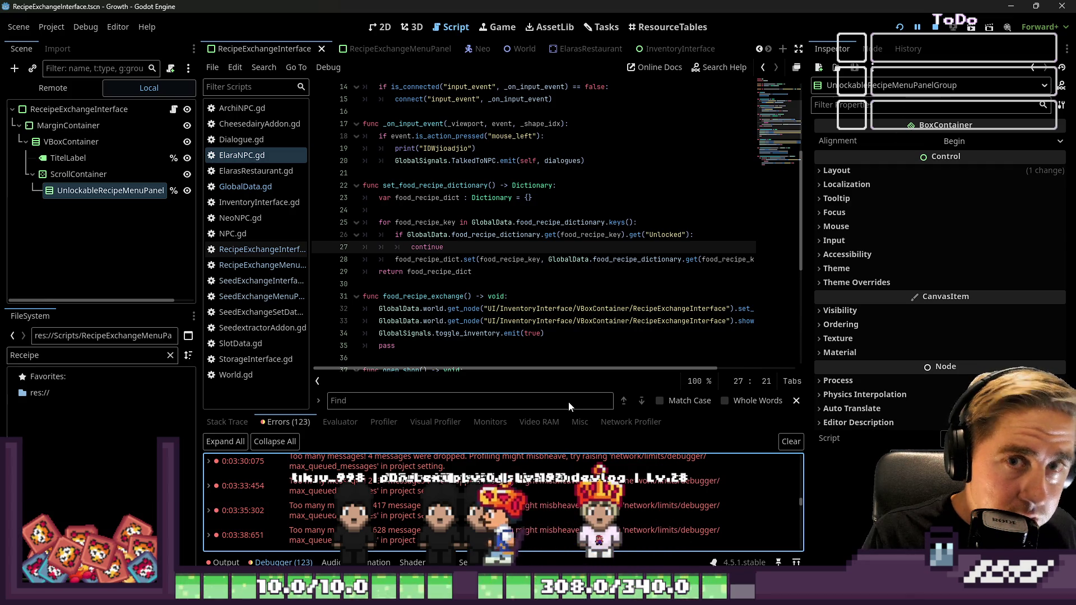
{"action": "key", "text": "F8"}
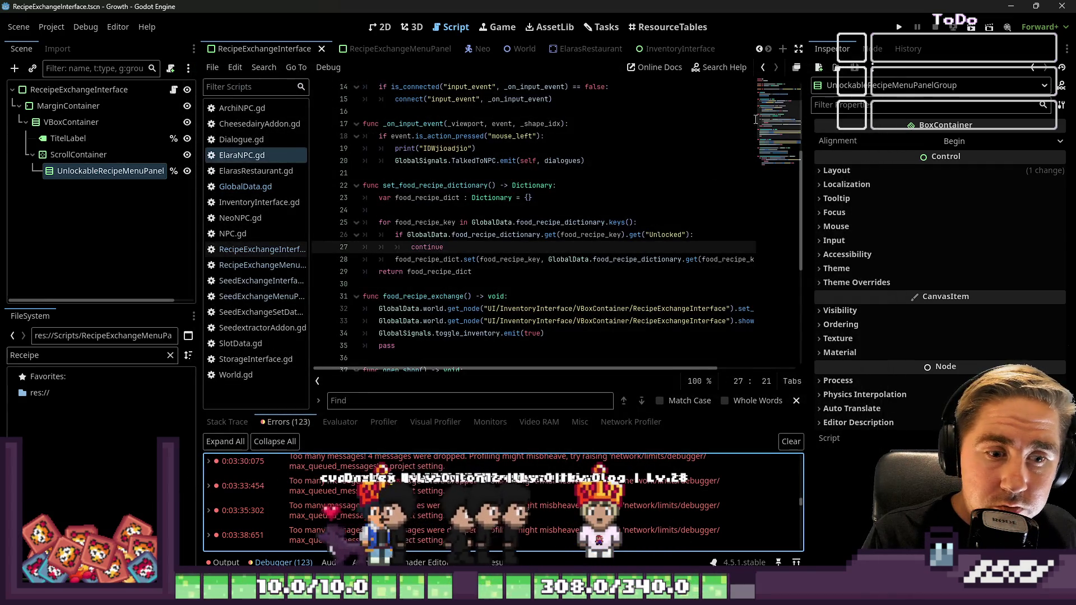
{"action": "left_click", "coordinate": [641, 259]}
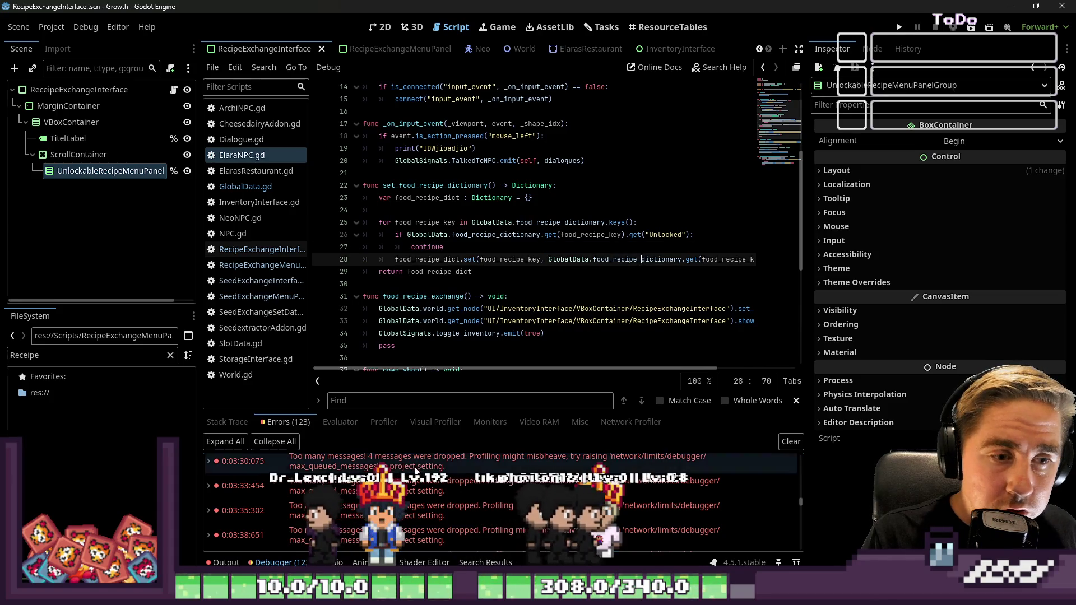
{"action": "left_click", "coordinate": [220, 562]}
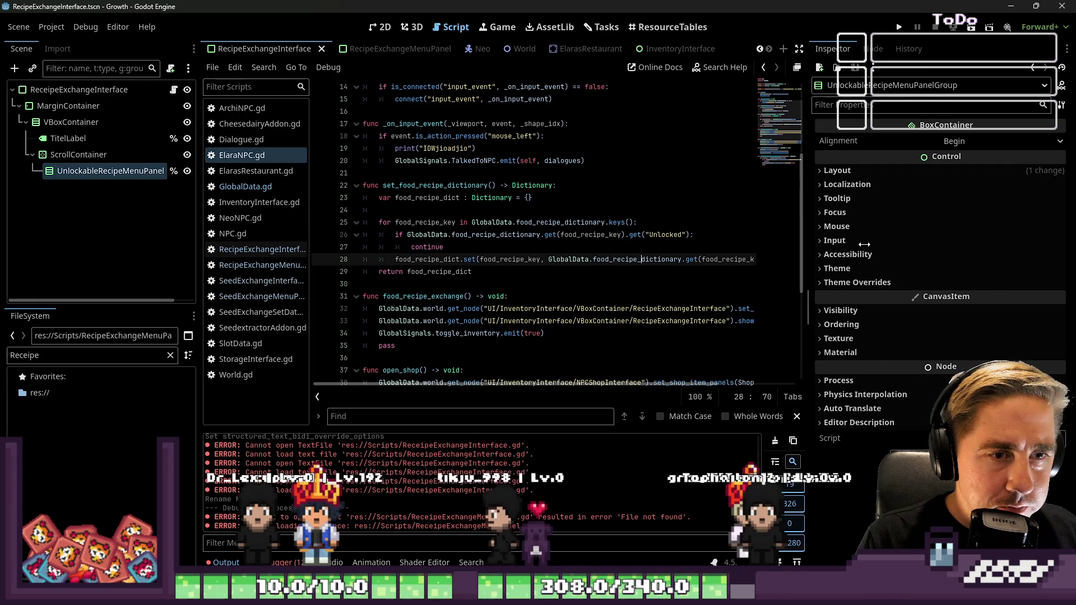
Step: Widen the code editor and open RecipeExchangeMenuPanel.gd at get_array_from_needed_items
{"action": "left_click_drag", "start_coordinate": [806, 245], "coordinate": [888, 245]}
{"action": "scroll", "coordinate": [623, 303], "scroll_direction": "up", "scroll_amount": 4}
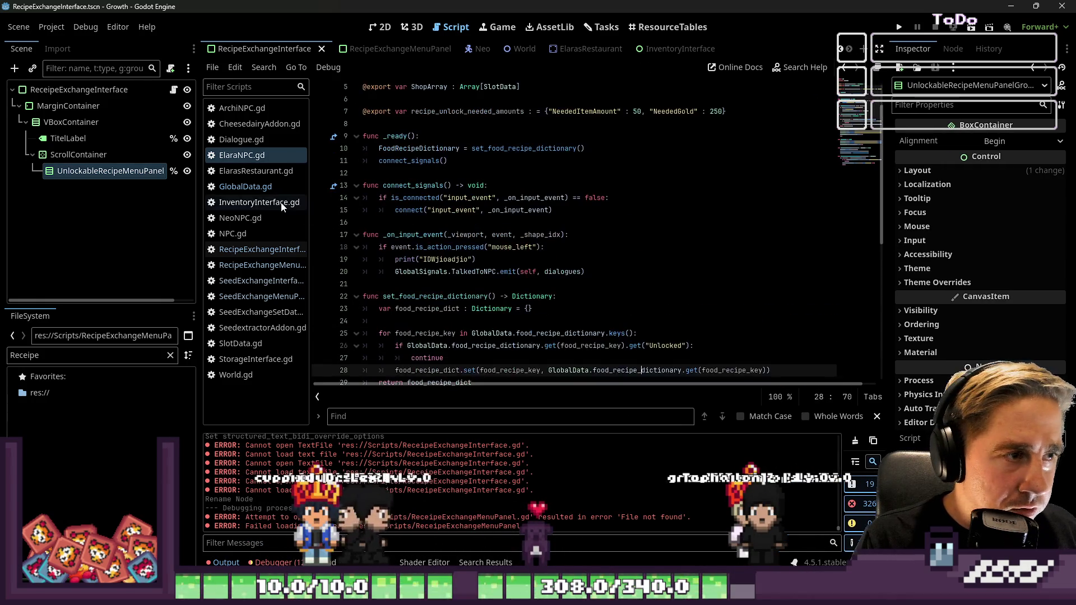
{"action": "left_click", "coordinate": [262, 250]}
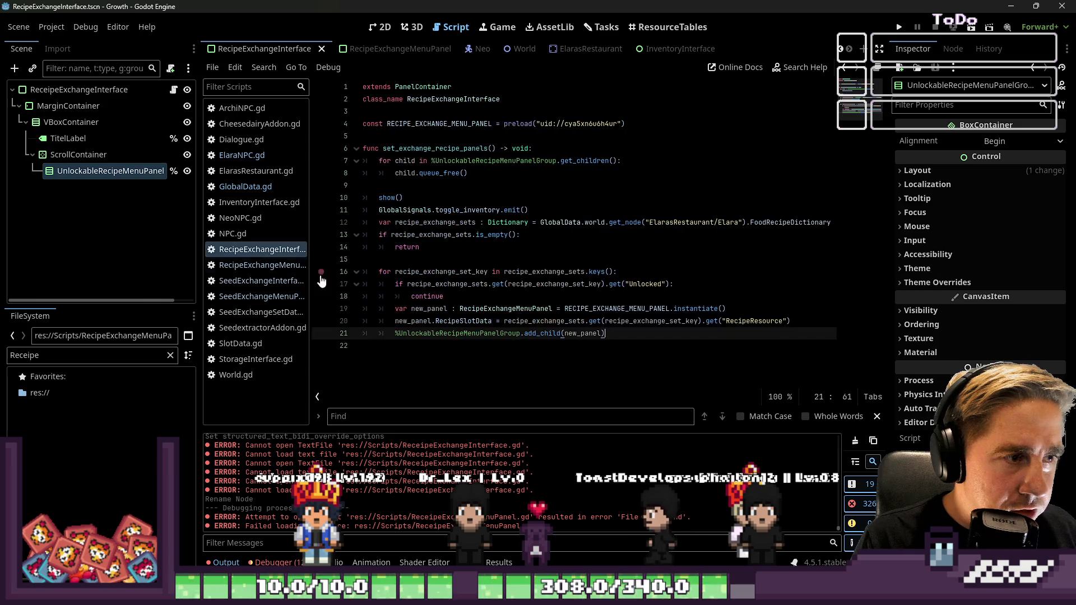
{"action": "left_click", "coordinate": [242, 156]}
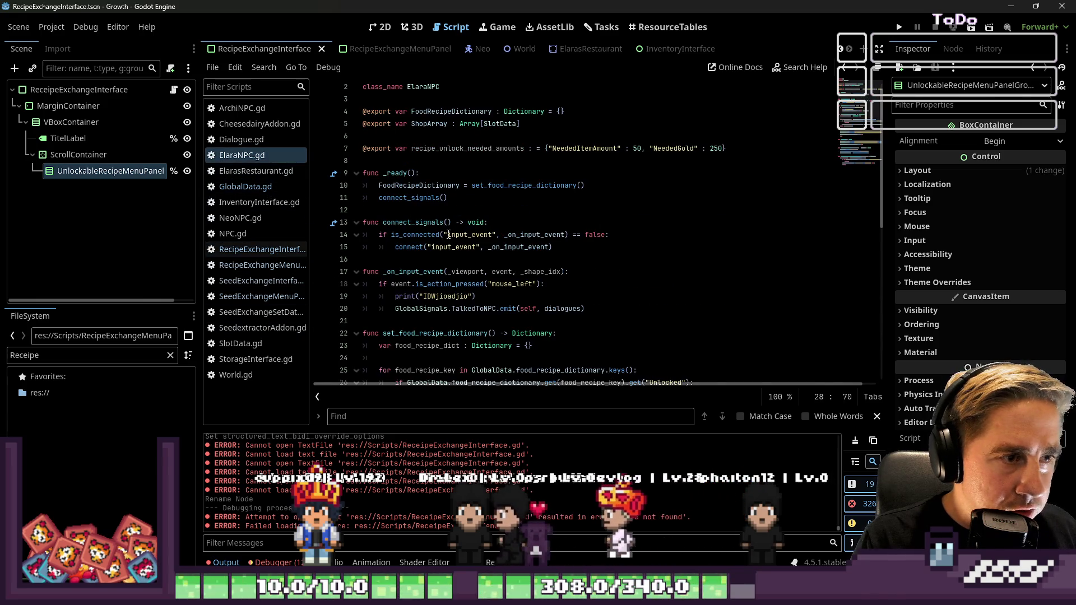
{"action": "scroll", "coordinate": [383, 289], "scroll_direction": "down", "scroll_amount": 4}
{"action": "scroll", "coordinate": [407, 284], "scroll_direction": "down", "scroll_amount": 1}
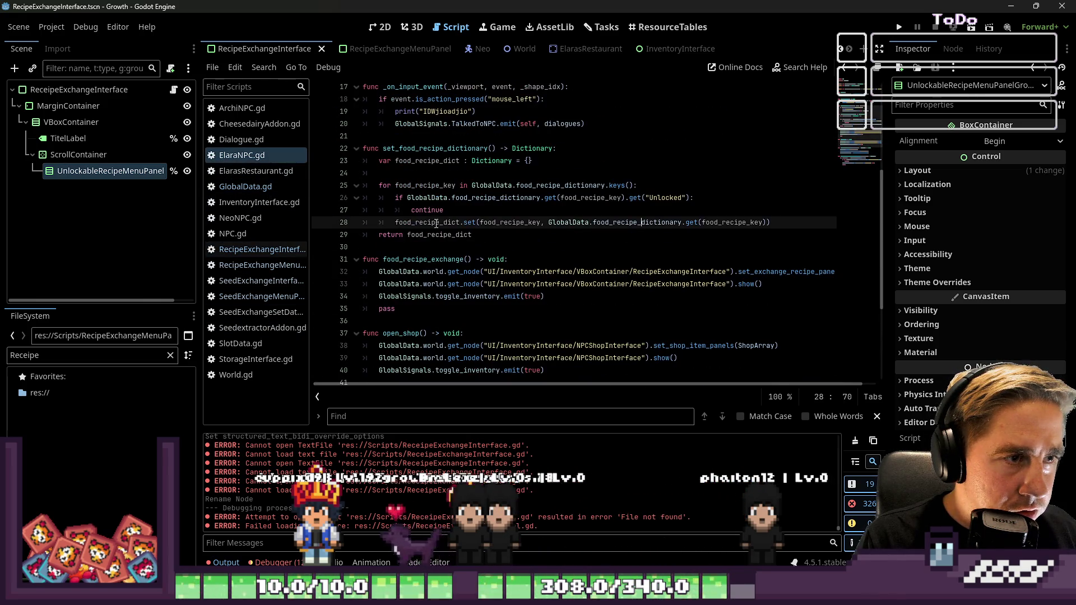
{"action": "left_click", "coordinate": [272, 249]}
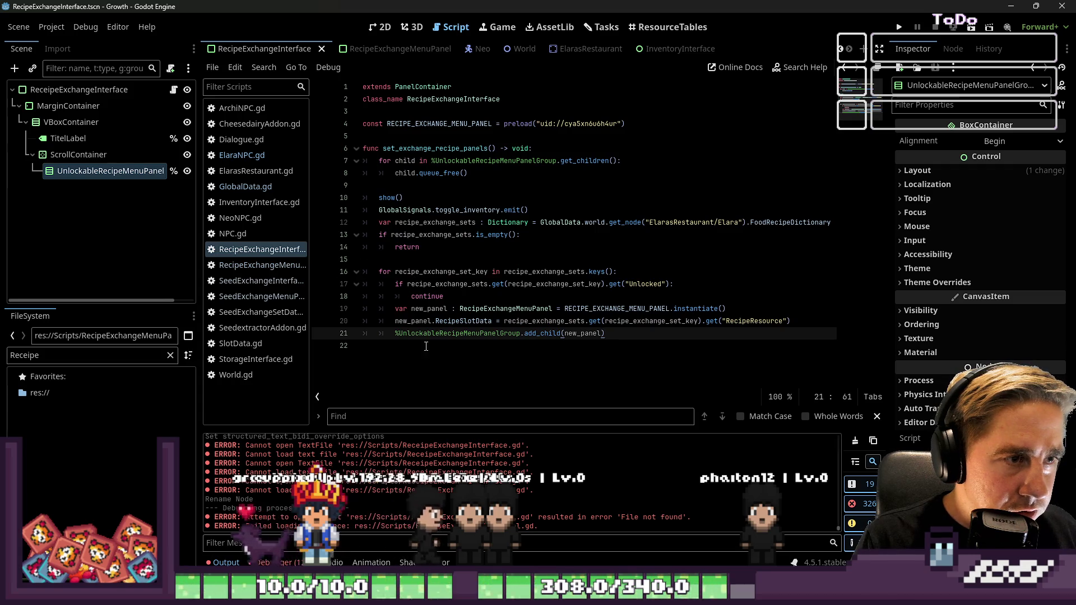
{"action": "left_click", "coordinate": [261, 265]}
{"action": "scroll", "coordinate": [402, 301], "scroll_direction": "down", "scroll_amount": 4}
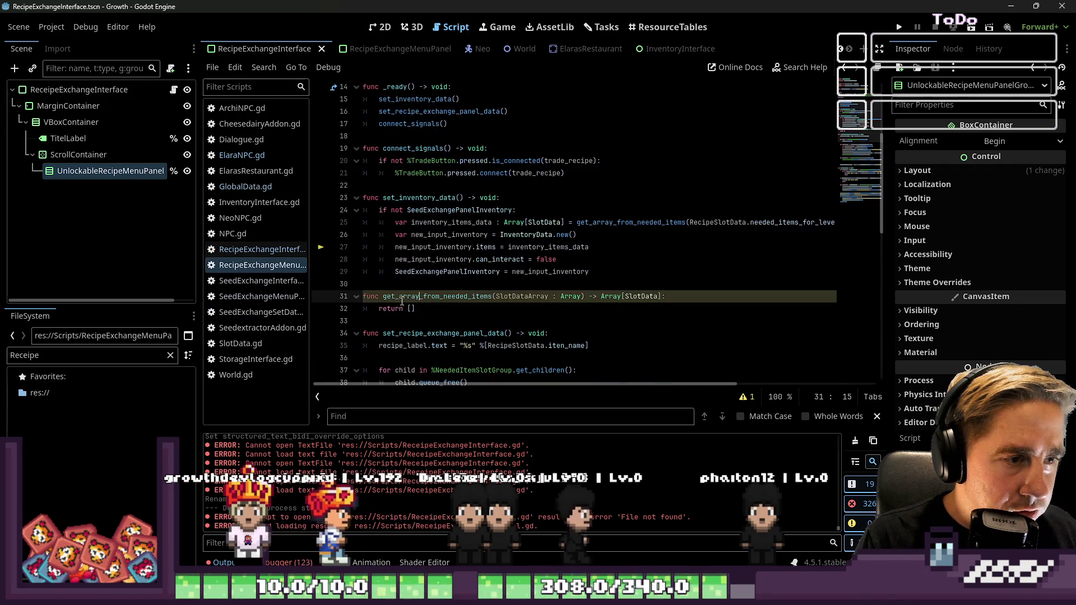
{"action": "left_click", "coordinate": [658, 296]}
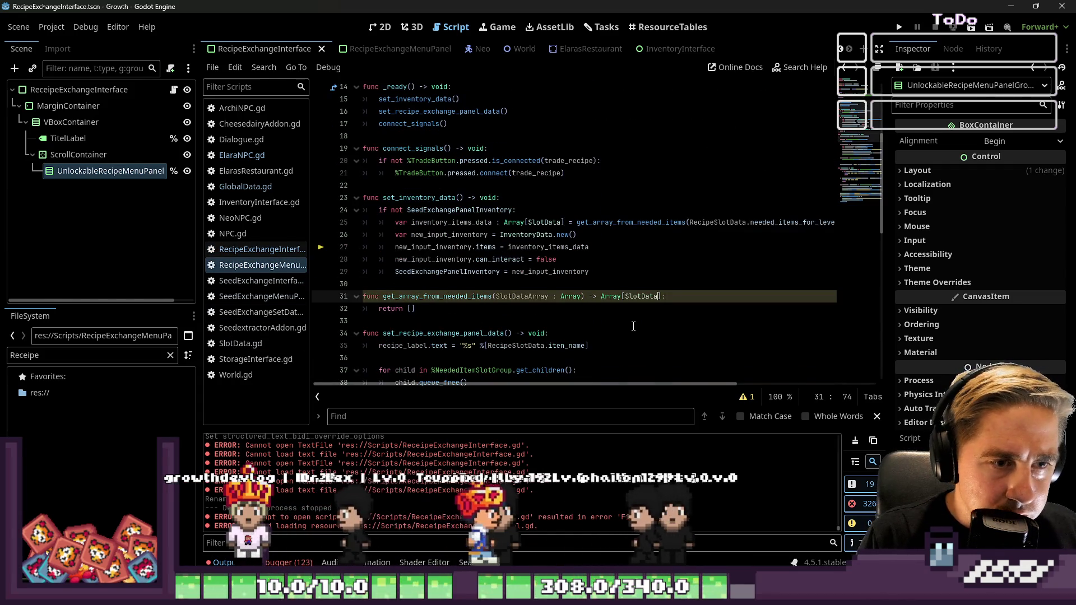
Step: Declare new_array as Array[SlotData] = [] in get_array_from_needed_items
{"action": "key", "text": "End"}
{"action": "key", "text": "Return"}
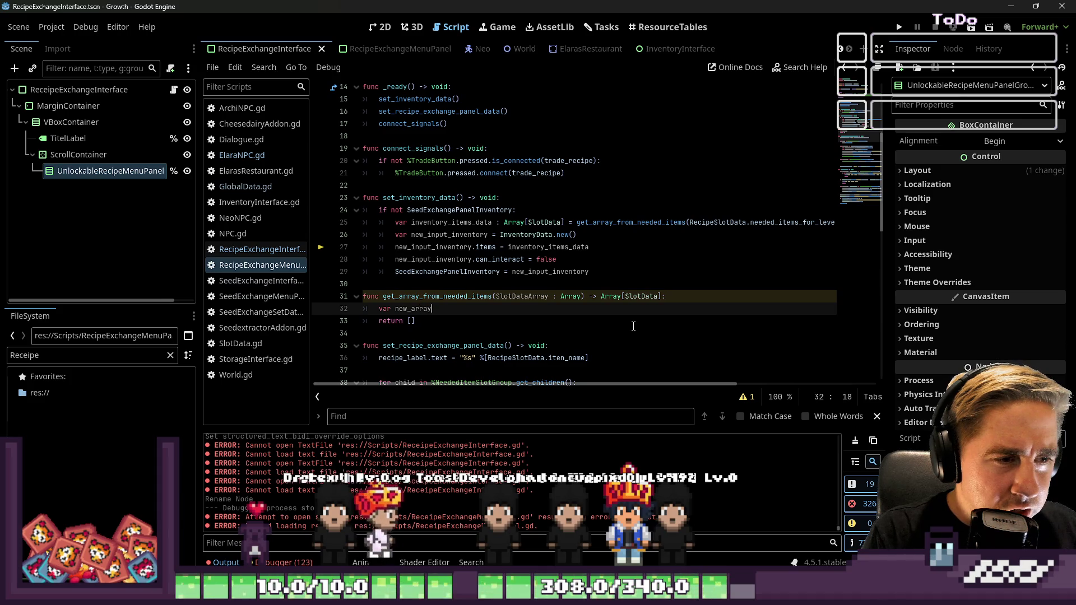
{"action": "key", "text": "BackSpace"}
{"action": "type", "text": "Array"}
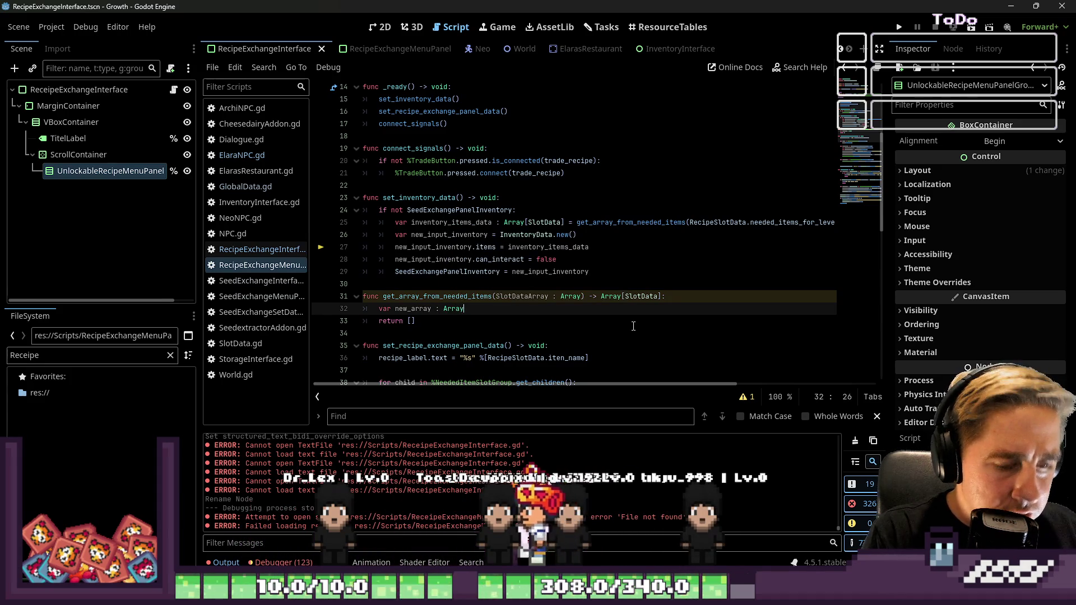
{"action": "type", "text": "[SlotData]:"}
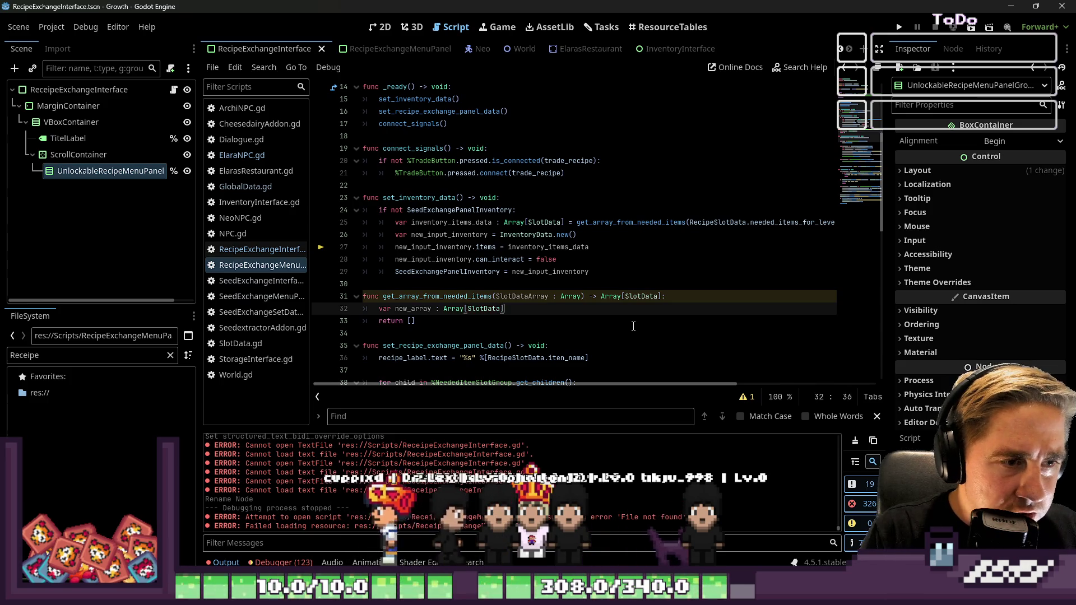
{"action": "key", "text": "Return"}
{"action": "key", "text": "BackSpace"}
{"action": "key", "text": "BackSpace"}
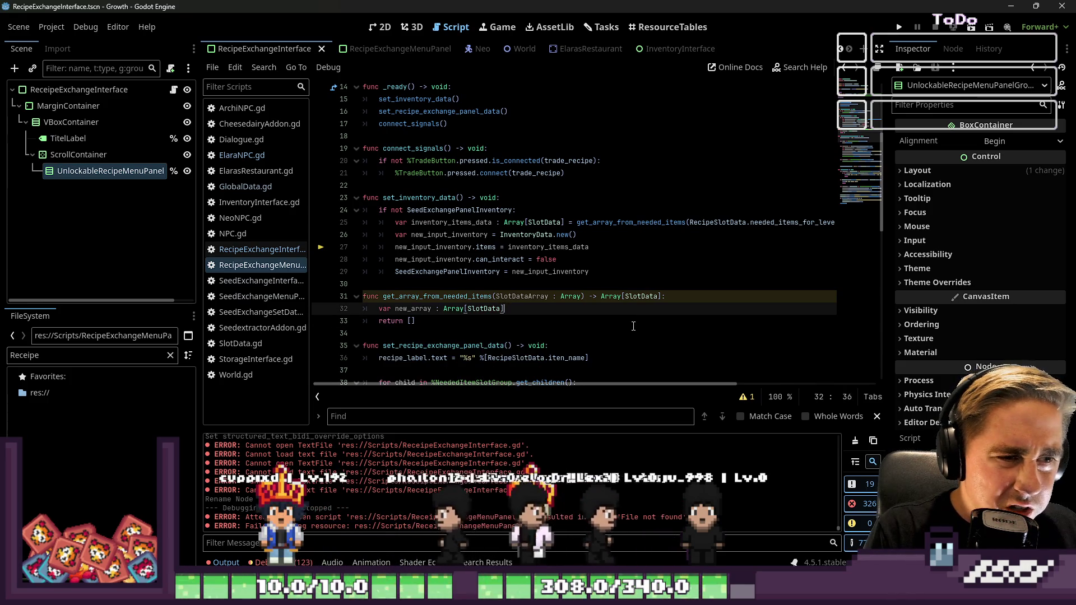
{"action": "type", "text": " = []"}
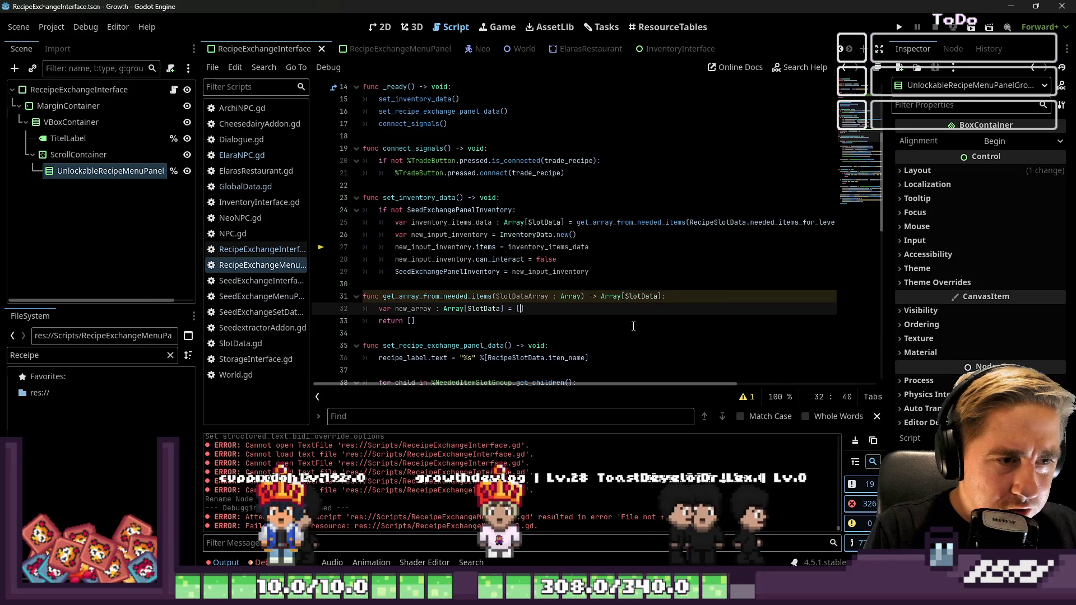
Step: Add a for loop over SlotDataArray that appends each slot_data to new_array
{"action": "key", "text": "Return"}
{"action": "type", "text": "for "}
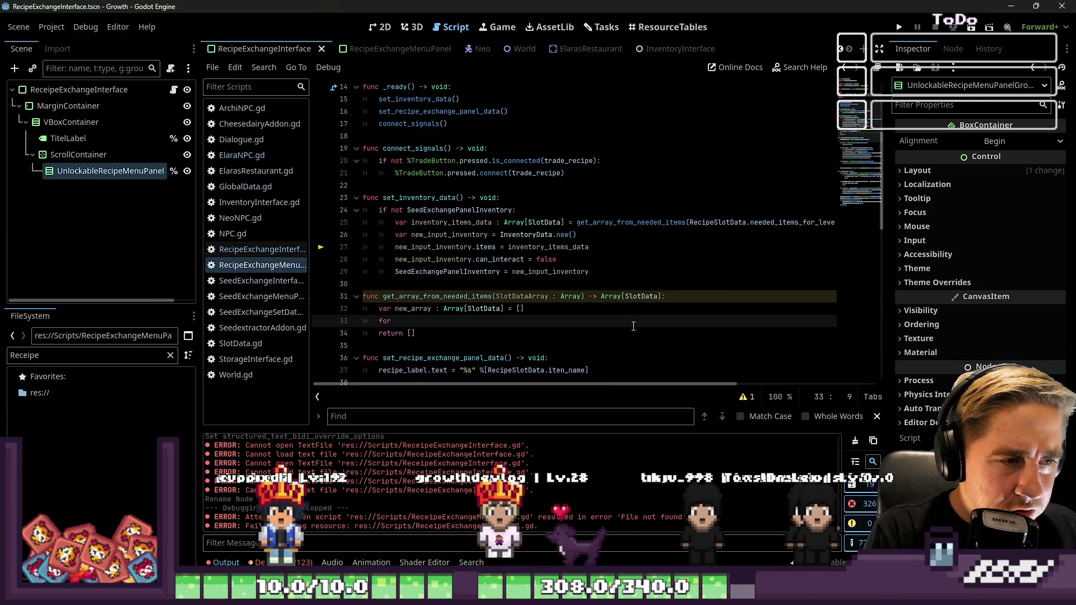
{"action": "type", "text": "slot_data in "}
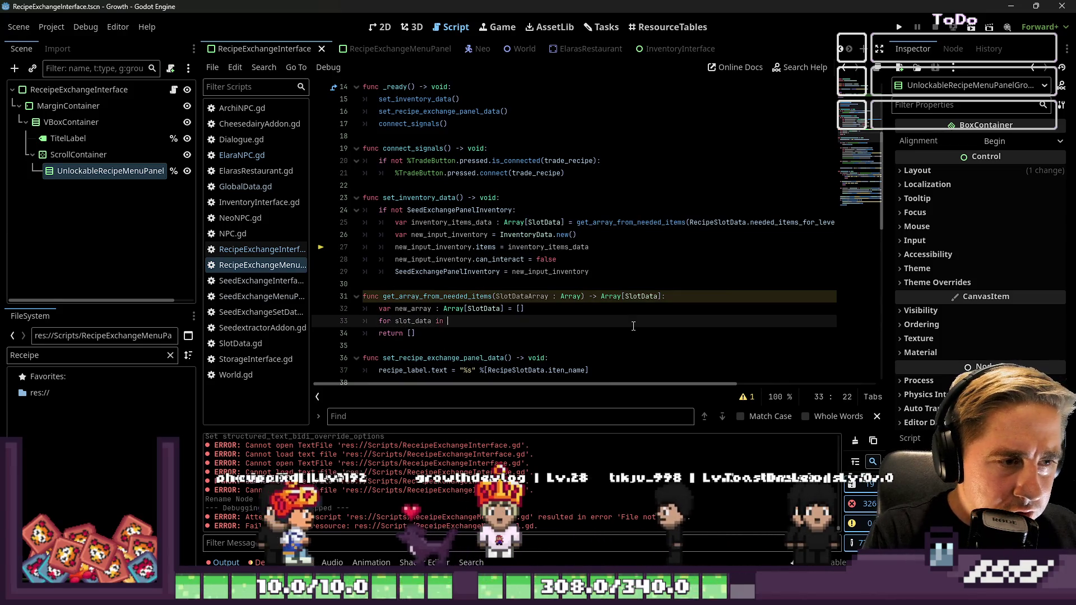
{"action": "type", "text": "SlotDataArray:"}
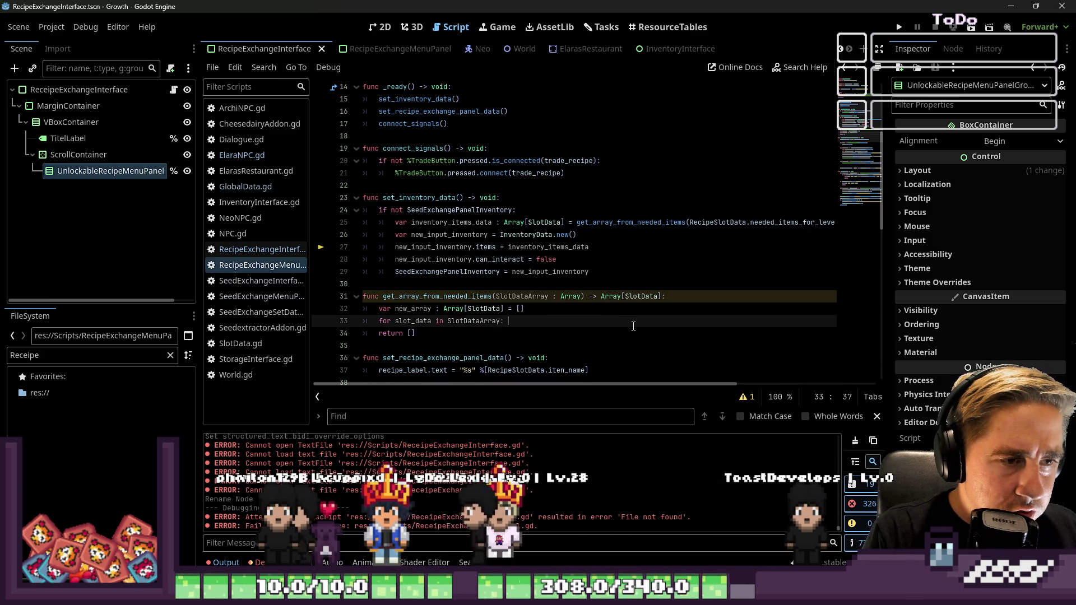
{"action": "key", "text": "Return"}
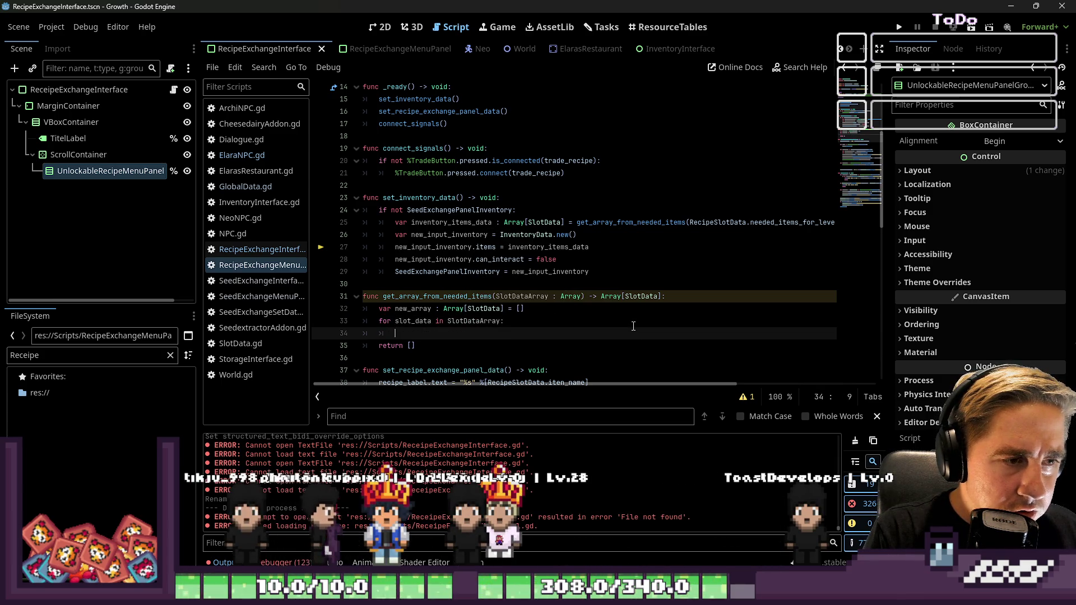
{"action": "type", "text": "new_array.append"}
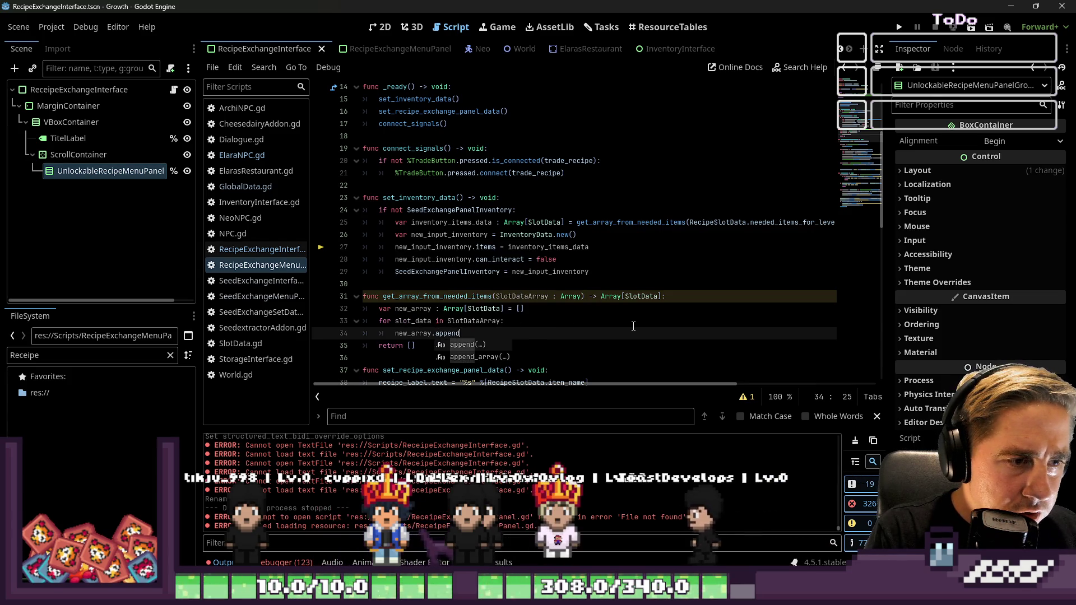
{"action": "key", "text": "Return"}
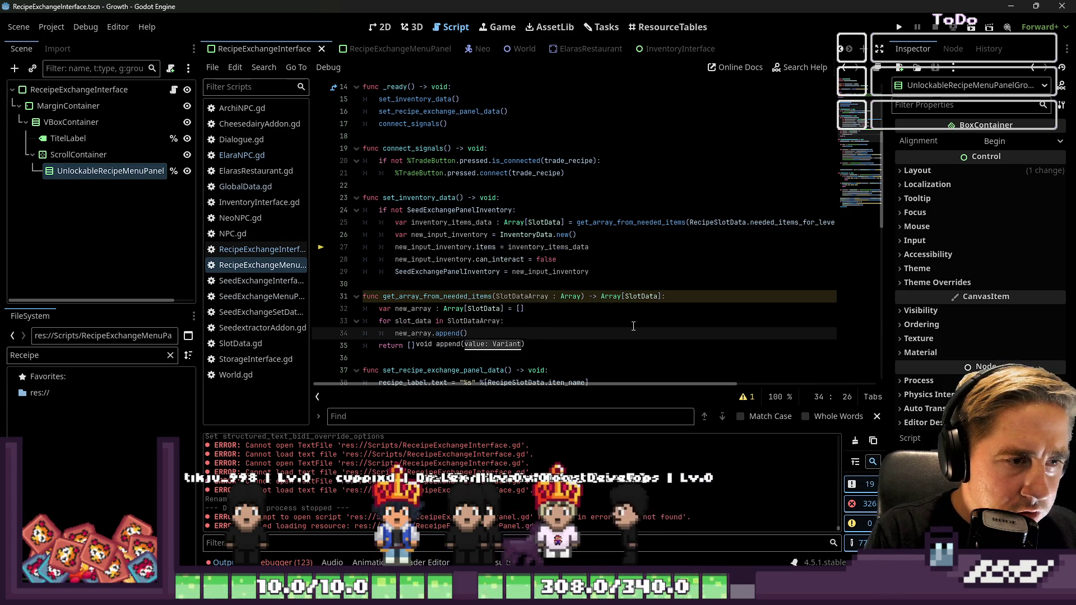
{"action": "type", "text": "slot_data"}
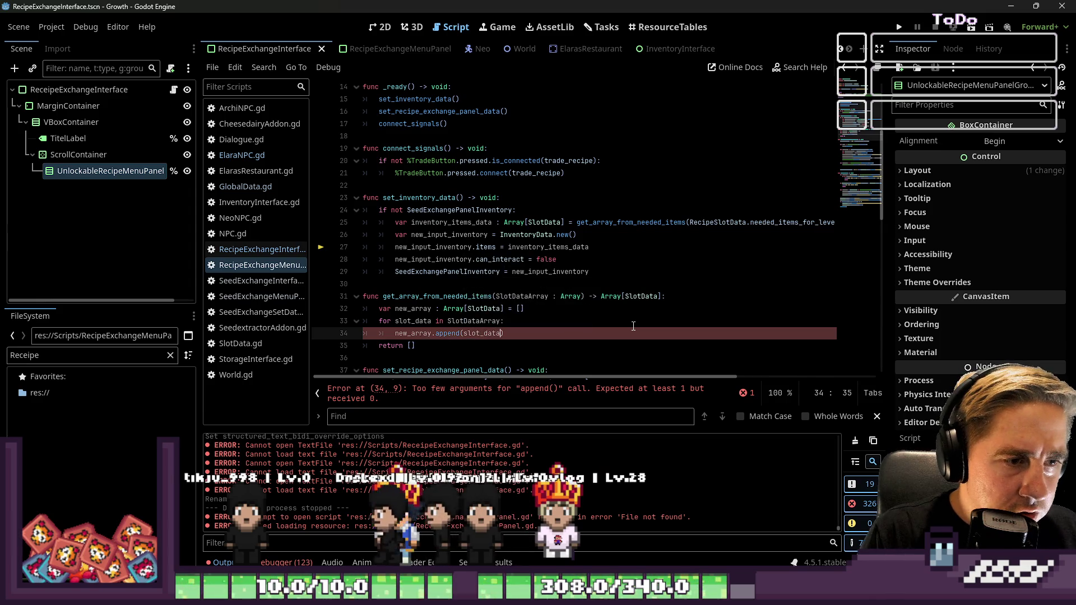
{"action": "key", "text": "Up"}
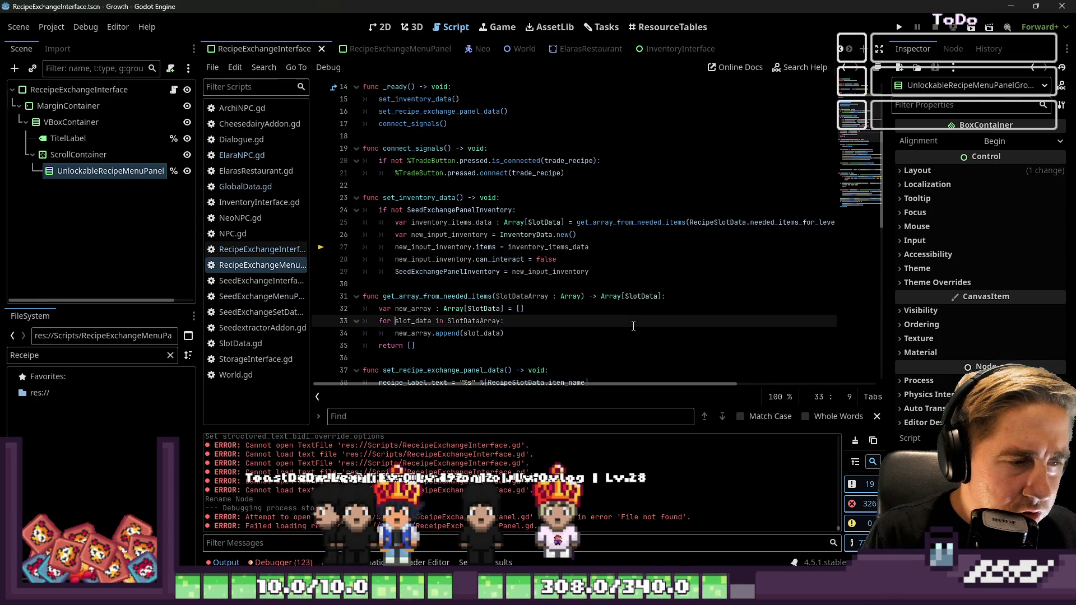
{"action": "key", "text": "Up"}
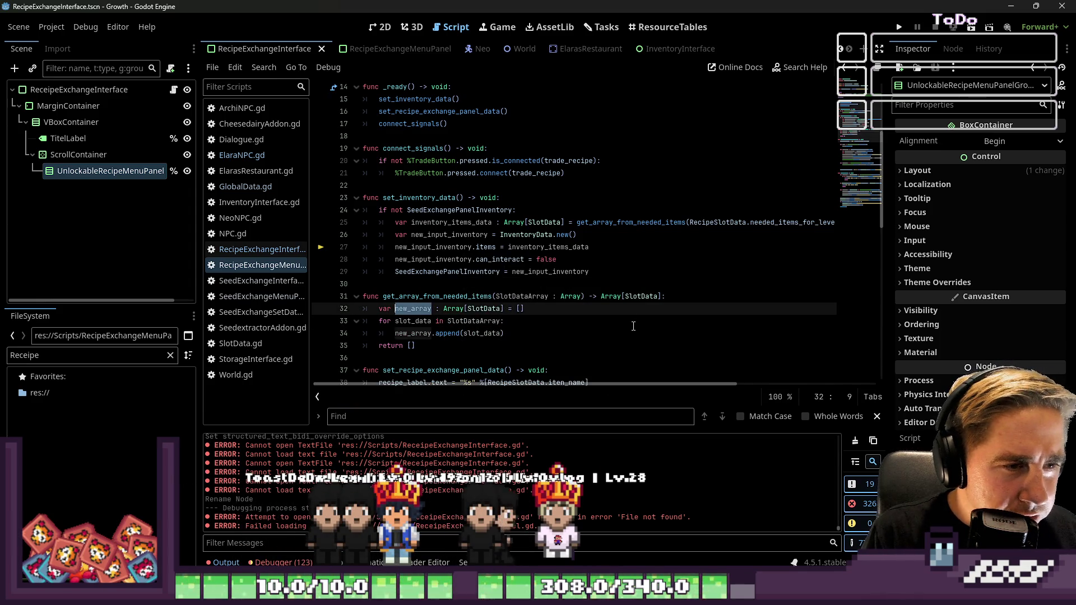
{"action": "key", "text": "Down"}
{"action": "key", "text": "Down"}
{"action": "key", "text": "Down"}
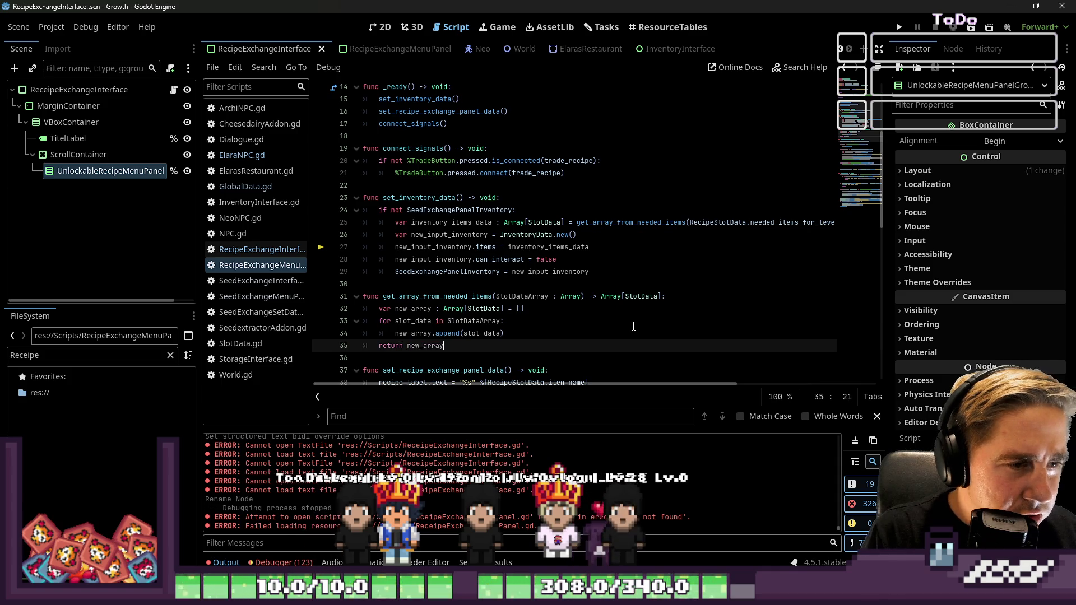
Step: Relaunch the game and start a new game with a freshly named character
{"action": "left_click", "coordinate": [898, 28]}
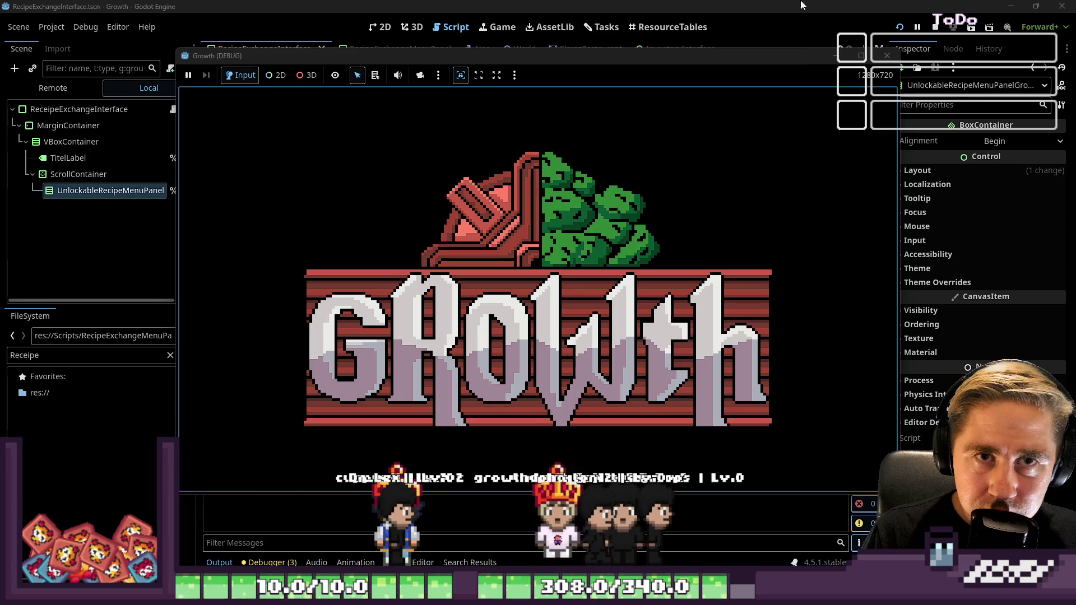
{"action": "left_click", "coordinate": [935, 27]}
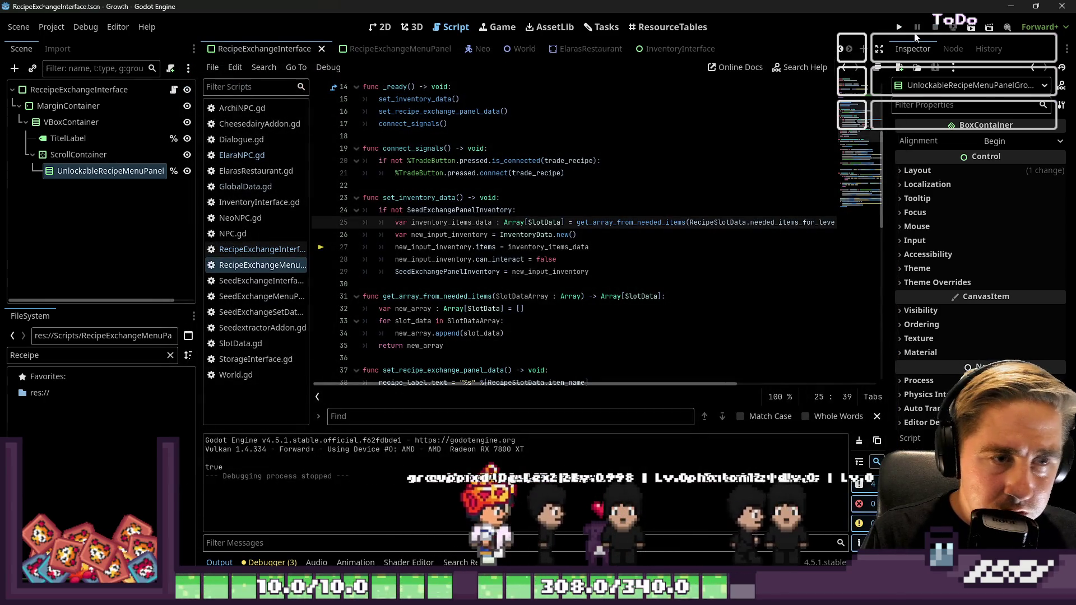
{"action": "left_click", "coordinate": [898, 27]}
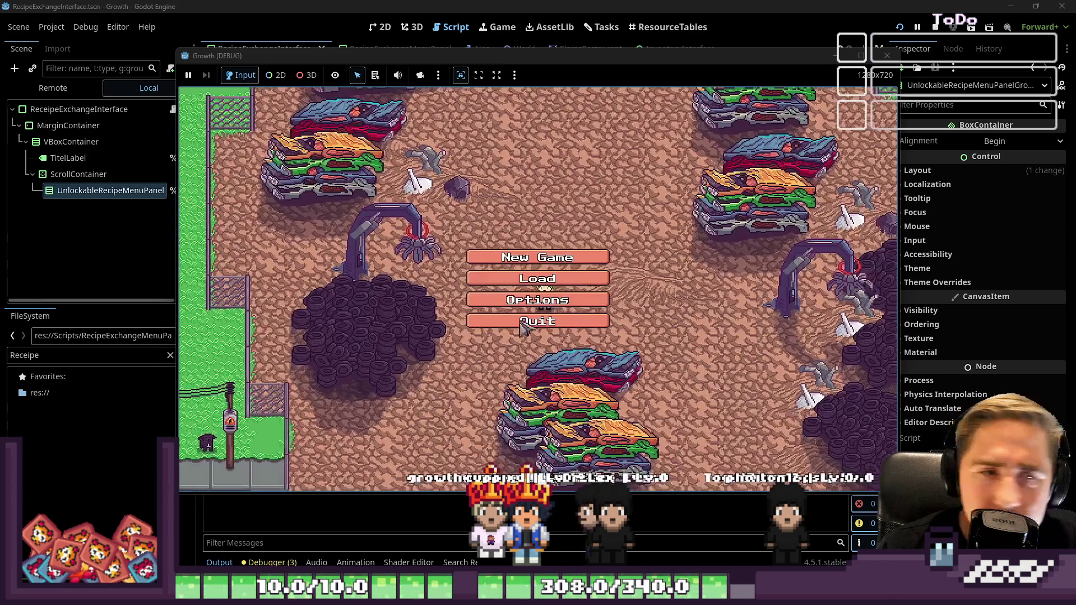
{"action": "left_click", "coordinate": [555, 253]}
{"action": "left_click", "coordinate": [581, 231]}
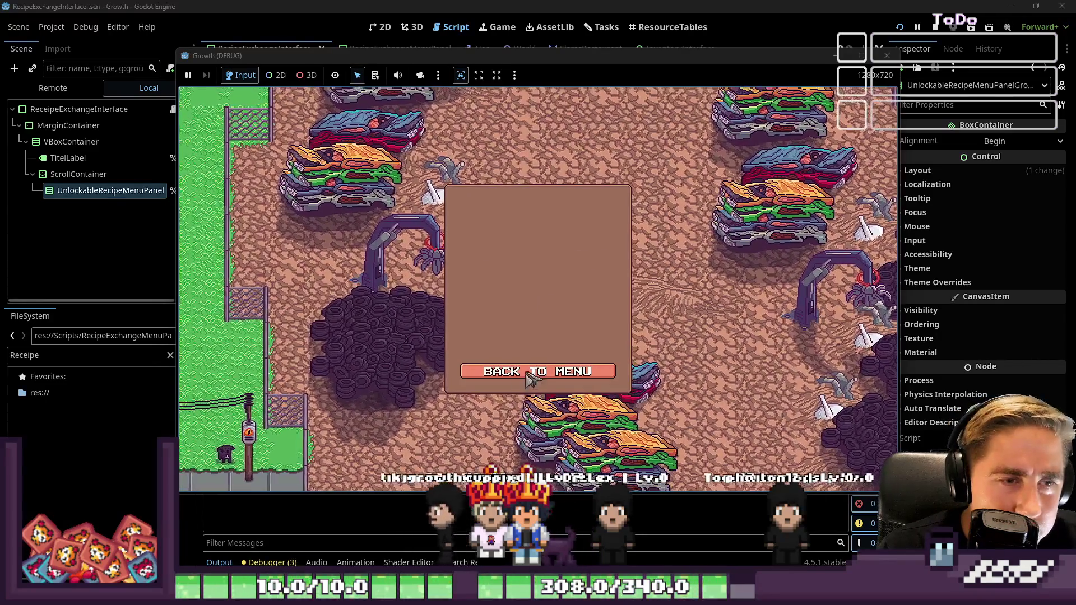
{"action": "left_click", "coordinate": [532, 372]}
{"action": "left_click", "coordinate": [537, 250]}
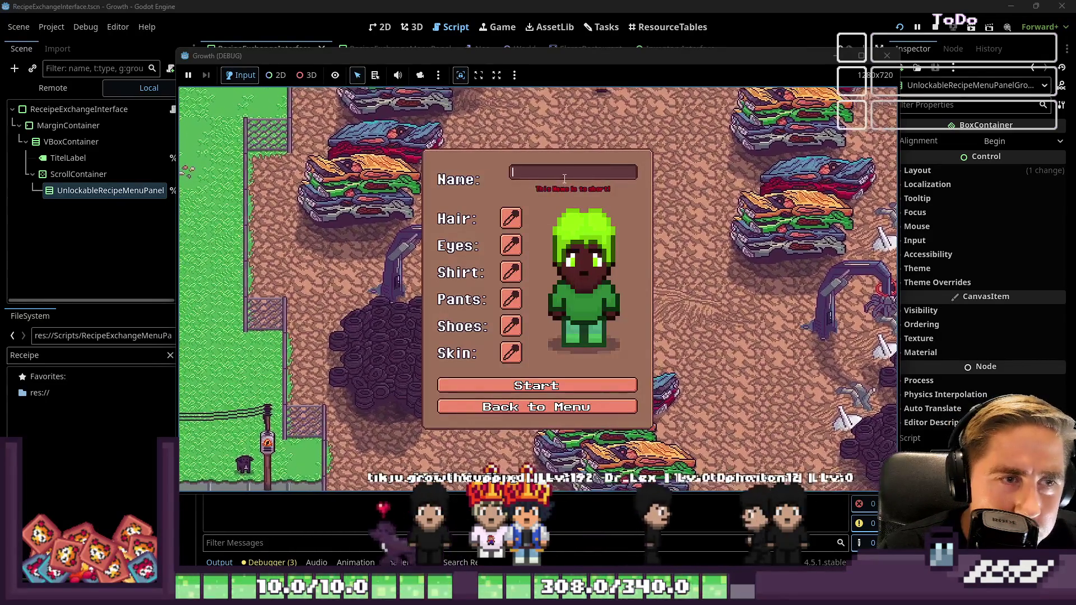
{"action": "type", "text": "sda"}
{"action": "left_click", "coordinate": [521, 380]}
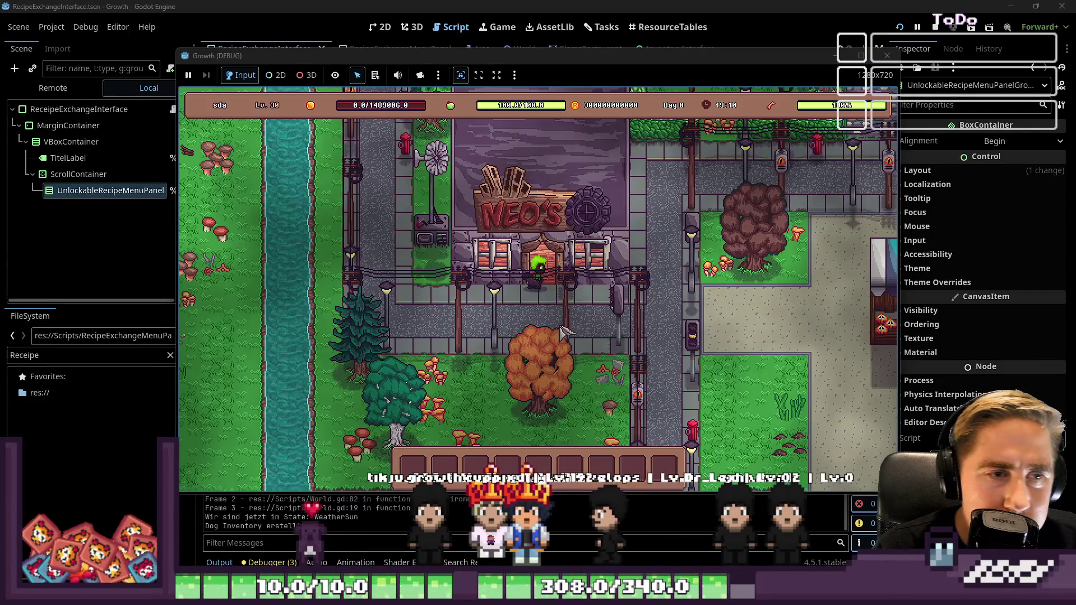
Step: Walk the player into the restaurant and talk to the NPC, hitting the Dialogue.gd error
{"action": "key", "text": "w"}
{"action": "key", "text": "d"}
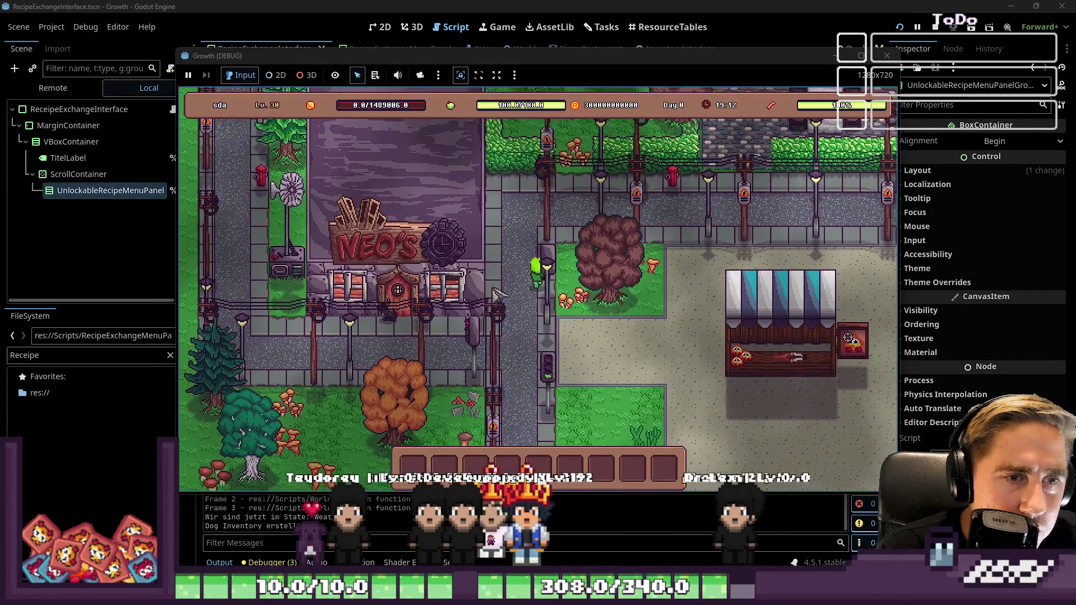
{"action": "key", "text": "d"}
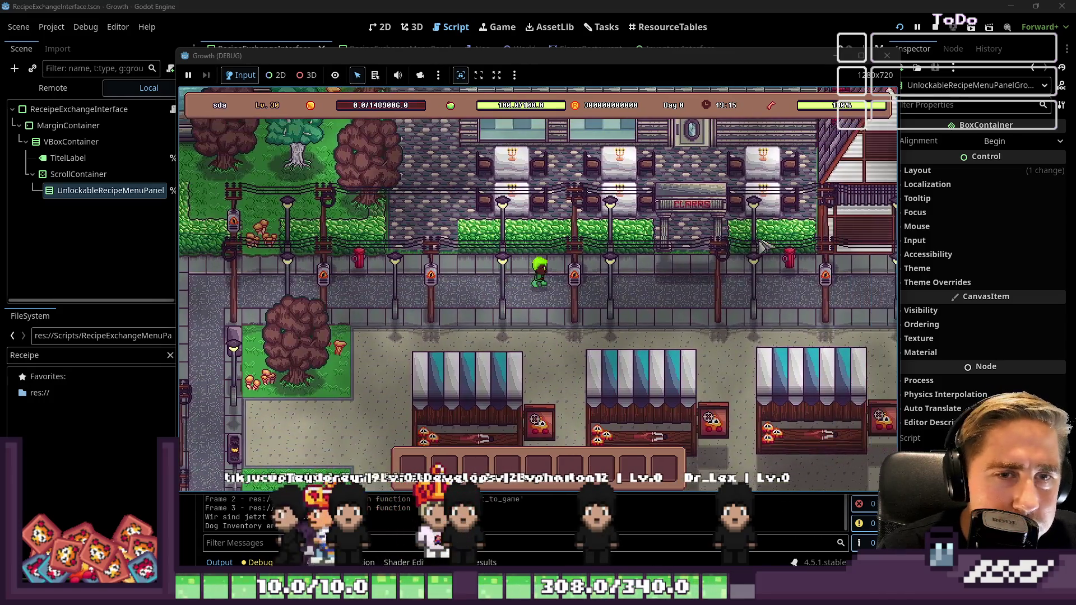
{"action": "key", "text": "w"}
{"action": "key", "text": "d"}
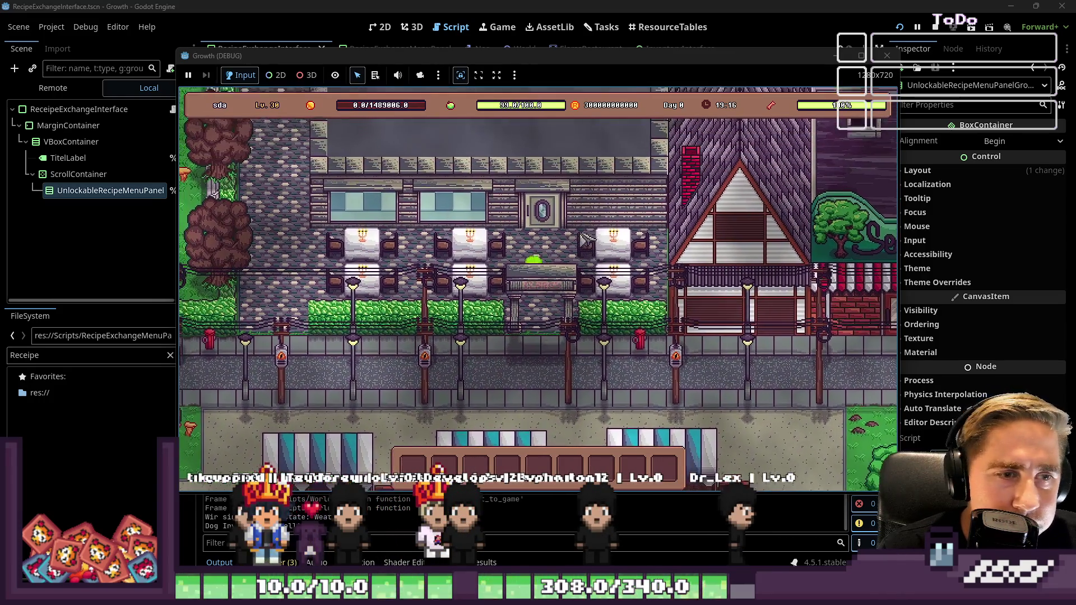
{"action": "key", "text": "w"}
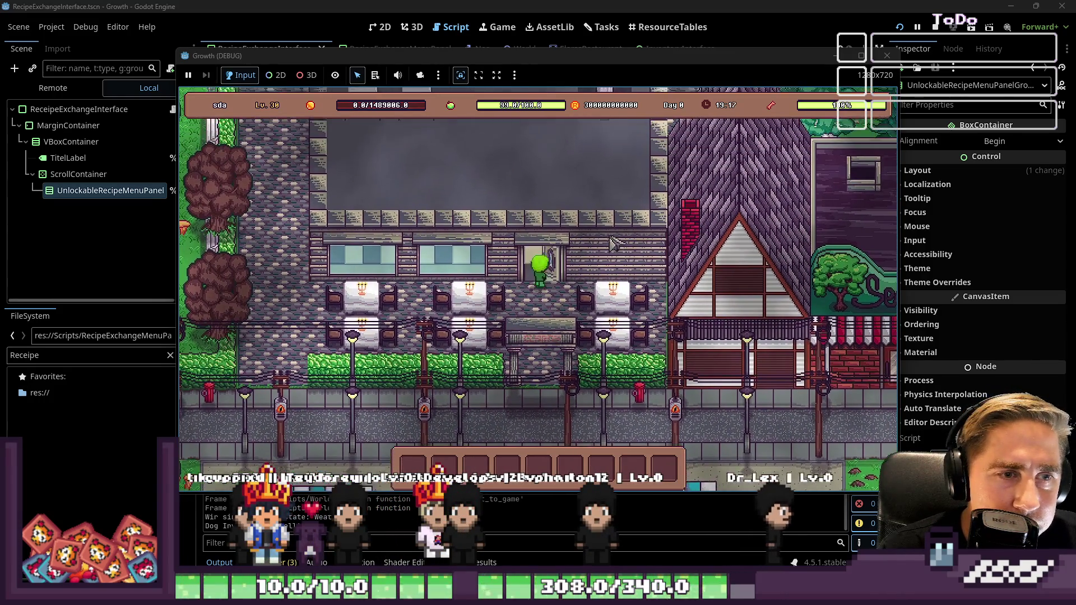
{"action": "left_click", "coordinate": [603, 215]}
{"action": "left_click", "coordinate": [566, 232]}
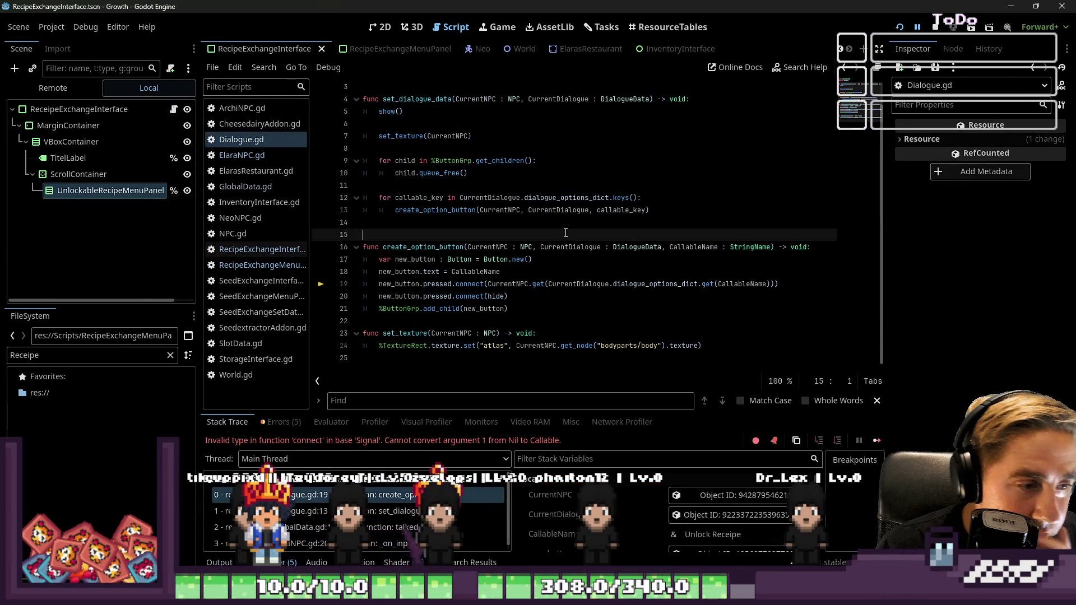
Step: Inspect the failing connect call and its CallableName on line 19 of Dialogue.gd
{"action": "left_click", "coordinate": [467, 244]}
{"action": "left_click", "coordinate": [586, 284]}
{"action": "double_click", "coordinate": [581, 284]}
{"action": "double_click", "coordinate": [656, 284]}
{"action": "double_click", "coordinate": [740, 284]}
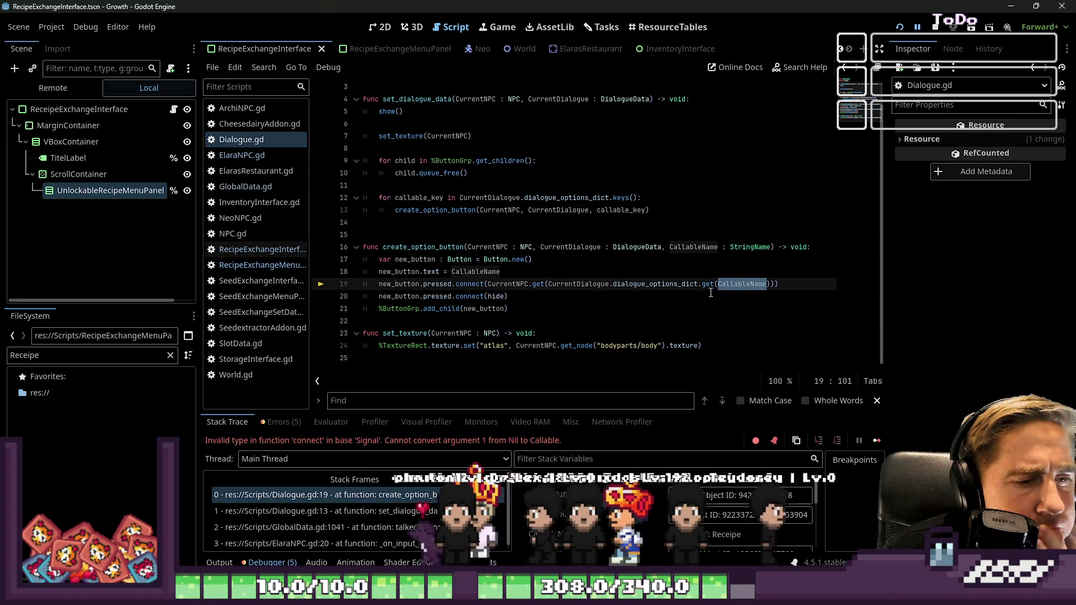
Step: Reset the FileSystem filter text, searching 'Dialogu' and then clearing it
{"action": "left_click", "coordinate": [57, 356]}
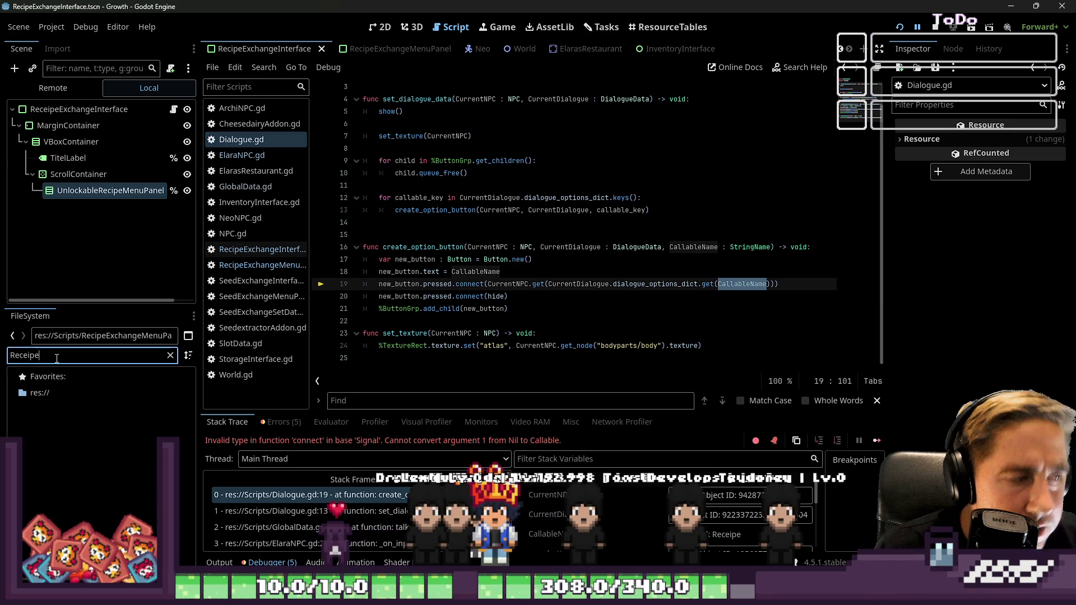
{"action": "key", "text": "ctrl+a"}
{"action": "key", "text": "ctrl+q"}
{"action": "key", "text": "Escape"}
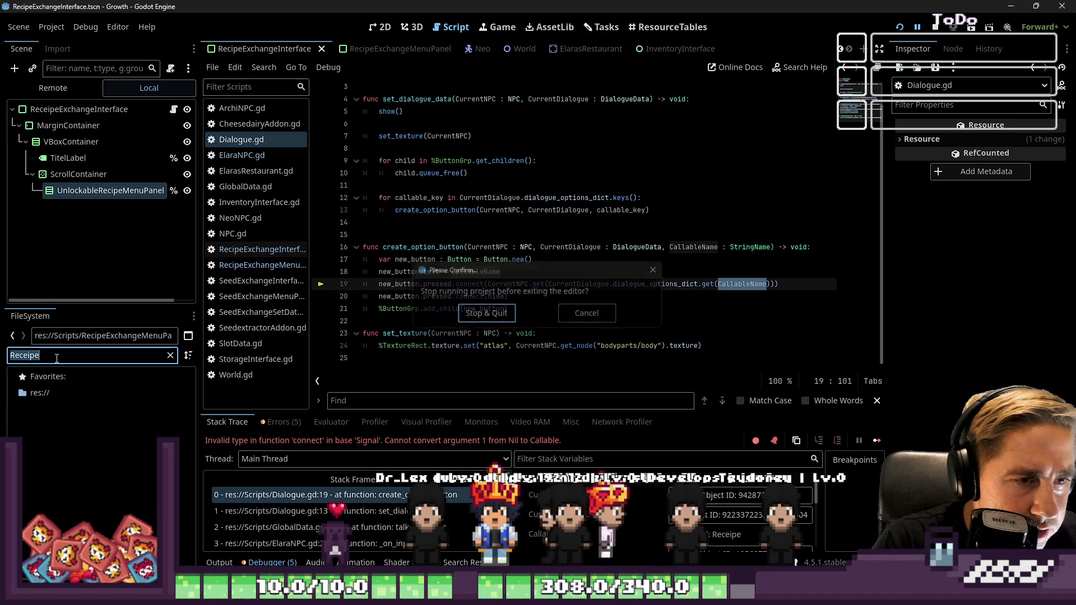
{"action": "type", "text": "Dialogu"}
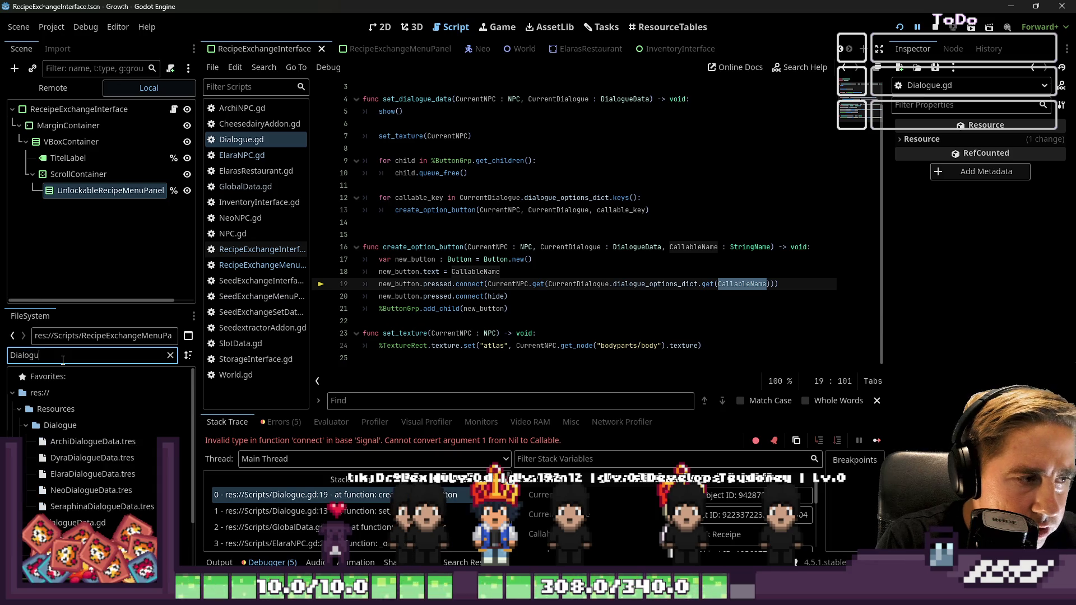
{"action": "key", "text": "ctrl+a"}
Step: Filter the FileSystem for 'Elara' and open ElaraDialogueData.tres in a wider Inspector
{"action": "type", "text": "Elara"}
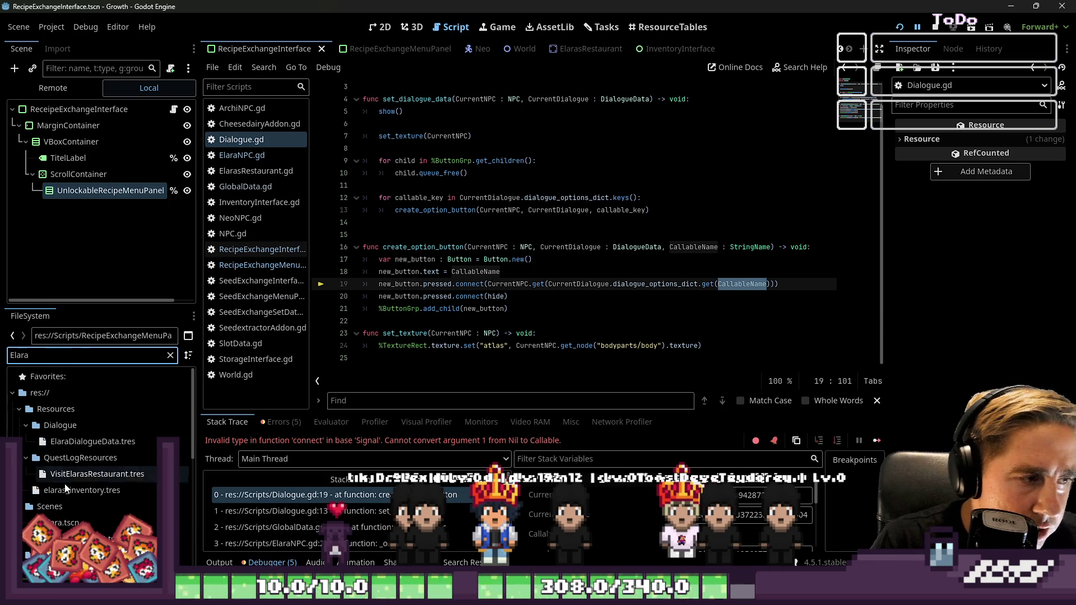
{"action": "left_click", "coordinate": [84, 442]}
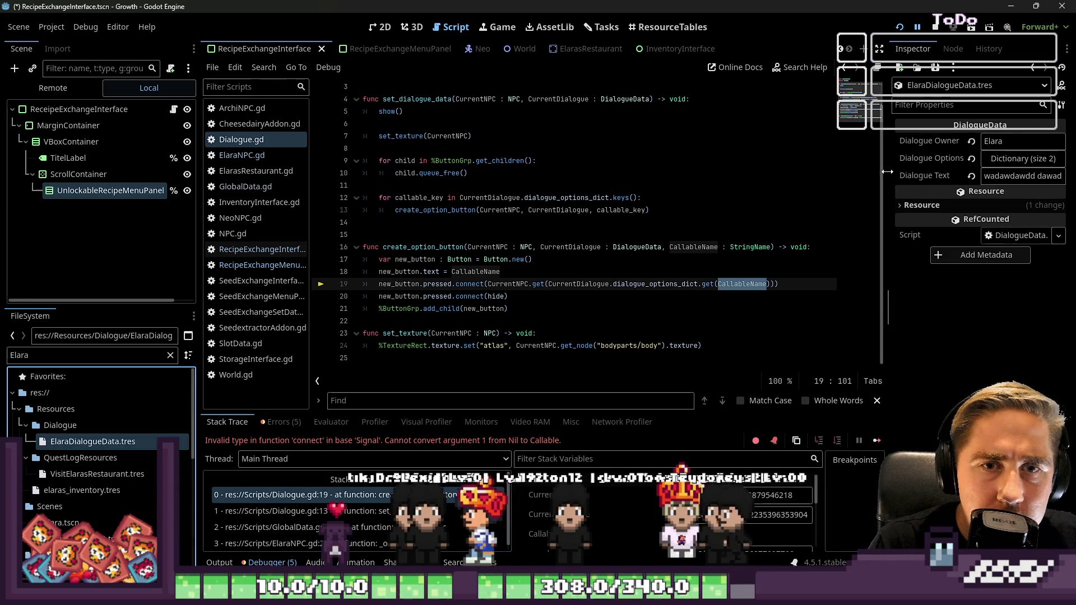
{"action": "left_click_drag", "start_coordinate": [888, 171], "coordinate": [795, 172]}
Step: Rename the Dialogue Options Dict key 'Unlock Receipe' to 'Unlock Recipe' and rerun the game
{"action": "left_click", "coordinate": [999, 158]}
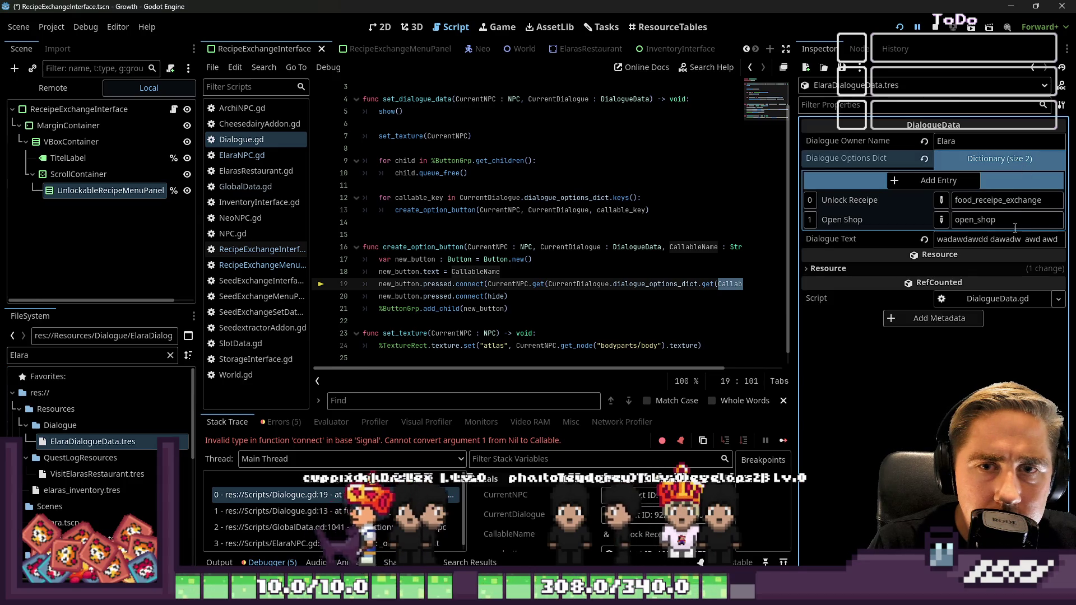
{"action": "left_click", "coordinate": [989, 200]}
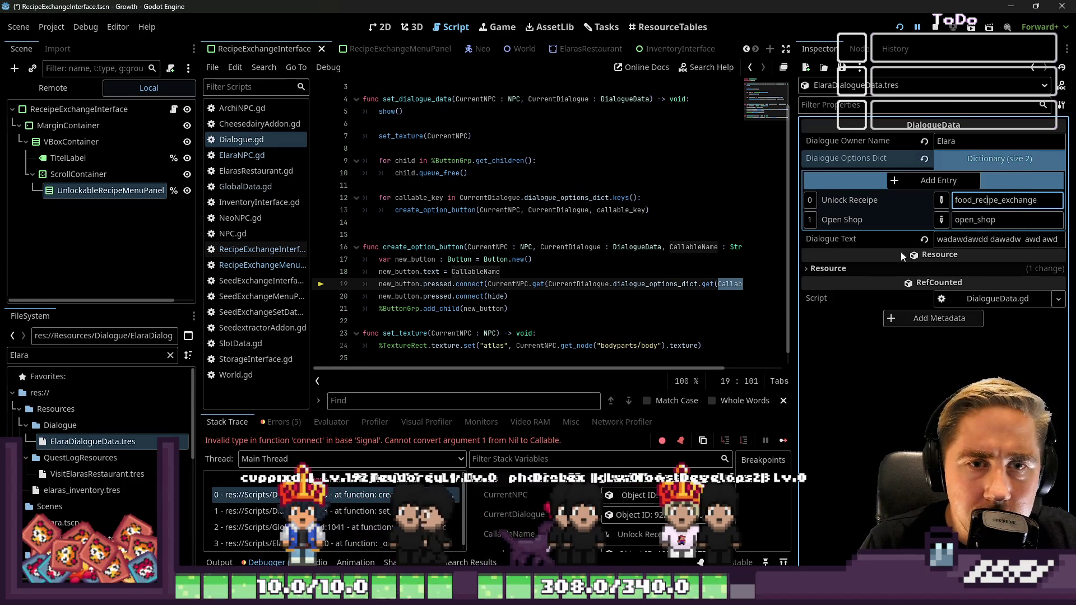
{"action": "left_click", "coordinate": [872, 201]}
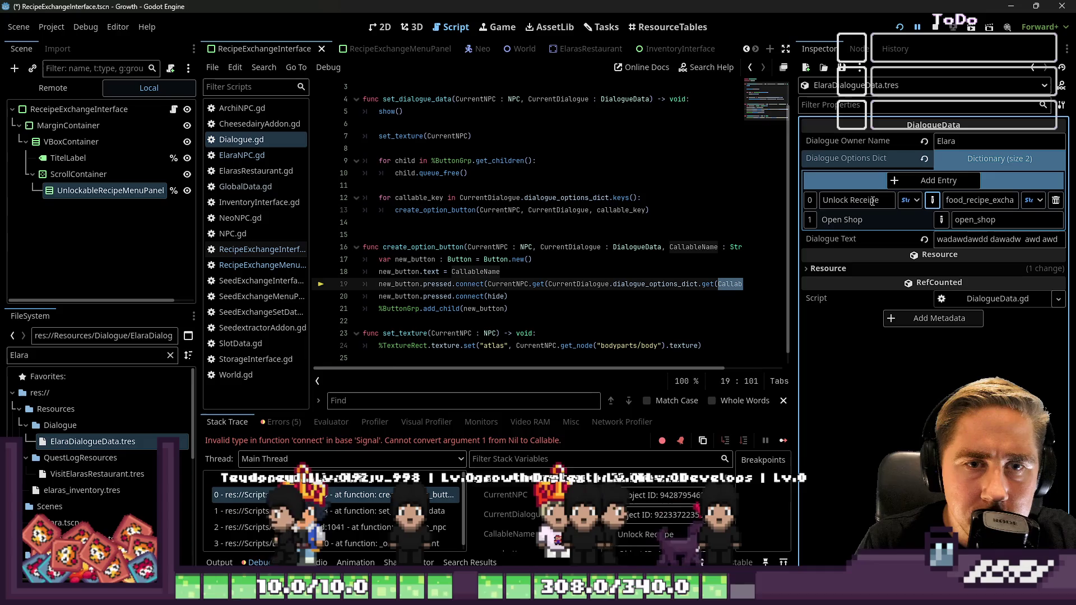
{"action": "left_click", "coordinate": [872, 201]}
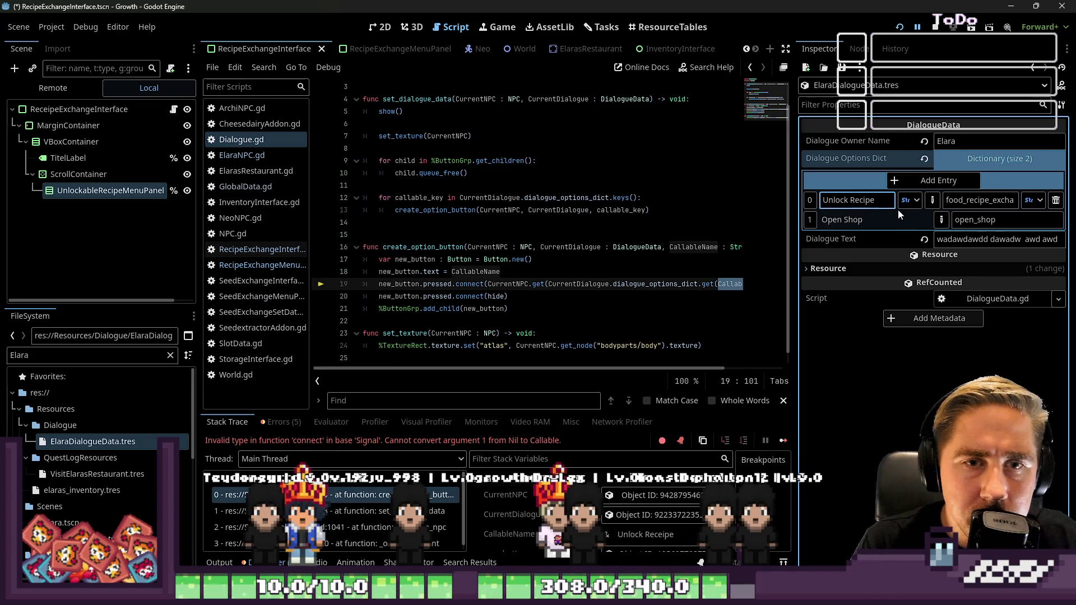
{"action": "key", "text": "F5"}
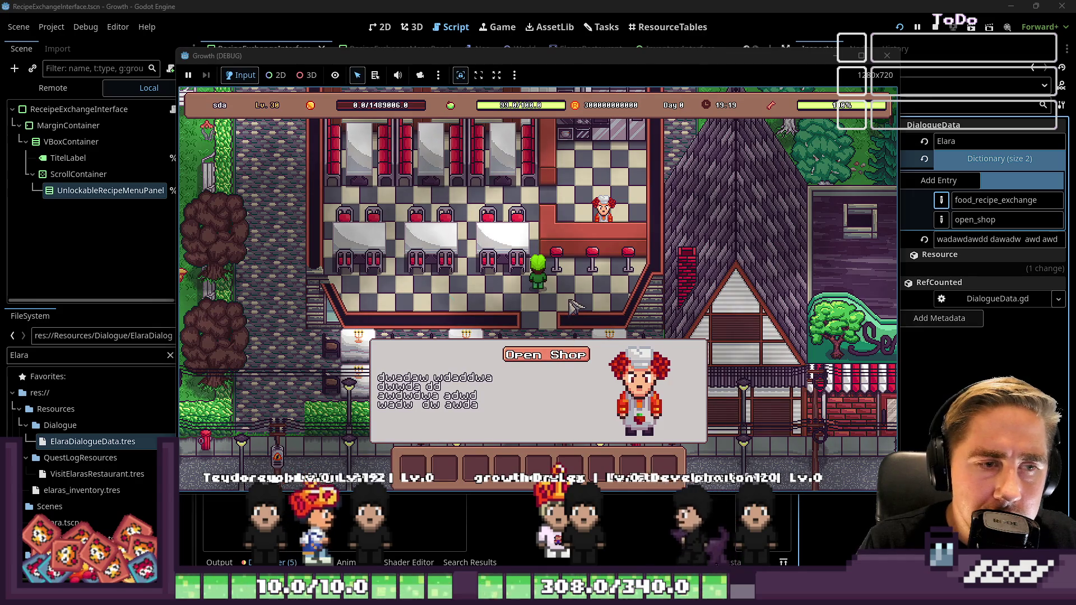
Step: Restart the game session and begin playing as a new character
{"action": "left_click", "coordinate": [570, 300]}
{"action": "left_click", "coordinate": [936, 29]}
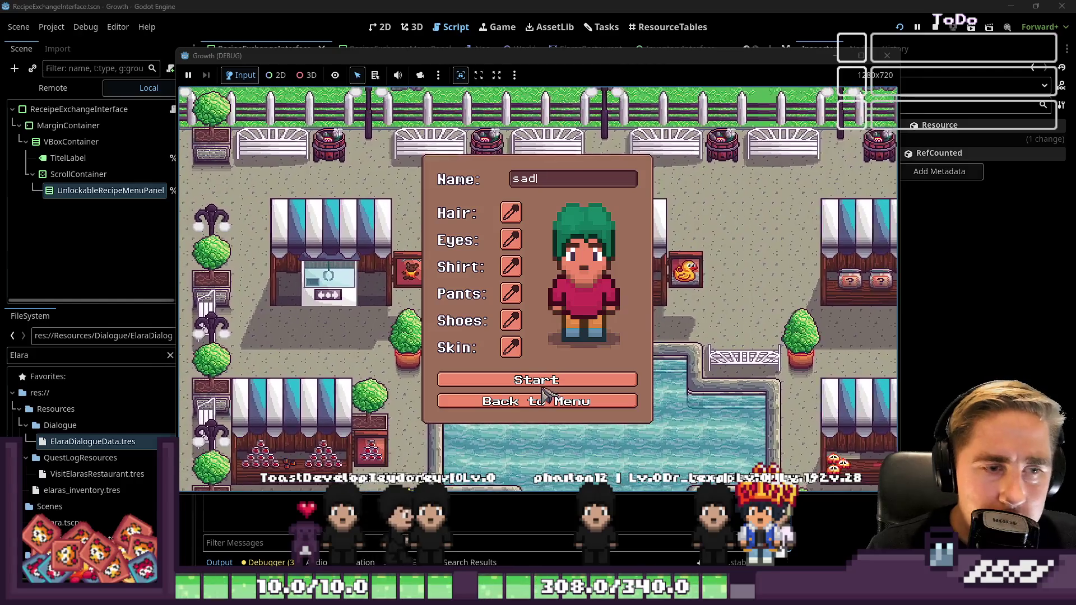
{"action": "left_click", "coordinate": [542, 381]}
Step: Walk to Elara's restaurant, talk to her, and choose Unlock Recipe
{"action": "key", "text": "d"}
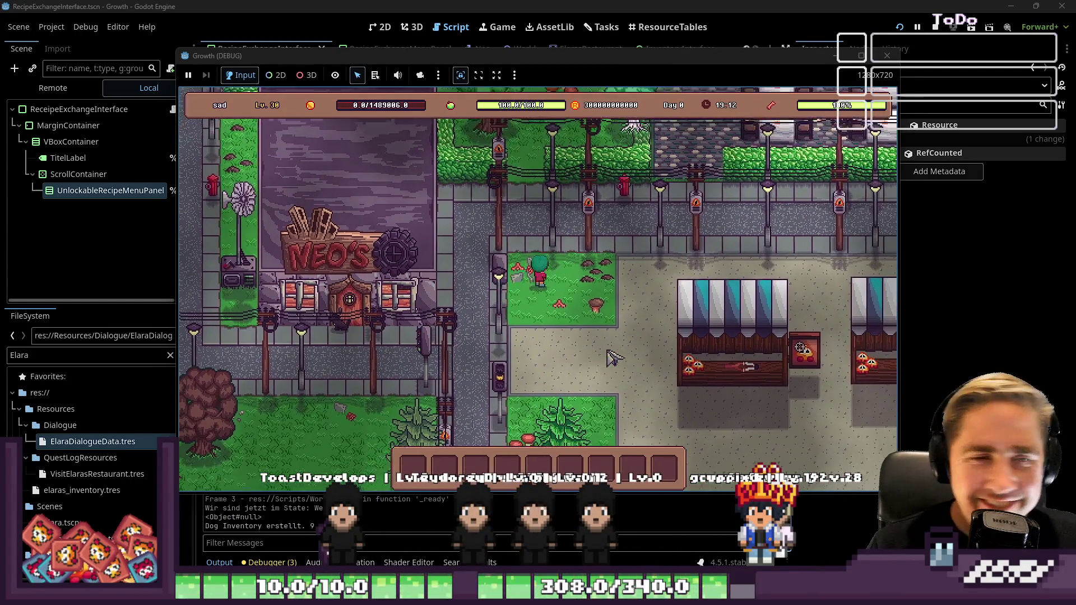
{"action": "key", "text": "w"}
{"action": "key", "text": "d"}
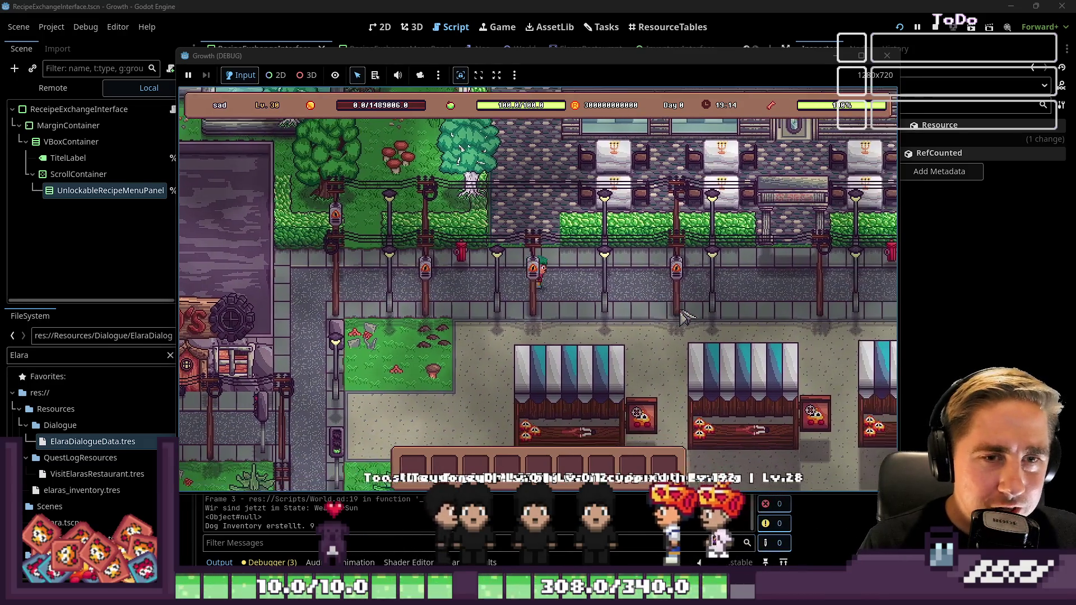
{"action": "key", "text": "d"}
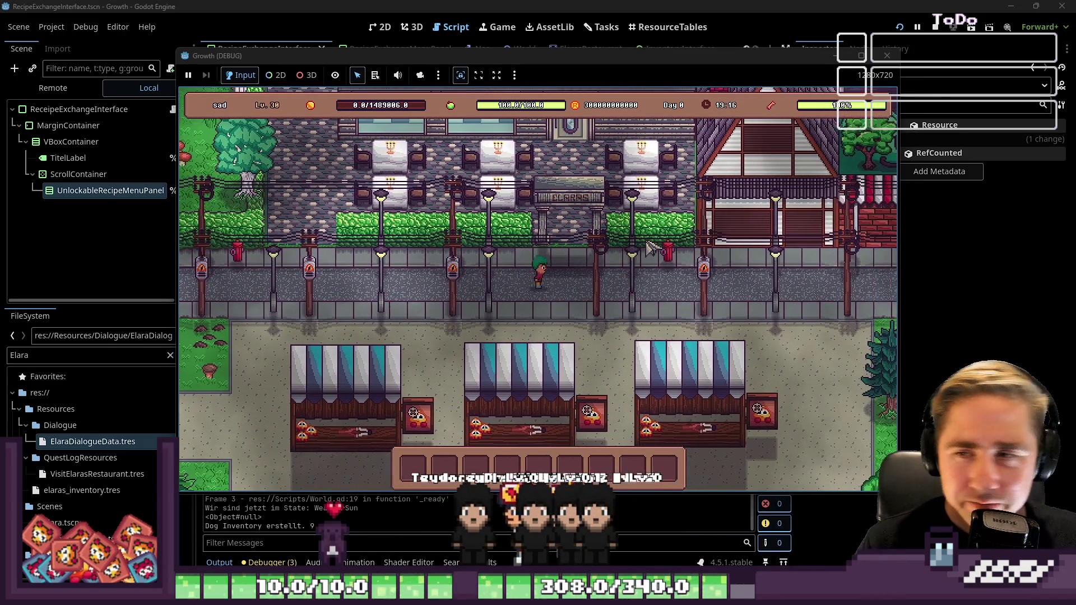
{"action": "key", "text": "w"}
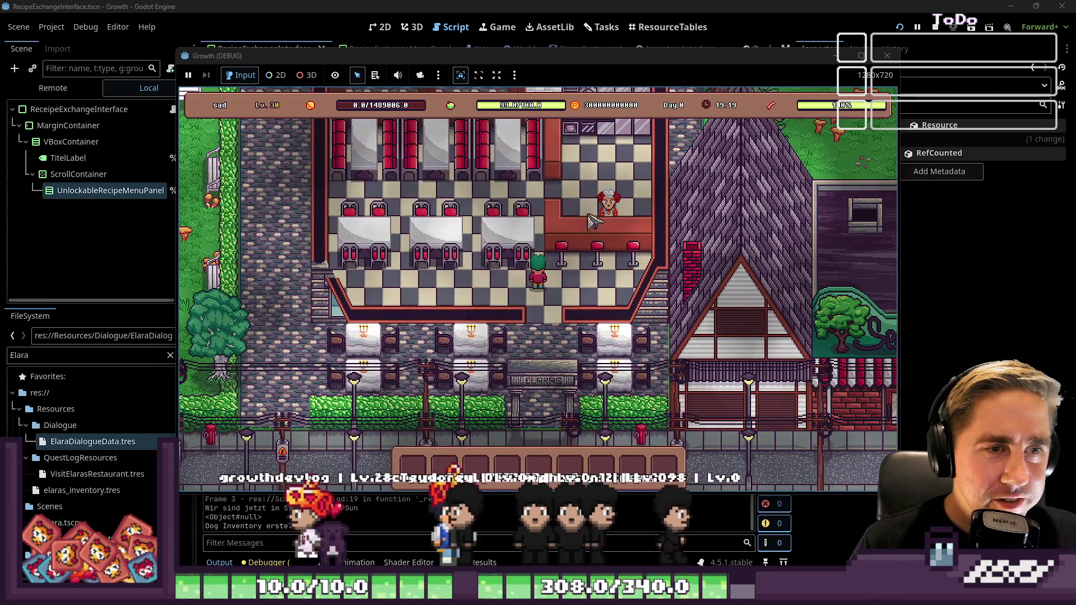
{"action": "left_click", "coordinate": [592, 222]}
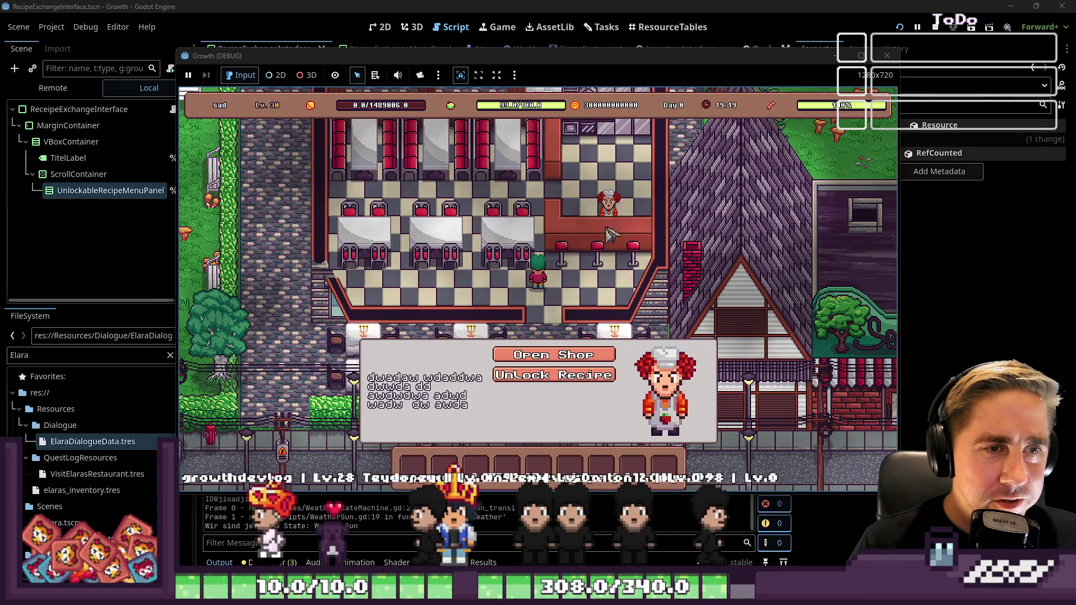
{"action": "left_click", "coordinate": [534, 380]}
Step: Examine the RecipeExchangeInterface node path and set_exchange_recipe_panels call in ElaraNPC.gd
{"action": "left_click", "coordinate": [529, 296]}
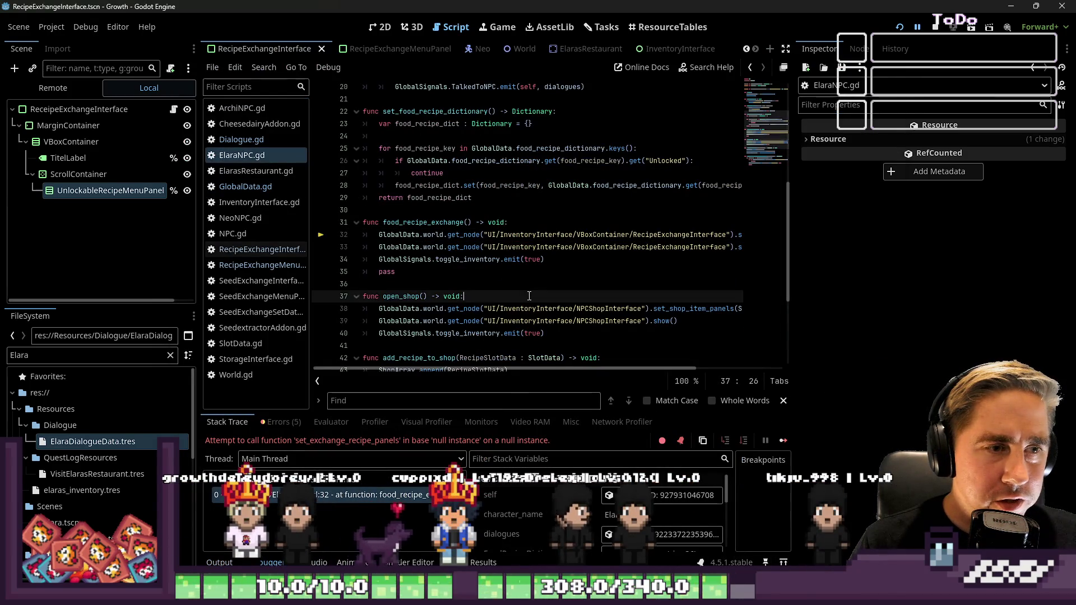
{"action": "left_click_drag", "start_coordinate": [794, 252], "coordinate": [953, 246]}
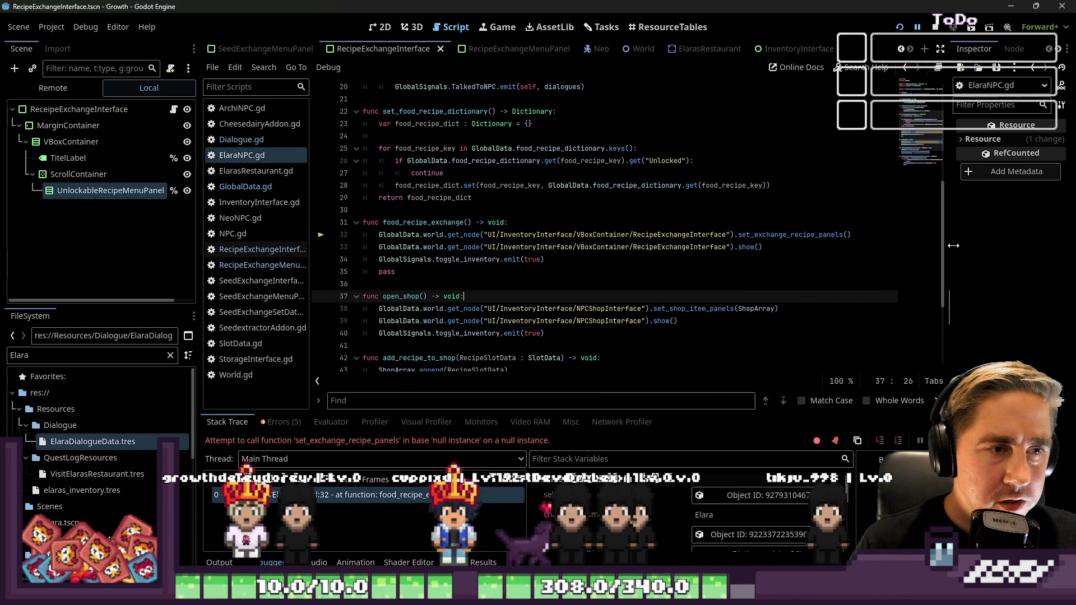
{"action": "double_click", "coordinate": [666, 236]}
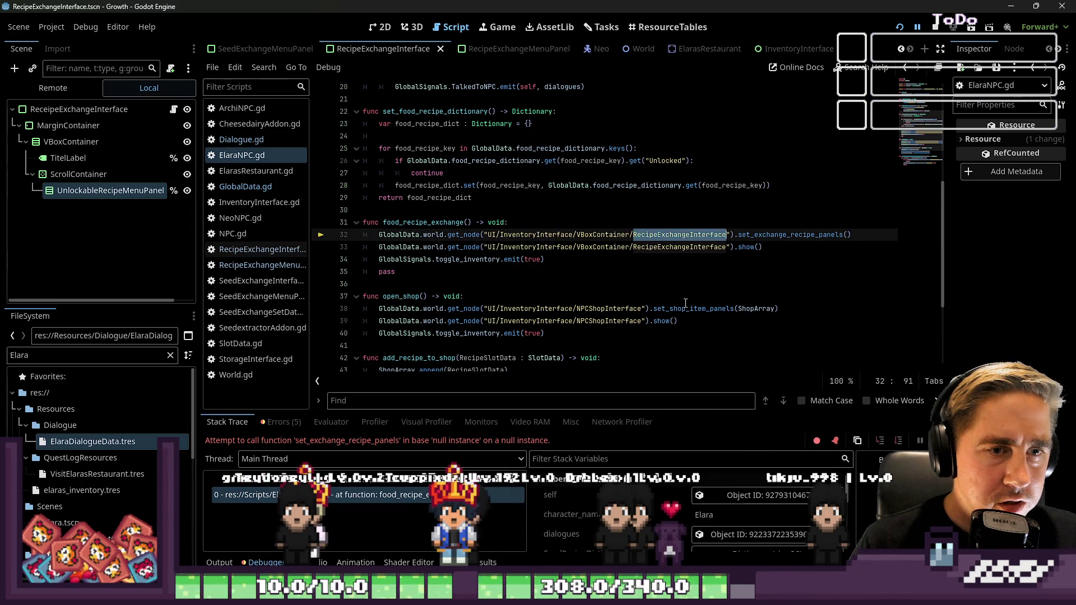
{"action": "double_click", "coordinate": [794, 235]}
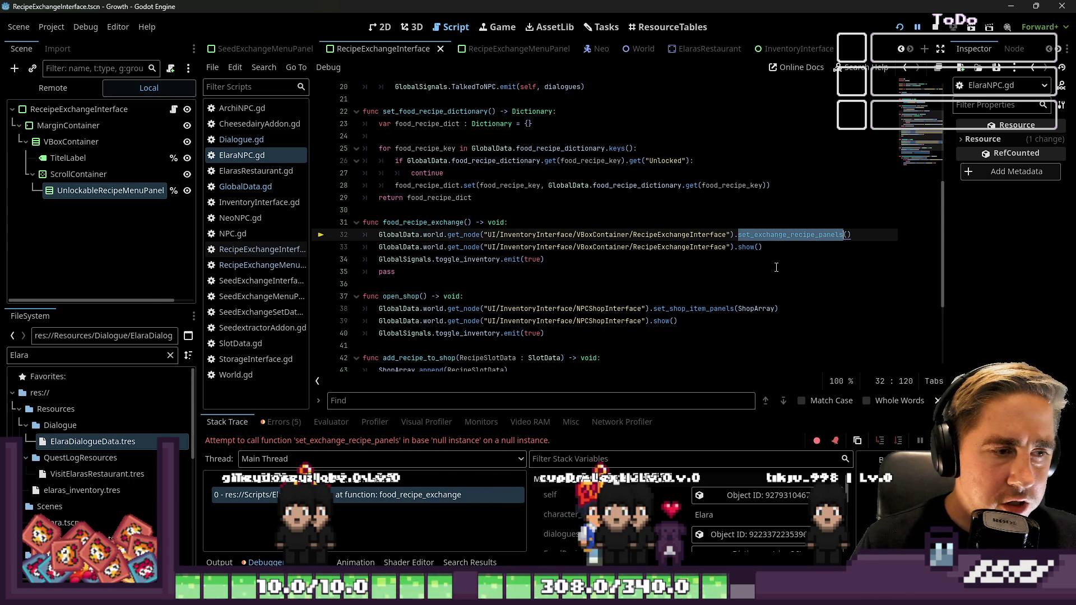
Step: Check the set_exchange_recipe_panels function and class name in RecipeExchangeInterface.gd
{"action": "left_click", "coordinate": [280, 266]}
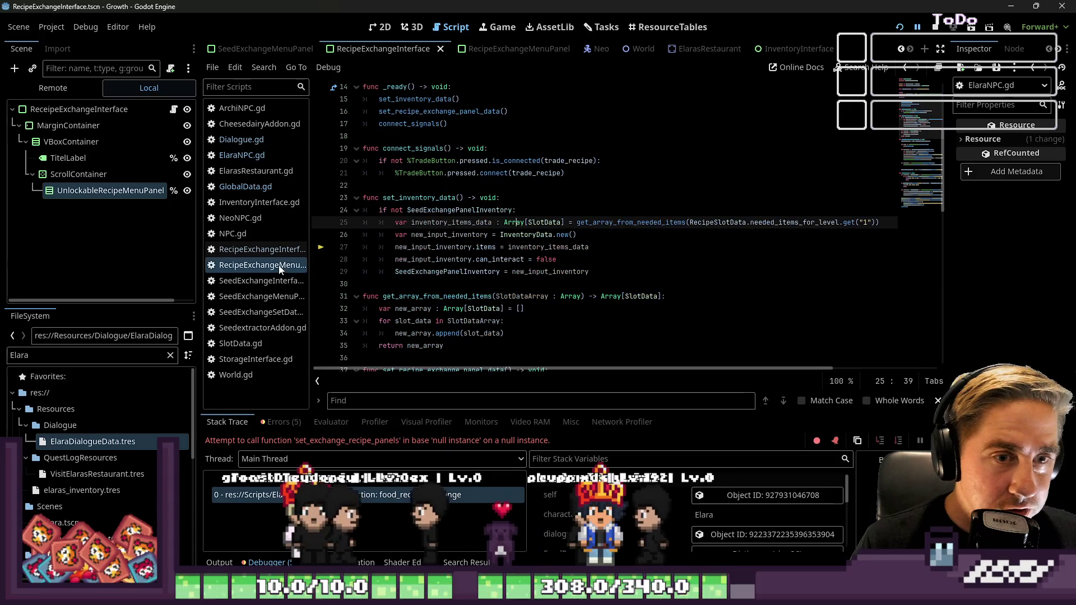
{"action": "left_click", "coordinate": [255, 250]}
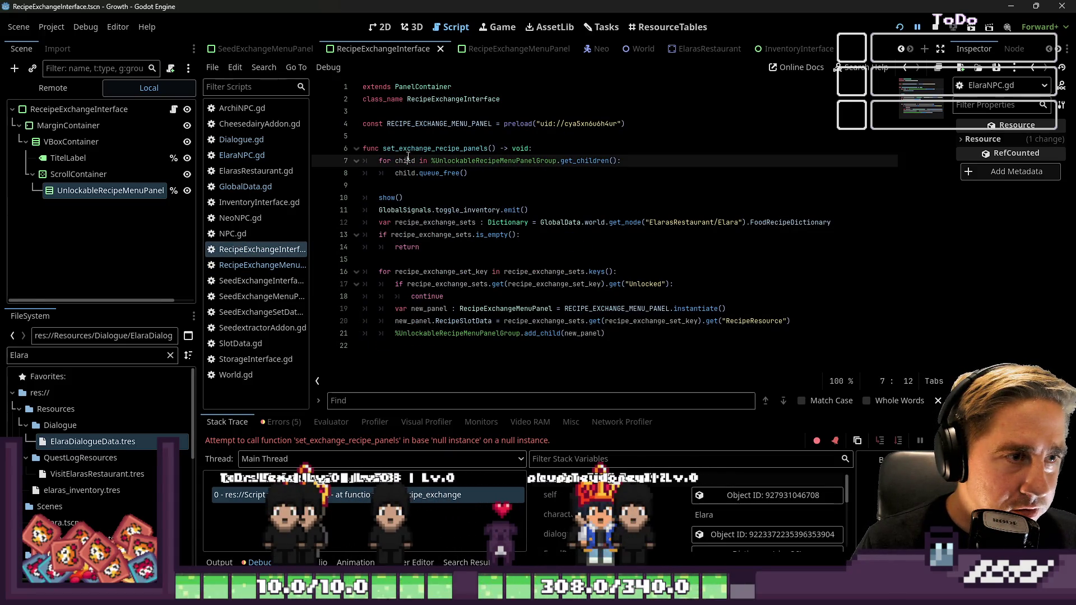
{"action": "double_click", "coordinate": [424, 149]}
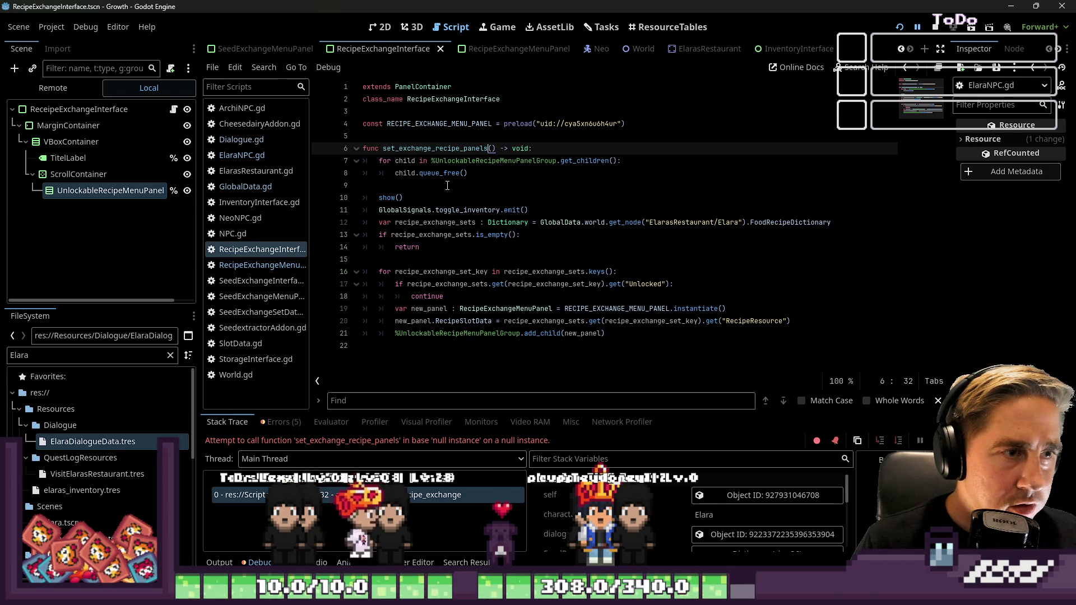
{"action": "double_click", "coordinate": [453, 99]}
{"action": "left_click", "coordinate": [254, 268]}
{"action": "left_click", "coordinate": [258, 253]}
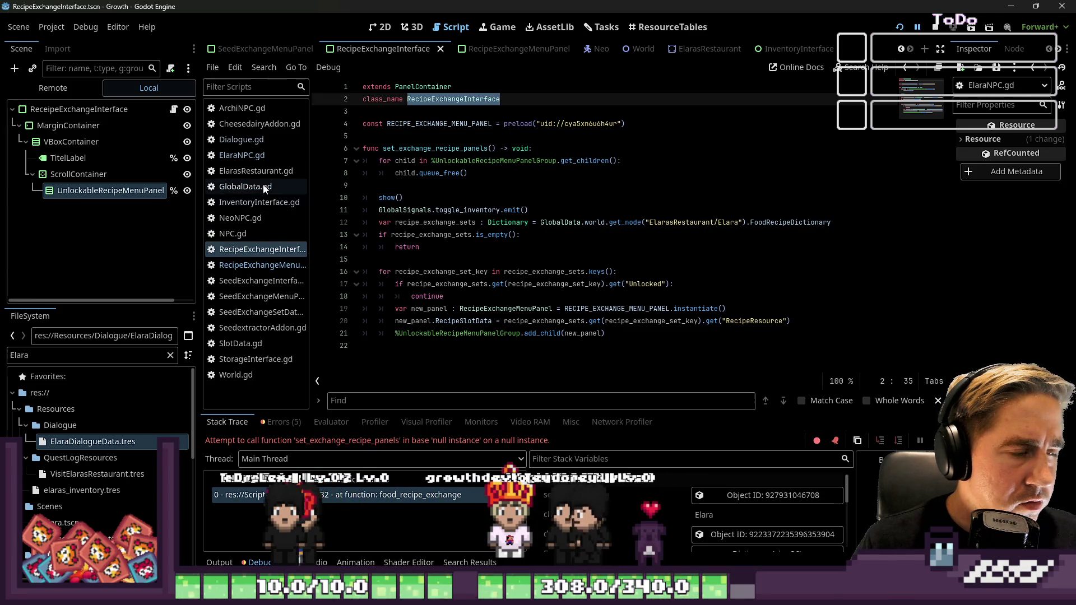
Step: Check VBoxContainer in ElaraNPC's failing node path, then open the InventoryInterface scene
{"action": "left_click", "coordinate": [359, 495]}
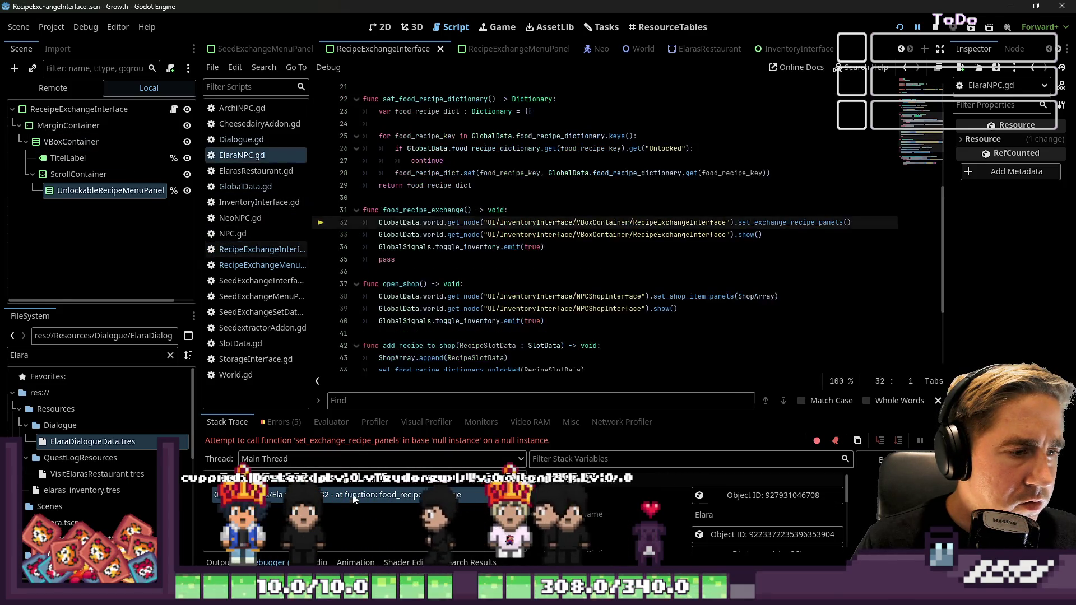
{"action": "double_click", "coordinate": [603, 223]}
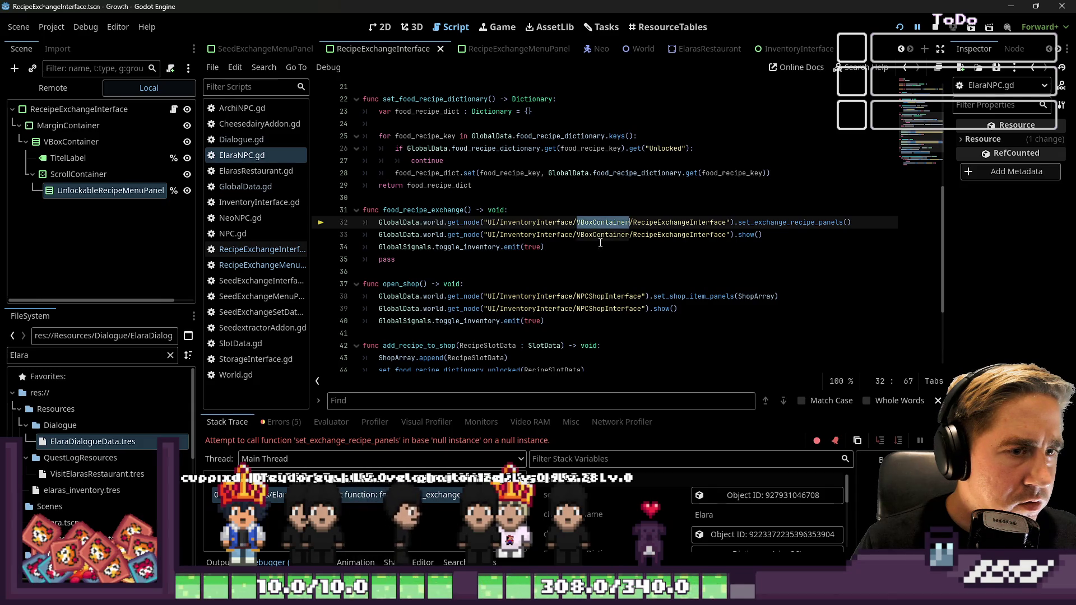
{"action": "scroll", "coordinate": [357, 52], "scroll_direction": "up", "scroll_amount": 5}
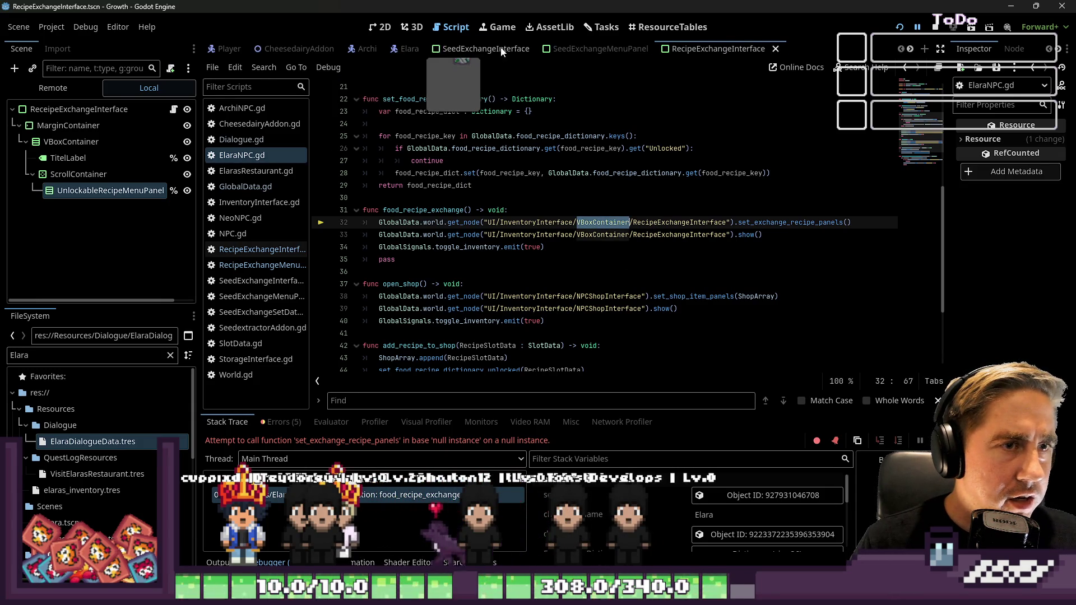
{"action": "scroll", "coordinate": [399, 52], "scroll_direction": "down", "scroll_amount": 4}
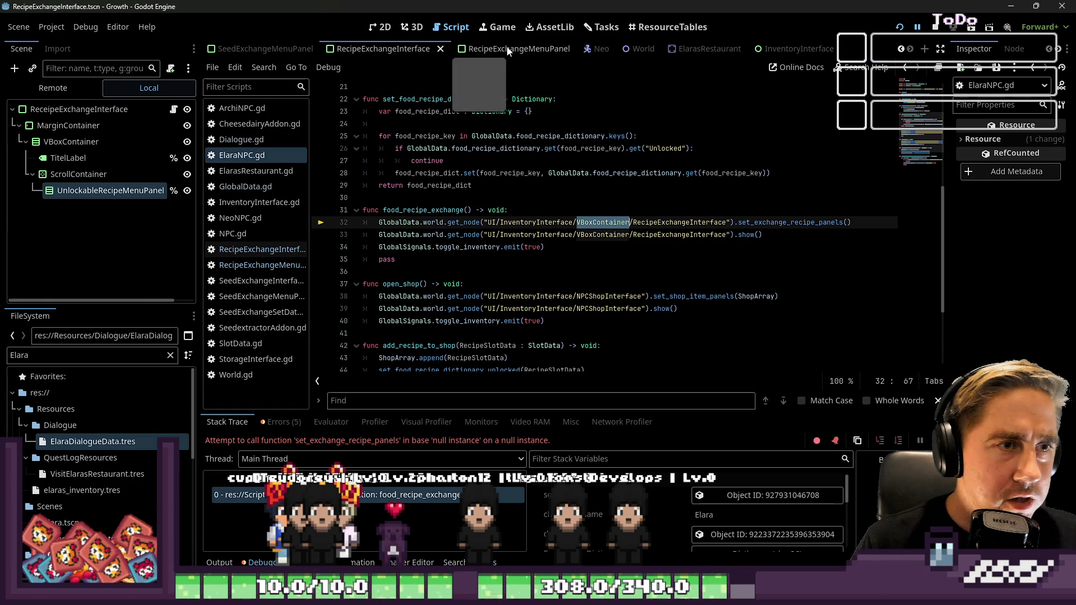
{"action": "left_click", "coordinate": [789, 48]}
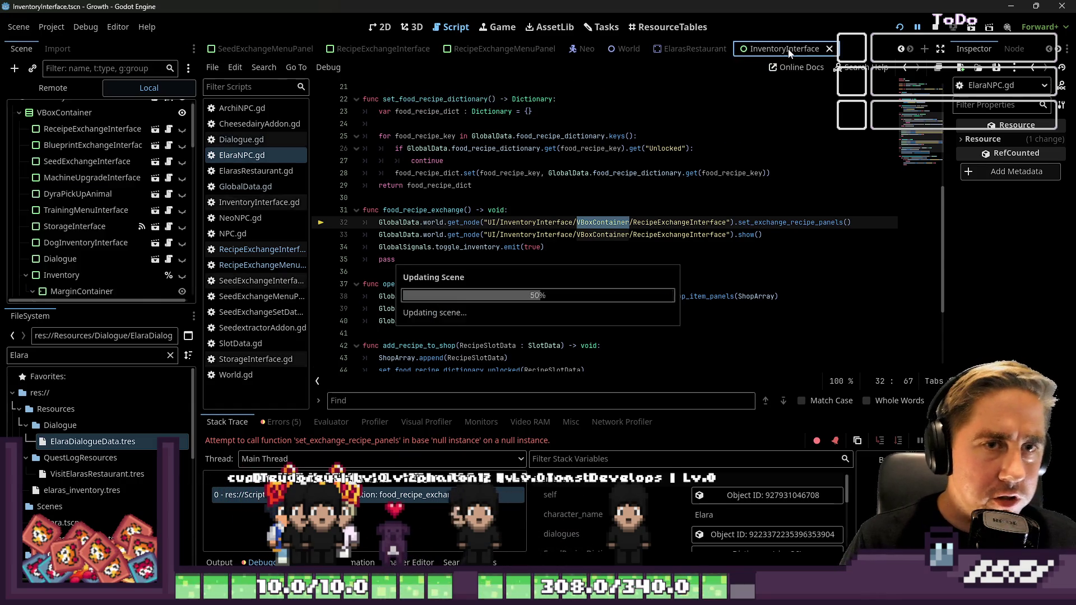
Step: Re-confirm the RecipeExchangeInterface node name, save InventoryInterface, and run the game
{"action": "scroll", "coordinate": [102, 214], "scroll_direction": "down", "scroll_amount": 5}
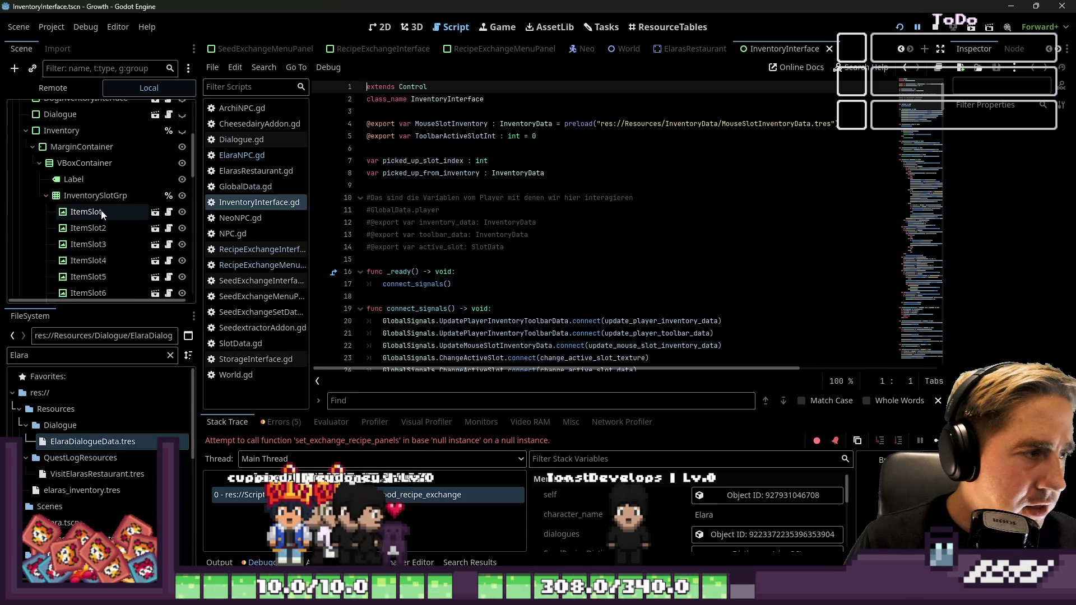
{"action": "scroll", "coordinate": [101, 214], "scroll_direction": "up", "scroll_amount": 6}
{"action": "double_click", "coordinate": [117, 141]}
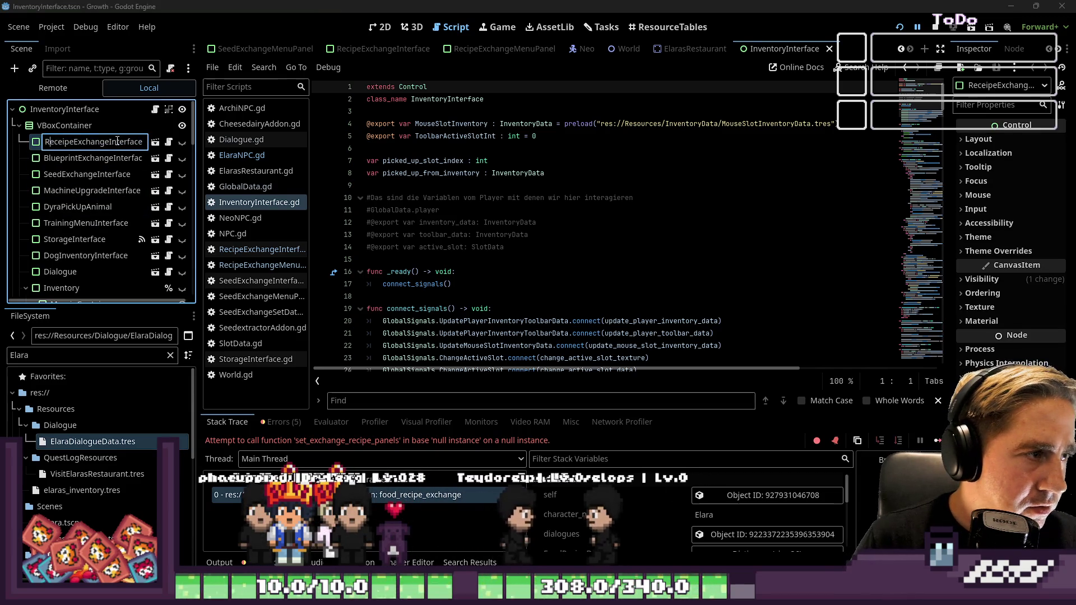
{"action": "key", "text": "Return"}
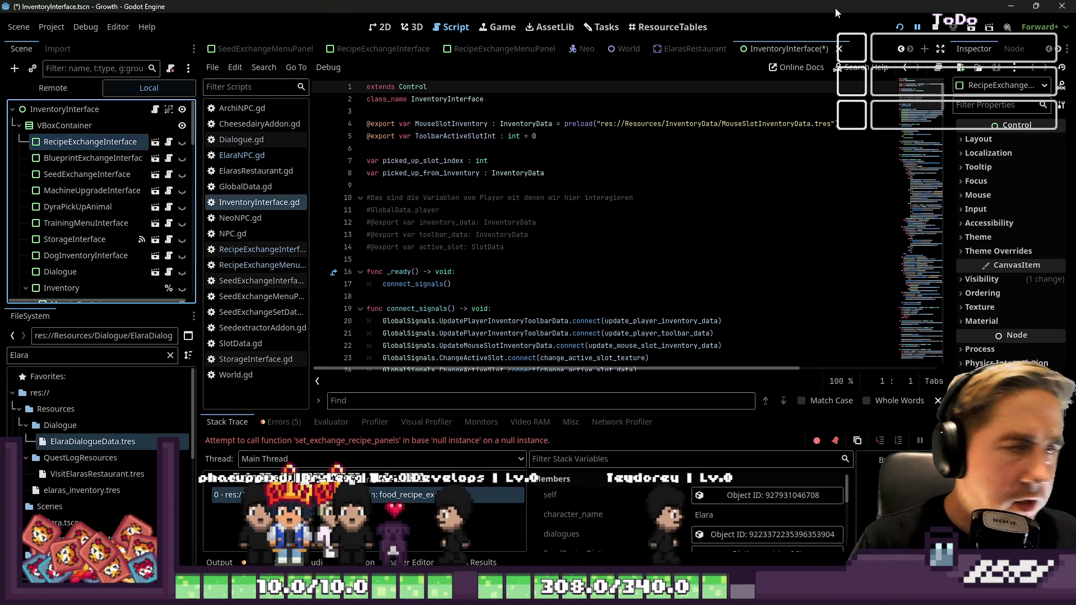
{"action": "key", "text": "F5"}
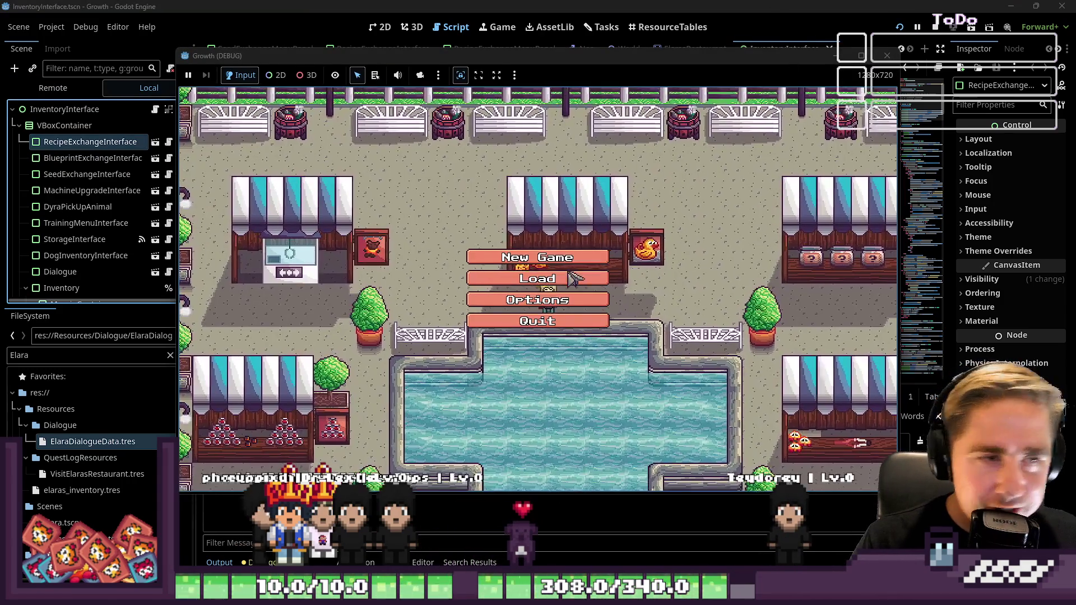
Step: Start a new game with a newly named character
{"action": "left_click", "coordinate": [572, 258]}
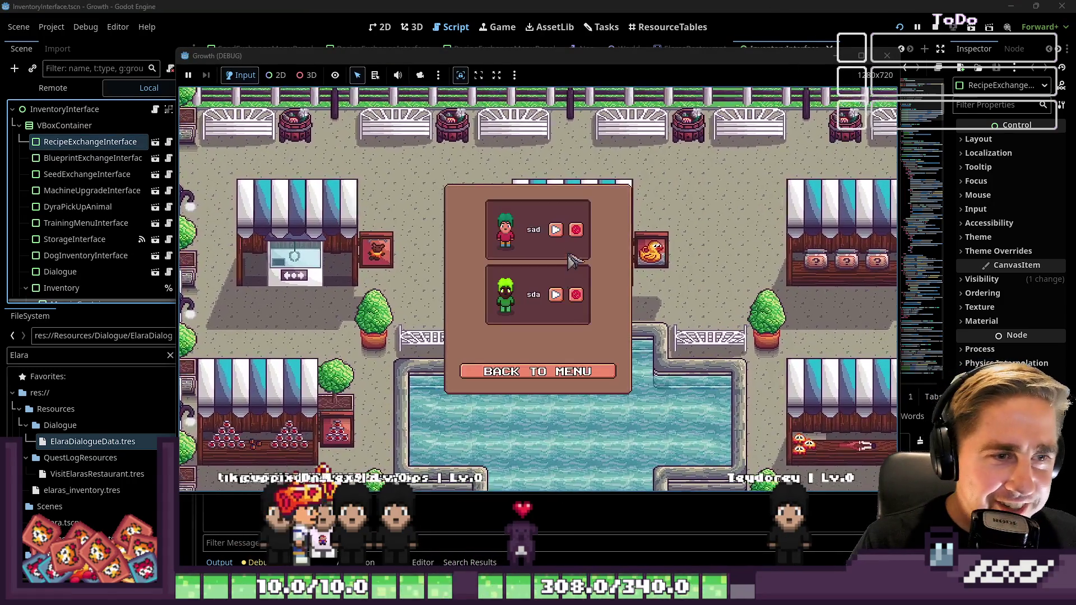
{"action": "left_click", "coordinate": [482, 372]}
{"action": "left_click", "coordinate": [549, 253]}
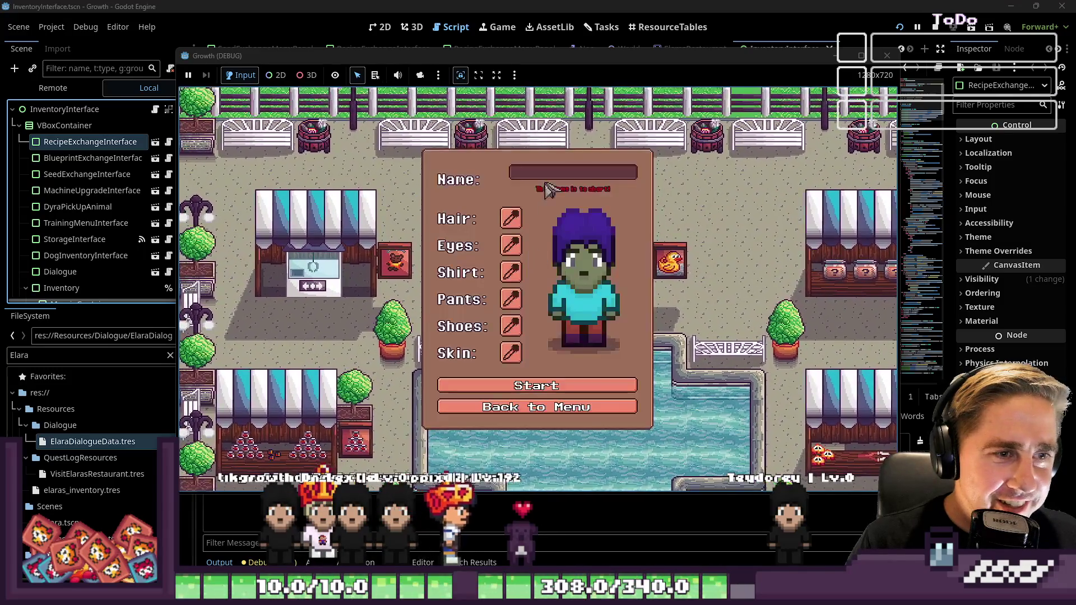
{"action": "type", "text": "asd"}
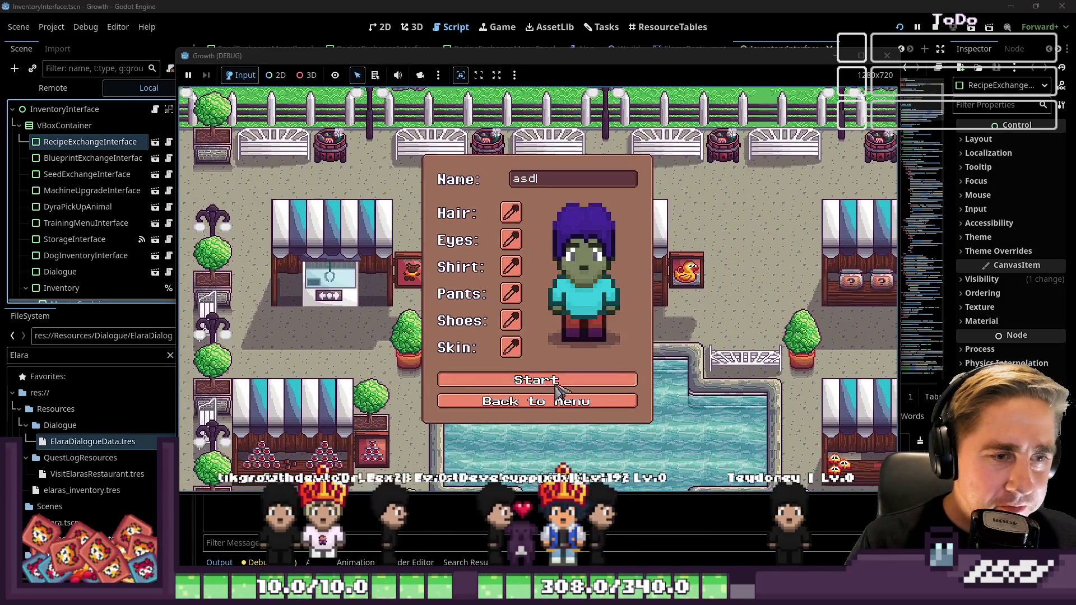
{"action": "left_click", "coordinate": [558, 388]}
Step: Walk to the restaurant, talk to the chef, and choose Unlock Recipe
{"action": "key", "text": "i"}
{"action": "key", "text": "i"}
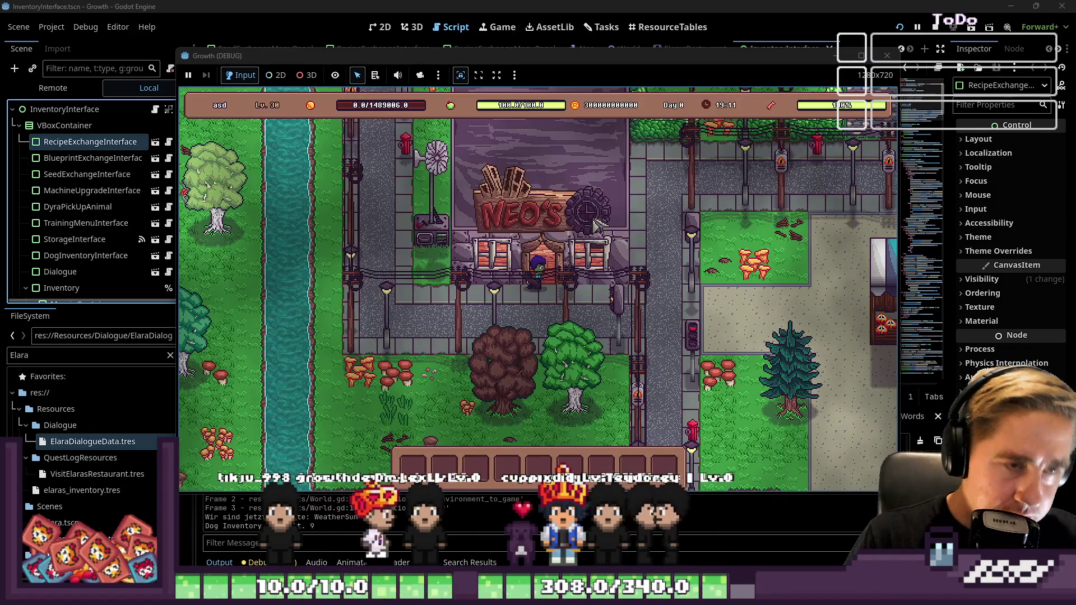
{"action": "key", "text": "d"}
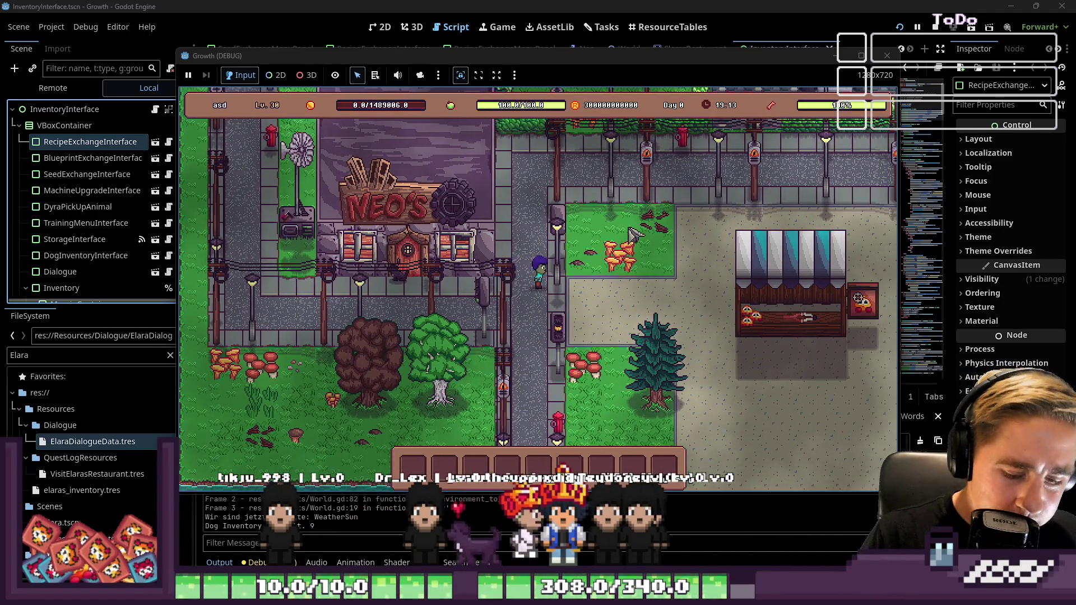
{"action": "key", "text": "w"}
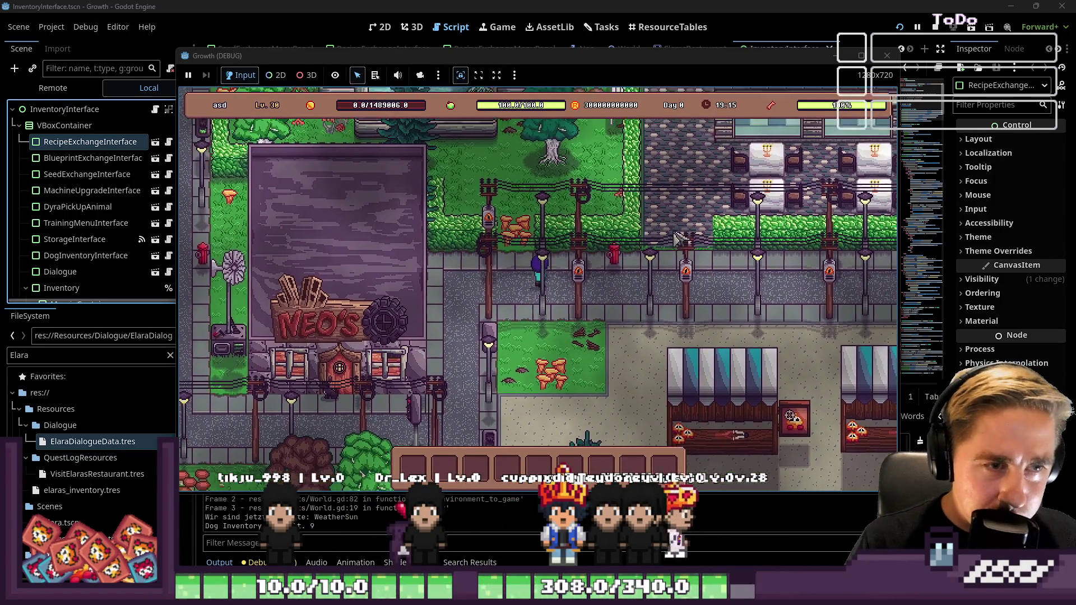
{"action": "key", "text": "d"}
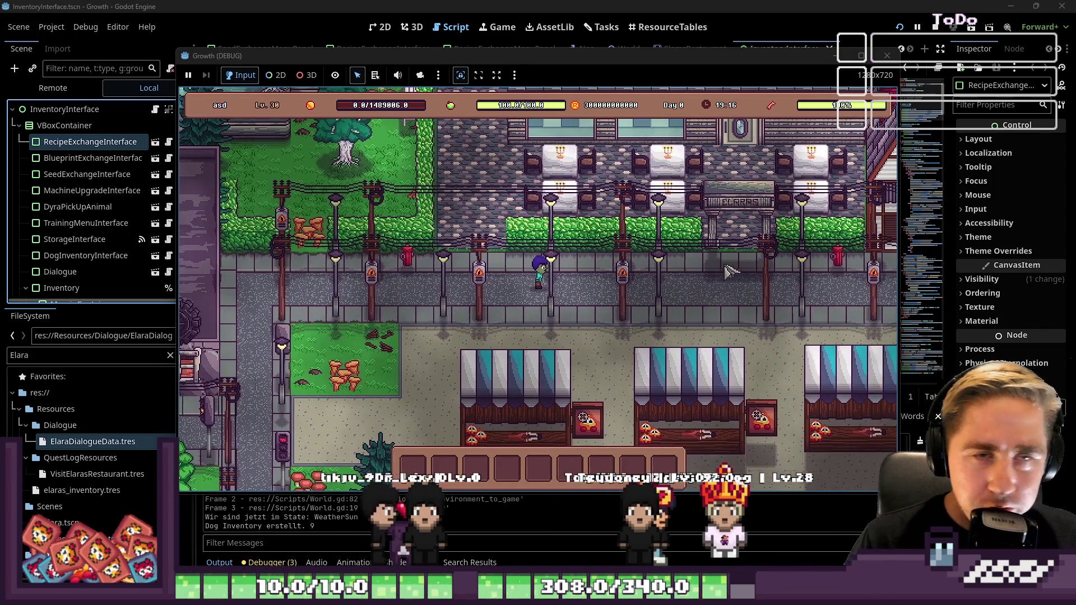
{"action": "key", "text": "w"}
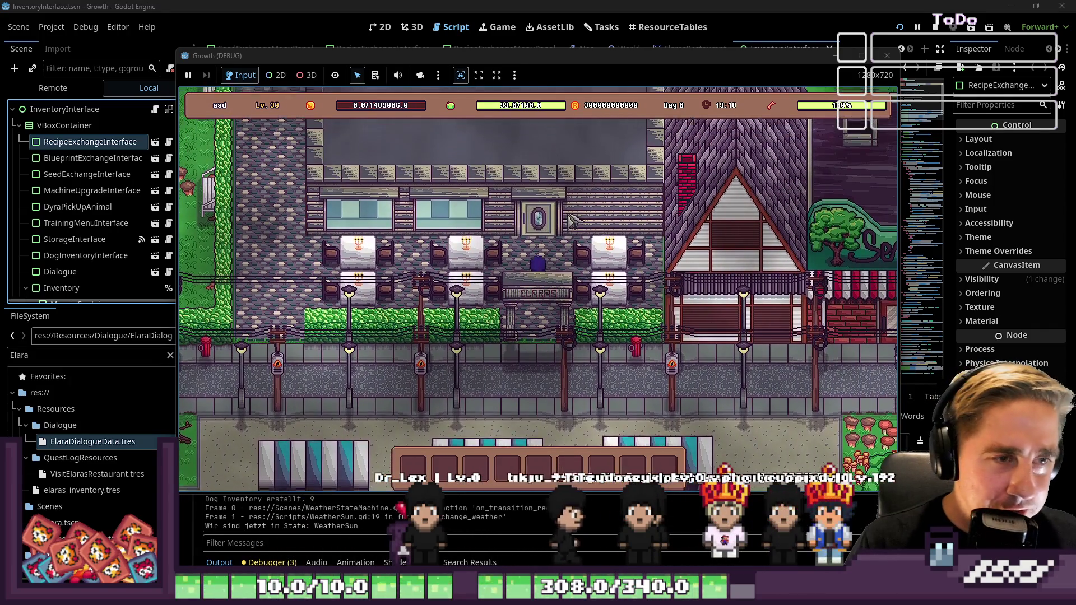
{"action": "key", "text": "w"}
{"action": "left_click", "coordinate": [604, 226]}
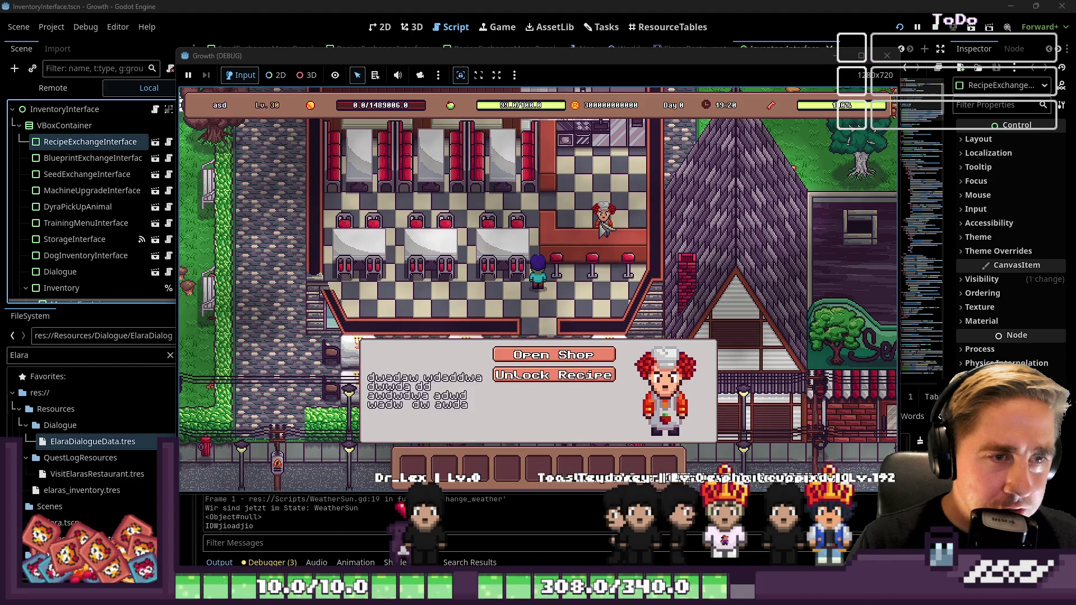
{"action": "left_click", "coordinate": [552, 379]}
Step: Correct 'iten_name' to 'item_name' on line 38 and rerun the project
{"action": "left_click", "coordinate": [565, 222]}
{"action": "key", "text": "BackSpace"}
{"action": "type", "text": "m"}
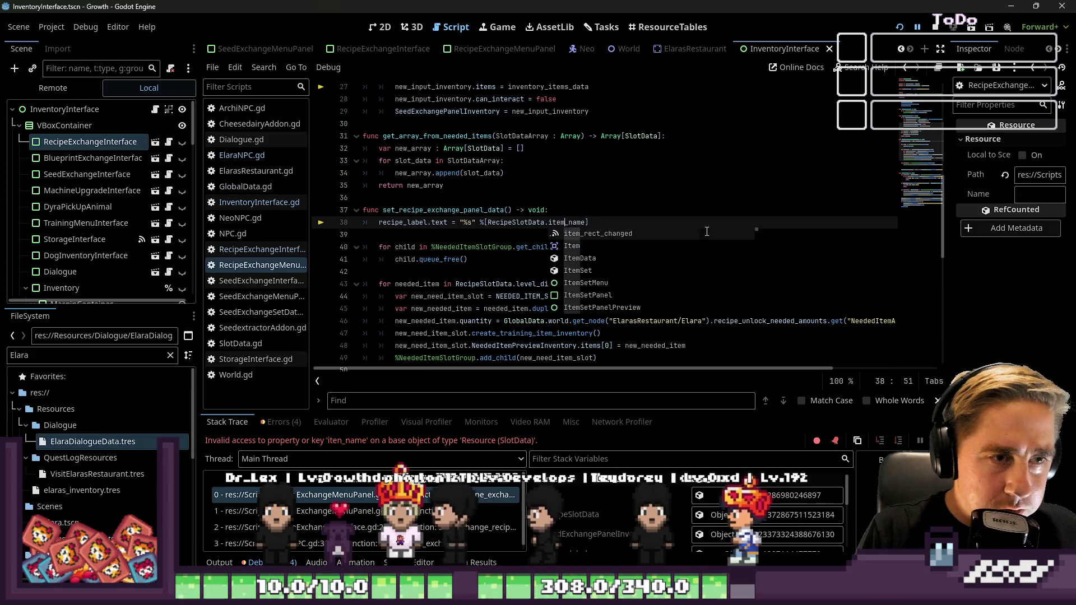
{"action": "key", "text": "F5"}
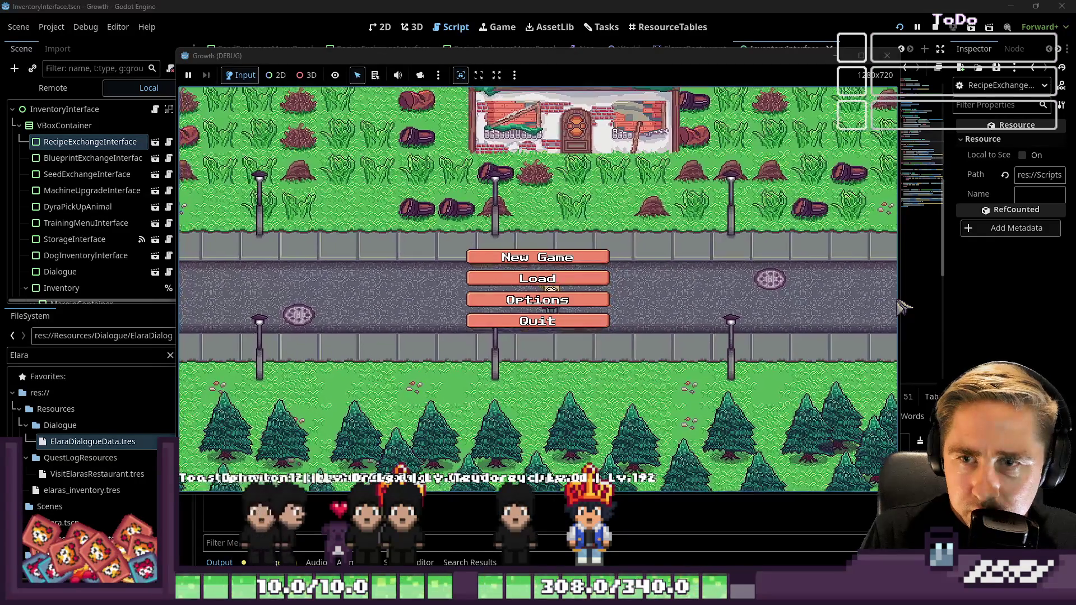
Step: Load the saved game and walk the character along the street into Elara's restaurant
{"action": "left_click", "coordinate": [577, 278]}
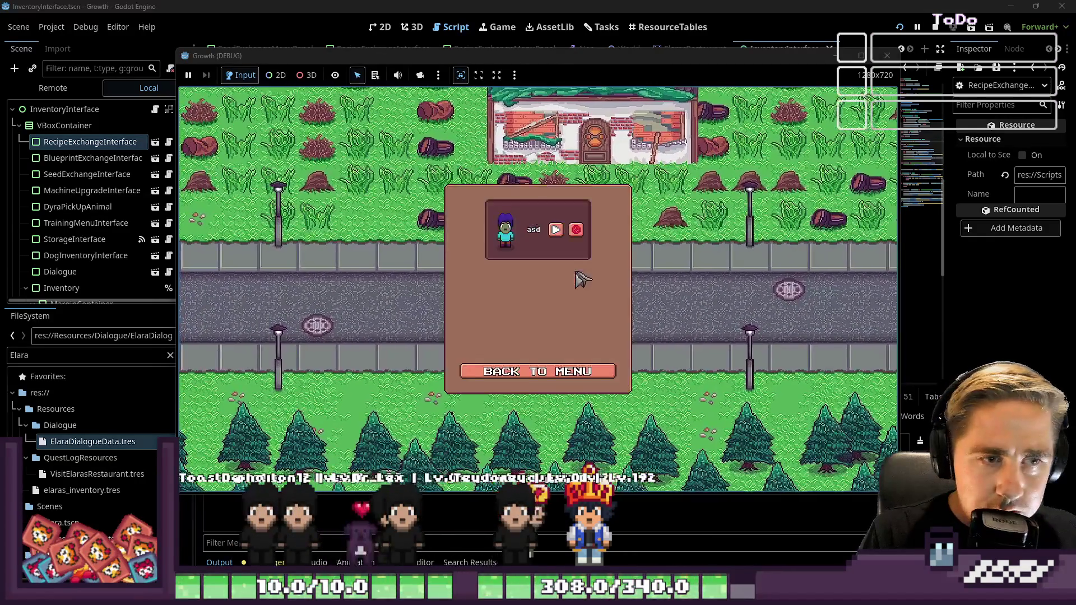
{"action": "left_click", "coordinate": [558, 232]}
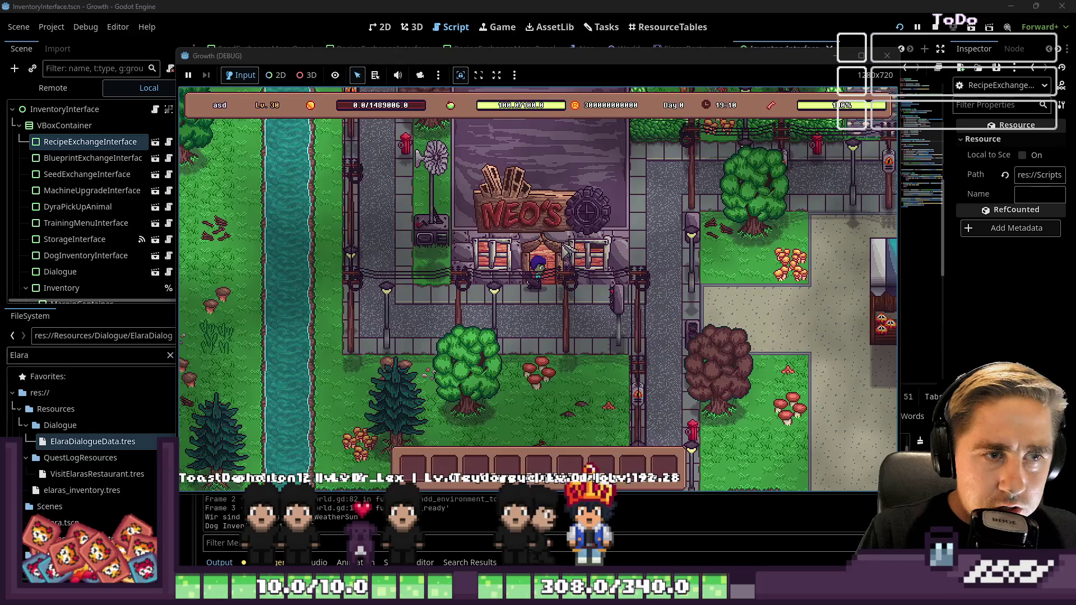
{"action": "key", "text": "d"}
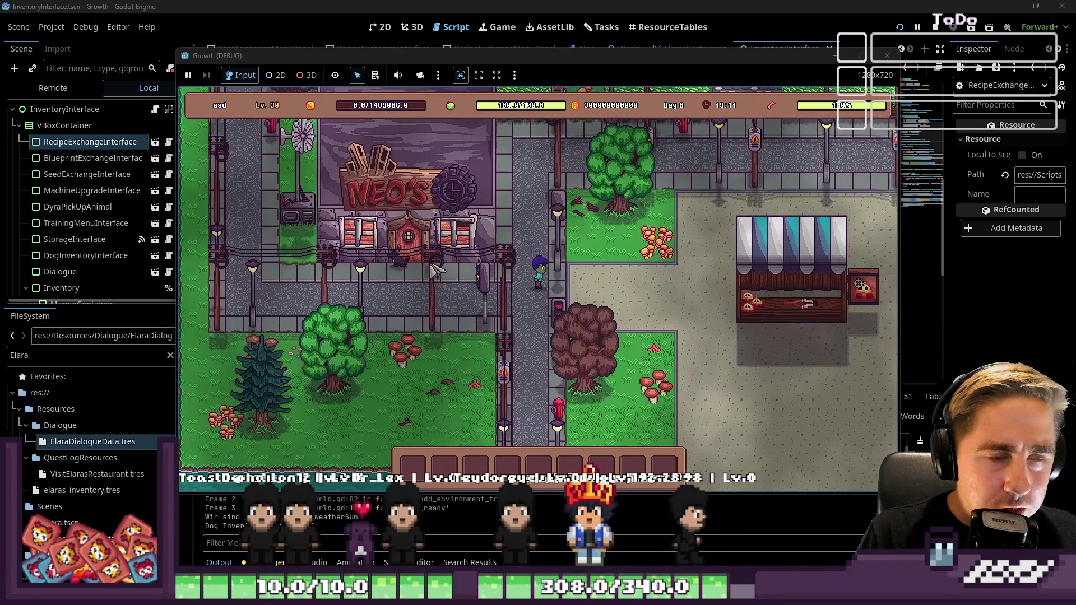
{"action": "key", "text": "w"}
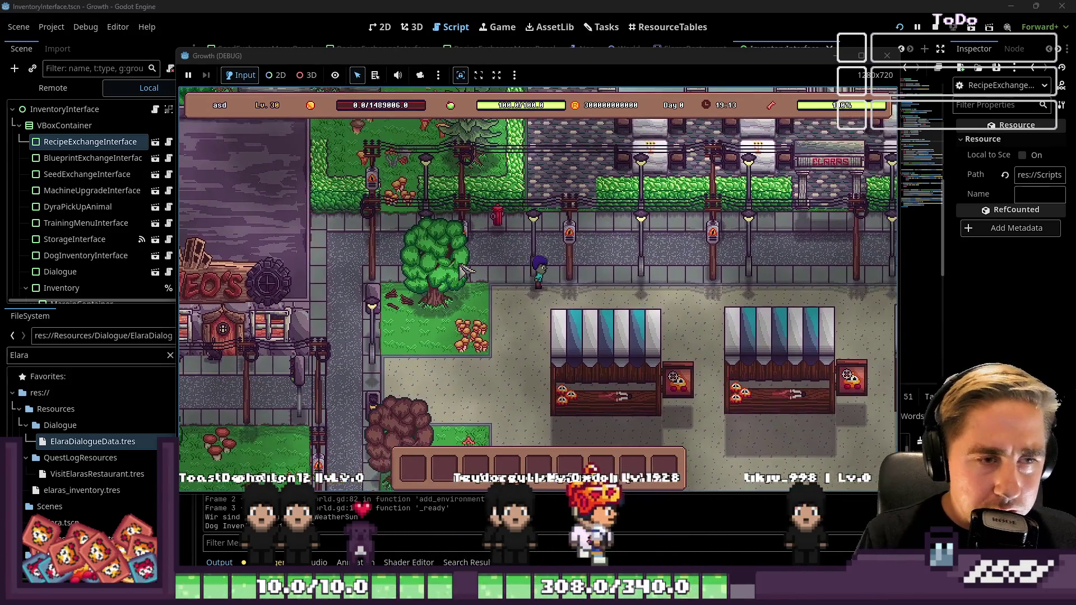
{"action": "key", "text": "d"}
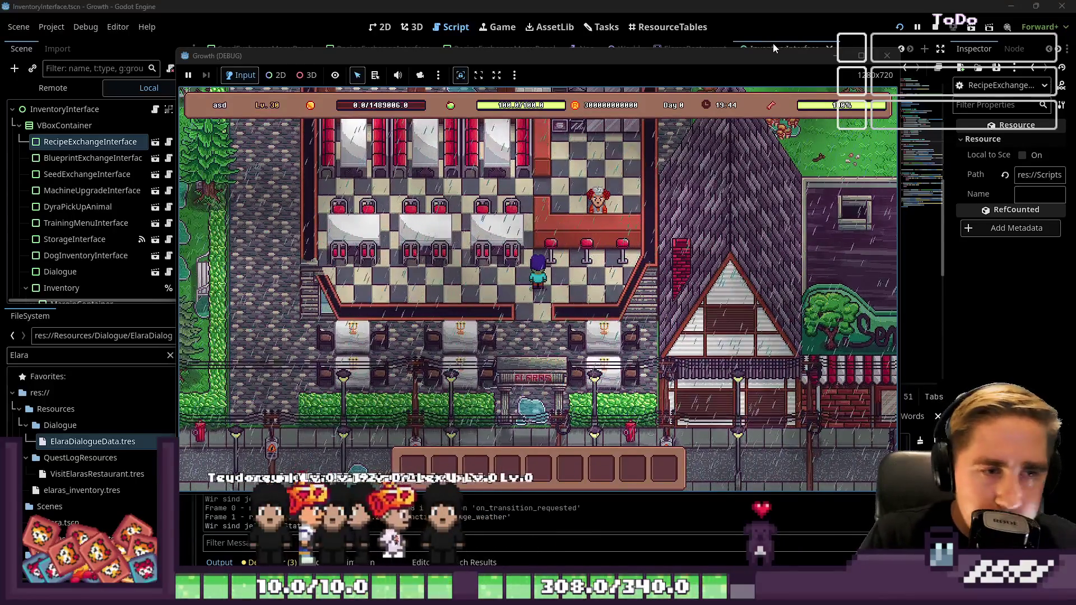
{"action": "key", "text": "d"}
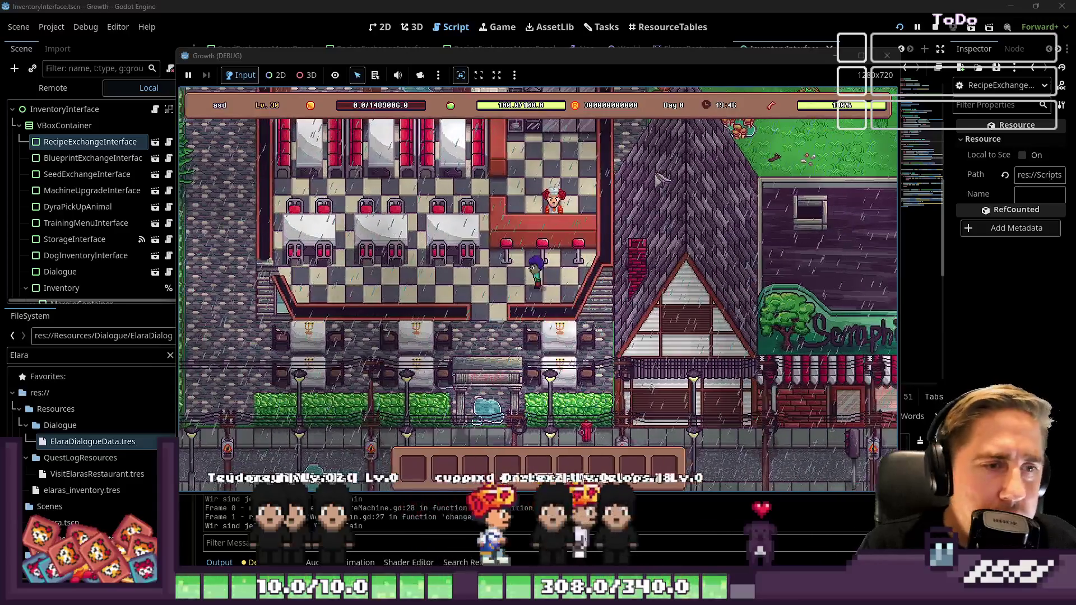
{"action": "key", "text": "d"}
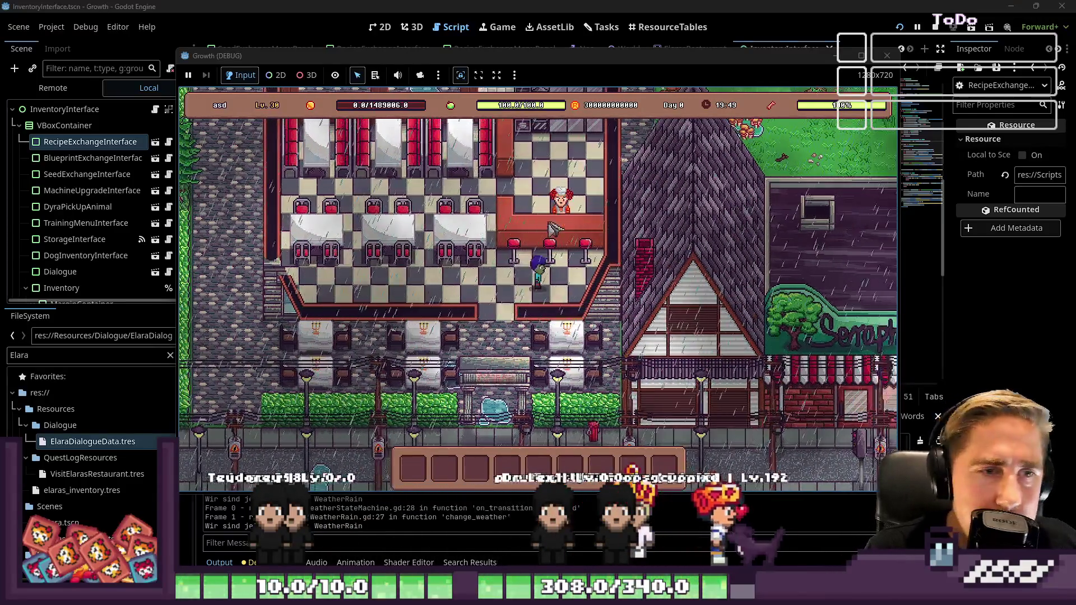
Step: Talk to Elara and choose Unlock Recipe, which breaks on line 43 with a Nil iteration error
{"action": "left_click", "coordinate": [558, 216]}
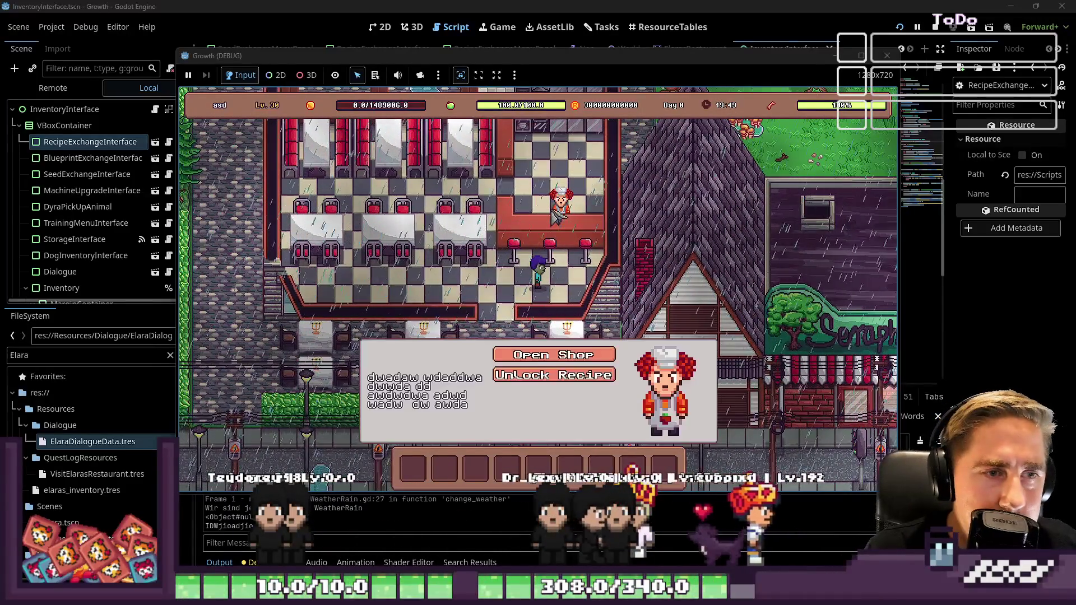
{"action": "left_click", "coordinate": [552, 379]}
{"action": "left_click", "coordinate": [558, 273]}
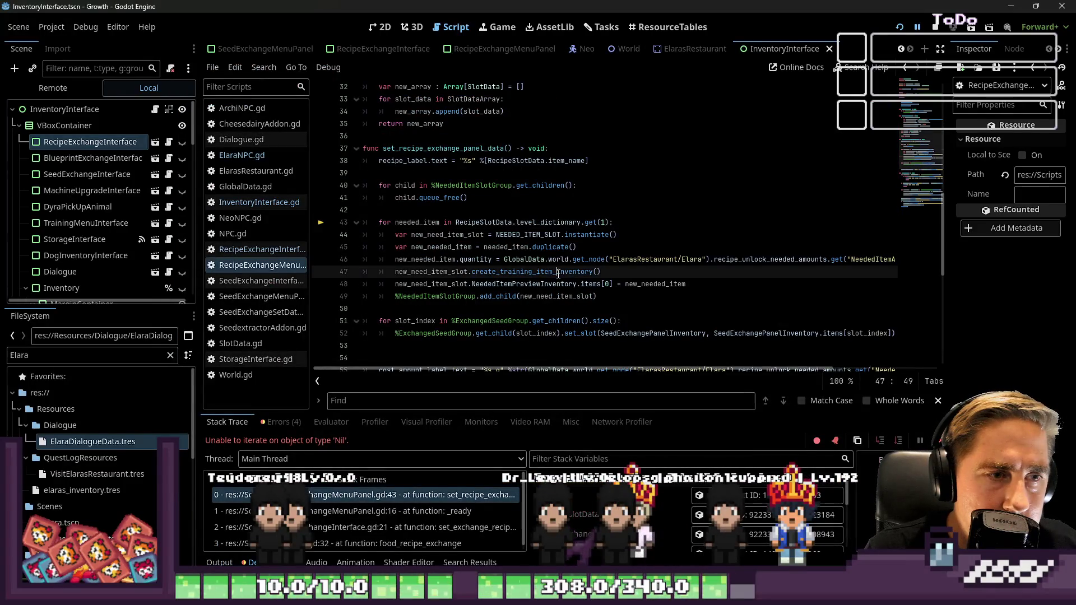
Step: Change get(1) to get("1") on line 43 and relaunch the game
{"action": "mouse_move", "coordinate": [538, 263]}
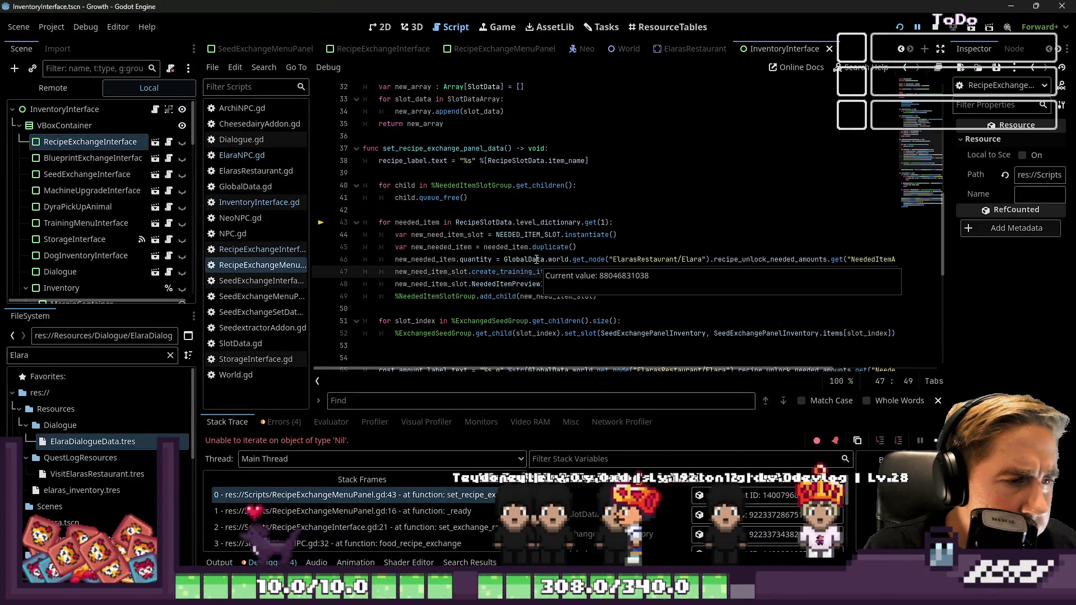
{"action": "double_click", "coordinate": [485, 219]}
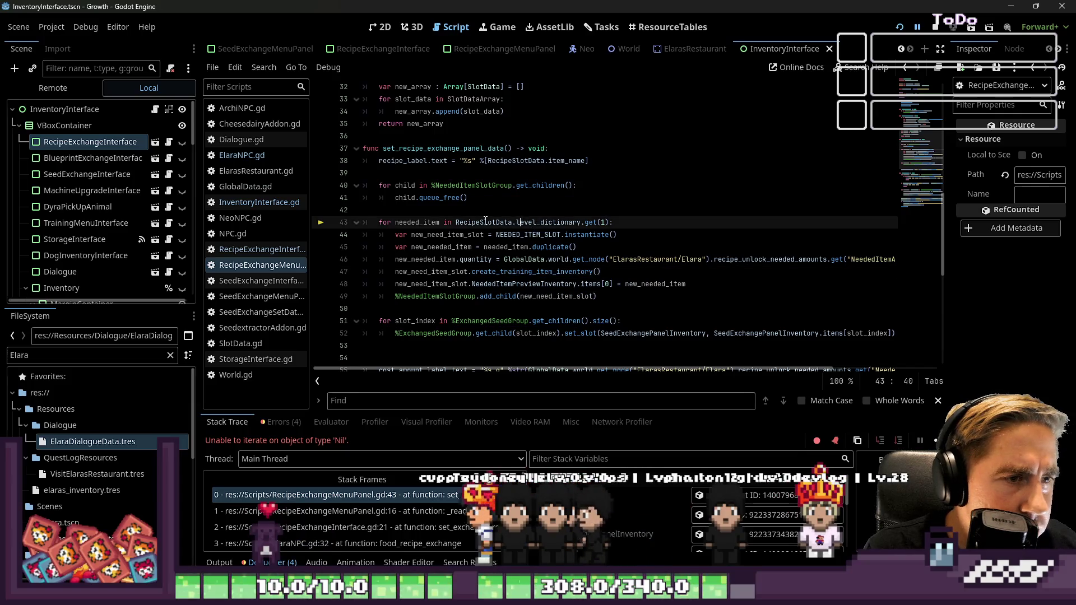
{"action": "left_click", "coordinate": [515, 197]}
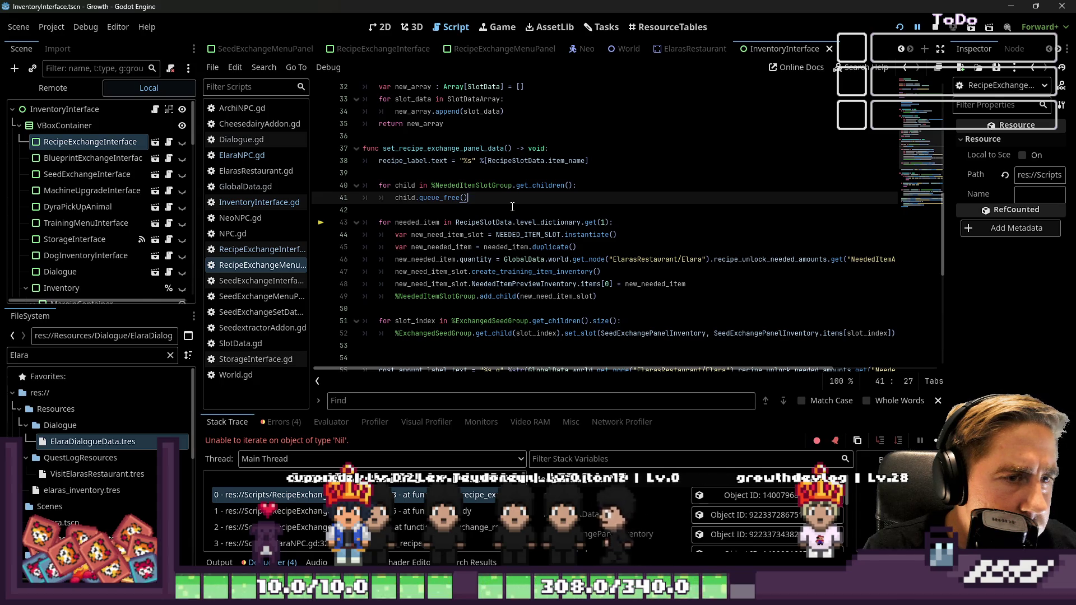
{"action": "left_click", "coordinate": [602, 223]}
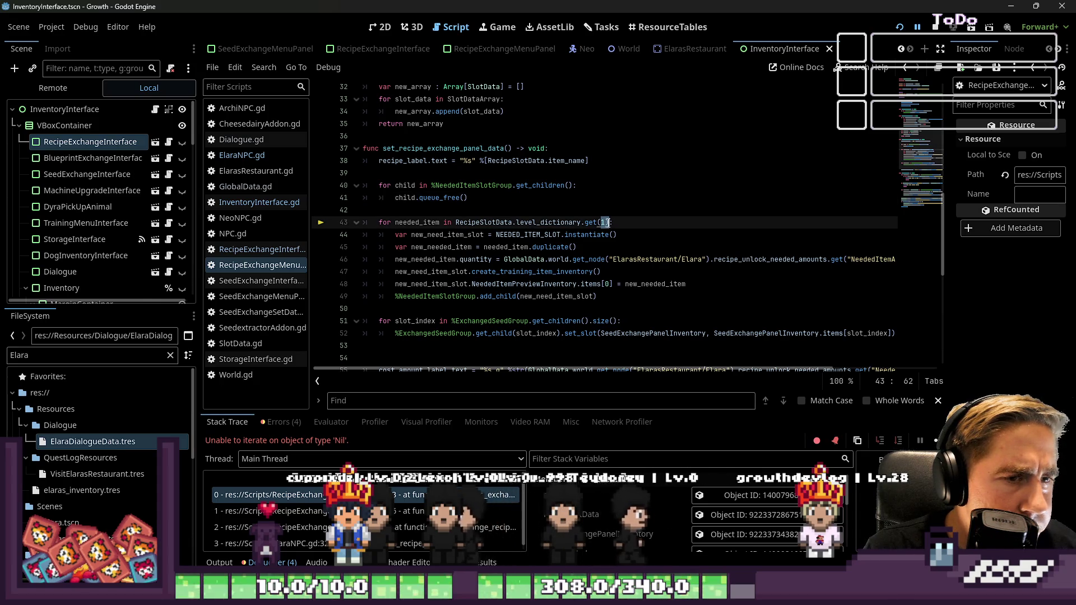
{"action": "left_click", "coordinate": [605, 223]}
{"action": "type", "text": "\"1"}
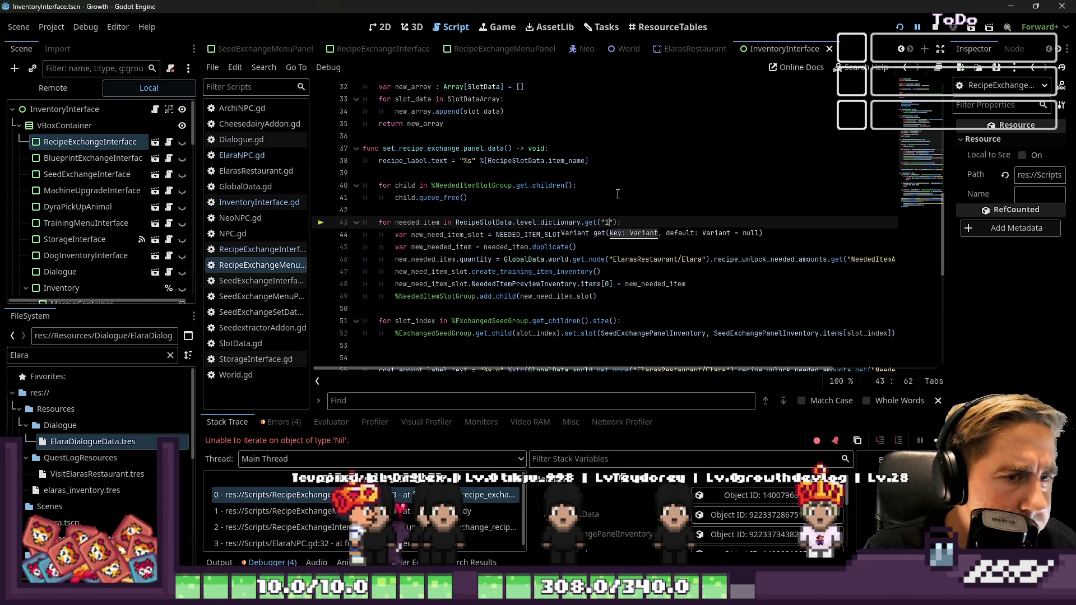
{"action": "key", "text": "Up"}
{"action": "key", "text": "Up"}
{"action": "left_click", "coordinate": [900, 27]}
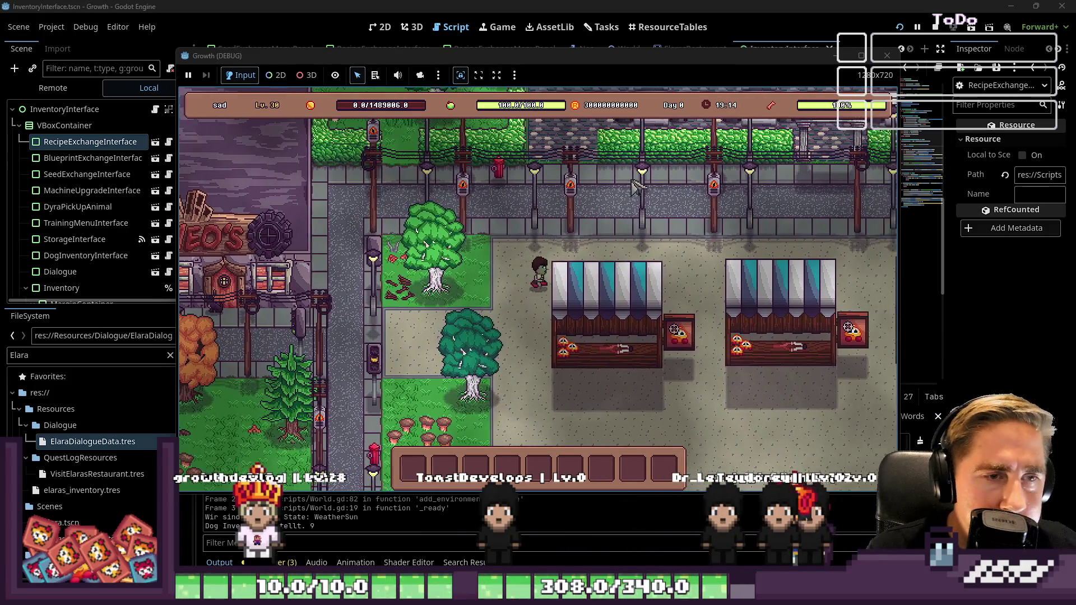
Step: Walk into Elara's restaurant and choose Unlock Recipe again; line 43 still fails on Nil
{"action": "key", "text": "w"}
{"action": "key", "text": "d"}
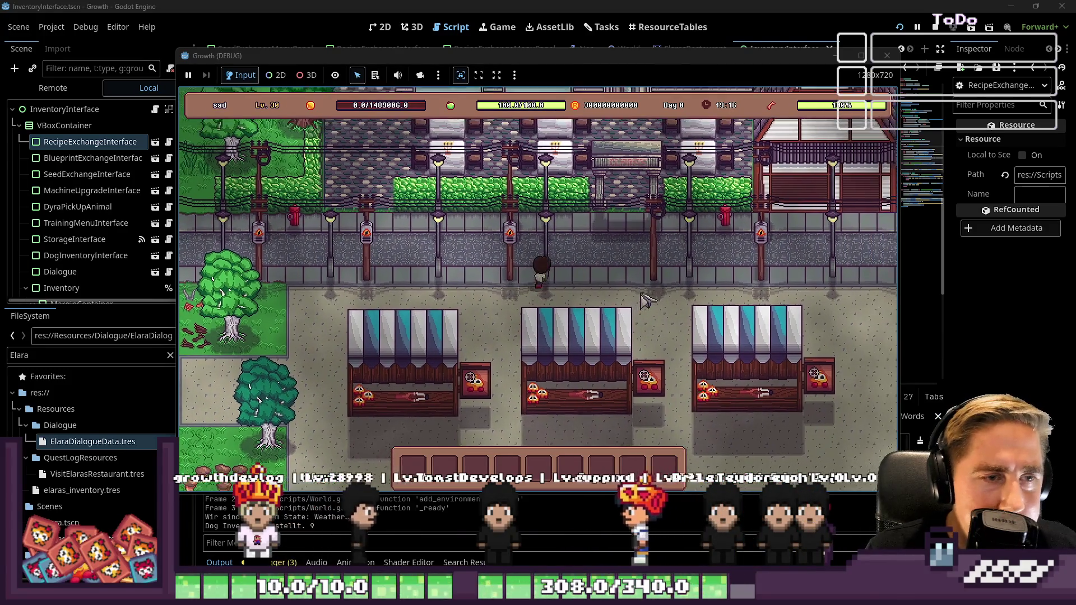
{"action": "key", "text": "w"}
{"action": "key", "text": "d"}
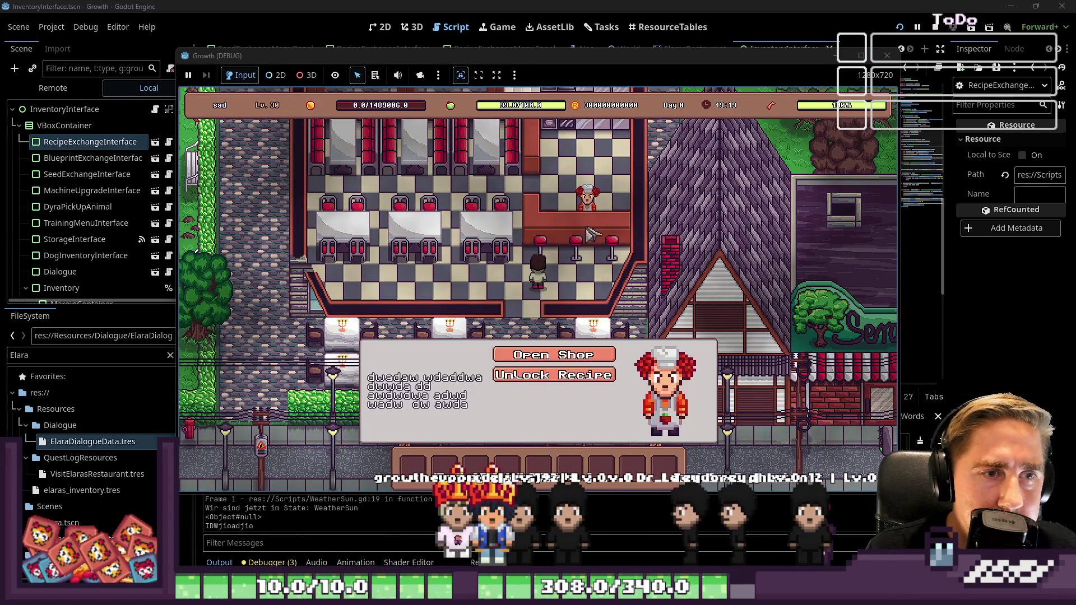
{"action": "left_click", "coordinate": [547, 374]}
{"action": "left_click", "coordinate": [500, 272]}
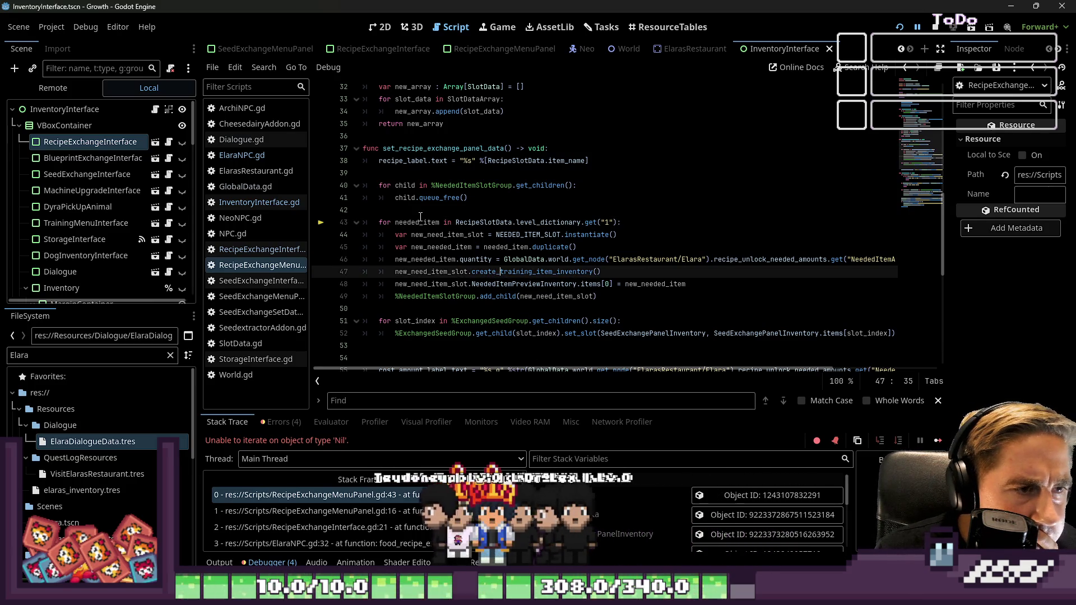
Step: On line 43, paste recipe_unlock_needed_amounts over level_dictionary
{"action": "left_click", "coordinate": [474, 222]}
{"action": "double_click", "coordinate": [474, 221]}
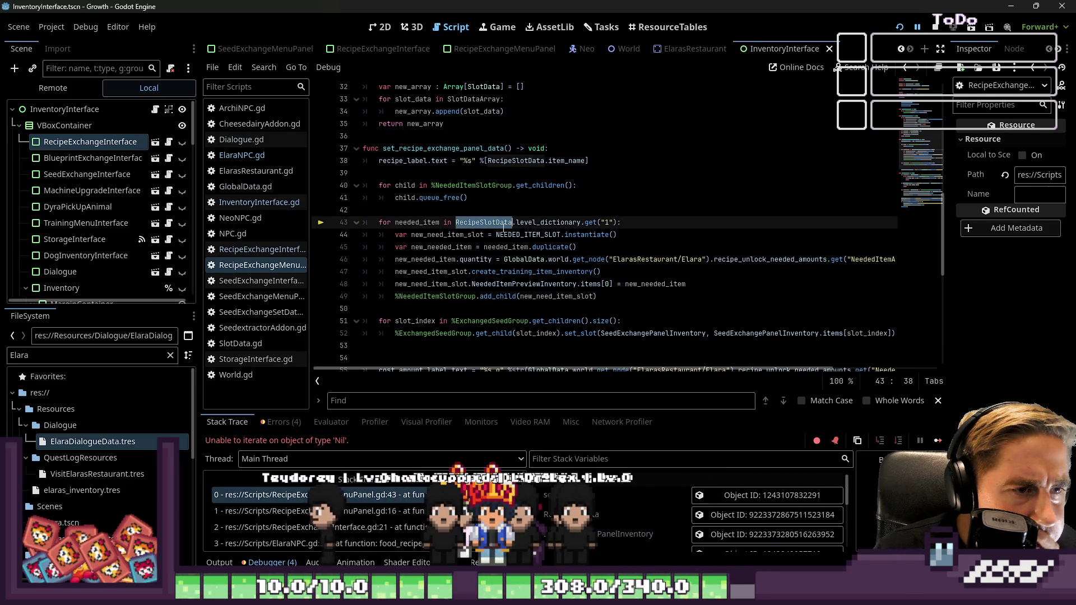
{"action": "double_click", "coordinate": [548, 222]}
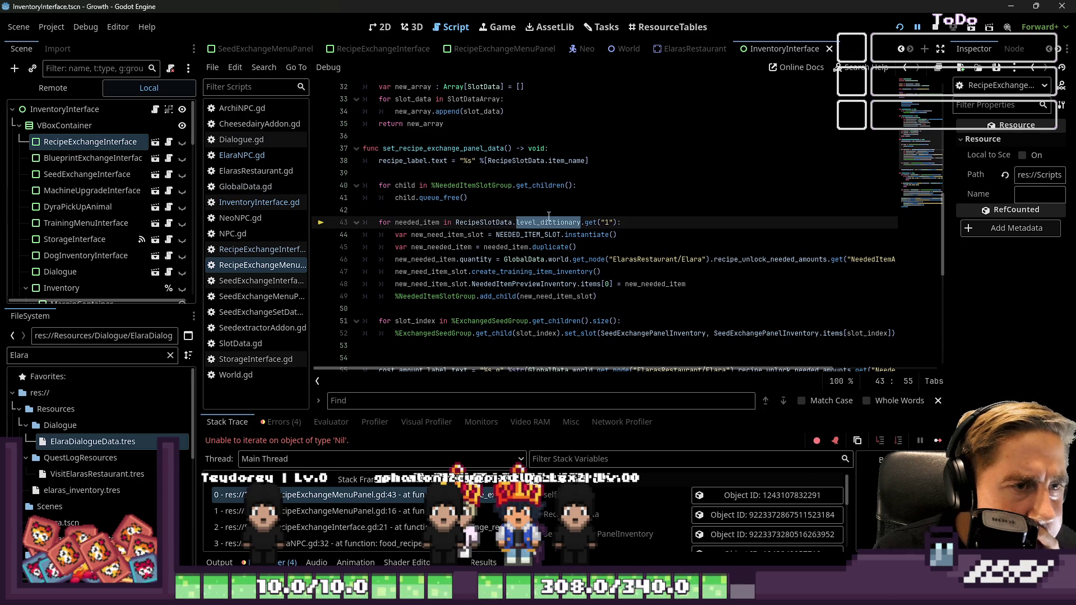
{"action": "double_click", "coordinate": [768, 259]}
{"action": "key", "text": "ctrl+c"}
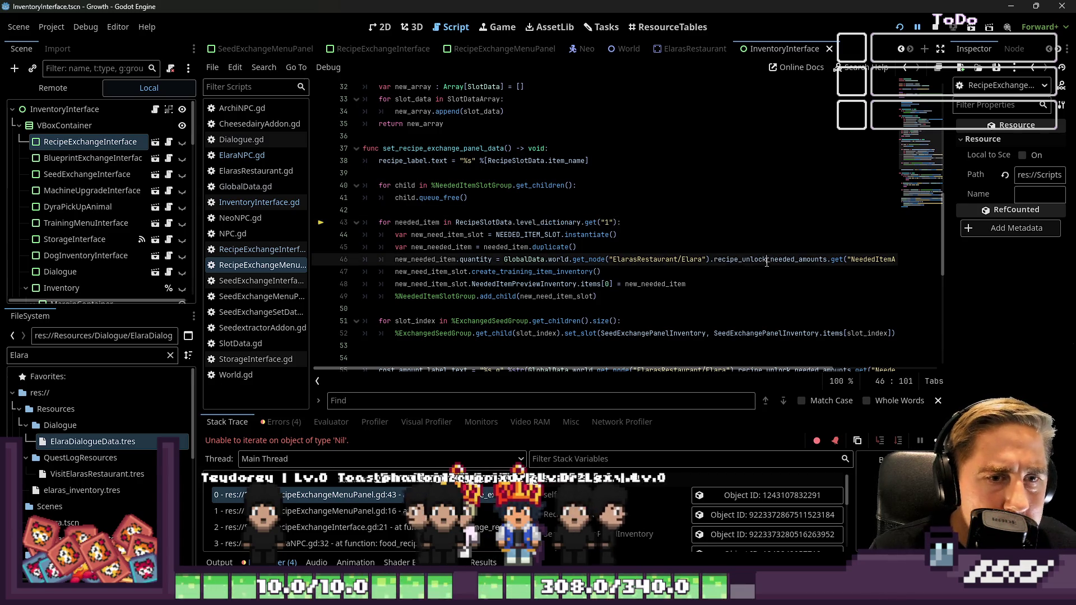
{"action": "double_click", "coordinate": [539, 222]}
{"action": "key", "text": "ctrl+v"}
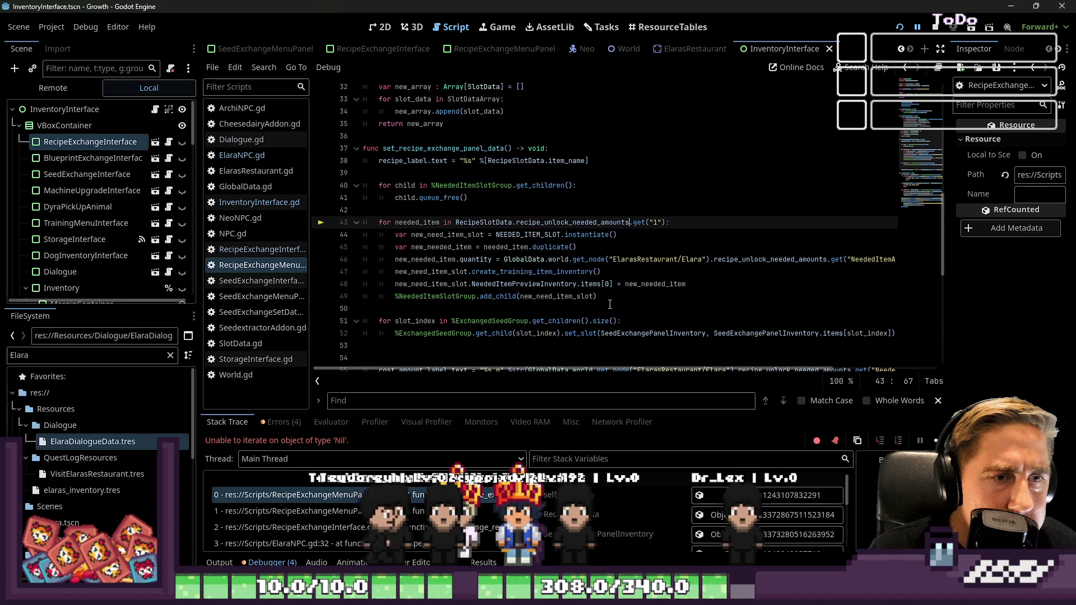
{"action": "mouse_move", "coordinate": [672, 370]}
{"action": "left_mouse_down"}
{"action": "mouse_move", "coordinate": [687, 373]}
{"action": "mouse_move", "coordinate": [694, 465]}
{"action": "left_mouse_up"}
Step: Replace recipe_unlock_needed_amounts with needed_items_for_level via autocomplete and relaunch the game
{"action": "double_click", "coordinate": [530, 222]}
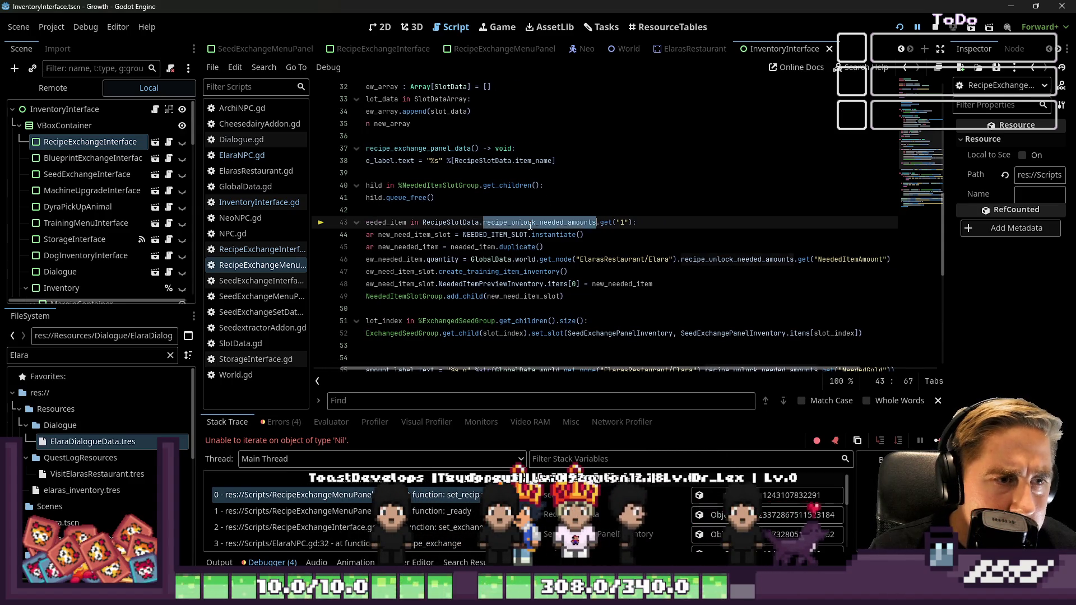
{"action": "key", "text": "BackSpace"}
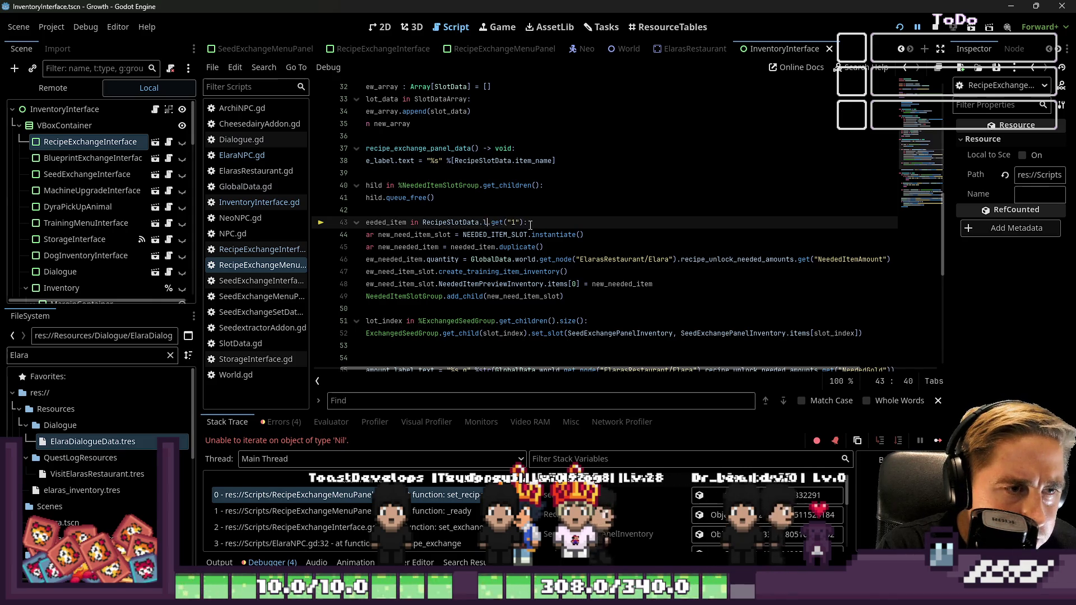
{"action": "type", "text": "e"}
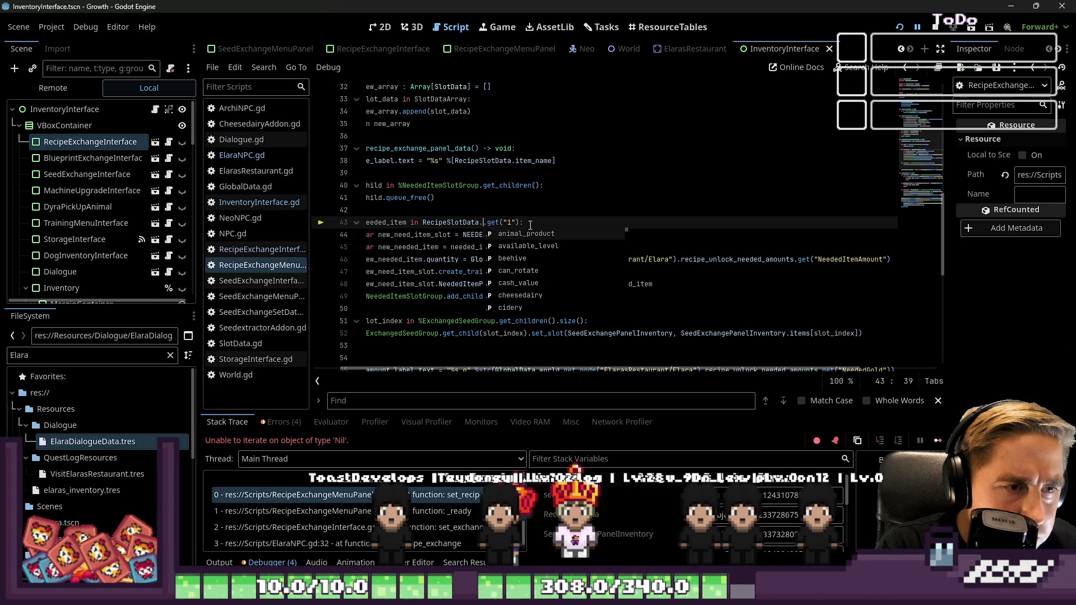
{"action": "type", "text": "neede"}
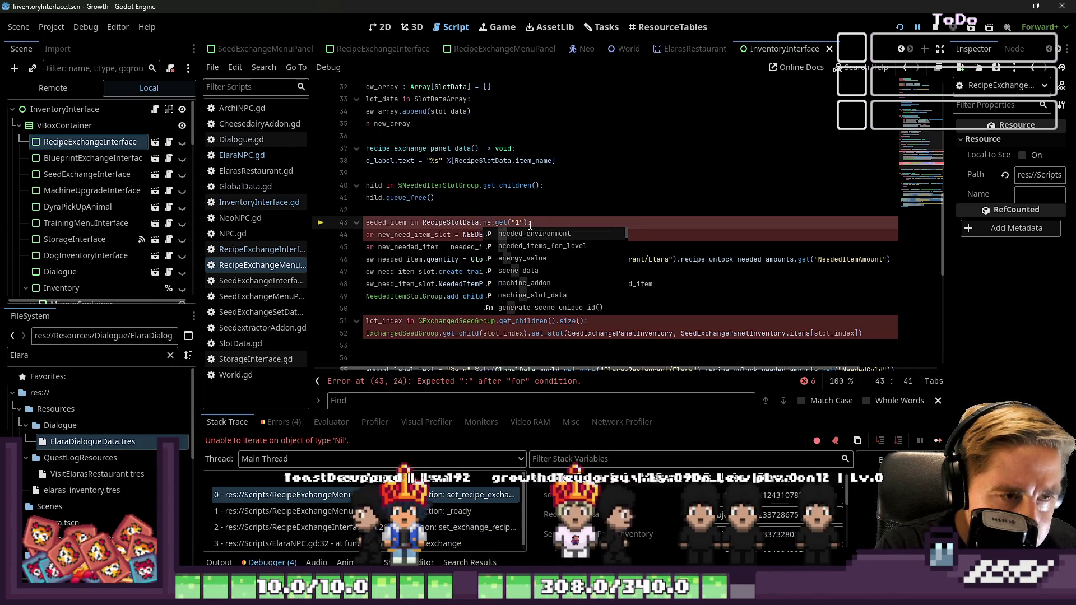
{"action": "key", "text": "Down"}
{"action": "key", "text": "Return"}
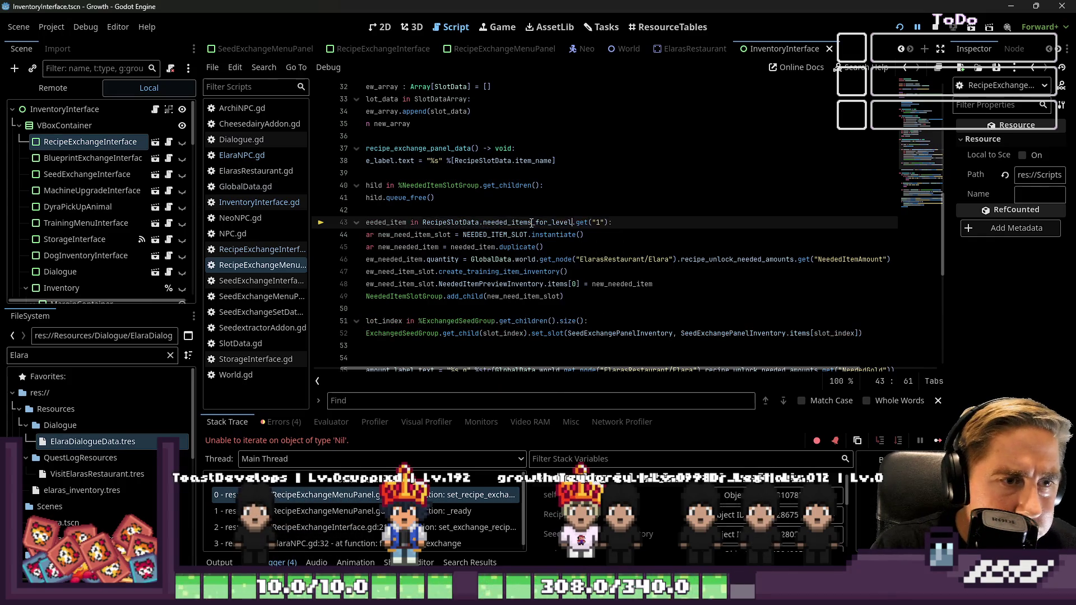
{"action": "left_click", "coordinate": [938, 30]}
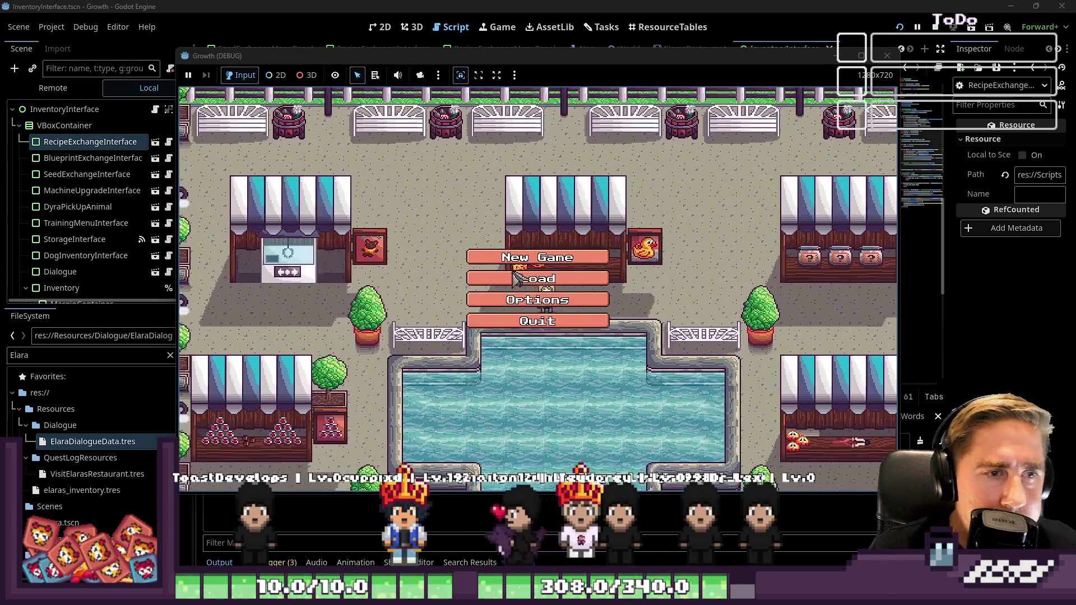
Step: Return to the main menu and start a new game with a character named 'asd'
{"action": "left_click", "coordinate": [561, 253]}
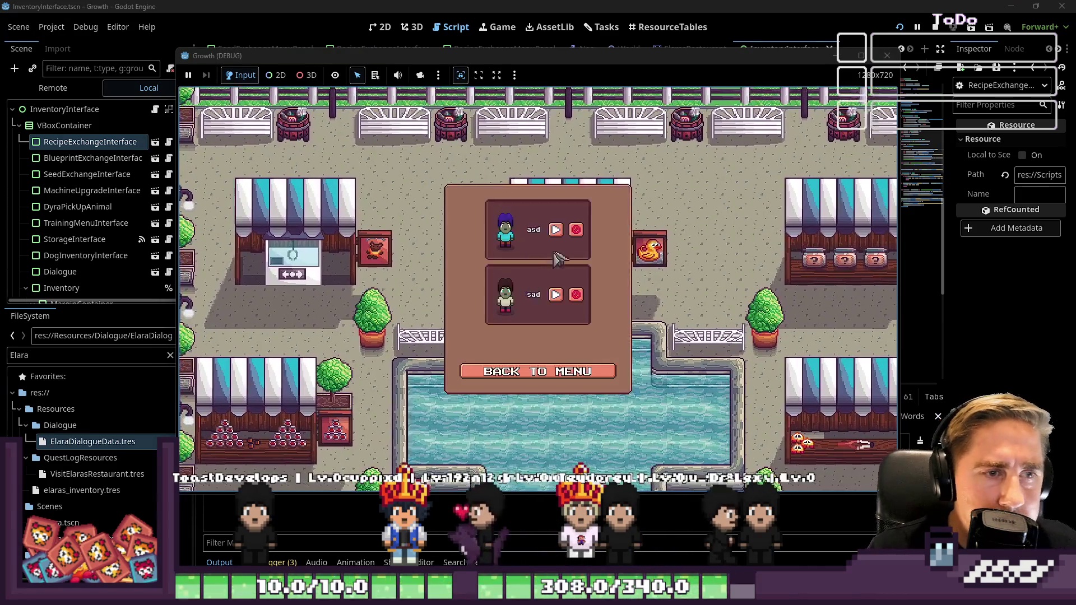
{"action": "left_click", "coordinate": [539, 372]}
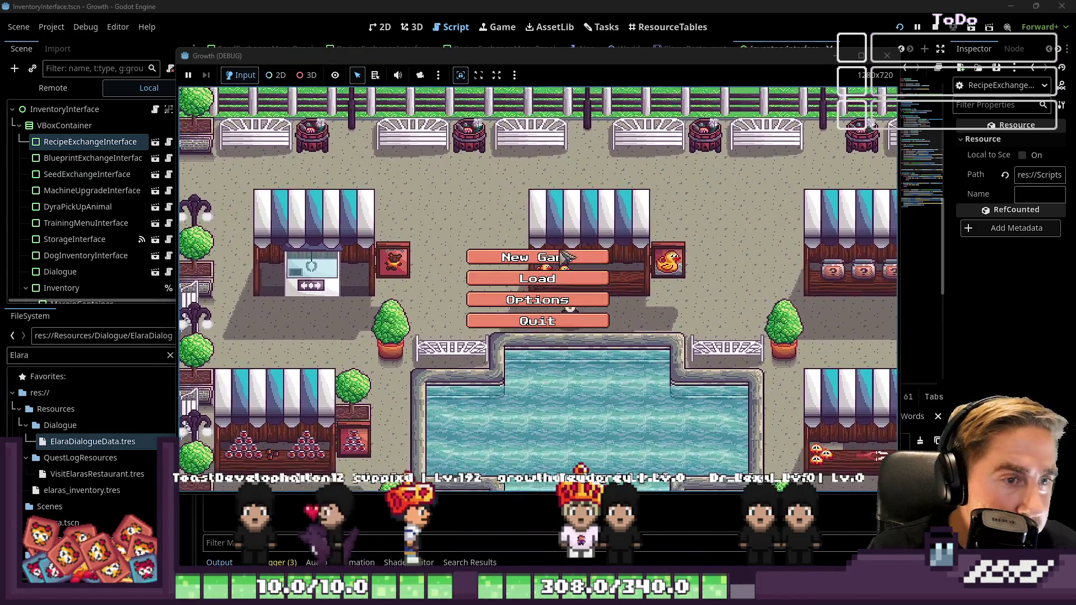
{"action": "left_click", "coordinate": [558, 250]}
{"action": "type", "text": "asd"}
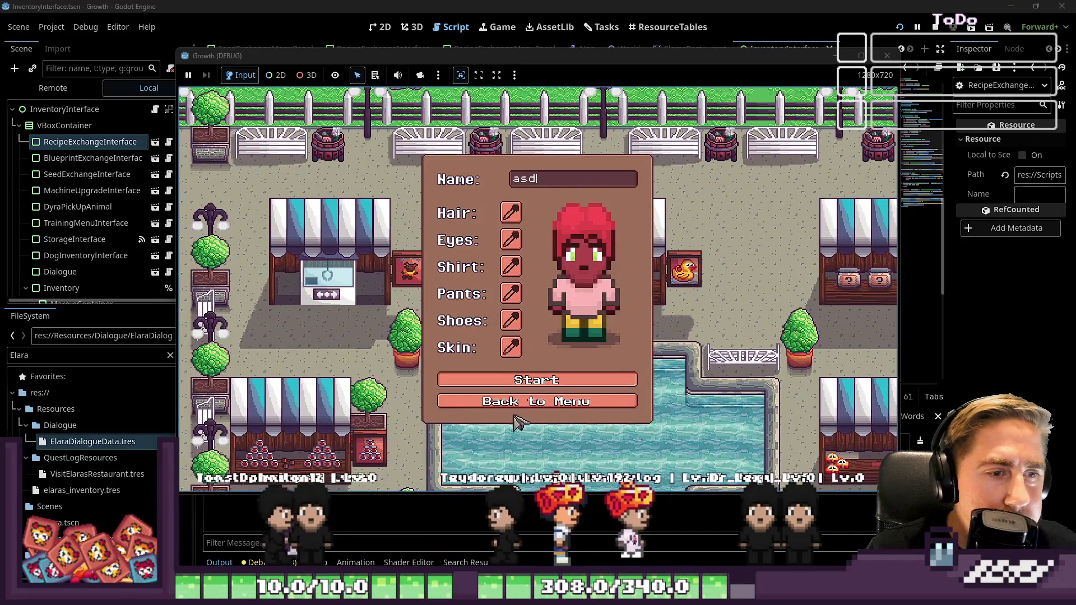
{"action": "left_click", "coordinate": [552, 388]}
Step: Walk the new character from Neo's door east along the road to the restaurant
{"action": "key", "text": "s"}
{"action": "key", "text": "d"}
{"action": "key", "text": "w"}
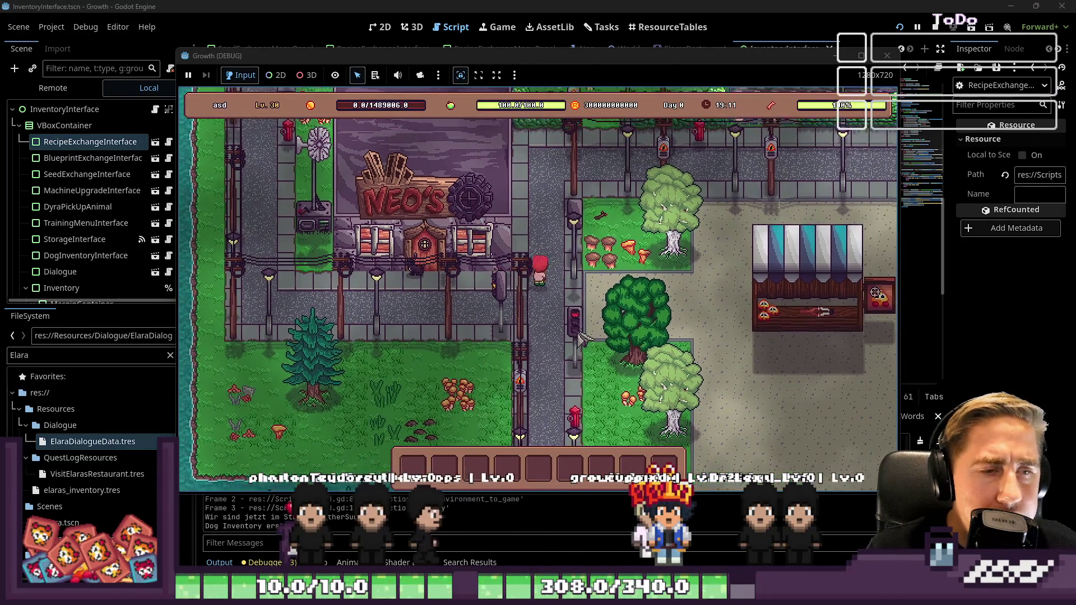
{"action": "key", "text": "d"}
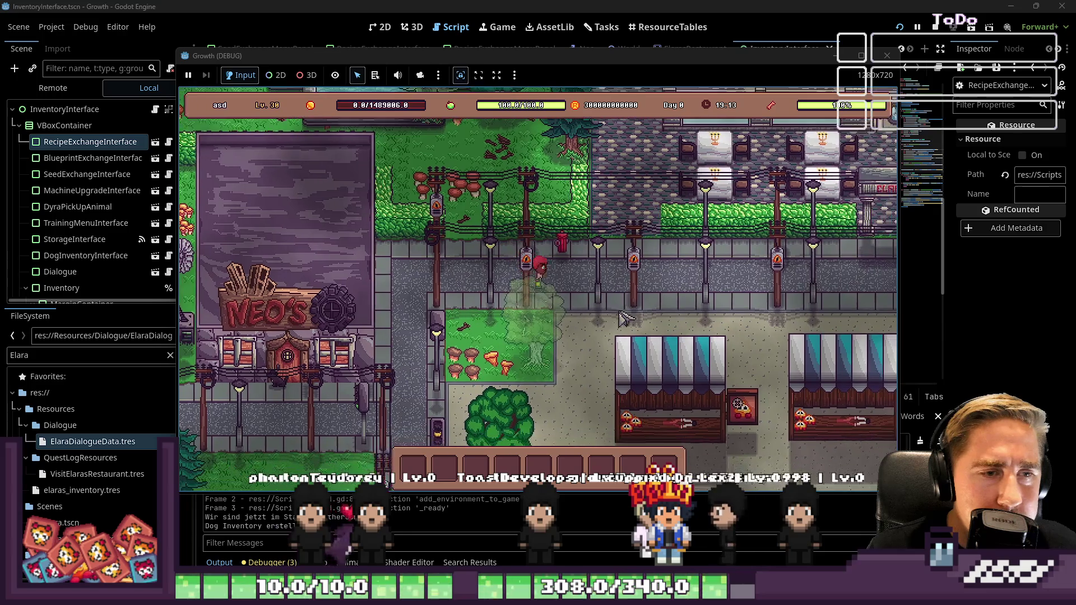
{"action": "key", "text": "d"}
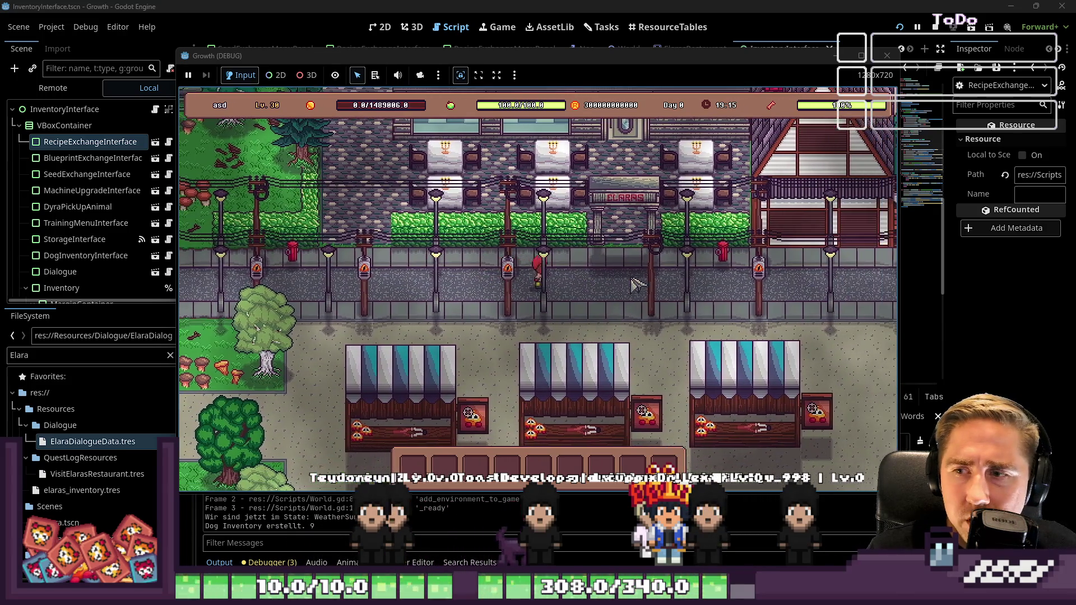
{"action": "key", "text": "d"}
{"action": "key", "text": "s"}
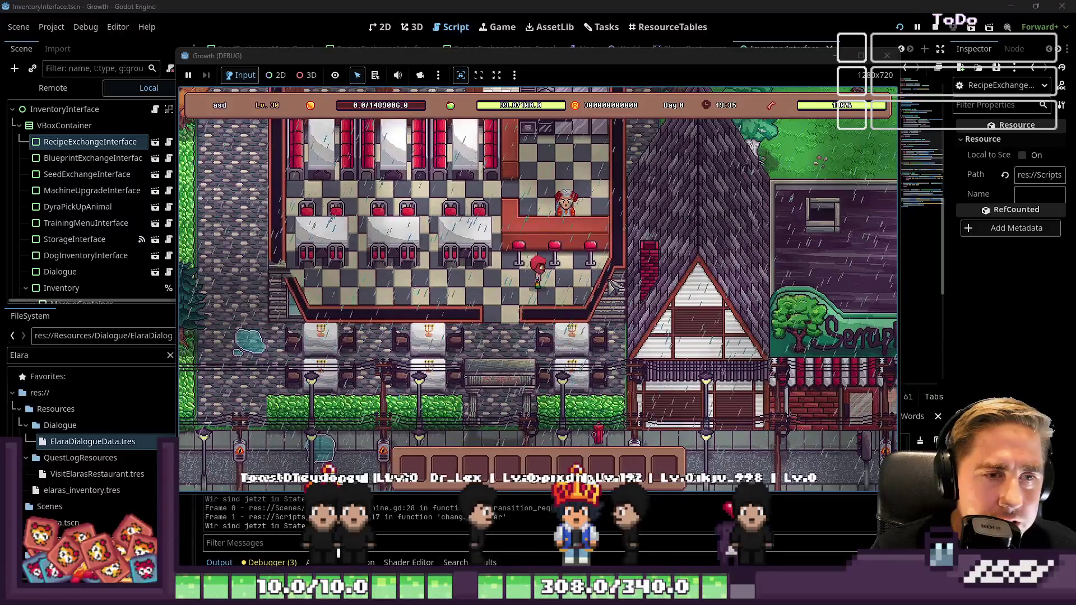
Step: Reach Elara at the counter and choose Unlock Recipe, triggering the Nil-to-Array error on line 25
{"action": "key", "text": "s"}
{"action": "key", "text": "w"}
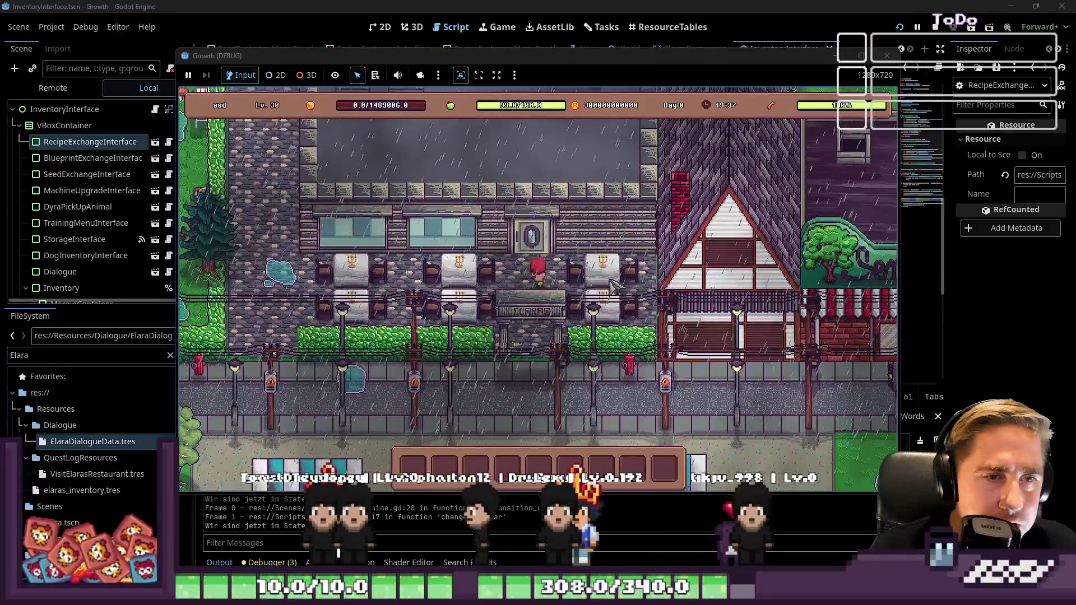
{"action": "key", "text": "s"}
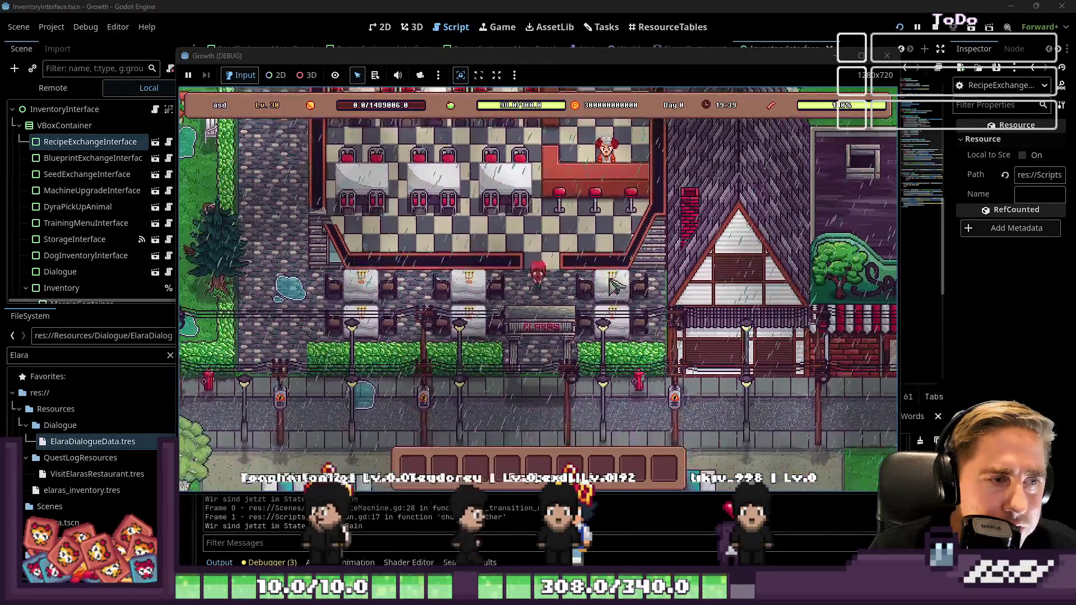
{"action": "key", "text": "w"}
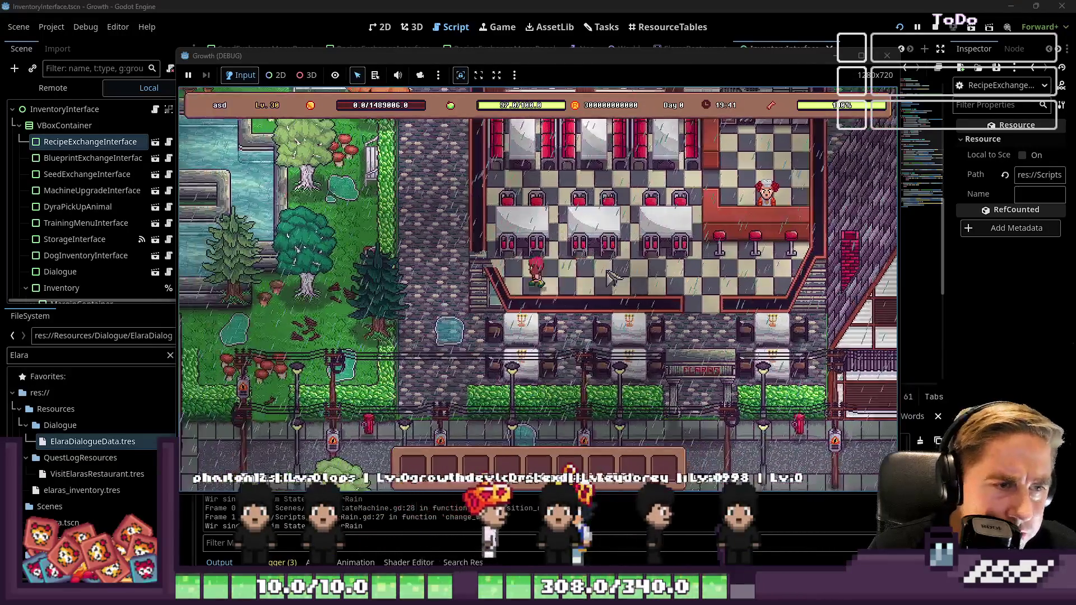
{"action": "key", "text": "a"}
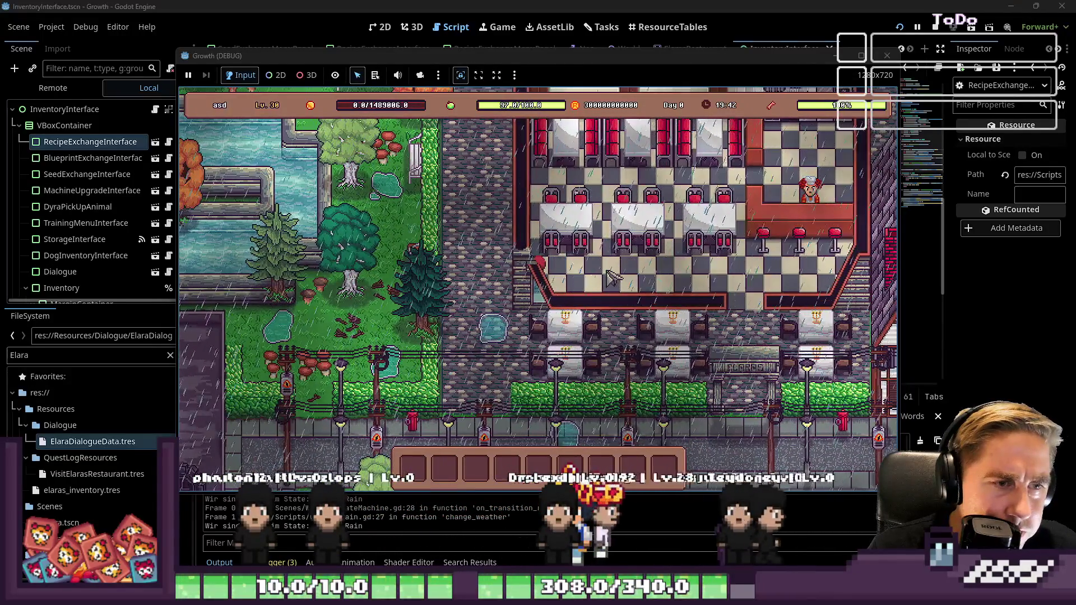
{"action": "key", "text": "s"}
{"action": "key", "text": "w"}
{"action": "key", "text": "d"}
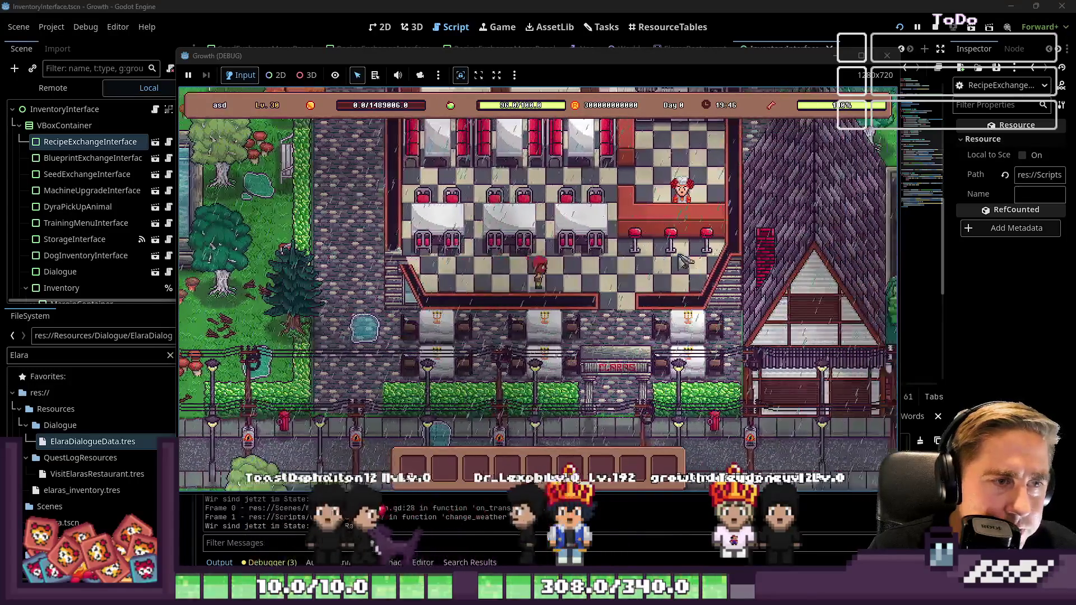
{"action": "key", "text": "d"}
{"action": "key", "text": "w"}
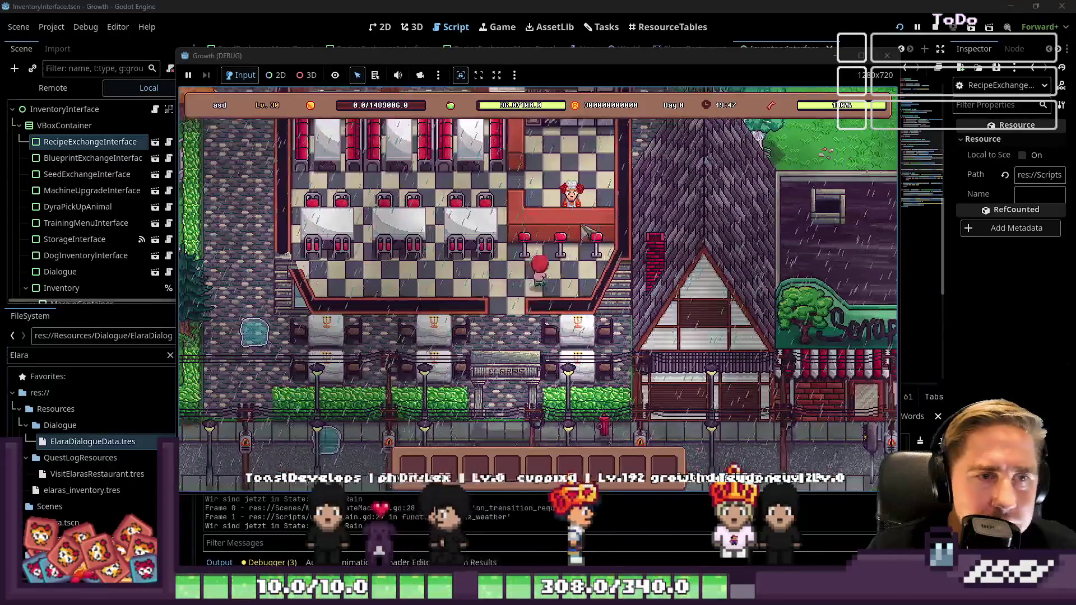
{"action": "key", "text": "e"}
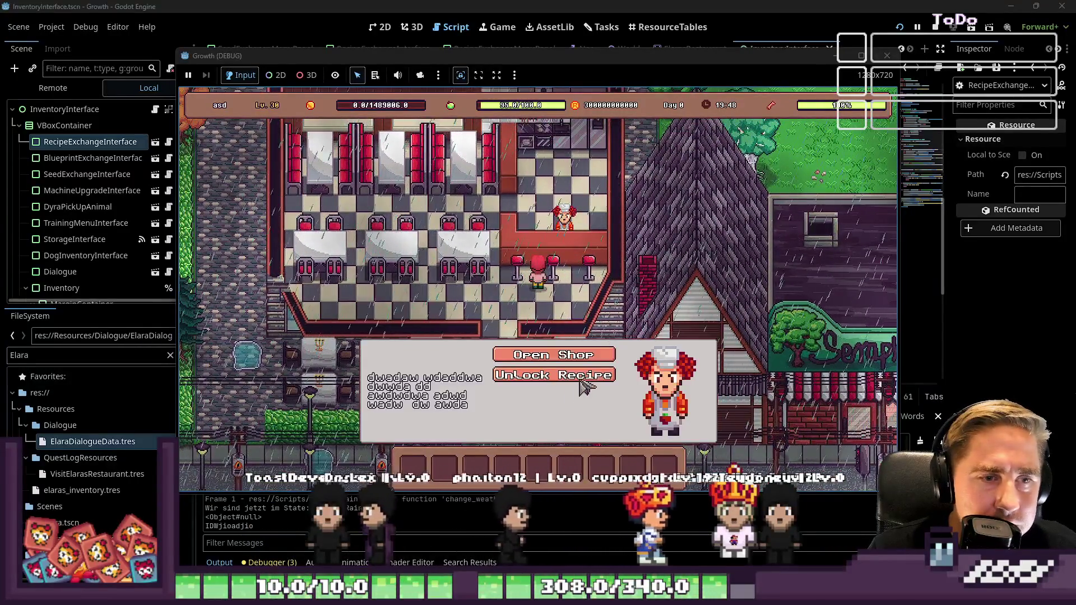
{"action": "left_click", "coordinate": [580, 383]}
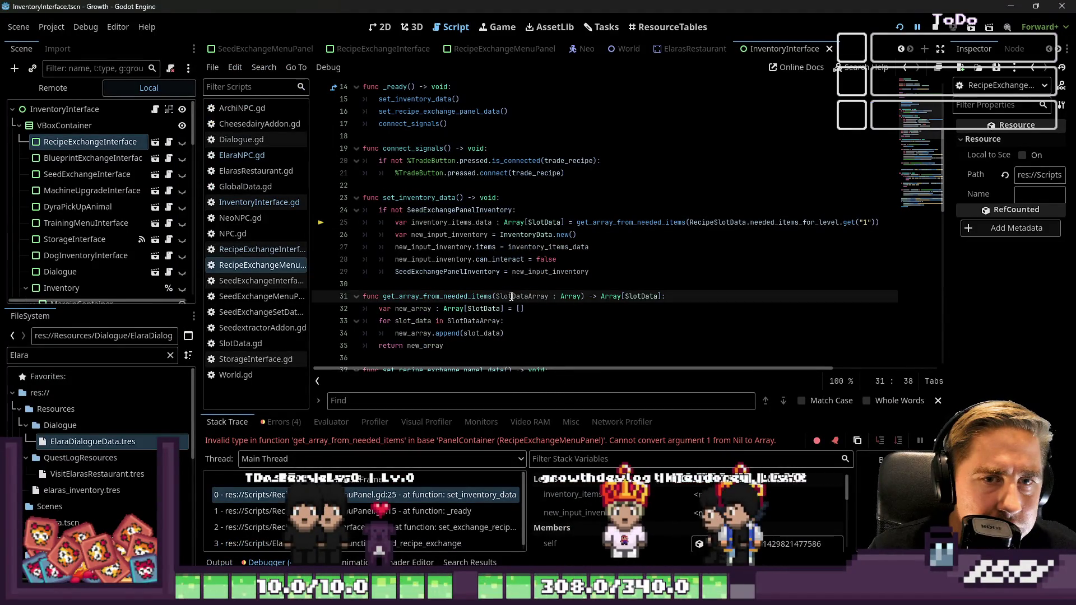
Step: Examine set_inventory_data and the needed_items_for_level reference on line 25
{"action": "double_click", "coordinate": [419, 198]}
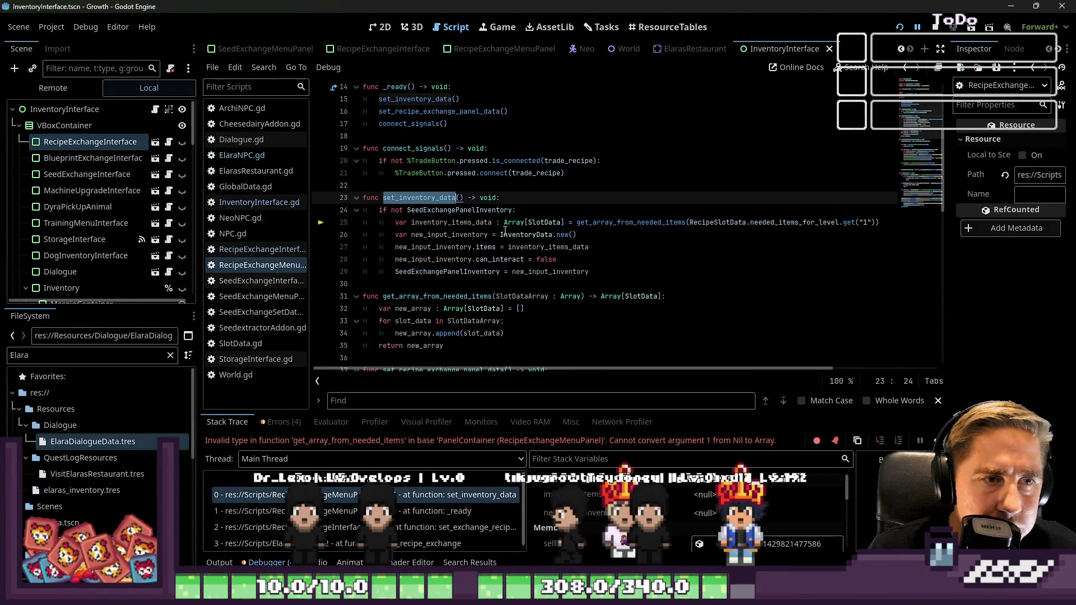
{"action": "mouse_move", "coordinate": [508, 235]}
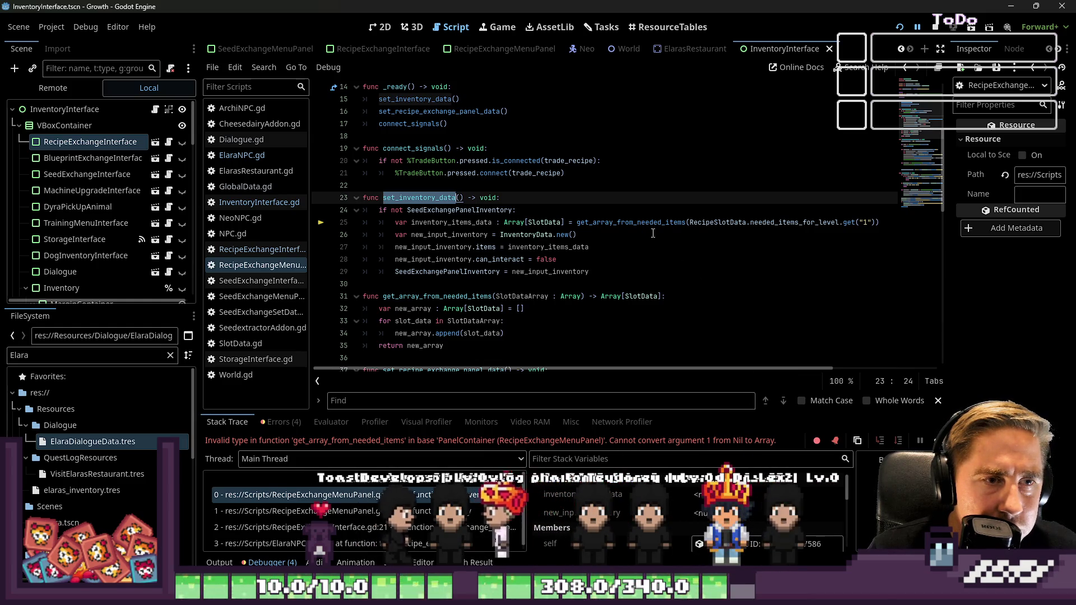
{"action": "double_click", "coordinate": [795, 223]}
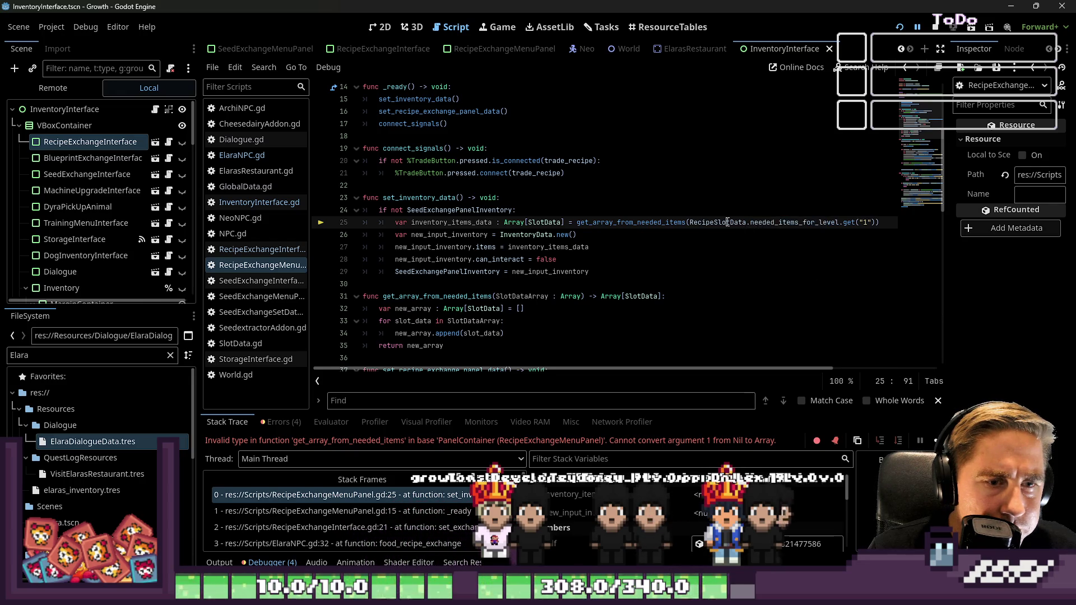
{"action": "scroll", "coordinate": [689, 516], "scroll_direction": "down", "scroll_amount": 2}
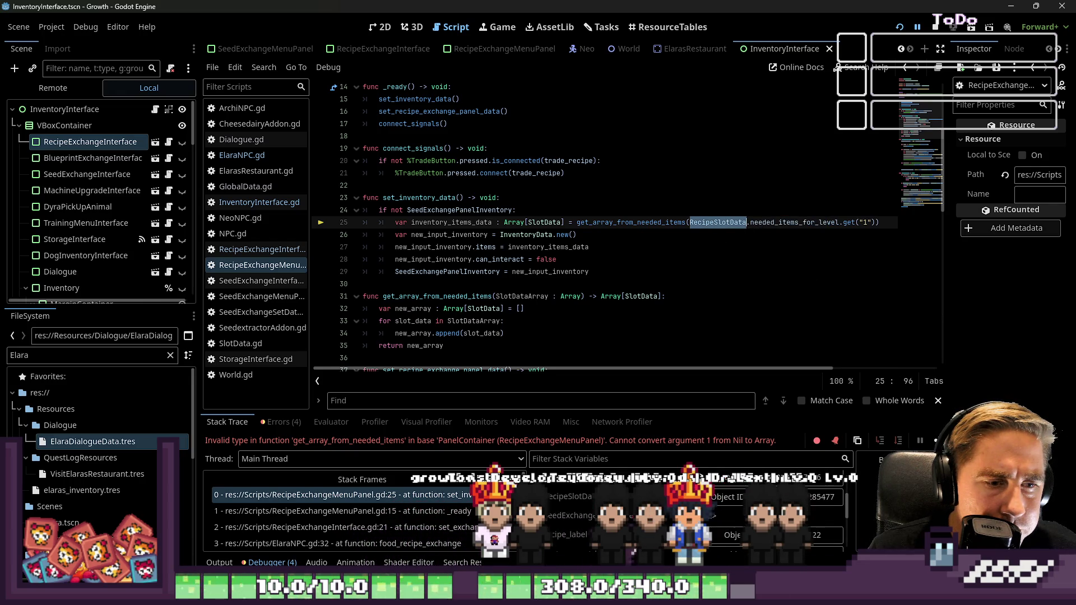
Step: Inspect the live RecipeSlotData, find Needed Items for Level empty, and stop the game
{"action": "left_click", "coordinate": [732, 499]}
{"action": "left_click_drag", "start_coordinate": [949, 276], "coordinate": [839, 276]}
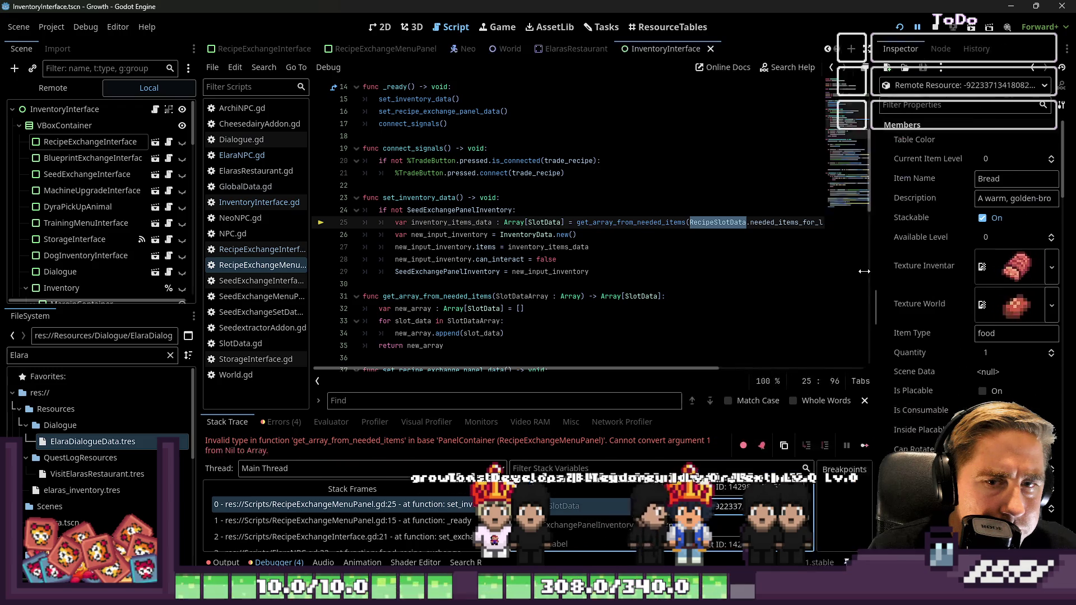
{"action": "scroll", "coordinate": [899, 310], "scroll_direction": "down", "scroll_amount": 5}
{"action": "scroll", "coordinate": [899, 318], "scroll_direction": "down", "scroll_amount": 5}
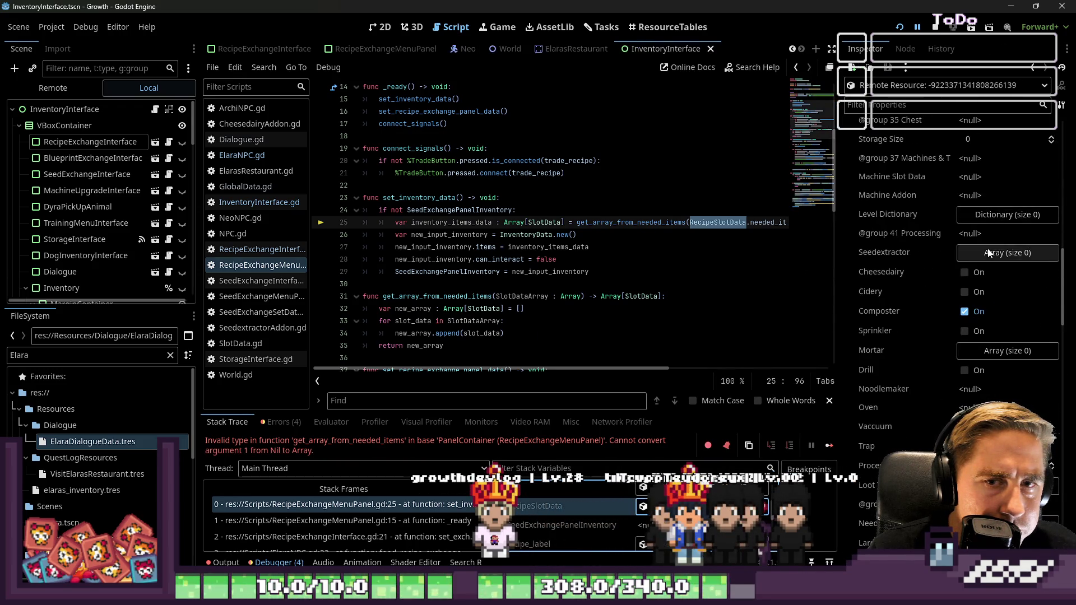
{"action": "scroll", "coordinate": [986, 270], "scroll_direction": "down", "scroll_amount": 5}
{"action": "left_click", "coordinate": [996, 354]}
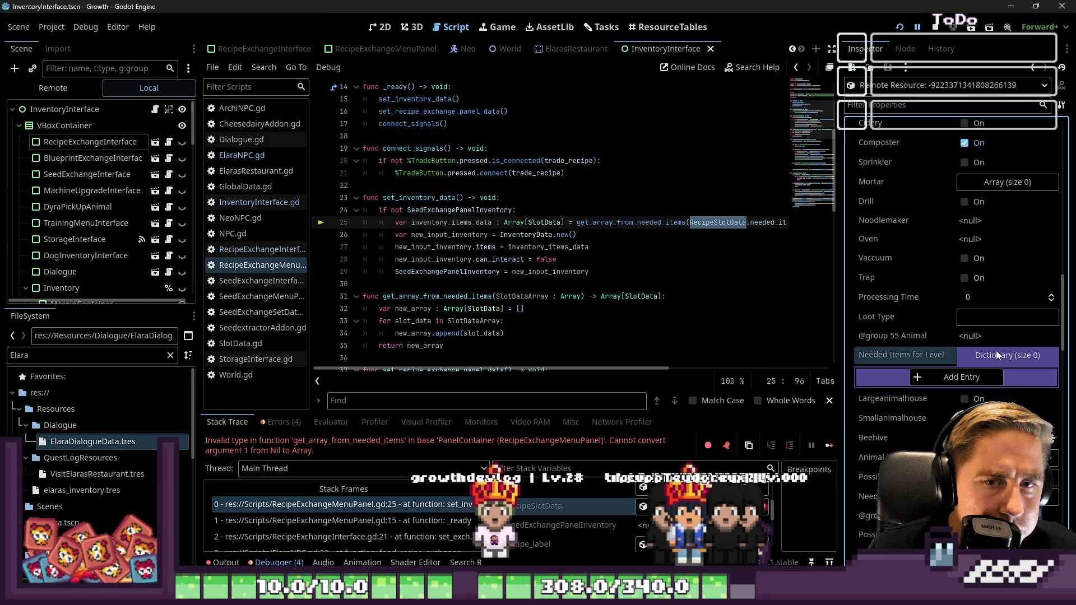
{"action": "left_click", "coordinate": [997, 351]}
{"action": "scroll", "coordinate": [961, 343], "scroll_direction": "up", "scroll_amount": 10}
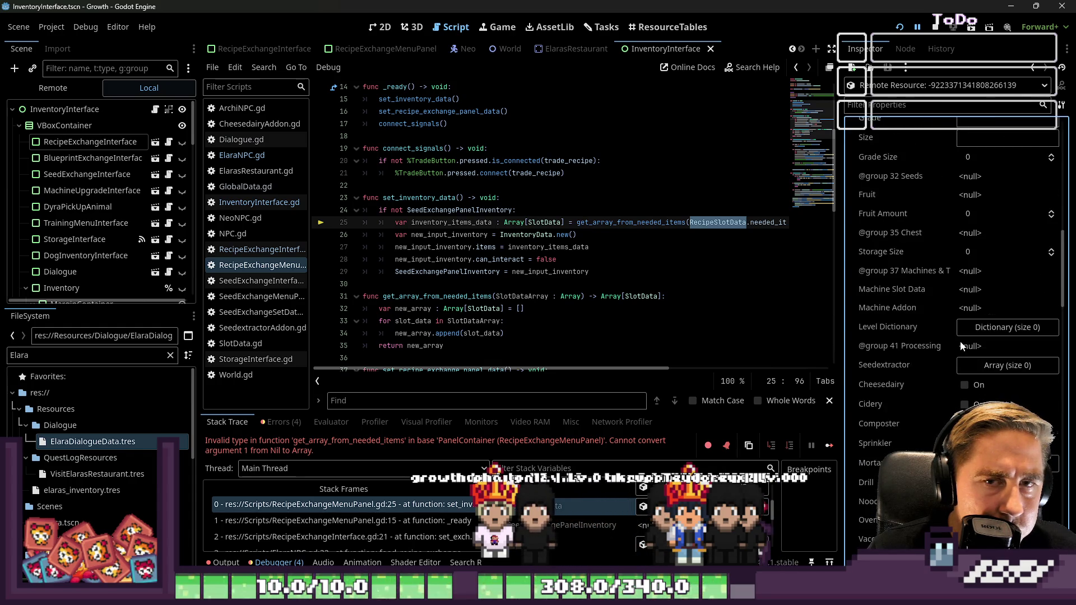
{"action": "left_click", "coordinate": [935, 27]}
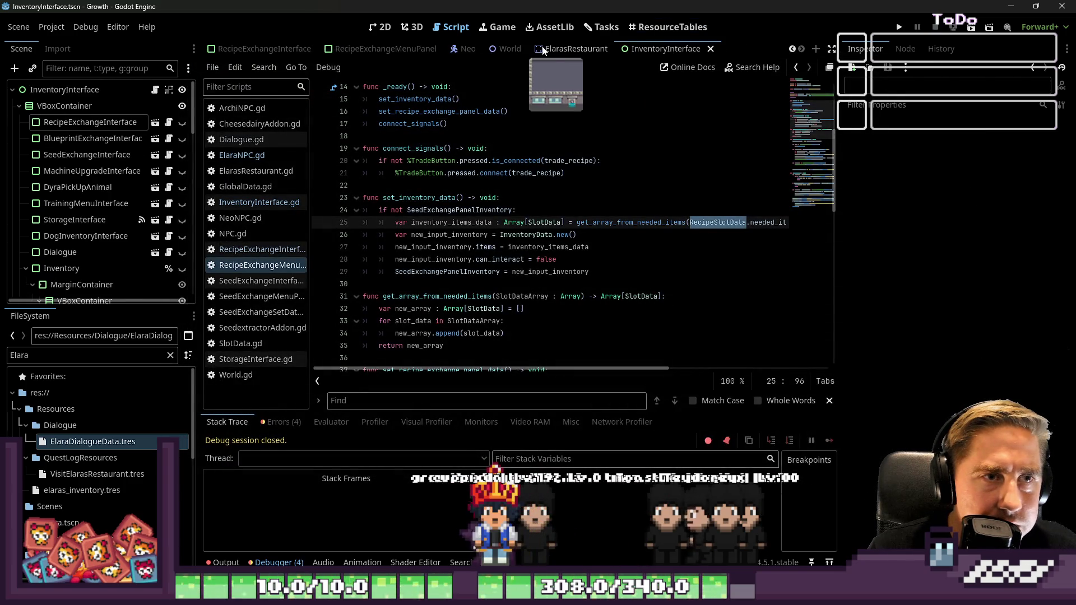
Step: Open the ResourceTables editor and sort the item table by Item Type
{"action": "left_click", "coordinate": [610, 29]}
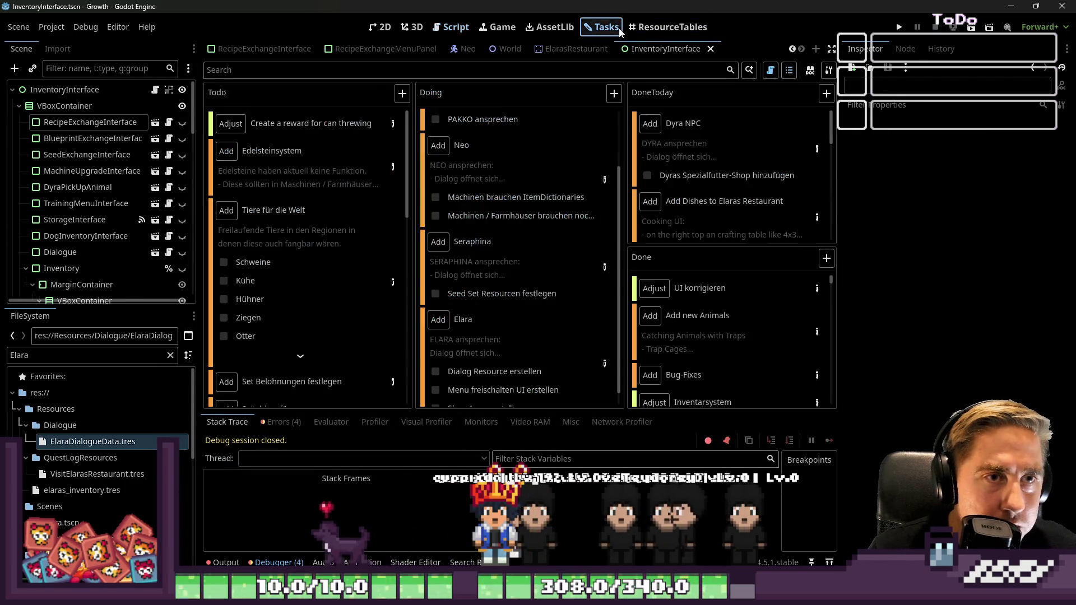
{"action": "left_click", "coordinate": [642, 33]}
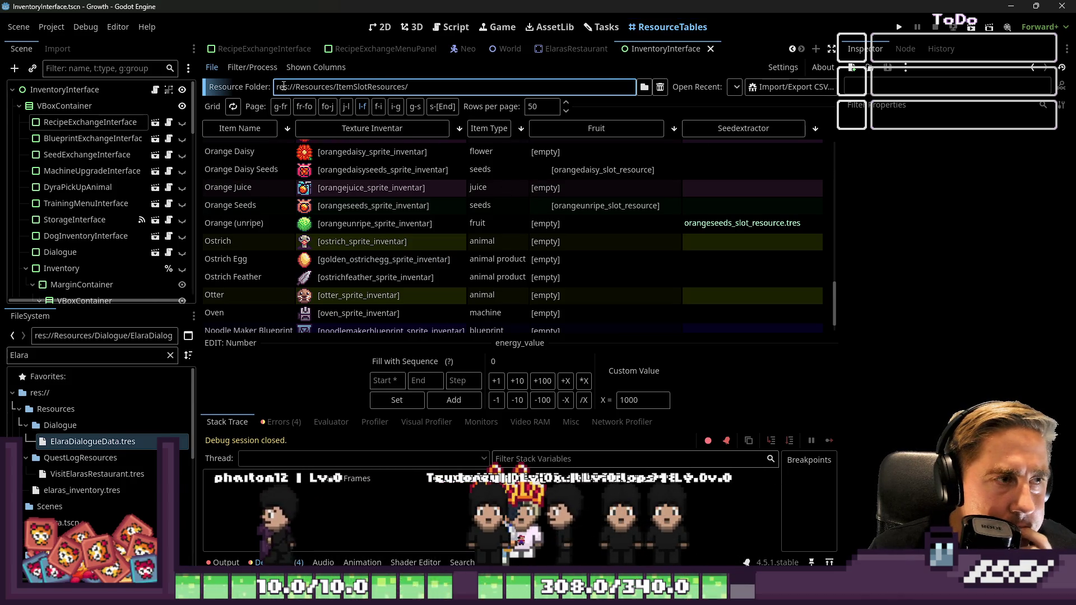
{"action": "left_click", "coordinate": [521, 128]}
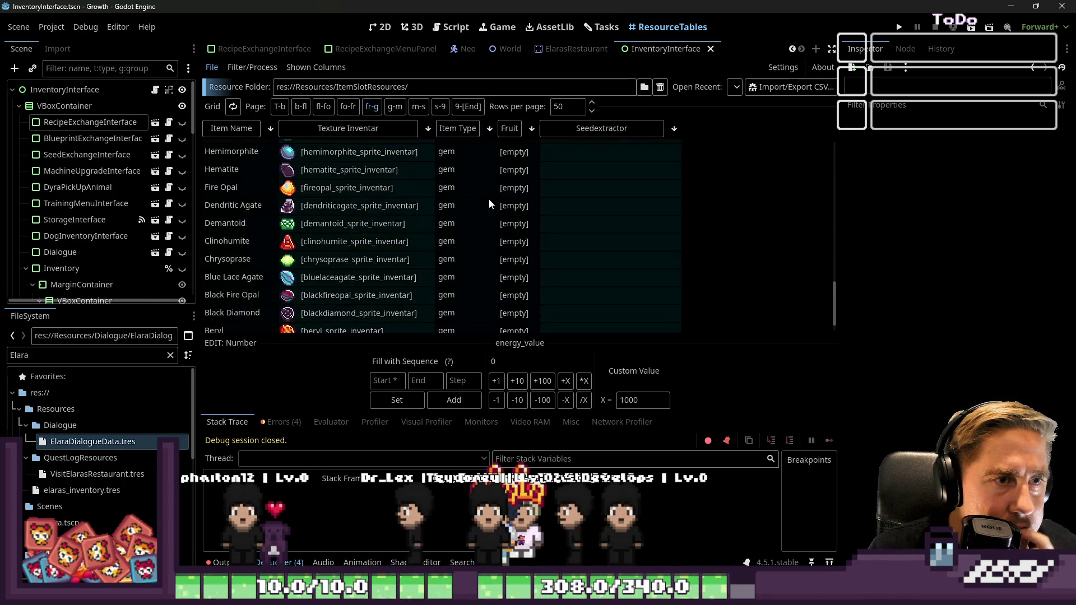
{"action": "scroll", "coordinate": [454, 193], "scroll_direction": "up", "scroll_amount": 5}
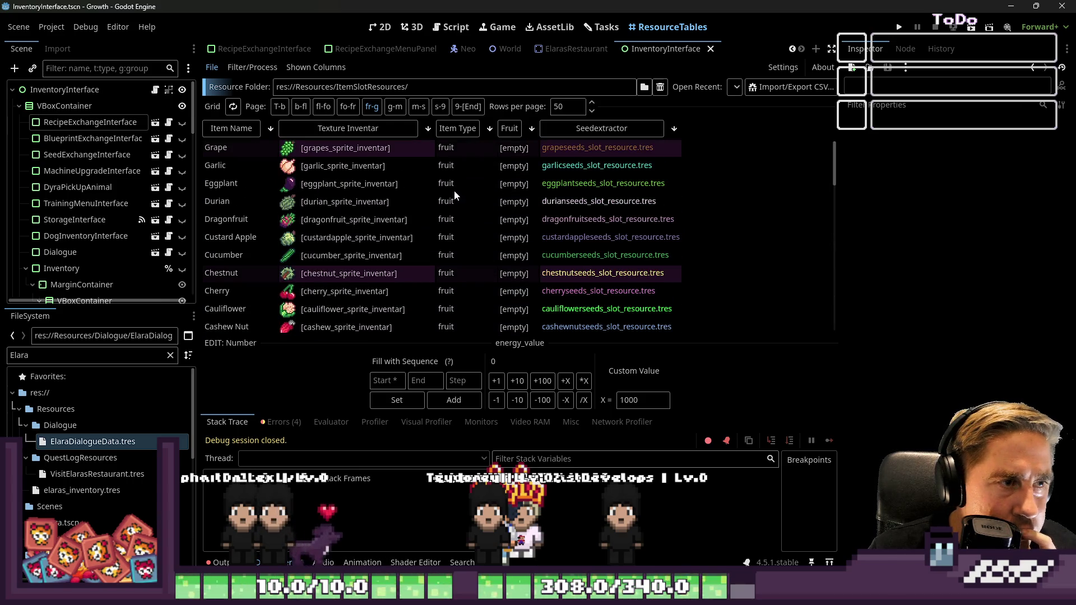
{"action": "scroll", "coordinate": [454, 190], "scroll_direction": "down", "scroll_amount": 3}
{"action": "scroll", "coordinate": [437, 208], "scroll_direction": "down", "scroll_amount": 12}
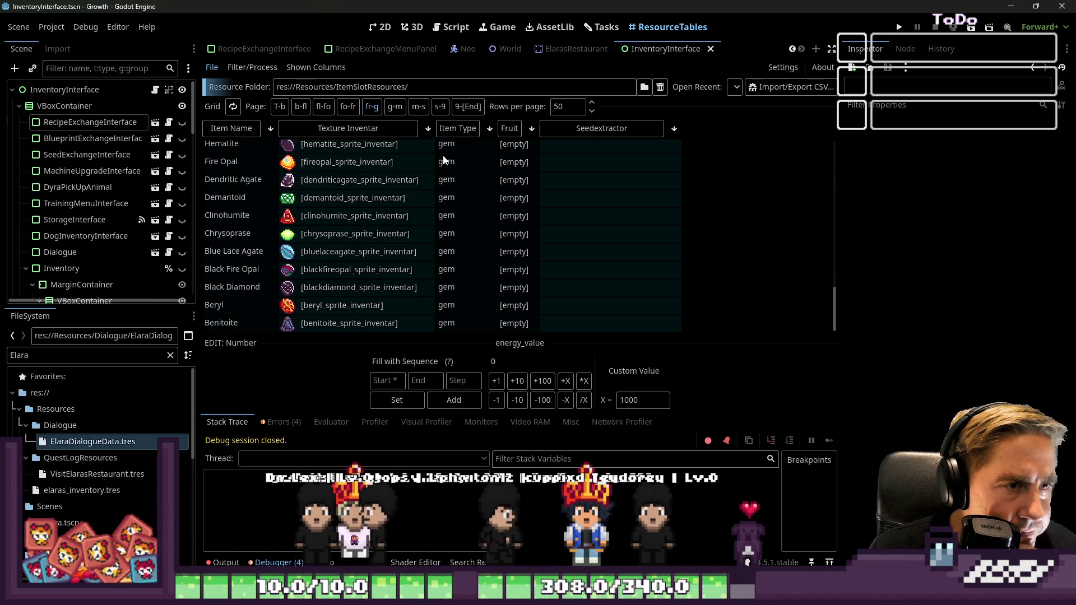
Step: Show the food items page with Grilled Pork and Bread
{"action": "left_click", "coordinate": [347, 108]}
{"action": "scroll", "coordinate": [499, 213], "scroll_direction": "up", "scroll_amount": 15}
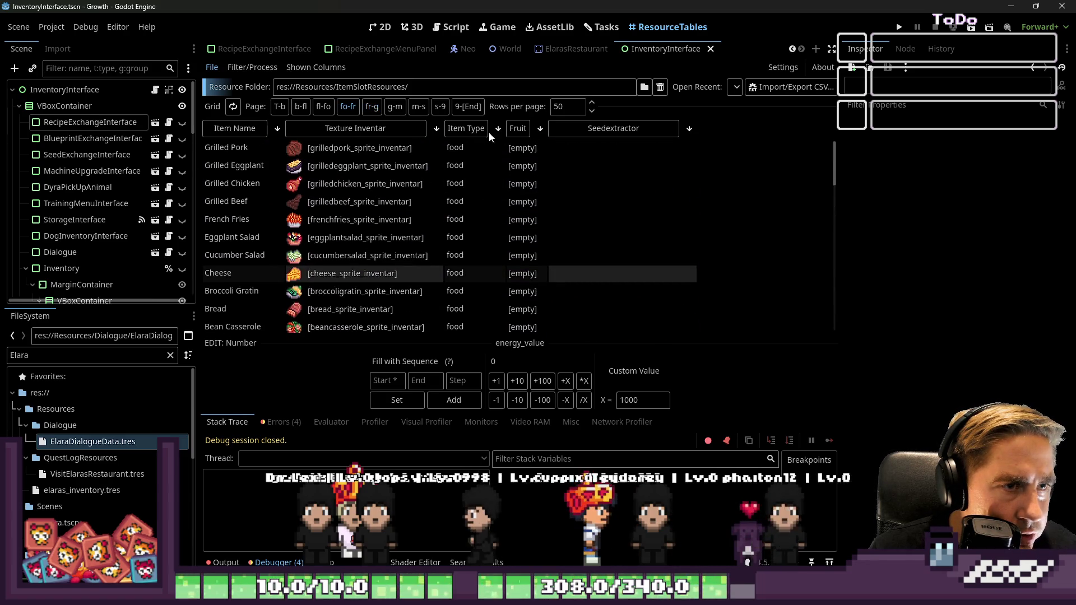
{"action": "left_click", "coordinate": [319, 67]}
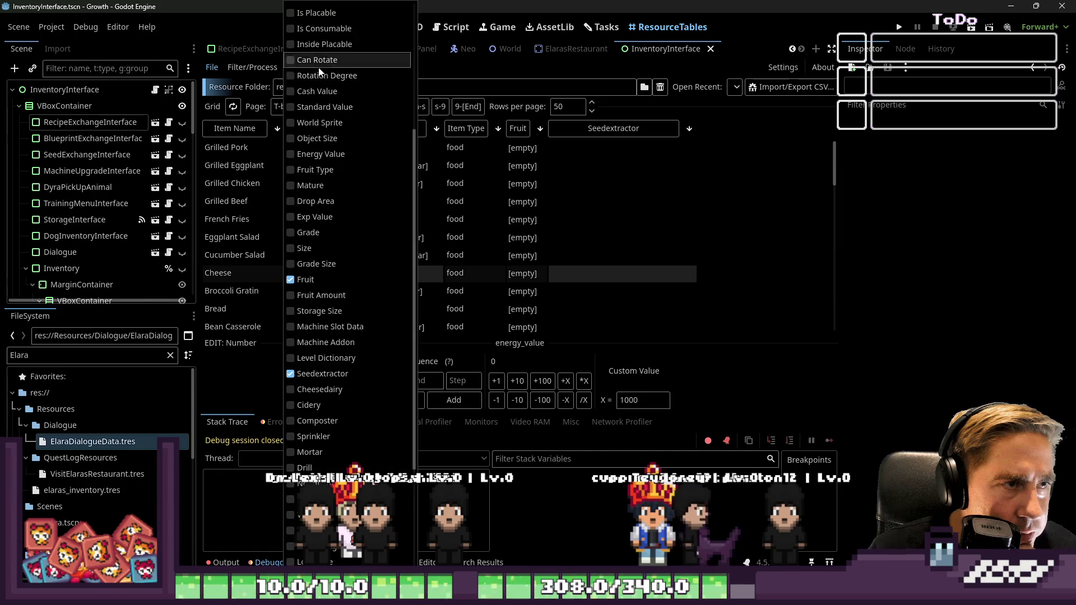
Step: Add the Needed Items For Level column to the food table
{"action": "scroll", "coordinate": [334, 402], "scroll_direction": "down", "scroll_amount": 5}
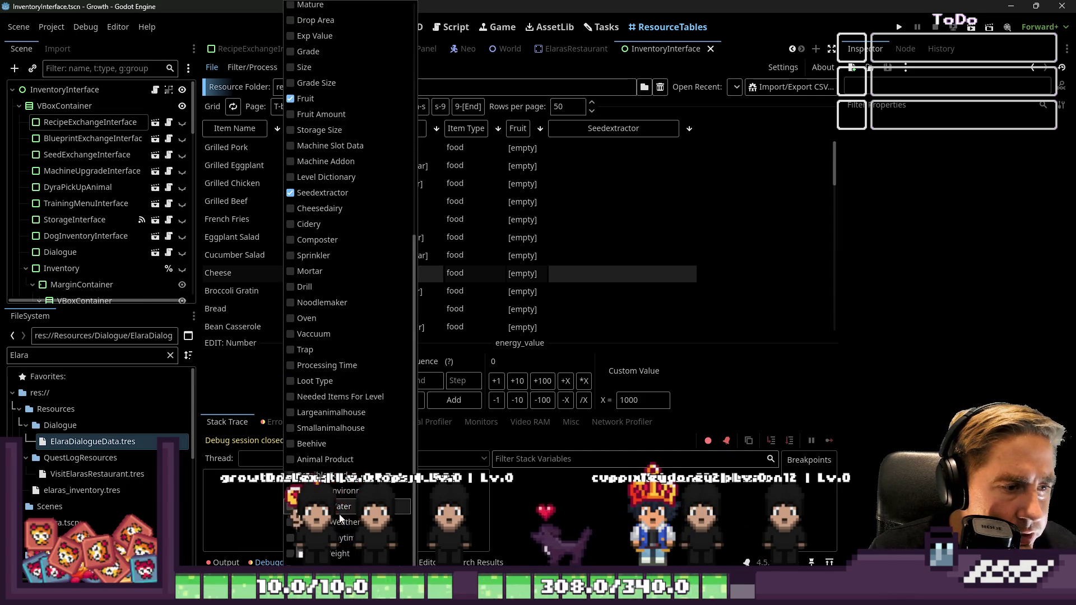
{"action": "left_click", "coordinate": [340, 398]}
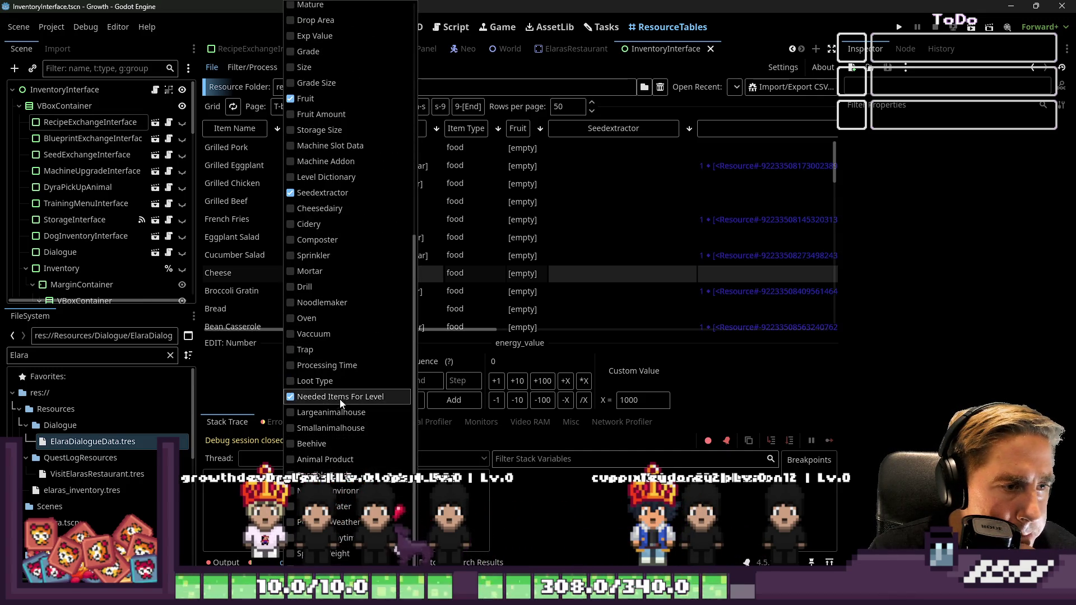
{"action": "left_click", "coordinate": [731, 180]}
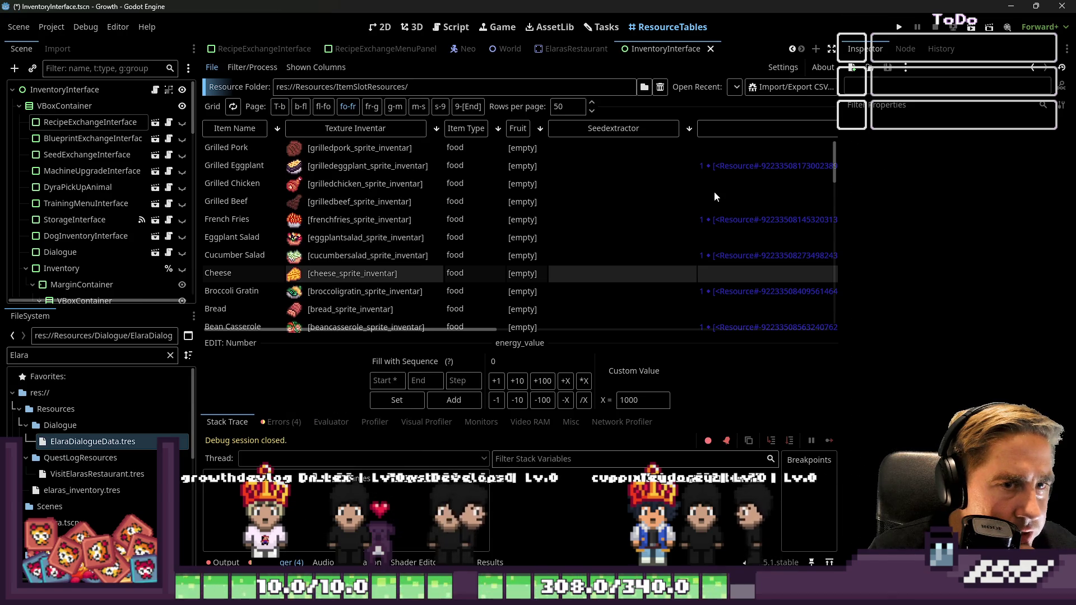
Step: Check the Grilled Chicken, Cheese and Eggplant Salad rows, opening Eggplant Salad's needed_items_for_level
{"action": "left_click", "coordinate": [714, 190]}
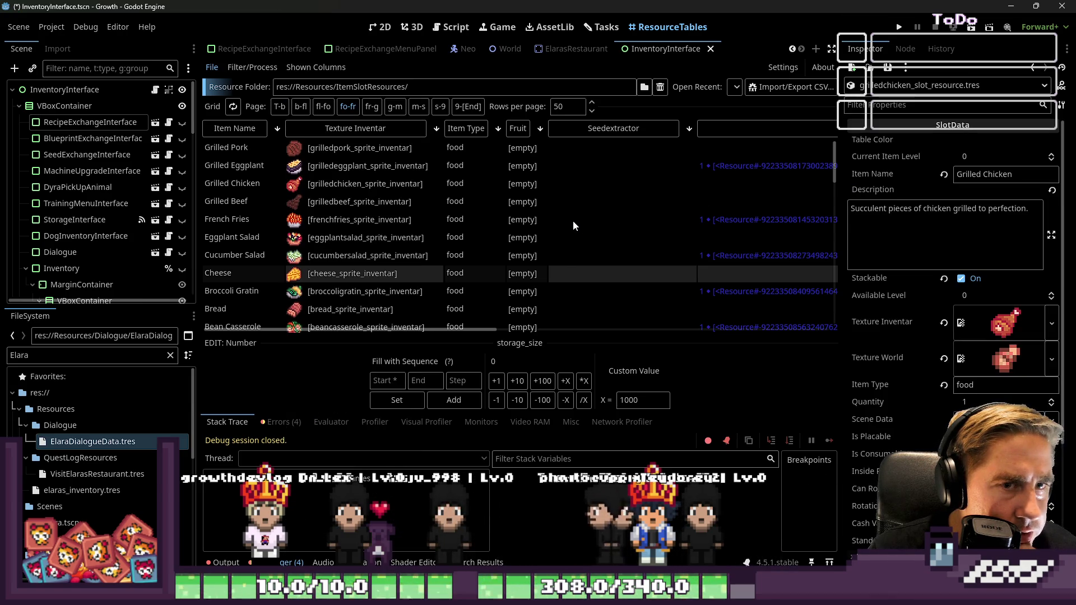
{"action": "left_click", "coordinate": [378, 184]}
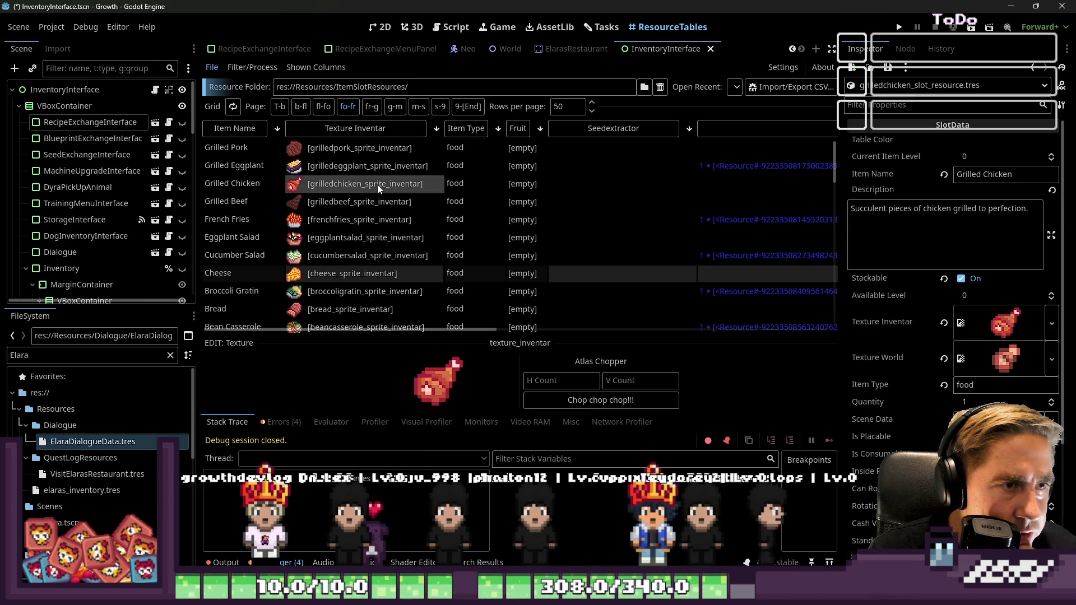
{"action": "left_click", "coordinate": [378, 237]}
{"action": "left_click", "coordinate": [693, 235]}
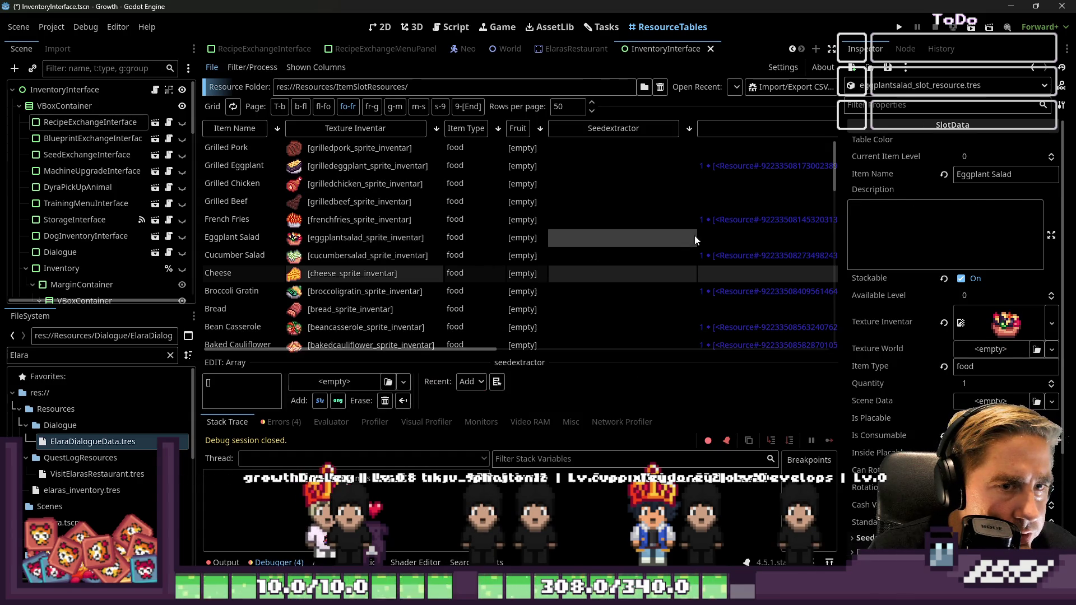
{"action": "left_click", "coordinate": [710, 236]}
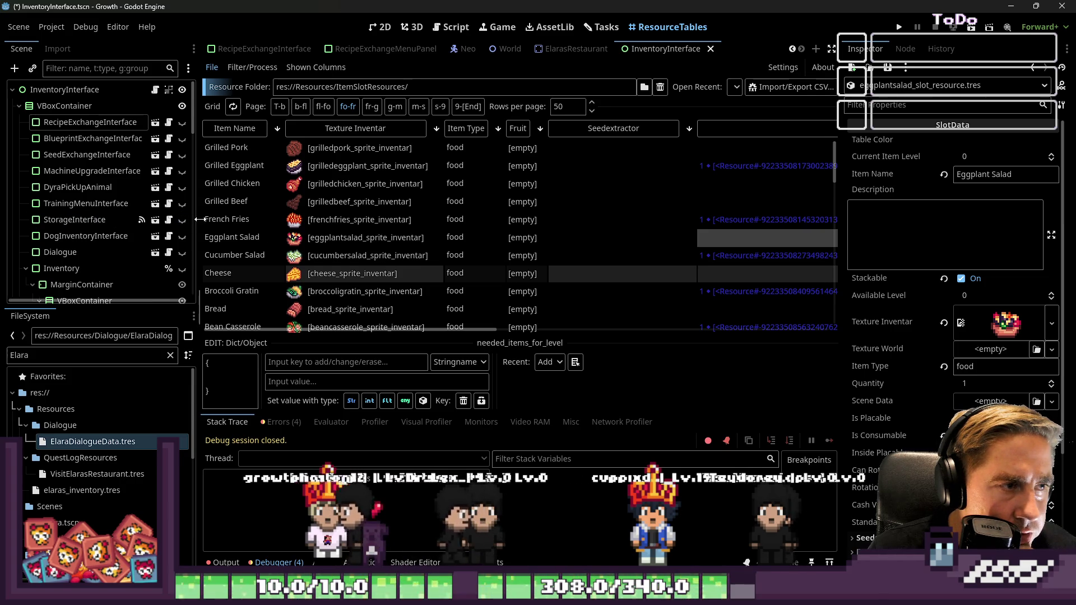
{"action": "left_click_drag", "start_coordinate": [197, 218], "coordinate": [3, 208]}
{"action": "left_click", "coordinate": [616, 272]}
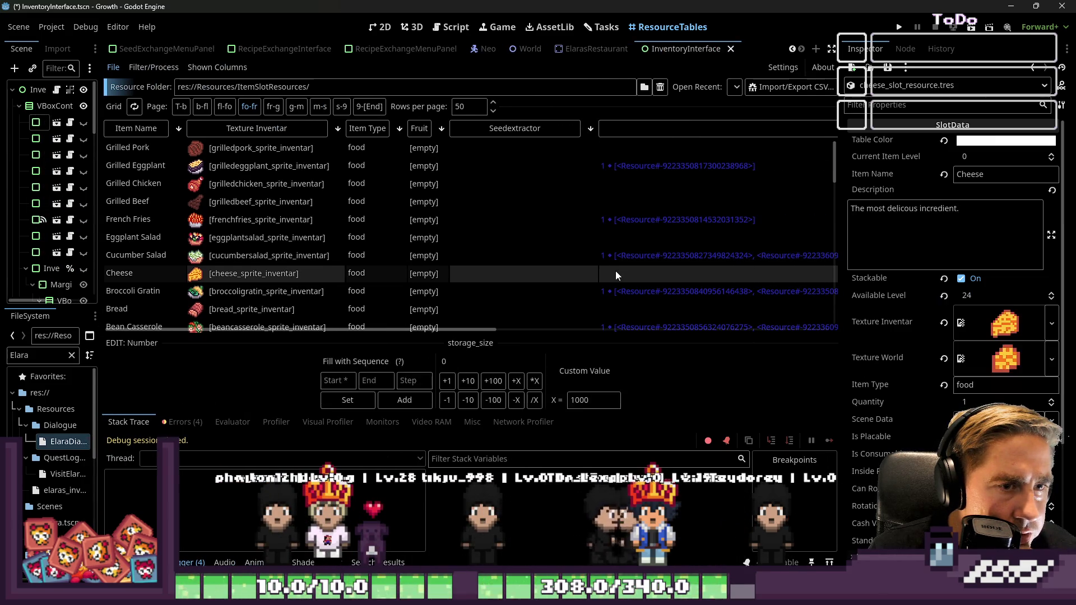
{"action": "left_click", "coordinate": [615, 231]}
{"action": "scroll", "coordinate": [618, 234], "scroll_direction": "down", "scroll_amount": 3}
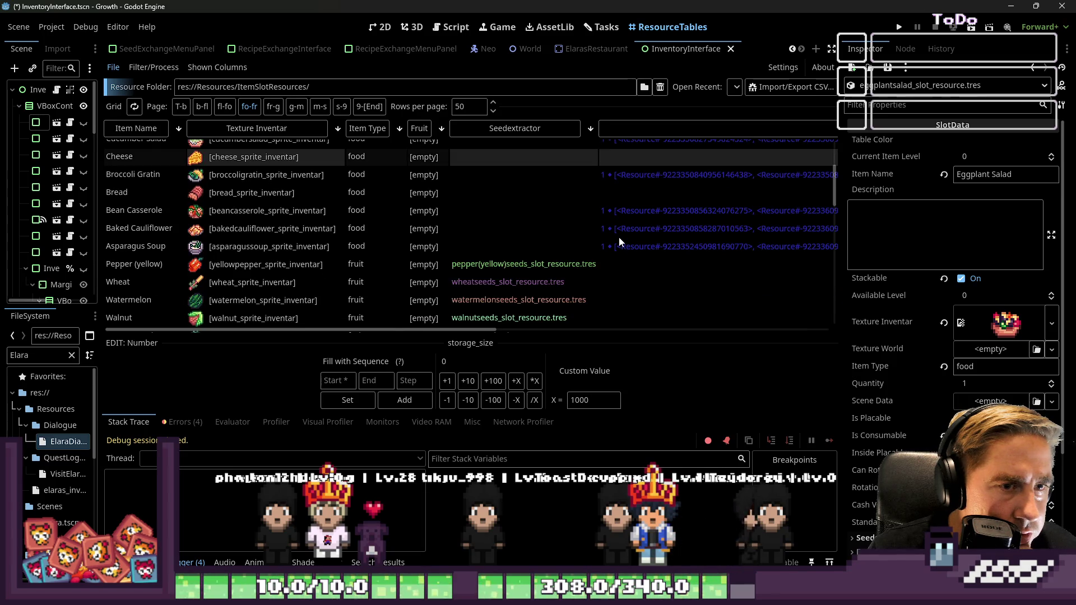
Step: Add a Needed Items For Level entry to Eggplant Salad with key 1
{"action": "scroll", "coordinate": [619, 236], "scroll_direction": "up", "scroll_amount": 3}
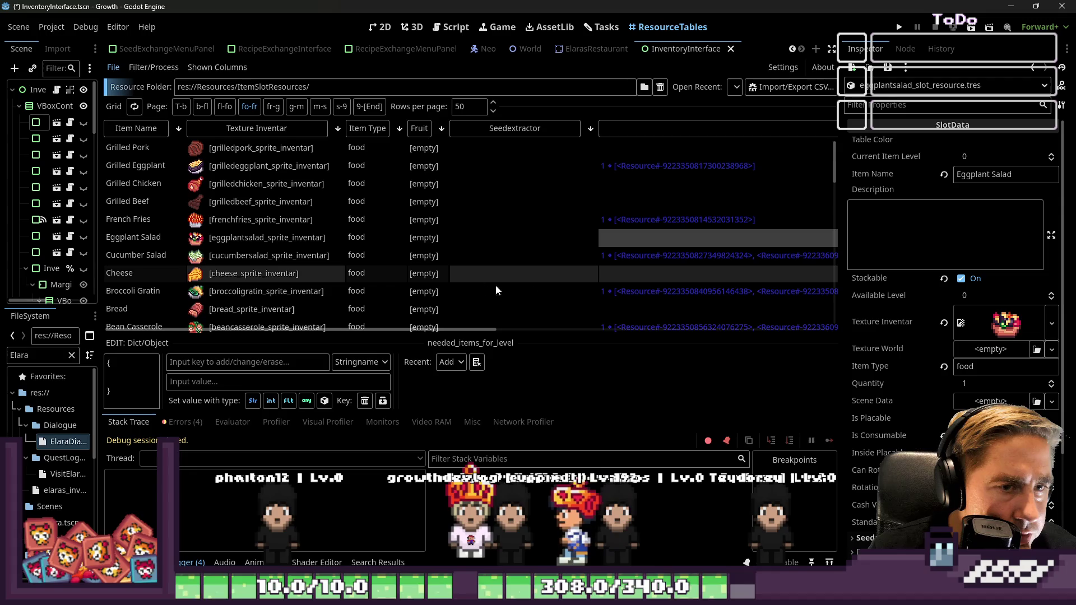
{"action": "scroll", "coordinate": [1009, 285], "scroll_direction": "down", "scroll_amount": 3}
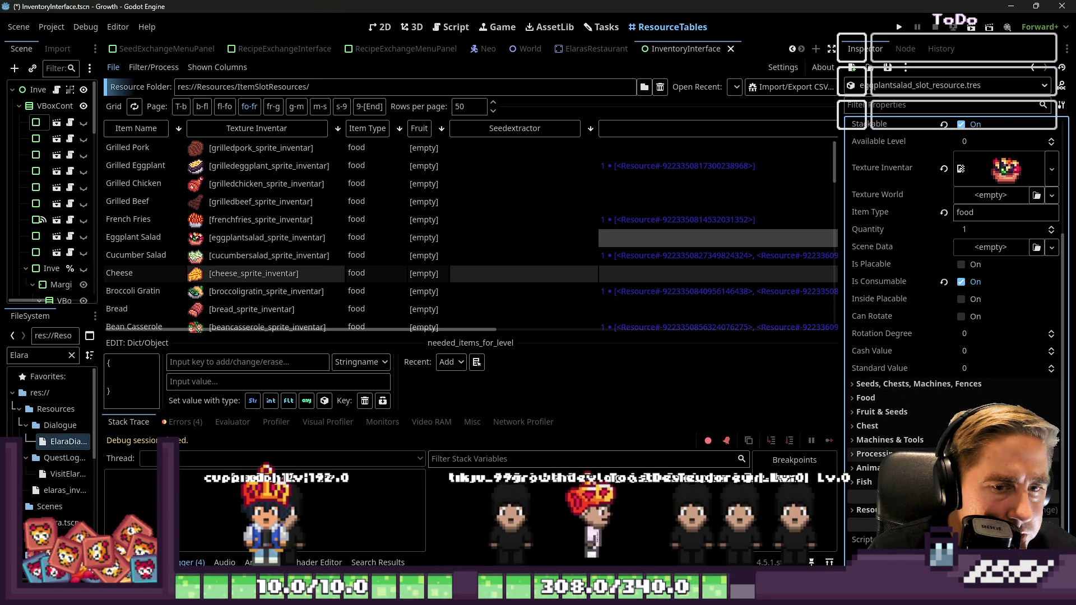
{"action": "scroll", "coordinate": [940, 419], "scroll_direction": "down", "scroll_amount": 3}
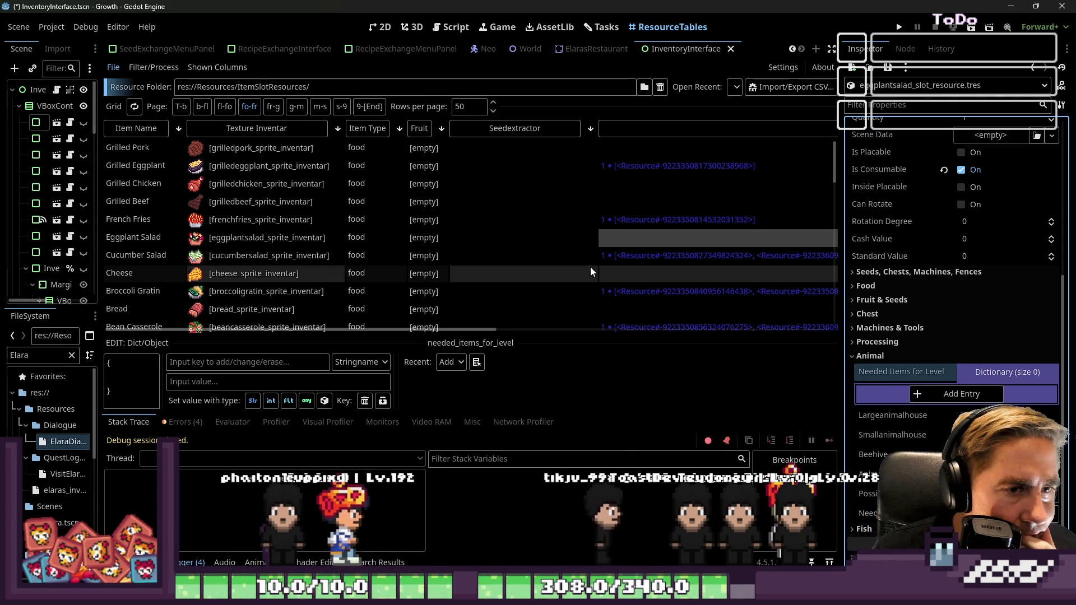
{"action": "left_click", "coordinate": [953, 394]}
{"action": "left_click", "coordinate": [916, 415]}
{"action": "type", "text": "1"}
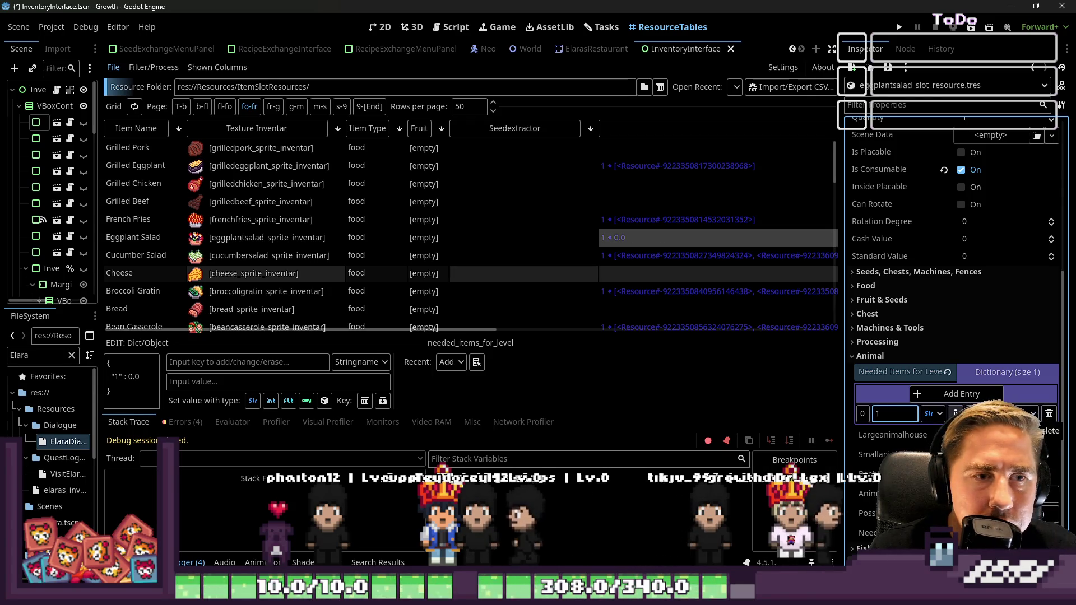
Step: Make the level-1 value an Array holding one null element
{"action": "left_click", "coordinate": [1027, 414]}
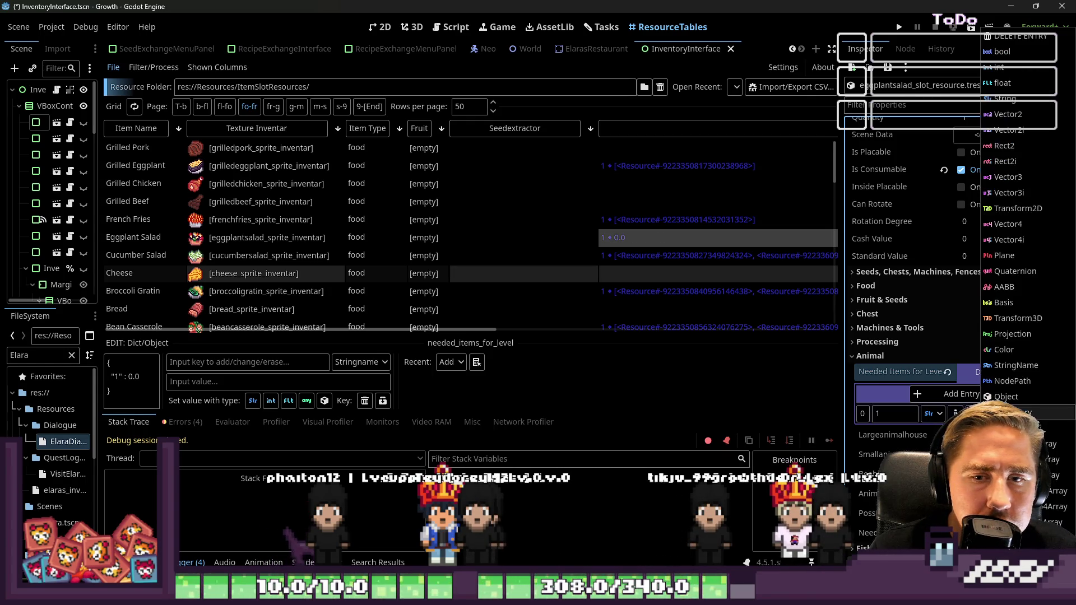
{"action": "left_click", "coordinate": [1054, 428]}
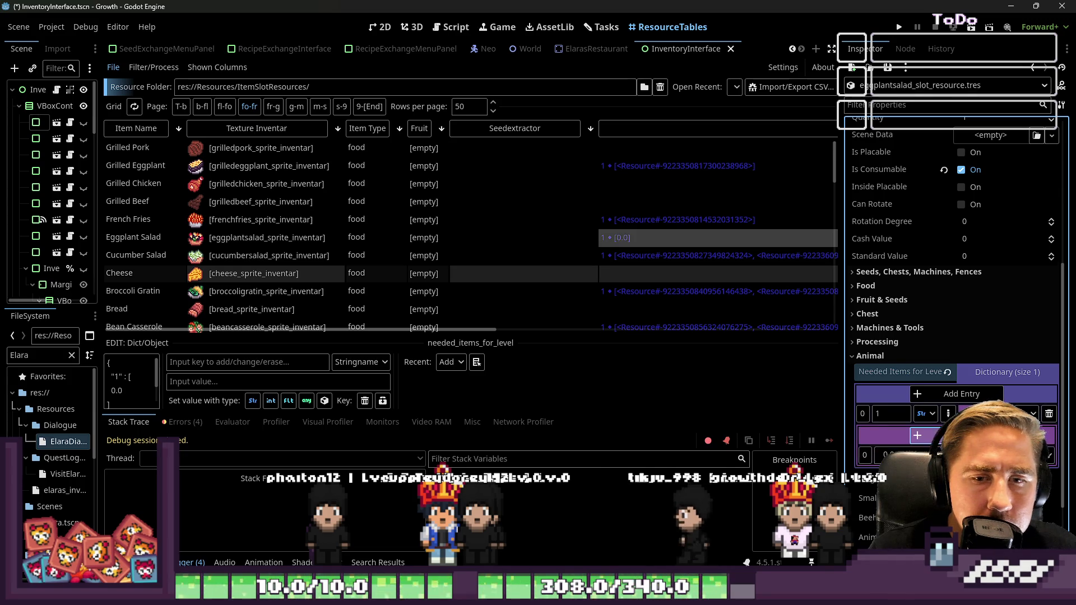
{"action": "left_click", "coordinate": [1048, 455]}
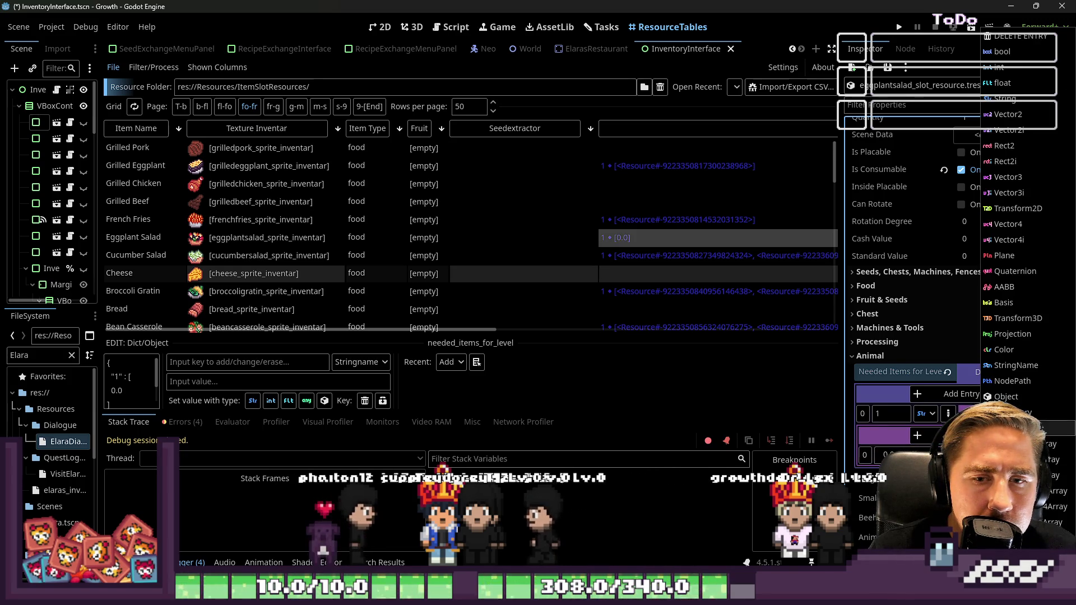
{"action": "left_click", "coordinate": [1026, 314]}
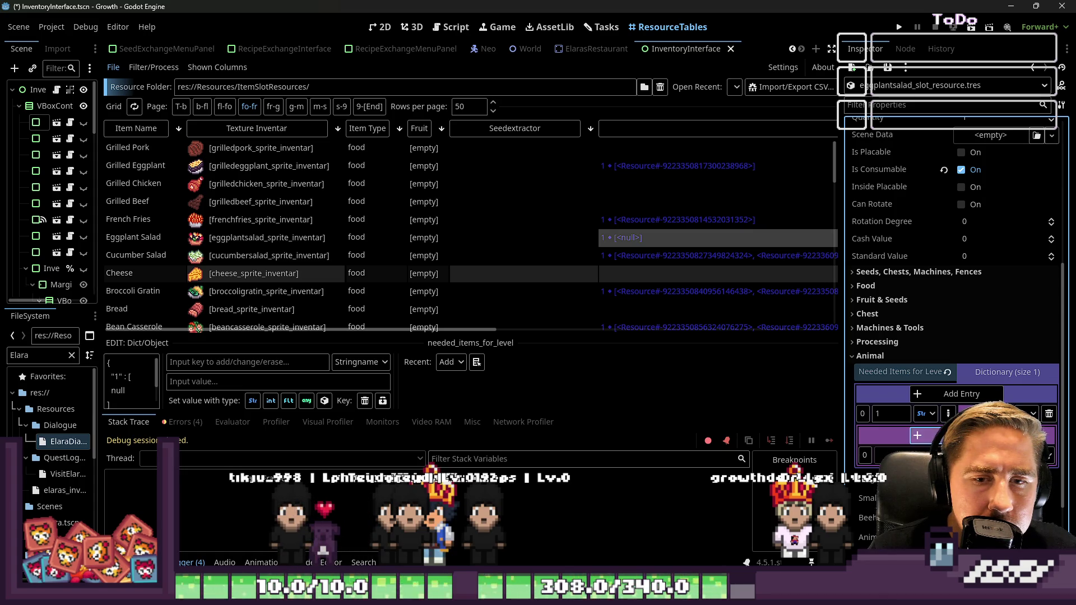
{"action": "left_click", "coordinate": [1049, 456]}
{"action": "left_click", "coordinate": [730, 444]}
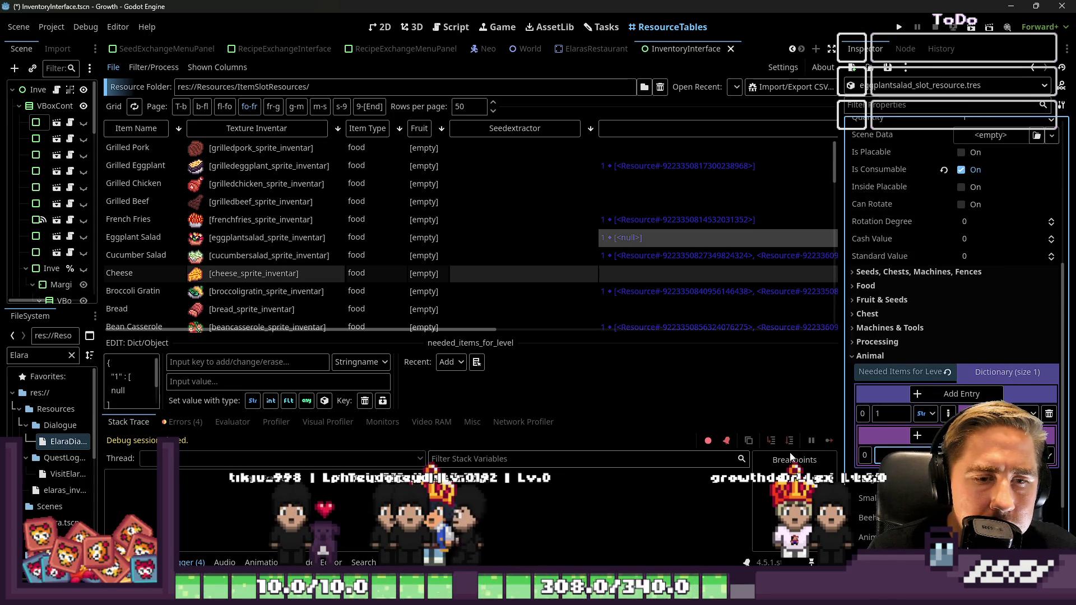
{"action": "left_click", "coordinate": [602, 27]}
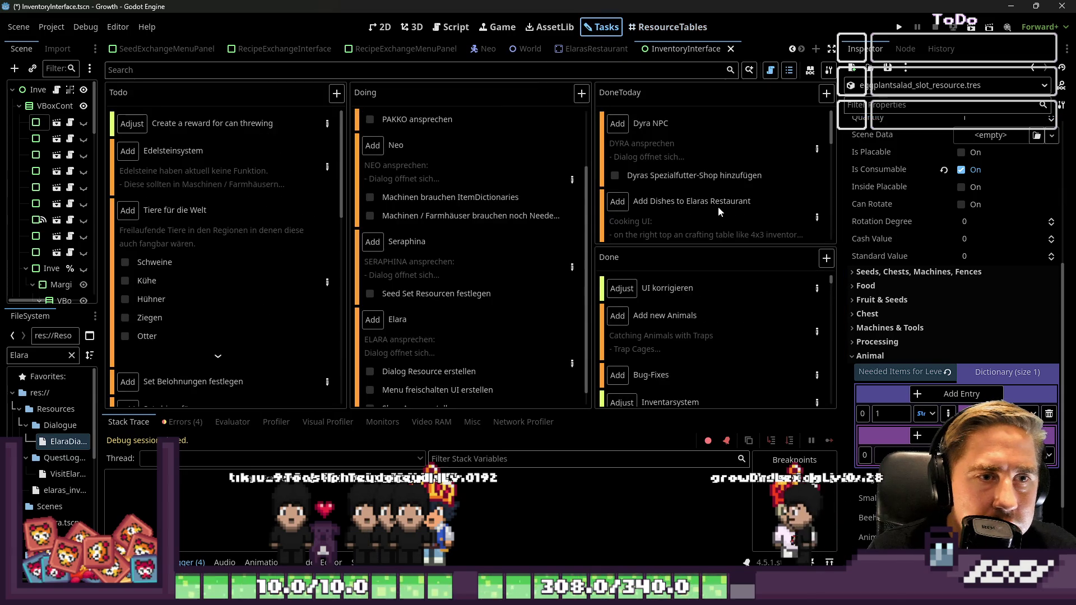
Step: Open the Add Dishes task details and locate tomato_slot_resource.tres in FileSystem
{"action": "left_click", "coordinate": [797, 224]}
{"action": "scroll", "coordinate": [328, 287], "scroll_direction": "down", "scroll_amount": 10}
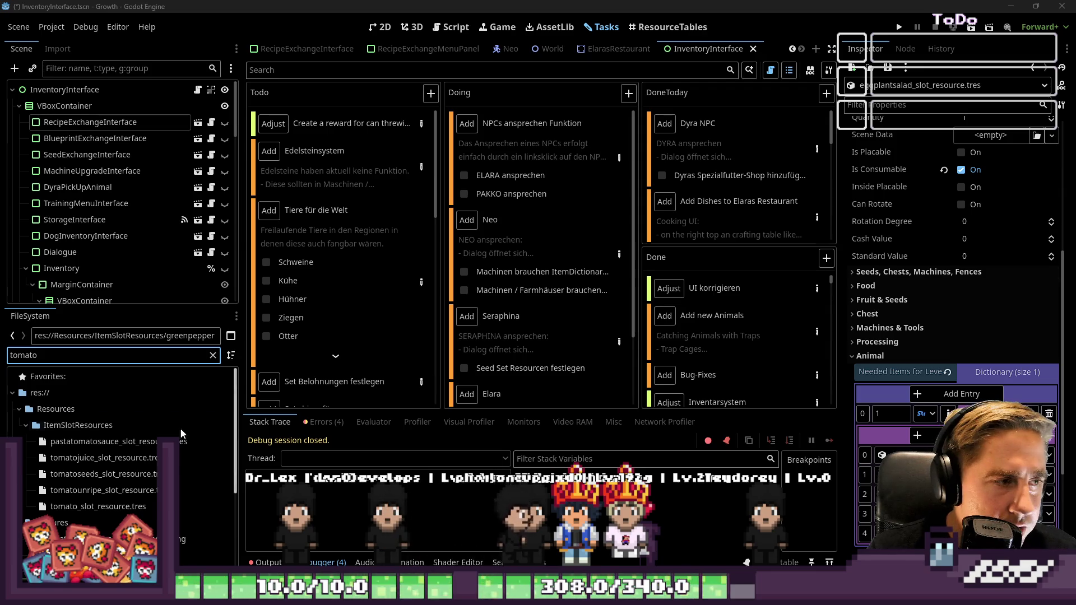
{"action": "mouse_move", "coordinate": [98, 506]}
{"action": "left_mouse_down"}
{"action": "mouse_move", "coordinate": [848, 503]}
{"action": "mouse_move", "coordinate": [883, 455]}
{"action": "left_mouse_up"}
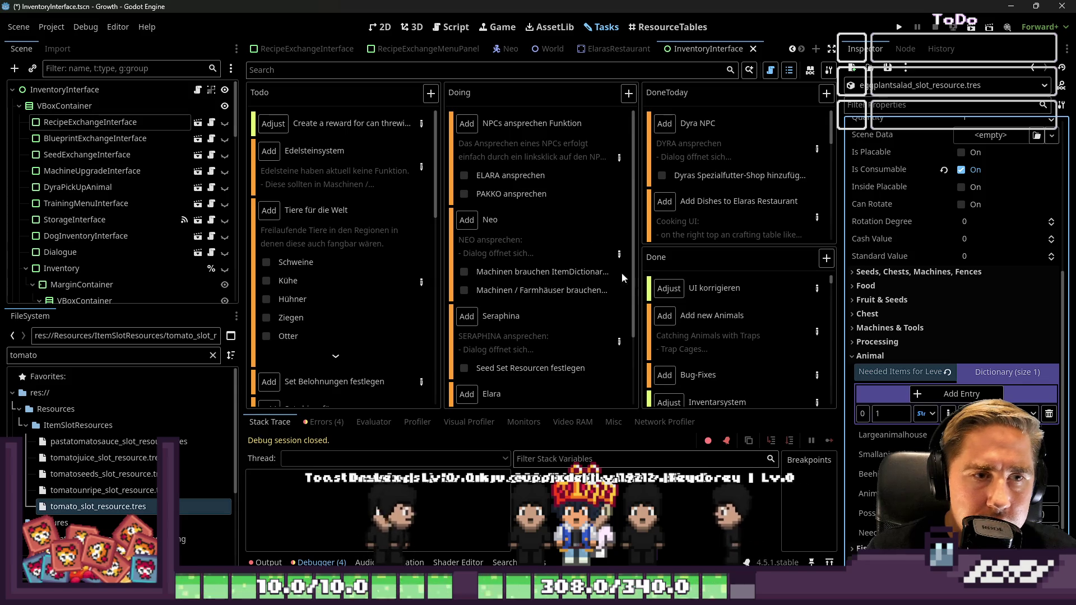
Step: Return to ResourceTables and reverse the Item Type sort to show food items
{"action": "left_click", "coordinate": [645, 27]}
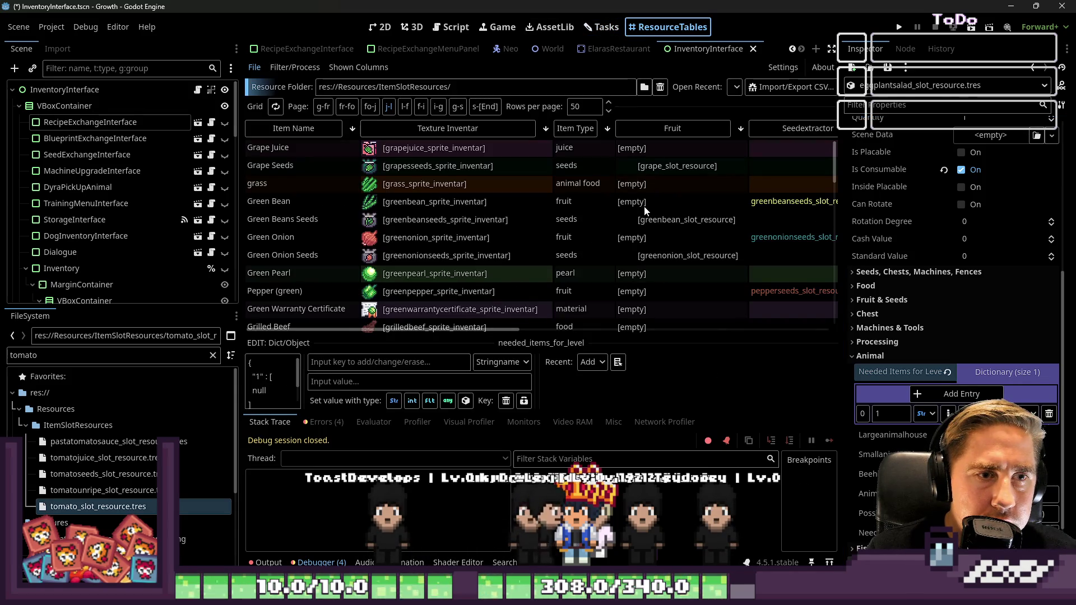
{"action": "left_click", "coordinate": [575, 128]}
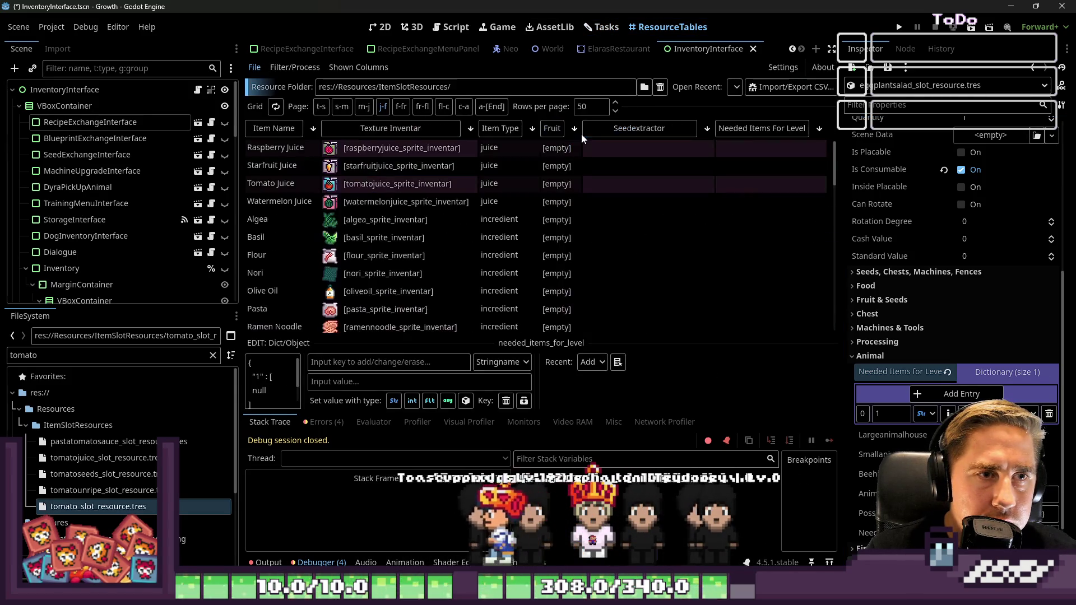
{"action": "left_click", "coordinate": [509, 133]}
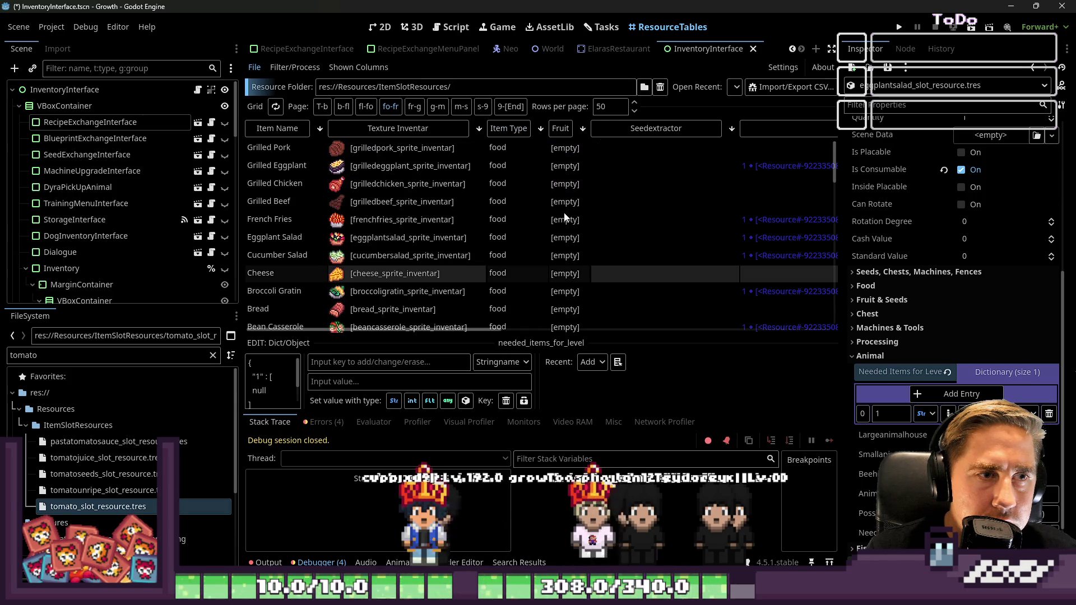
Step: Browse the Grilled Chicken, Grilled Pork and Cheese rows, narrowing the side dock to widen the table
{"action": "left_click", "coordinate": [421, 187]}
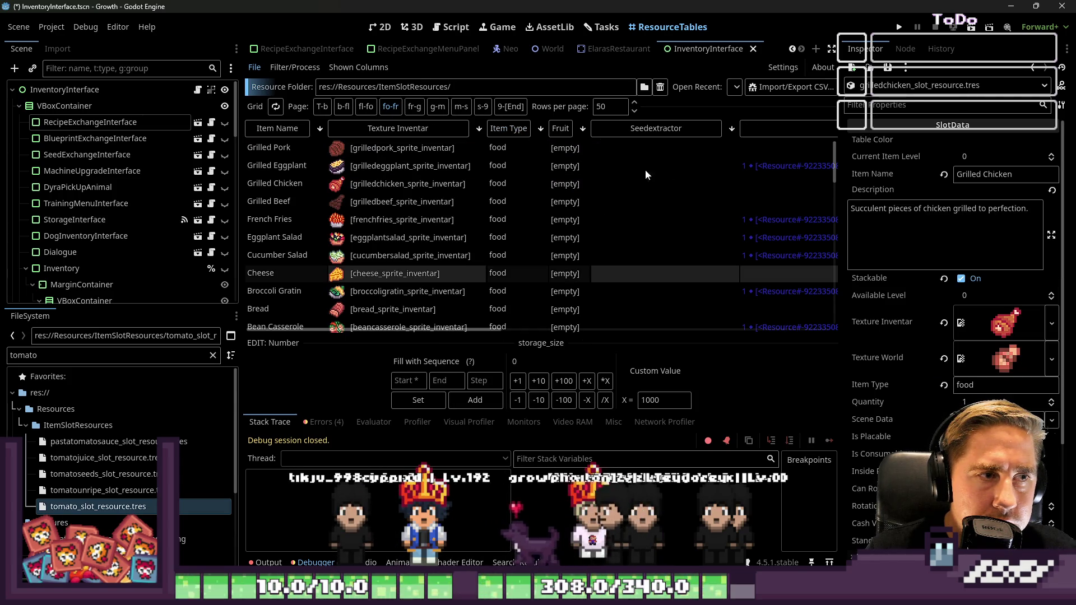
{"action": "left_click", "coordinate": [753, 147]}
{"action": "left_click", "coordinate": [755, 183]}
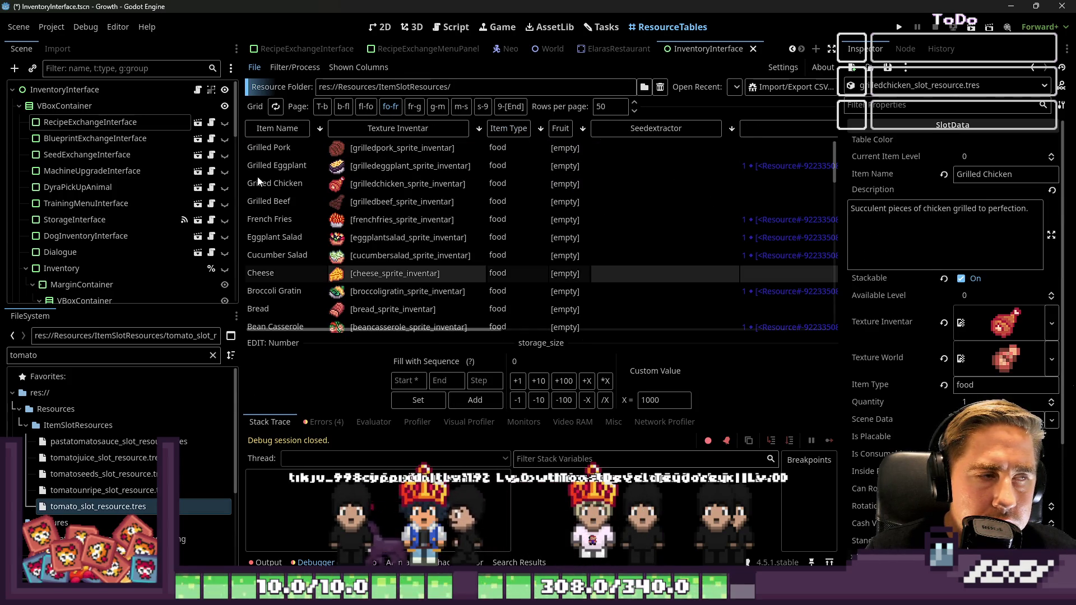
{"action": "left_click_drag", "start_coordinate": [241, 189], "coordinate": [99, 189]}
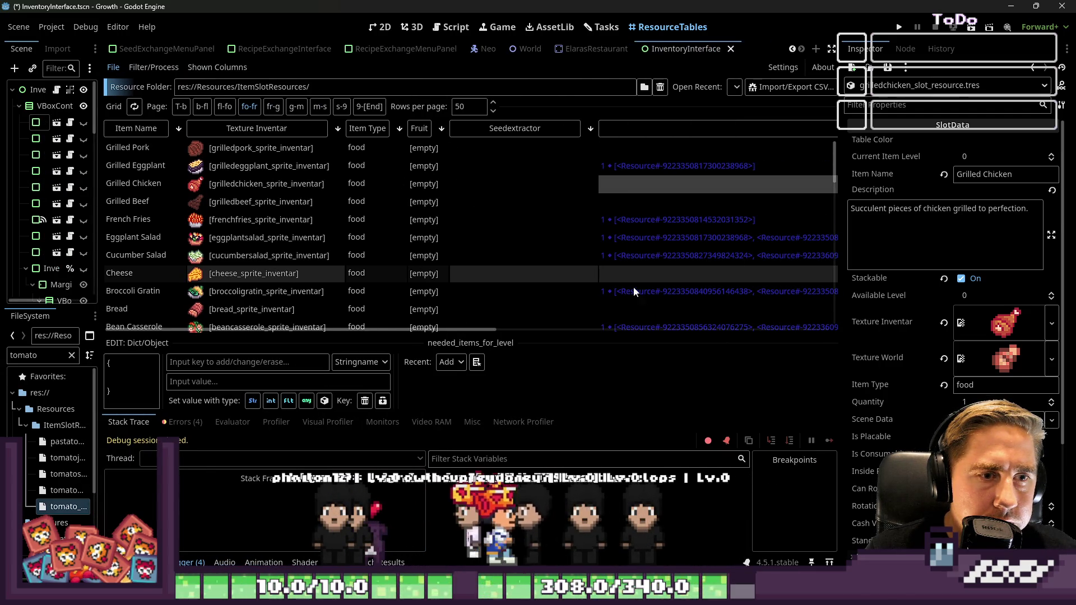
{"action": "left_click", "coordinate": [630, 269]}
{"action": "scroll", "coordinate": [638, 253], "scroll_direction": "down", "scroll_amount": 3}
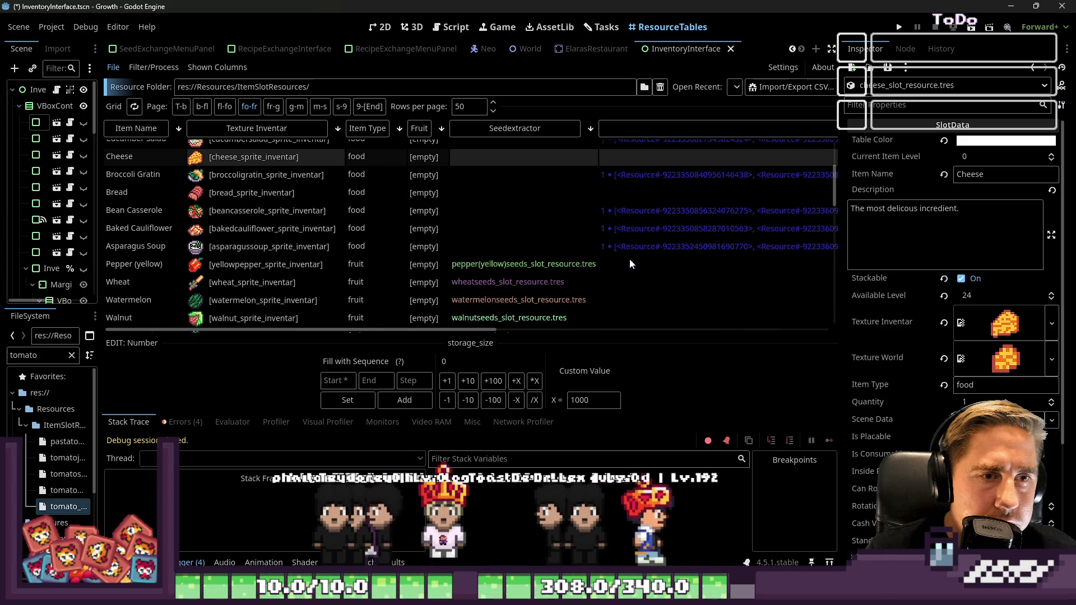
Step: Show Bread's properties in the Inspector with its needed_items_for_level cell selected
{"action": "left_click", "coordinate": [620, 193]}
{"action": "scroll", "coordinate": [486, 212], "scroll_direction": "up", "scroll_amount": 1}
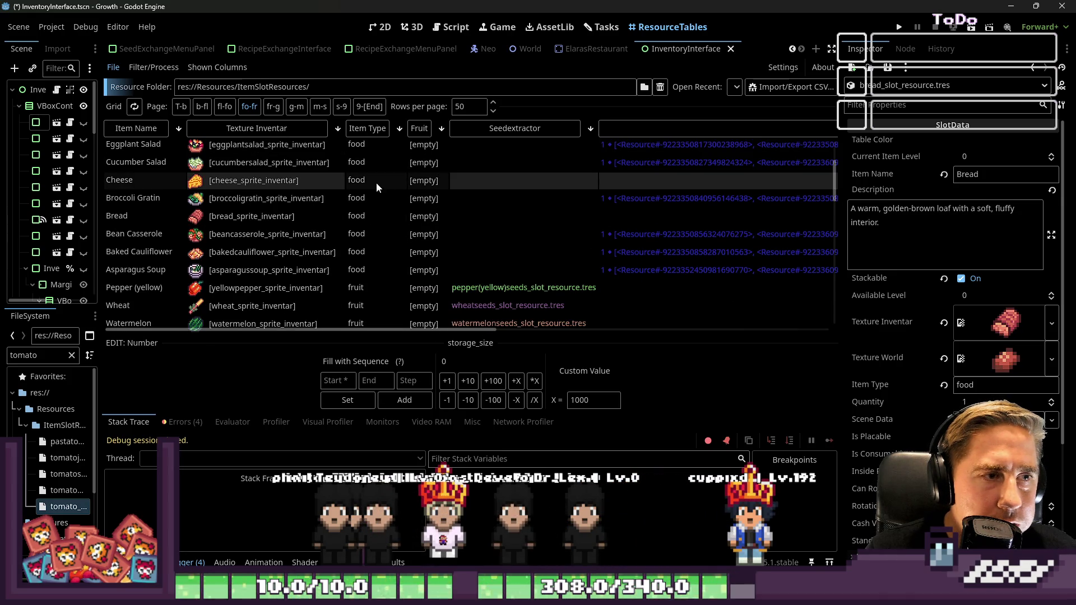
{"action": "left_click", "coordinate": [611, 213]}
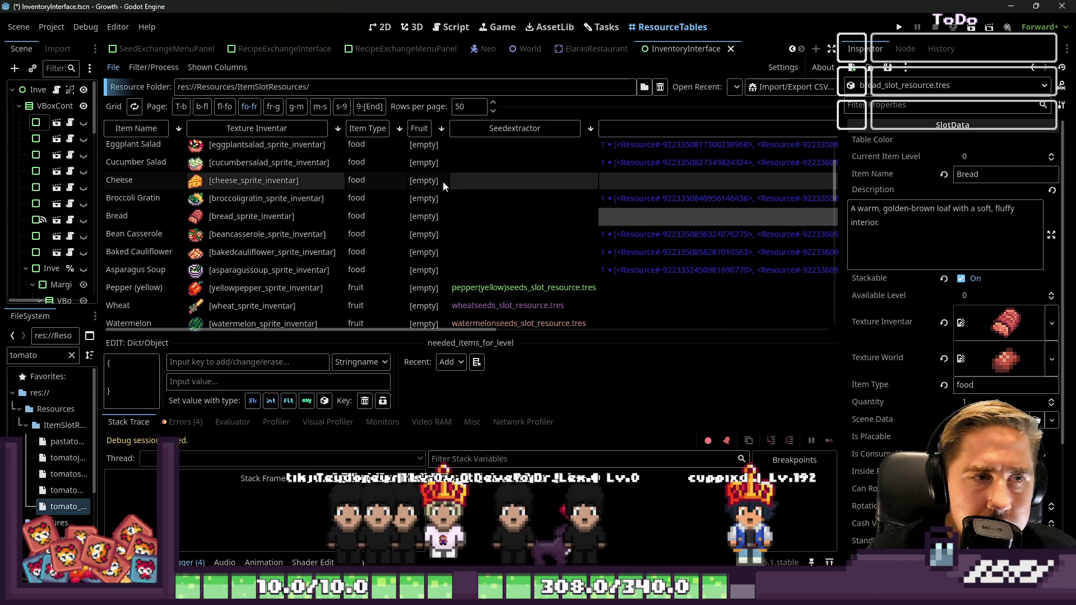
{"action": "left_click", "coordinate": [568, 223]}
{"action": "left_click", "coordinate": [628, 217]}
{"action": "left_click", "coordinate": [490, 216]}
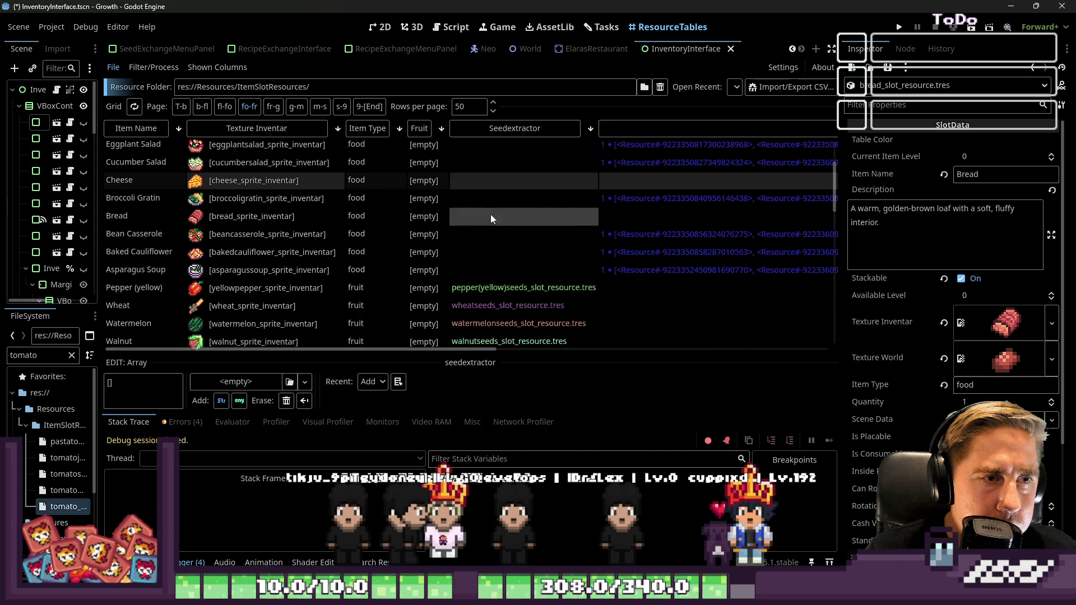
{"action": "left_click", "coordinate": [304, 215]}
{"action": "left_click", "coordinate": [599, 217]}
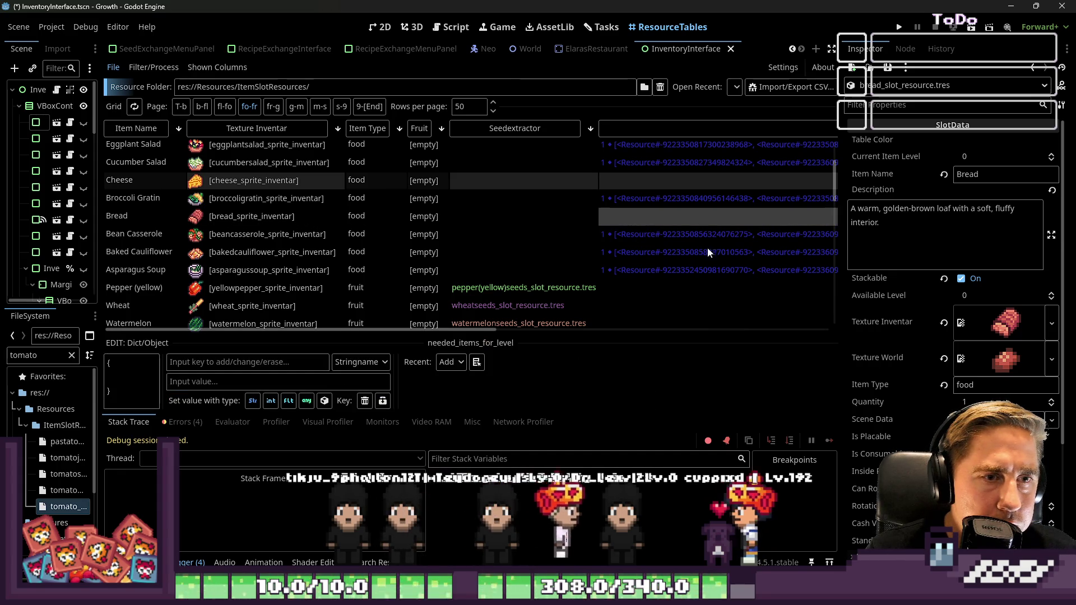
{"action": "scroll", "coordinate": [899, 298], "scroll_direction": "down", "scroll_amount": 5}
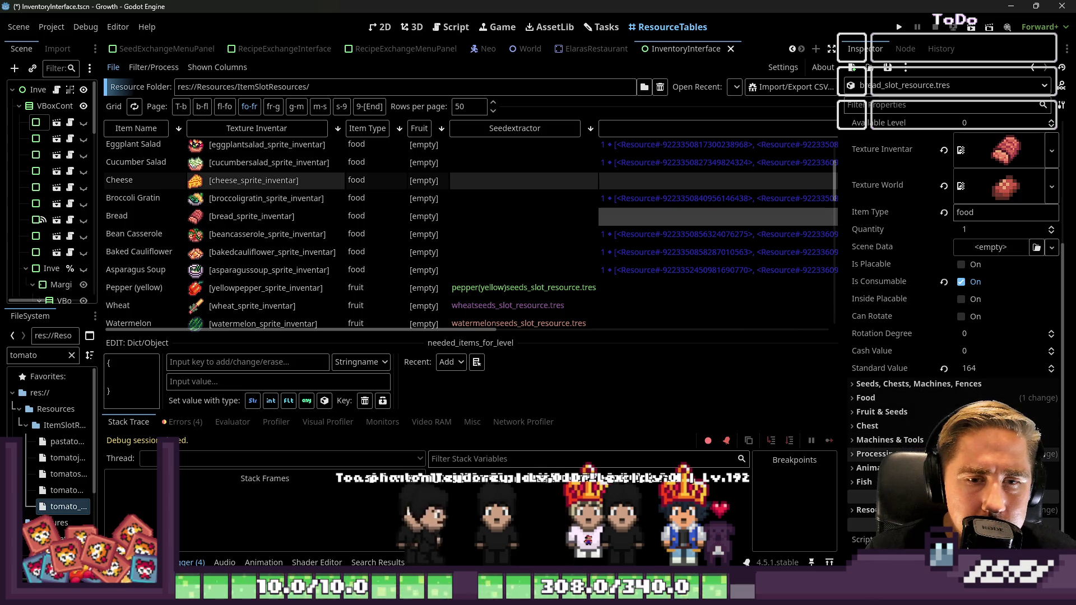
Step: Under Animal, add an entry keyed 1 to Bread's Needed Items For Level dictionary
{"action": "left_click", "coordinate": [868, 468]}
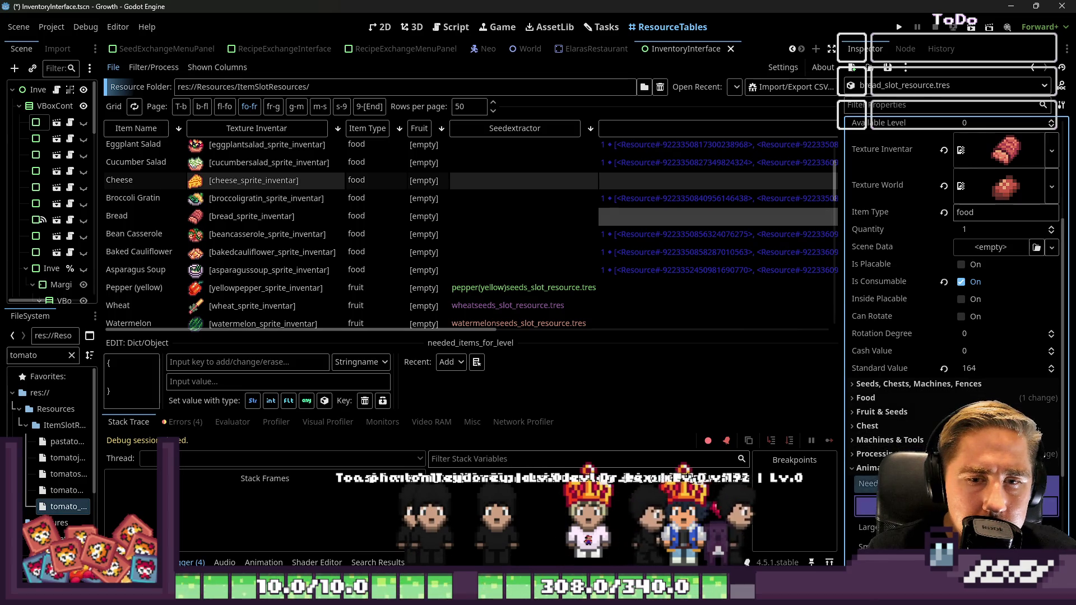
{"action": "scroll", "coordinate": [948, 392], "scroll_direction": "down", "scroll_amount": 3}
{"action": "left_click", "coordinate": [1008, 373]}
{"action": "left_click", "coordinate": [953, 394]}
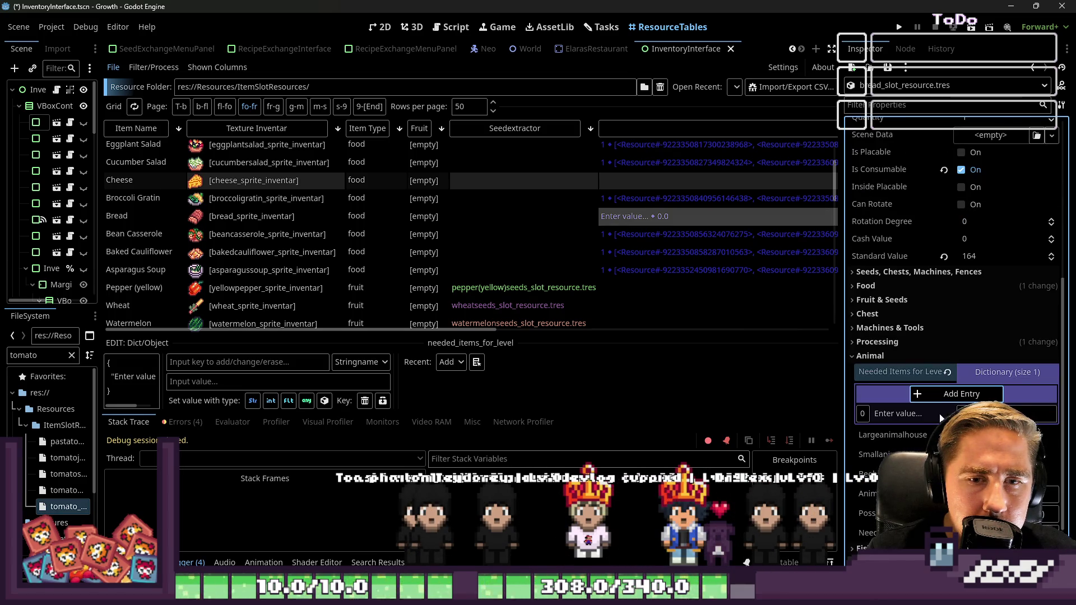
{"action": "left_click", "coordinate": [925, 416]}
{"action": "left_click", "coordinate": [909, 417]}
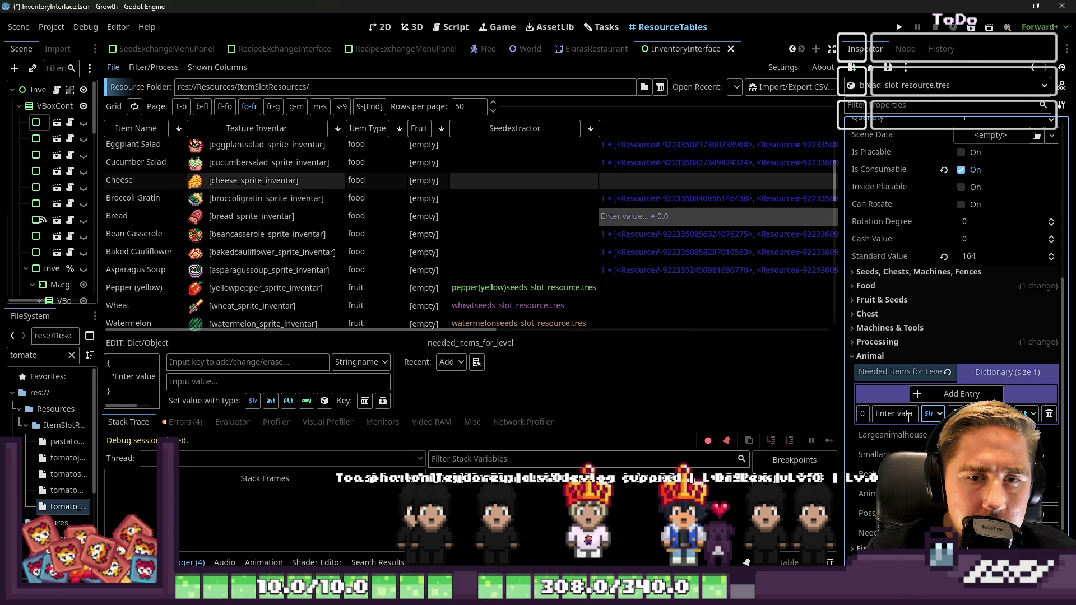
{"action": "type", "text": "1"}
{"action": "key", "text": "Return"}
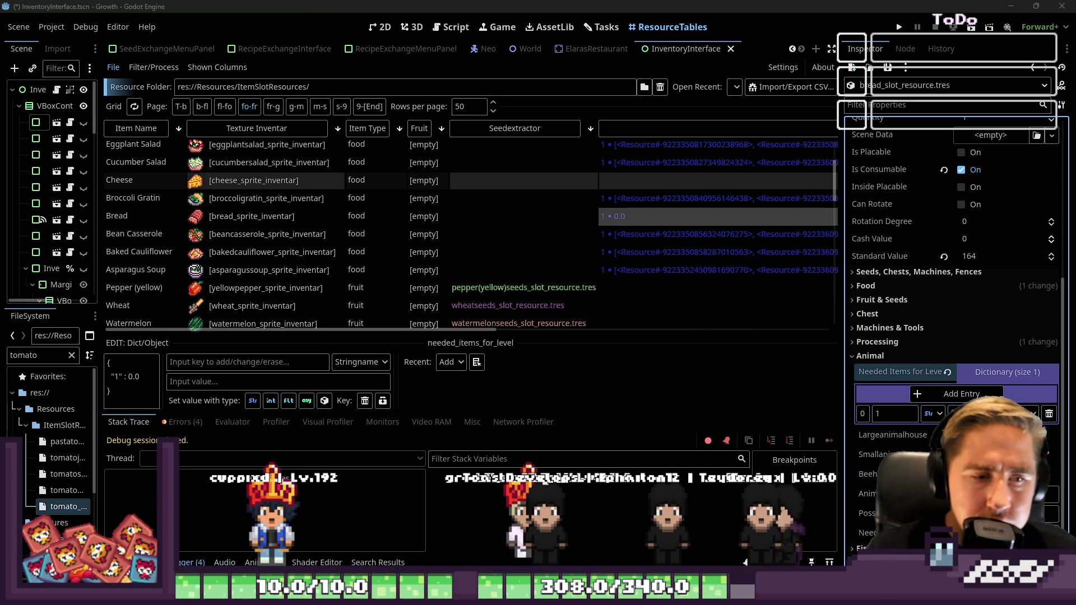
{"action": "key", "text": "alt+Tab"}
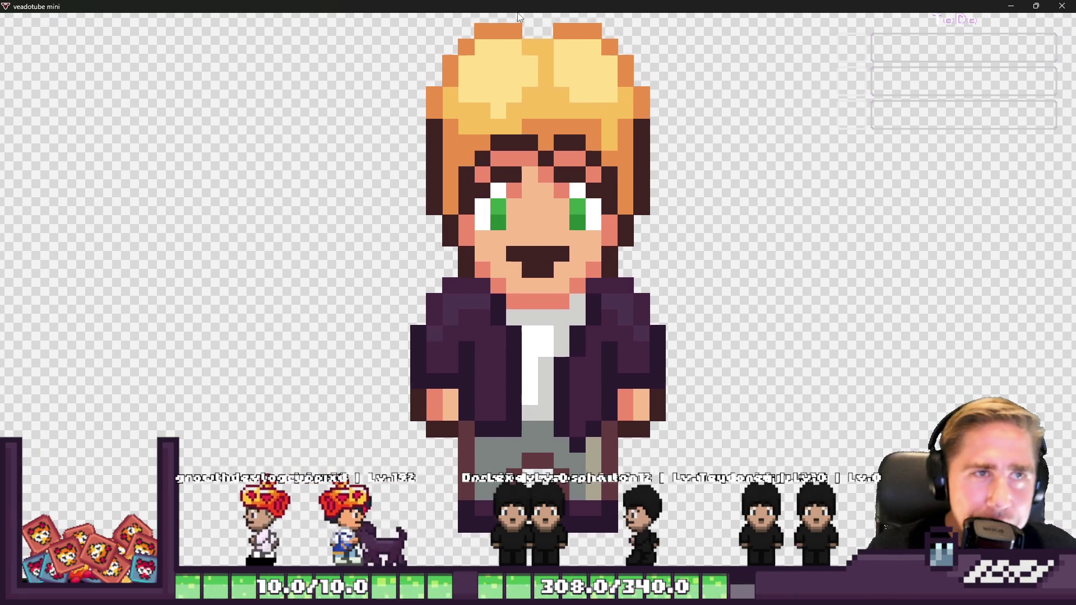
{"action": "key", "text": "super+Down"}
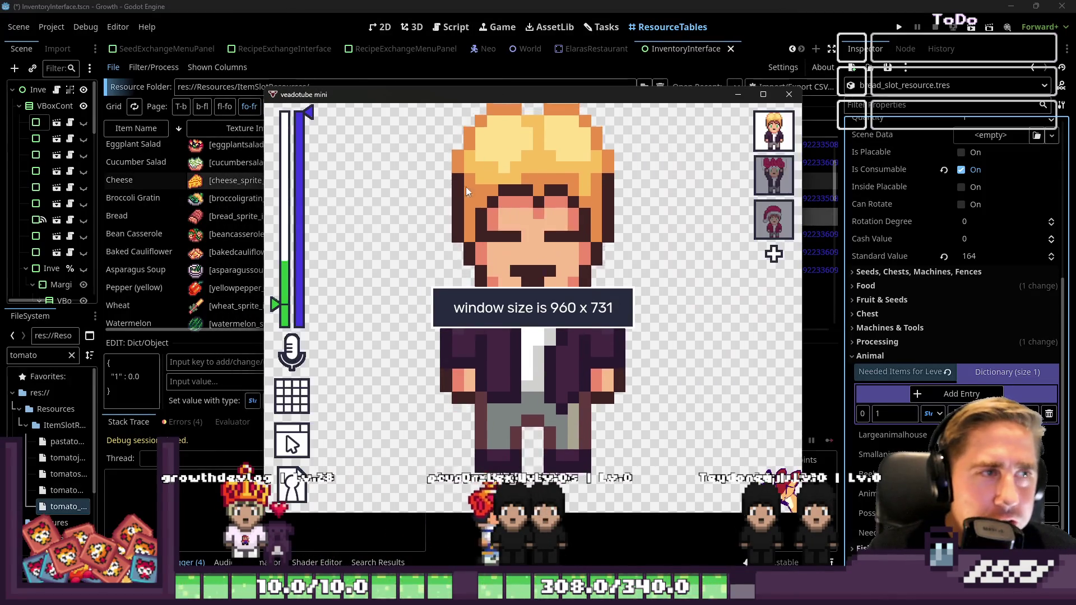
{"action": "left_click", "coordinate": [789, 94]}
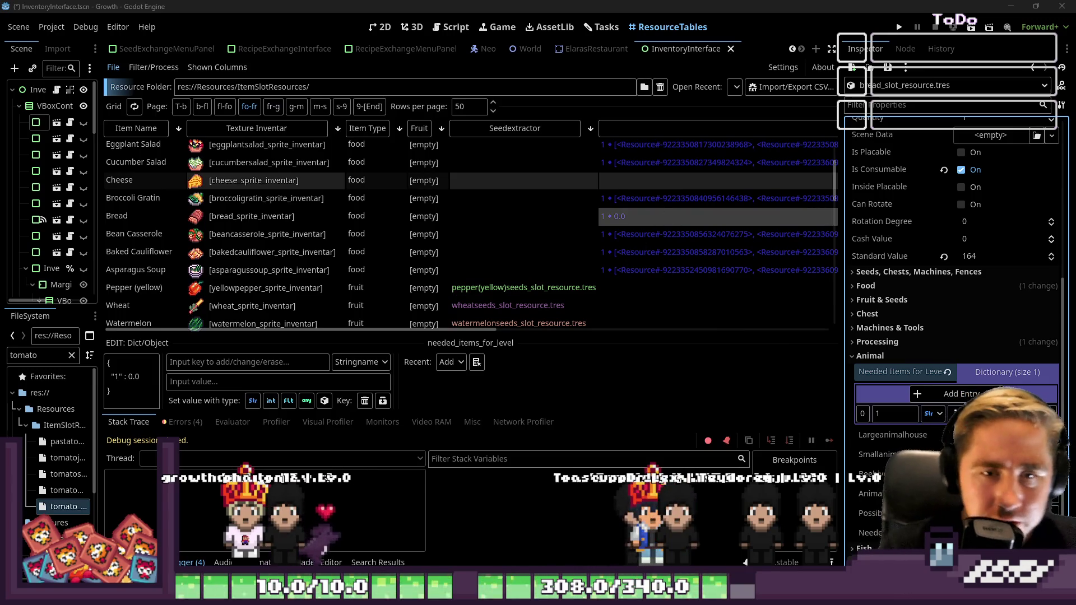
Step: Make the level-1 value an Object array and drop flour_slot_resource.tres into its first element
{"action": "left_click", "coordinate": [1033, 414]}
{"action": "left_click", "coordinate": [953, 390]}
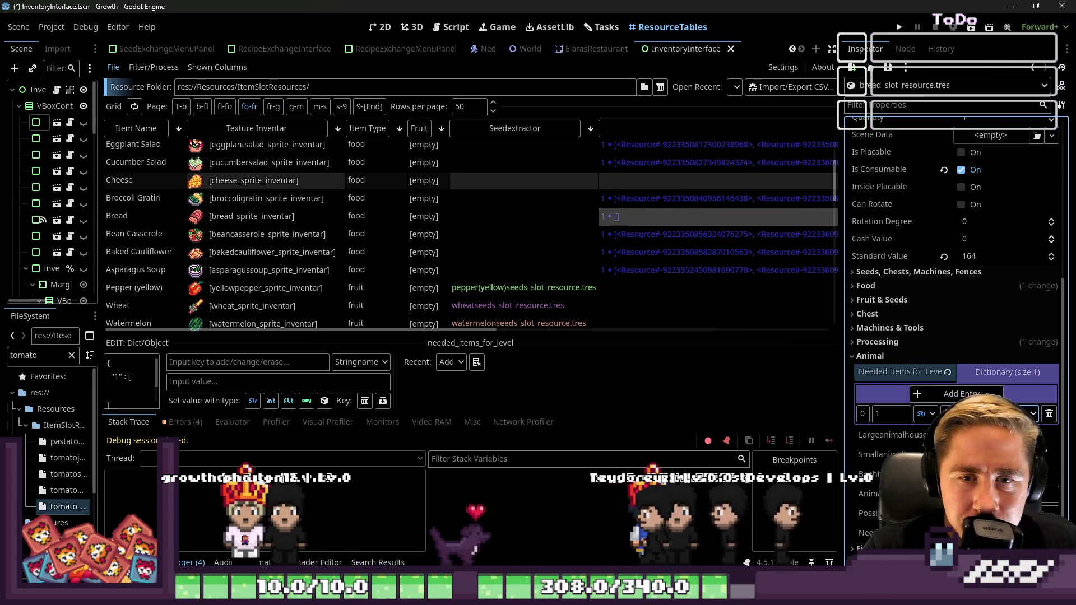
{"action": "left_click", "coordinate": [1034, 413]}
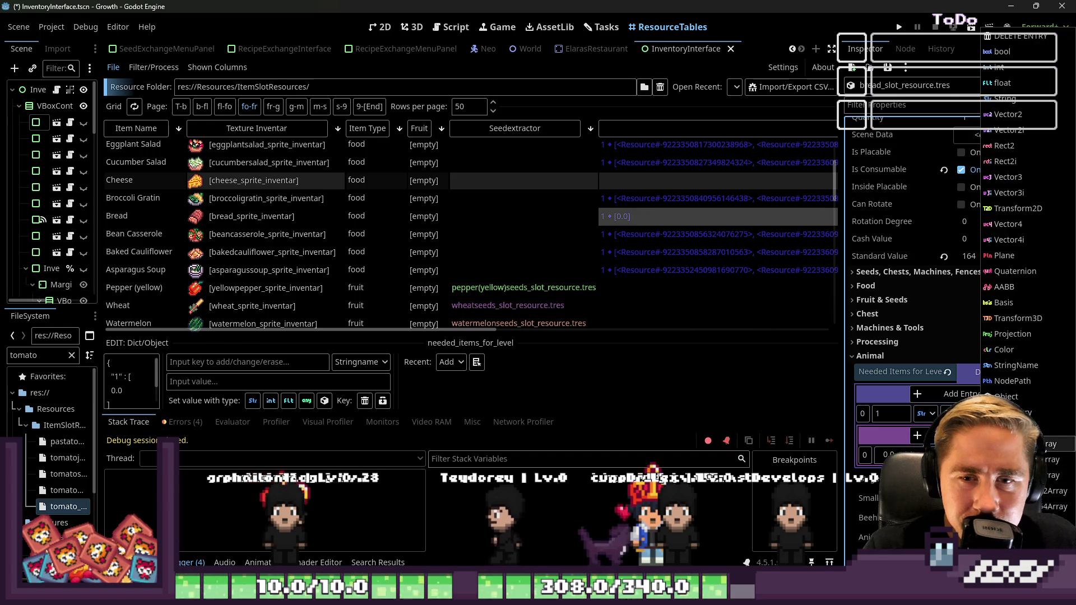
{"action": "left_click", "coordinate": [1006, 397]}
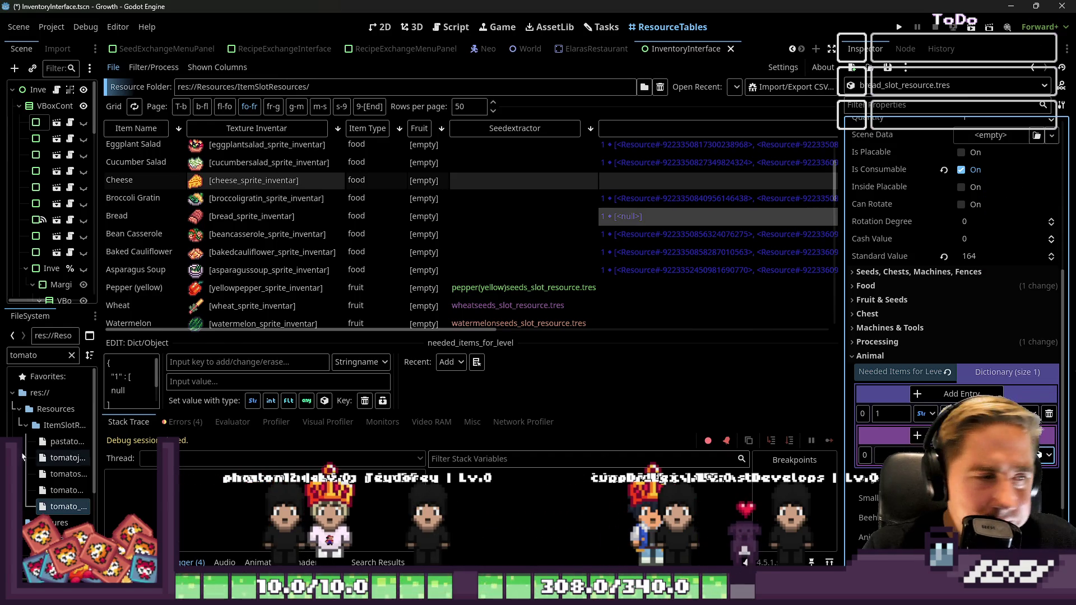
{"action": "double_click", "coordinate": [45, 356]}
{"action": "type", "text": "flour"}
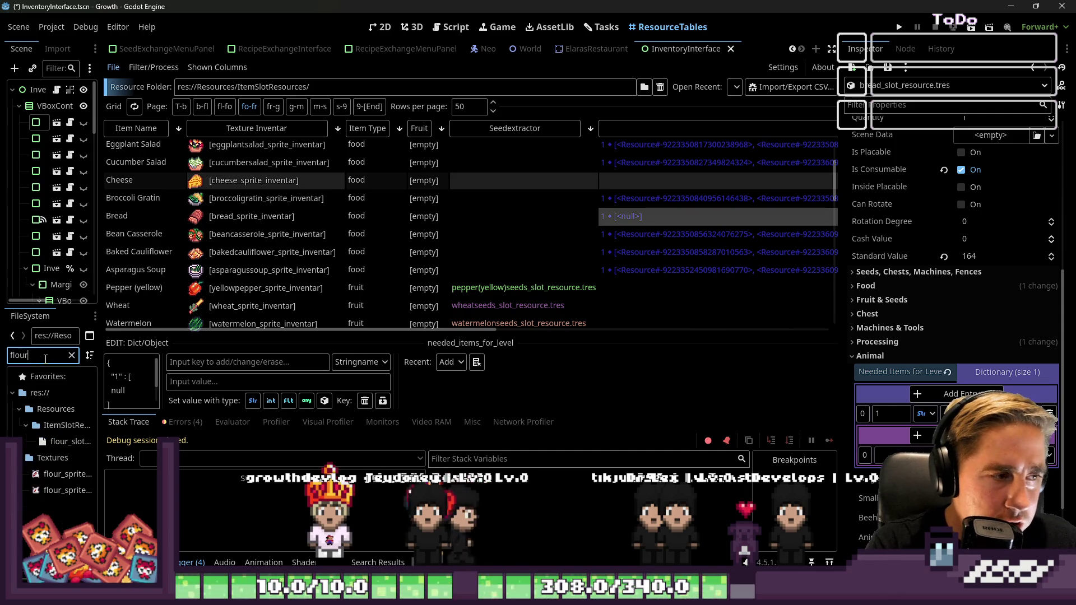
{"action": "left_click_drag", "start_coordinate": [62, 442], "coordinate": [897, 455]}
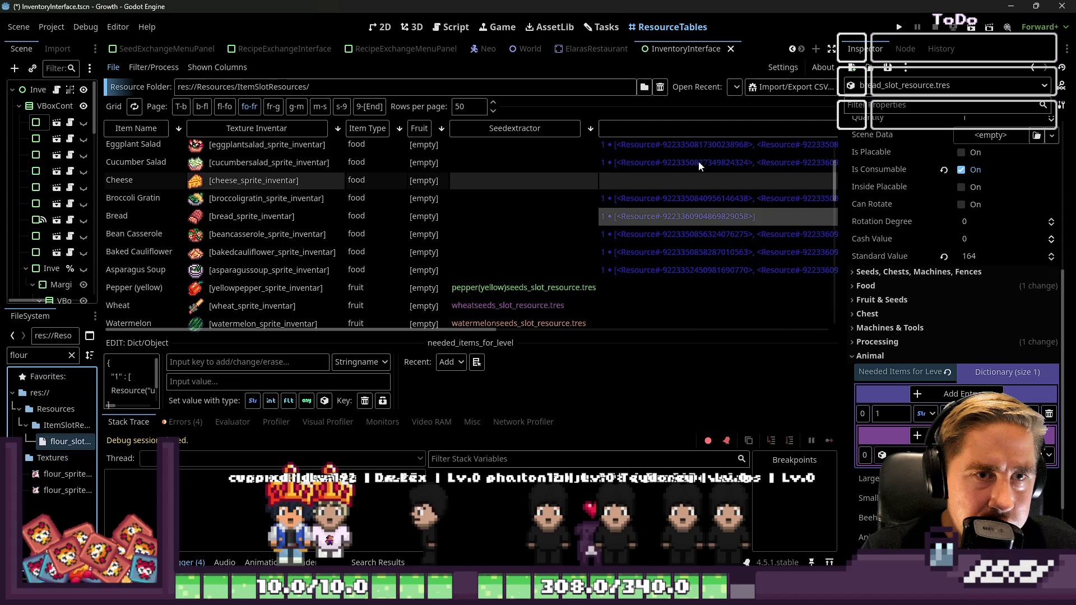
Step: Add a second array slot and filter the FileSystem for the egg and water resources
{"action": "left_click", "coordinate": [917, 436]}
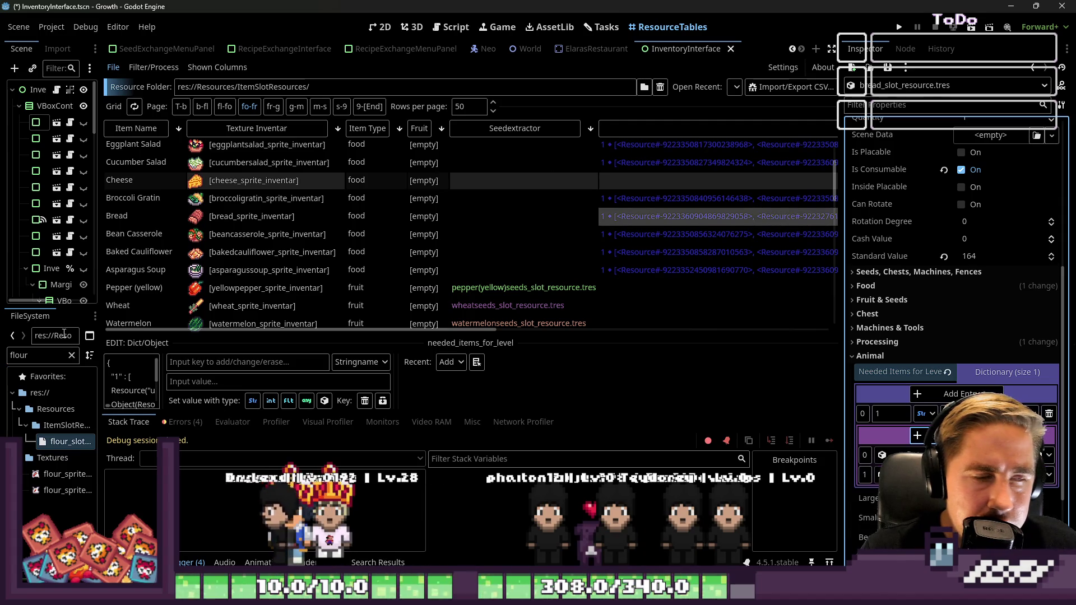
{"action": "double_click", "coordinate": [22, 355]}
{"action": "type", "text": "egg"}
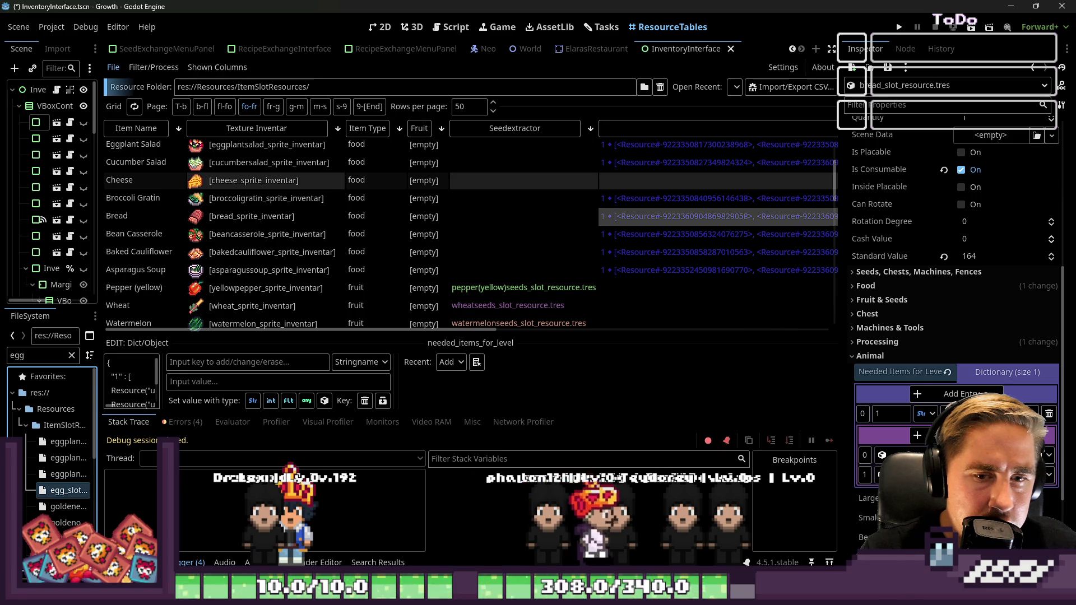
{"action": "double_click", "coordinate": [35, 355]}
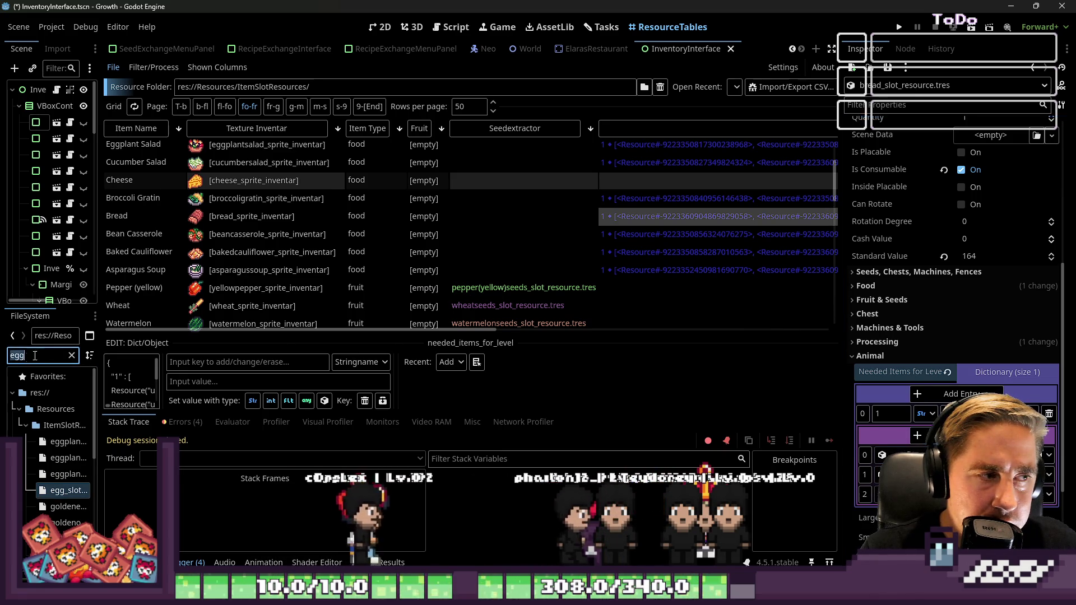
{"action": "type", "text": "water"}
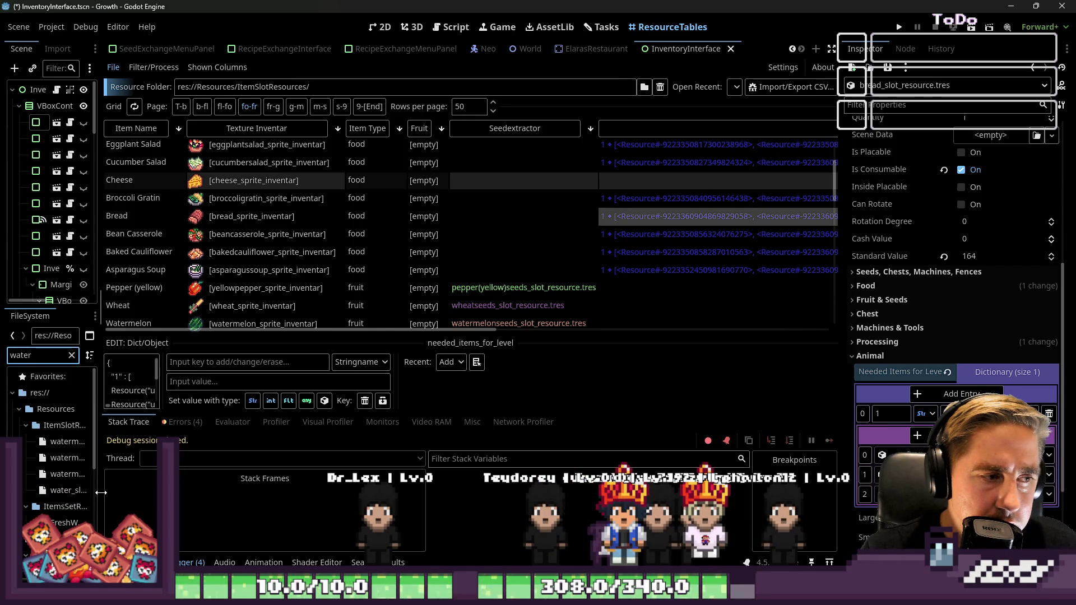
{"action": "left_click_drag", "start_coordinate": [100, 492], "coordinate": [162, 492]}
{"action": "left_click", "coordinate": [78, 492]}
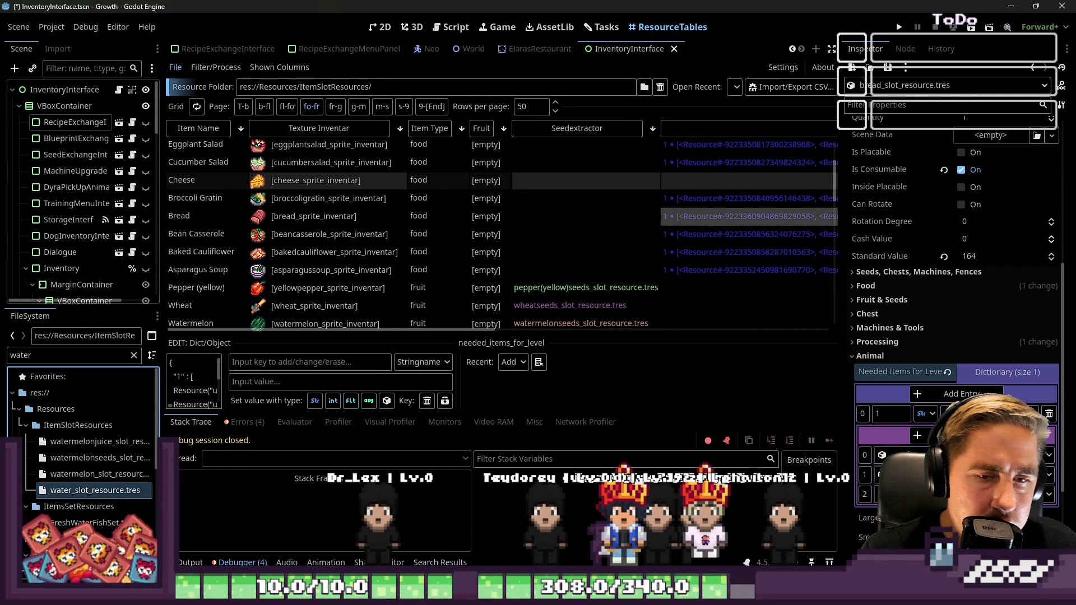
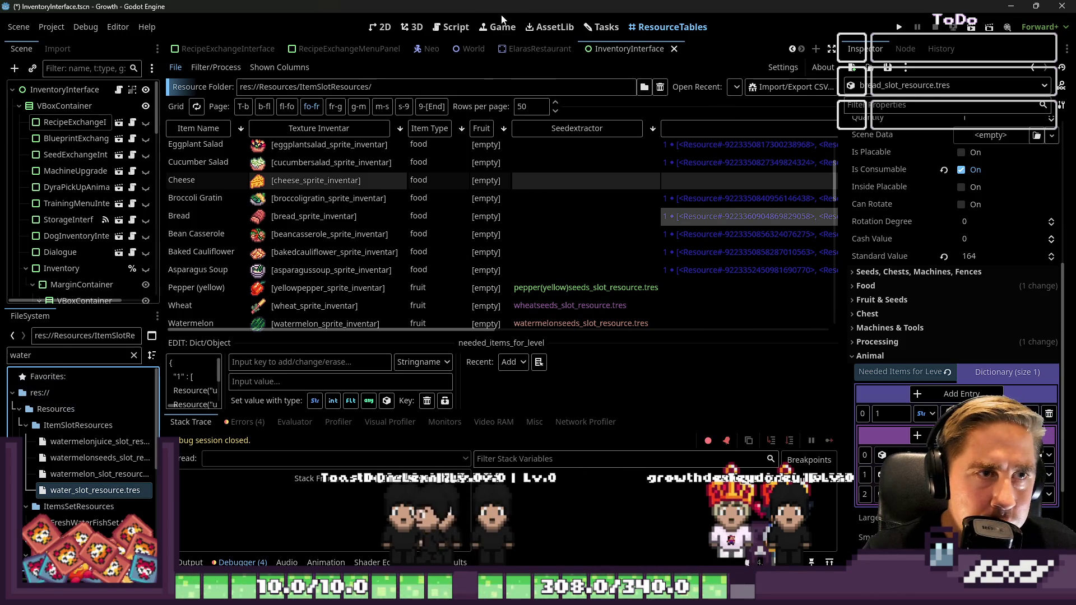
Step: Review the 'Add Dishes to Elaras Restaurant' task notes, marking the bread recipe's Olive Oil ingredient
{"action": "left_click", "coordinate": [605, 27]}
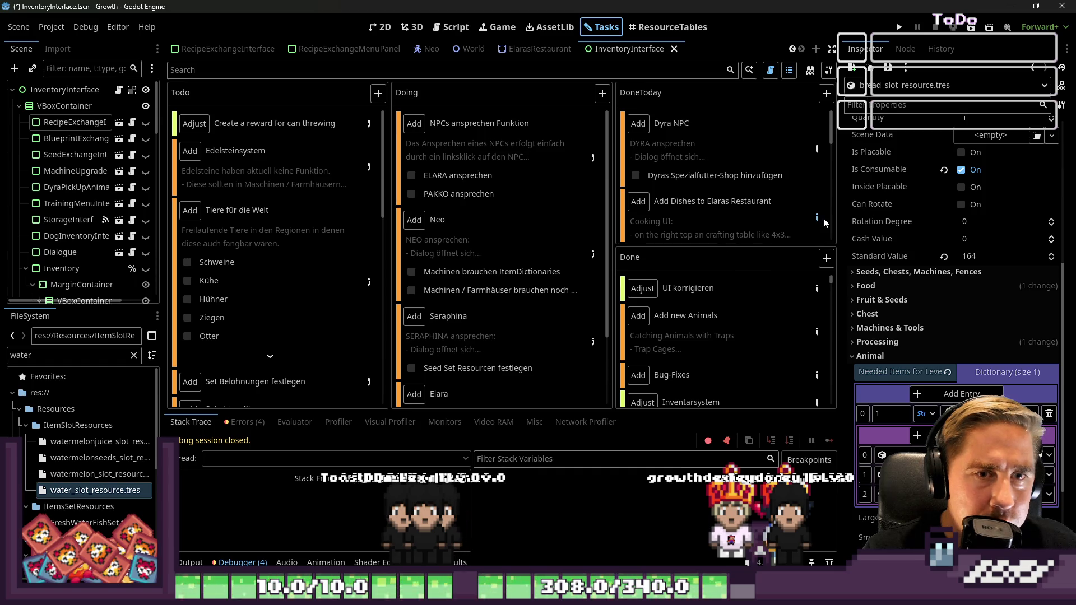
{"action": "left_click", "coordinate": [819, 218]}
{"action": "scroll", "coordinate": [592, 294], "scroll_direction": "down", "scroll_amount": 3}
{"action": "scroll", "coordinate": [375, 350], "scroll_direction": "down", "scroll_amount": 5}
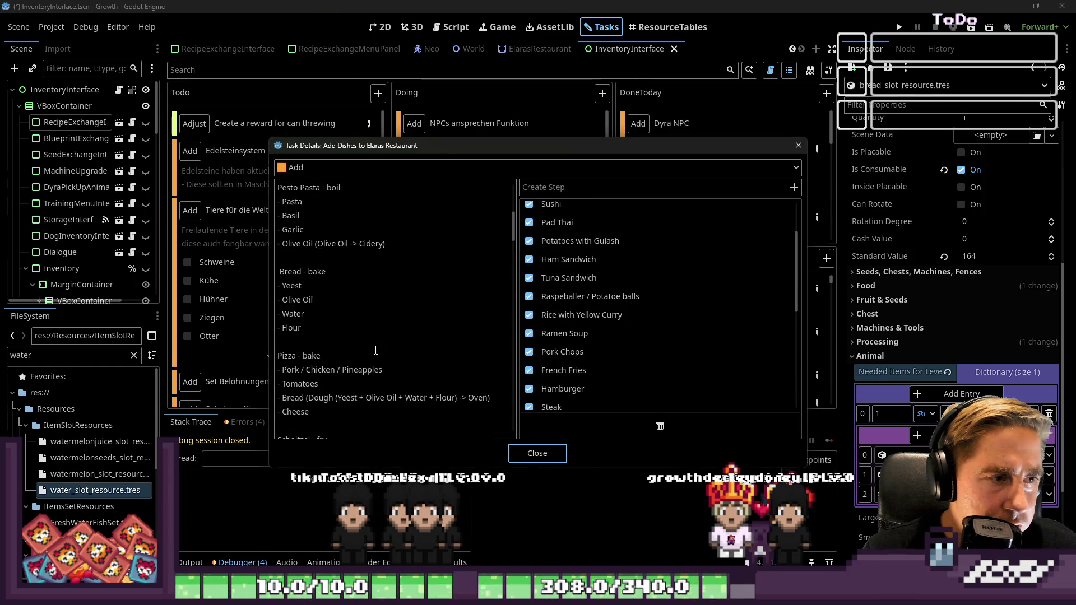
{"action": "left_click_drag", "start_coordinate": [313, 300], "coordinate": [233, 305]}
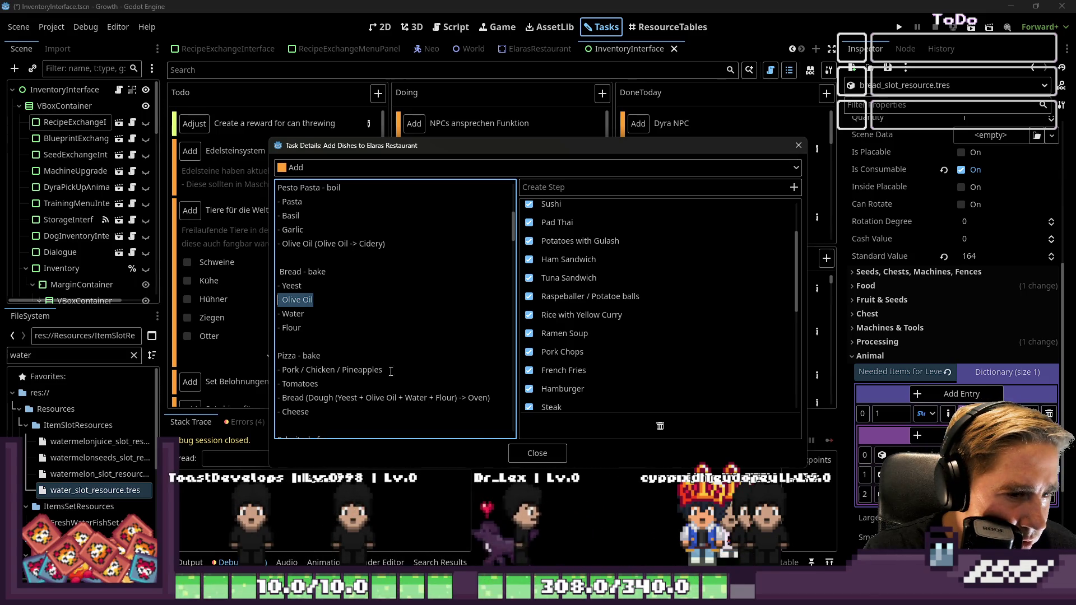
{"action": "left_click", "coordinate": [555, 449]}
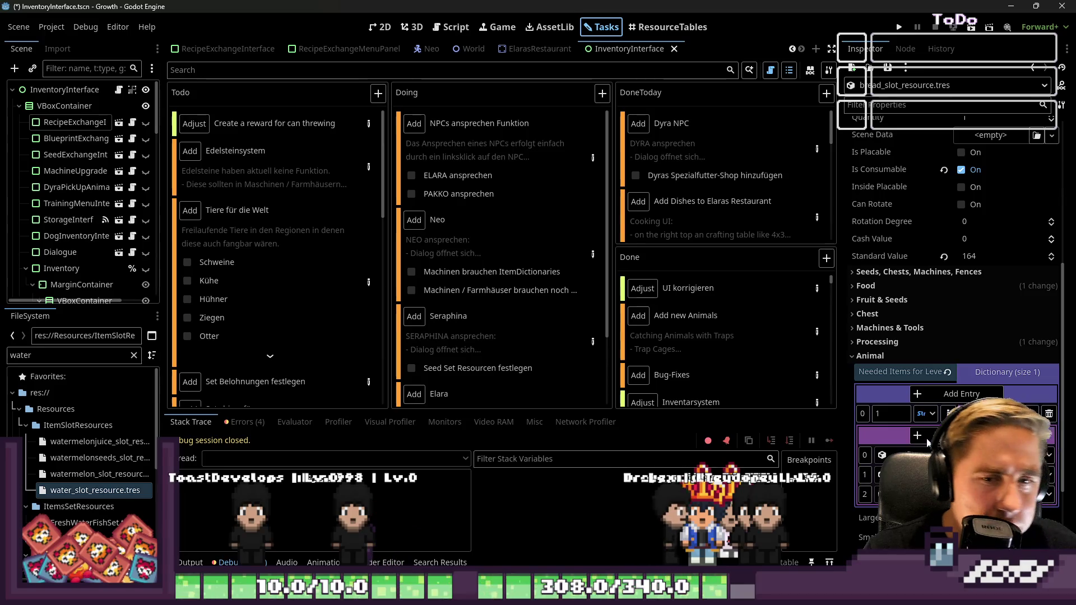
Step: Search the FileSystem for the yeast slot resource and select it
{"action": "left_click", "coordinate": [928, 442]}
{"action": "left_click", "coordinate": [928, 442]}
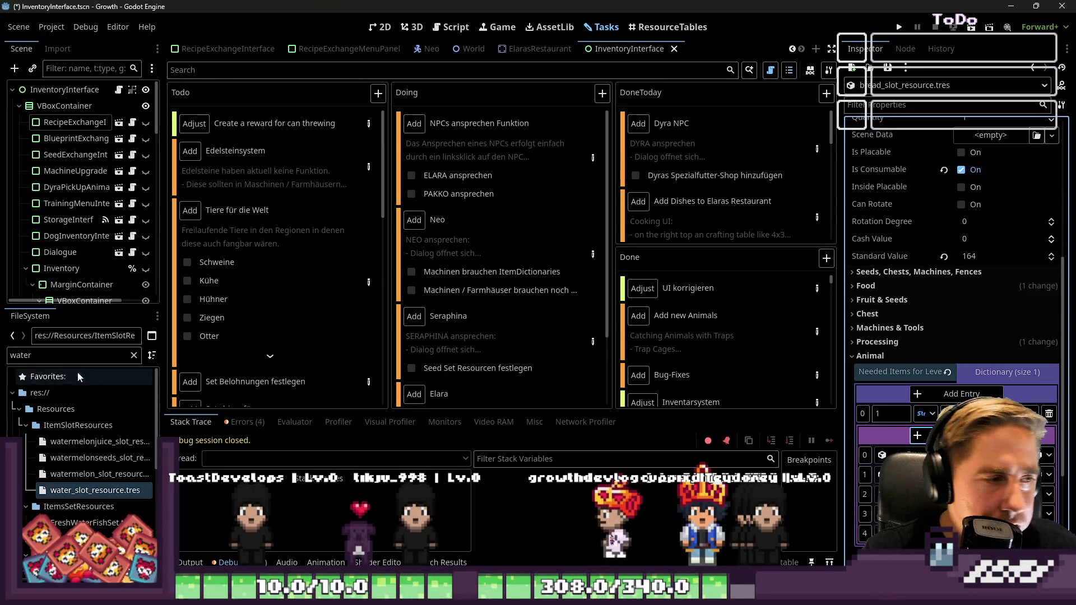
{"action": "double_click", "coordinate": [79, 355]}
{"action": "type", "text": "yeasst"}
{"action": "key", "text": "BackSpace"}
{"action": "type", "text": "eest"}
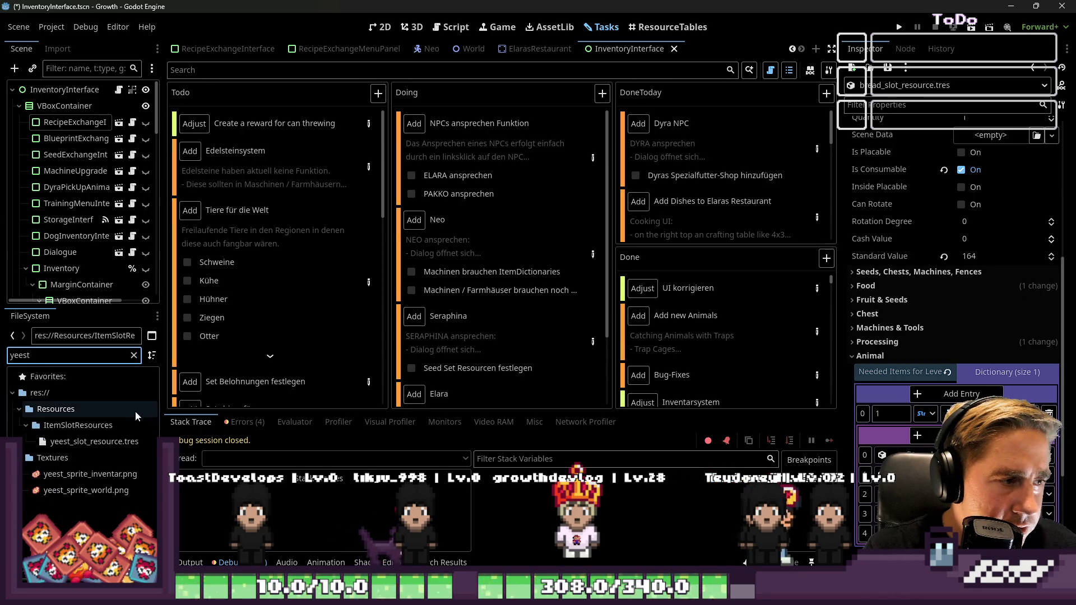
{"action": "left_click", "coordinate": [97, 443]}
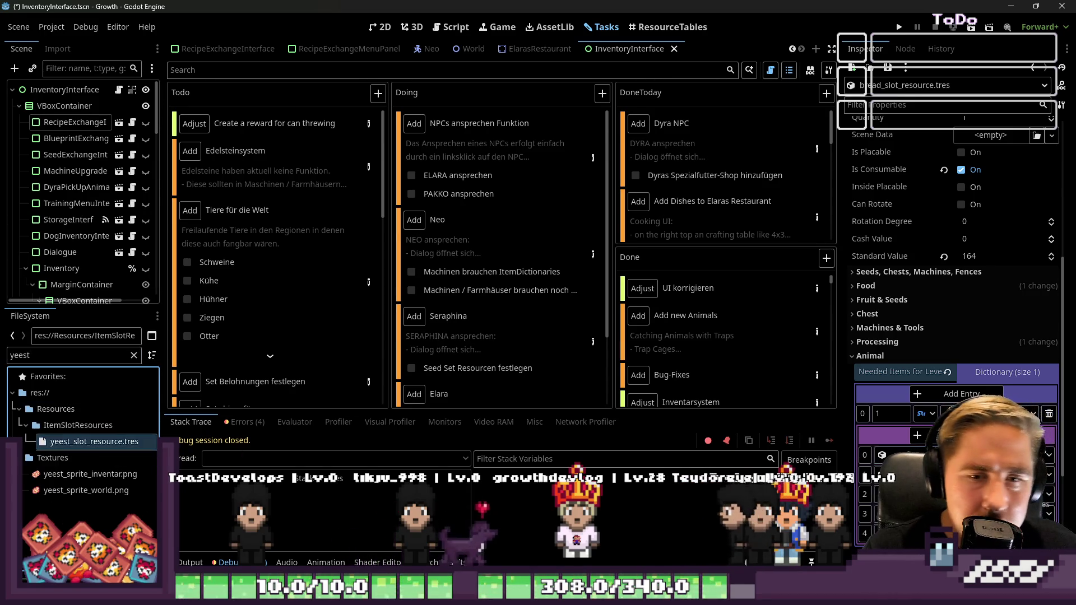
Step: Filter the FileSystem for 'olive' and select oliveoil_slot_resource.tres
{"action": "double_click", "coordinate": [68, 357]}
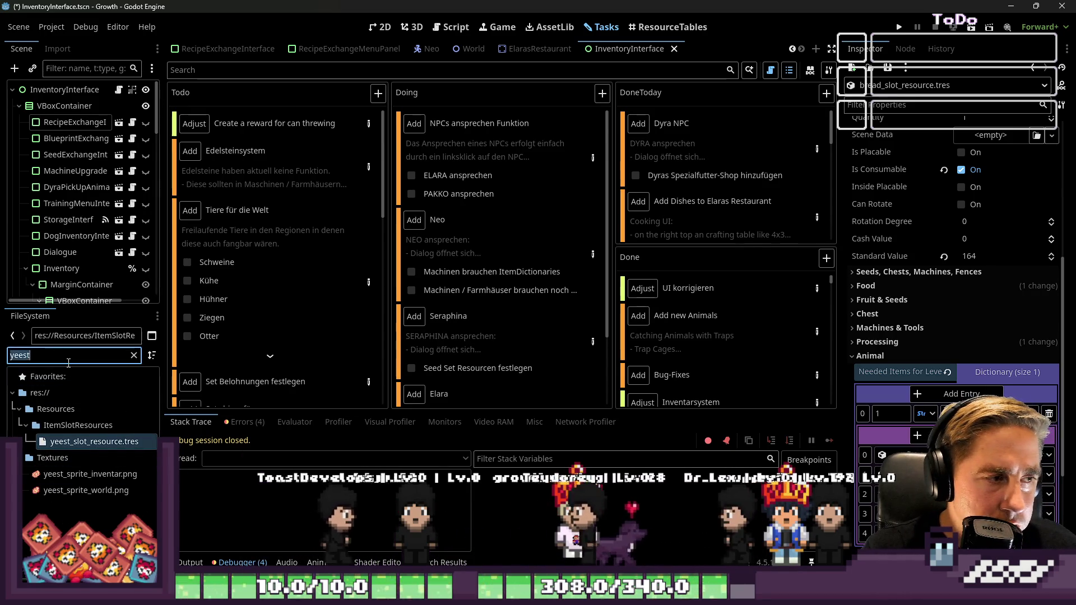
{"action": "type", "text": "olive"}
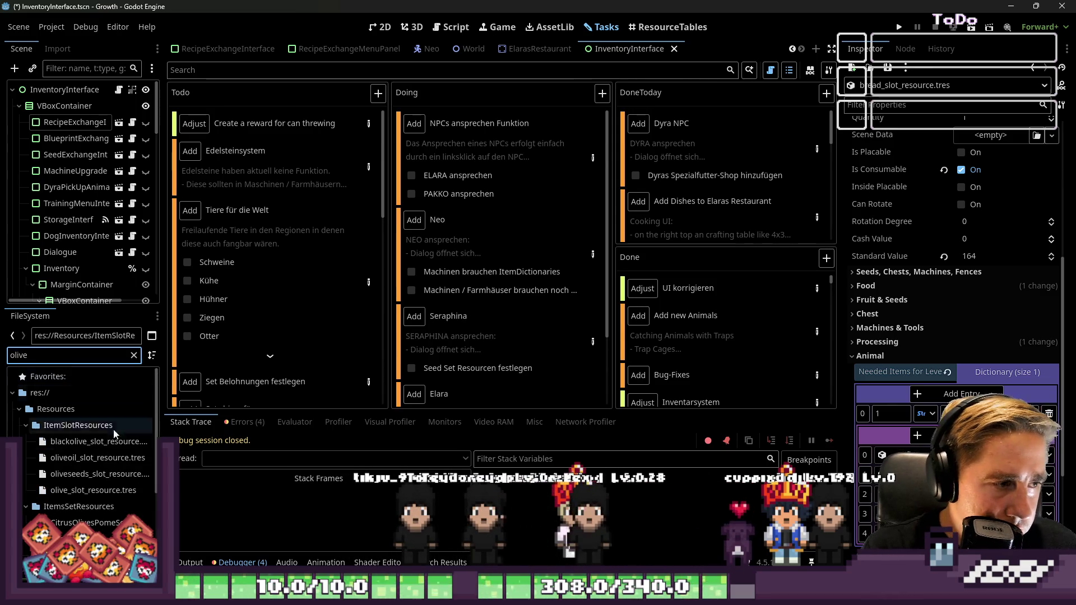
{"action": "left_click", "coordinate": [88, 460]}
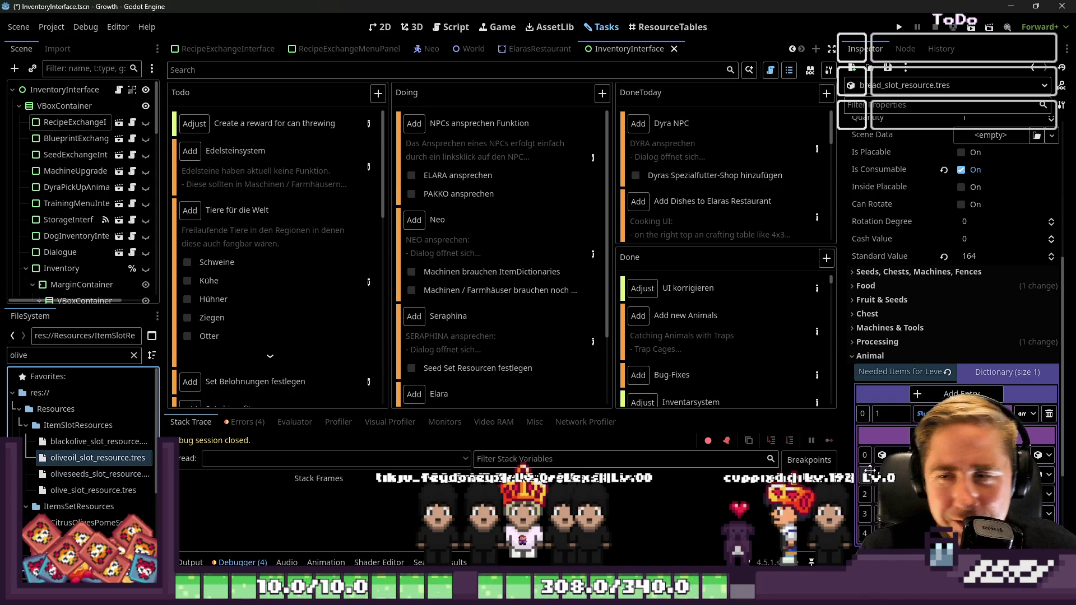
{"action": "left_click", "coordinate": [448, 23]}
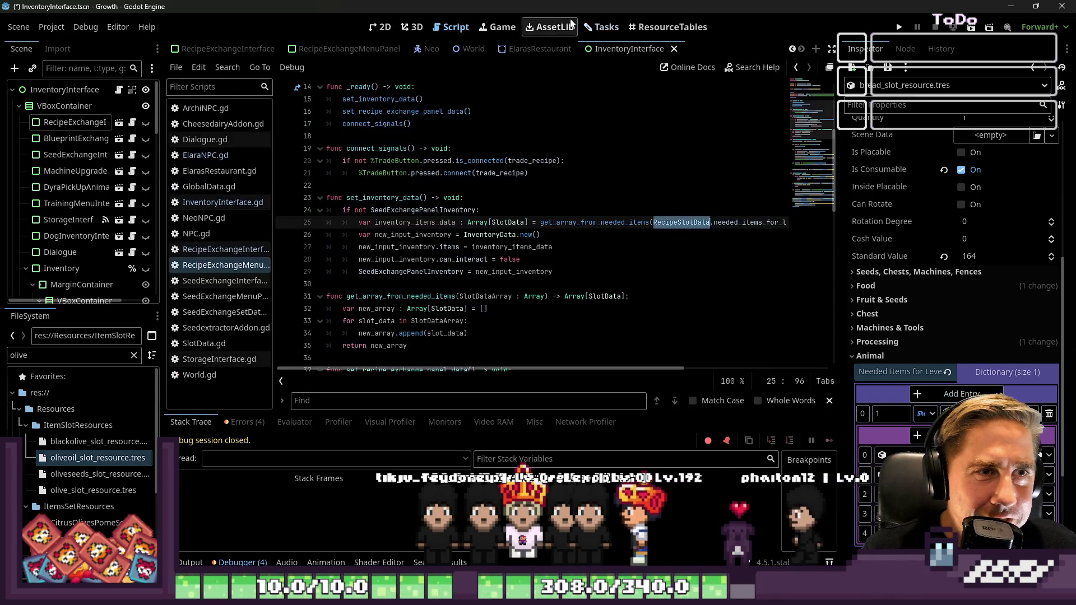
Step: Sort ResourceTables by Item Type, then inspect Grilled Pork followed by Grilled Beef
{"action": "left_click", "coordinate": [667, 27]}
{"action": "left_click", "coordinate": [491, 124]}
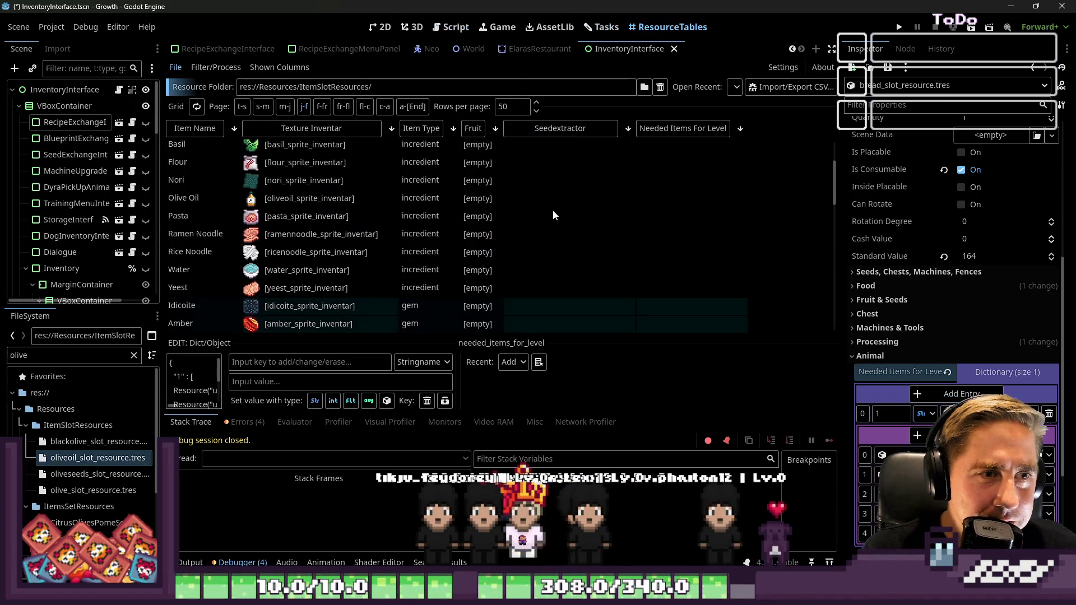
{"action": "scroll", "coordinate": [515, 207], "scroll_direction": "down", "scroll_amount": 3}
{"action": "scroll", "coordinate": [516, 210], "scroll_direction": "up", "scroll_amount": 3}
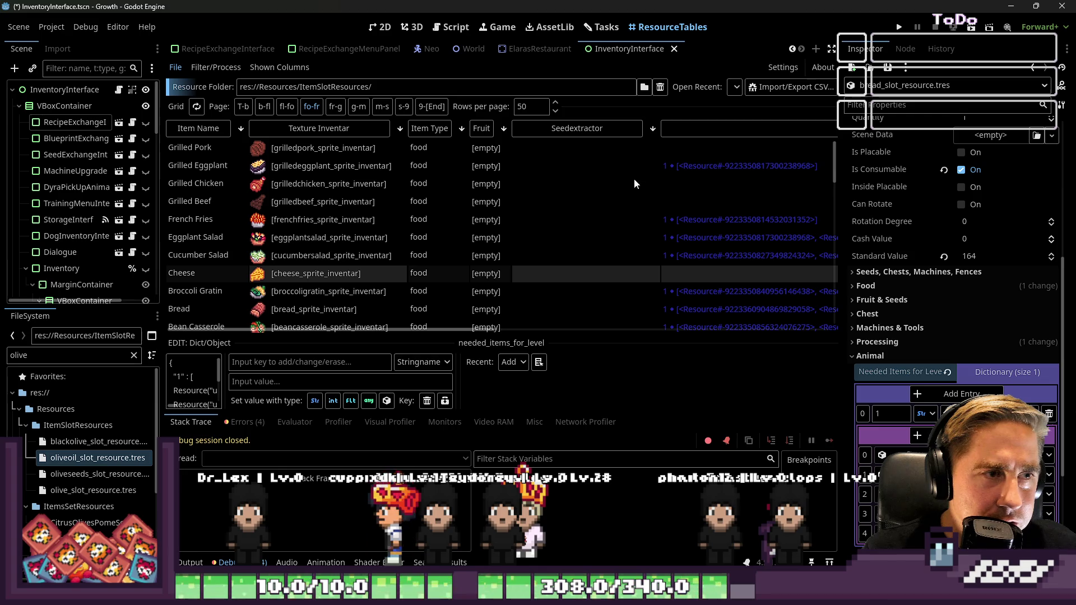
{"action": "scroll", "coordinate": [642, 194], "scroll_direction": "down", "scroll_amount": 1}
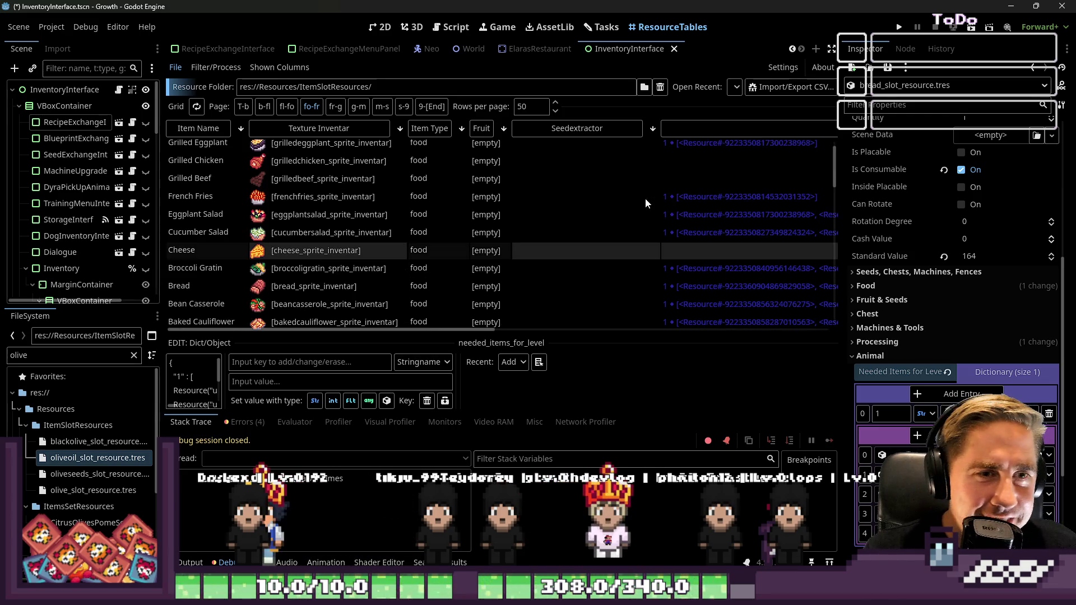
{"action": "scroll", "coordinate": [627, 231], "scroll_direction": "up", "scroll_amount": 1}
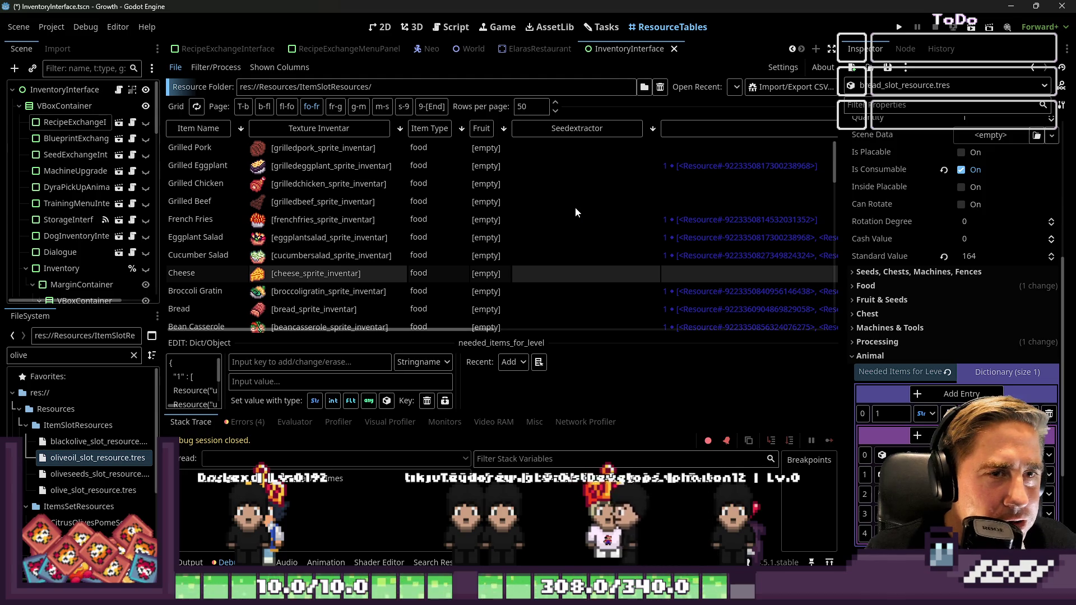
{"action": "left_click", "coordinate": [436, 151]}
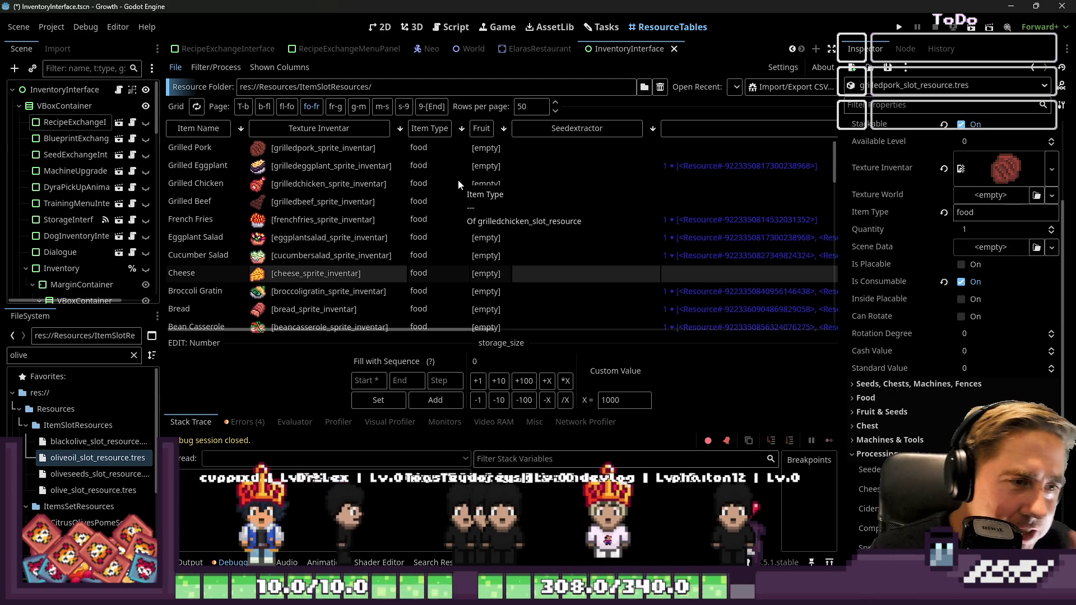
{"action": "left_click", "coordinate": [680, 199]}
{"action": "left_click", "coordinate": [442, 28]}
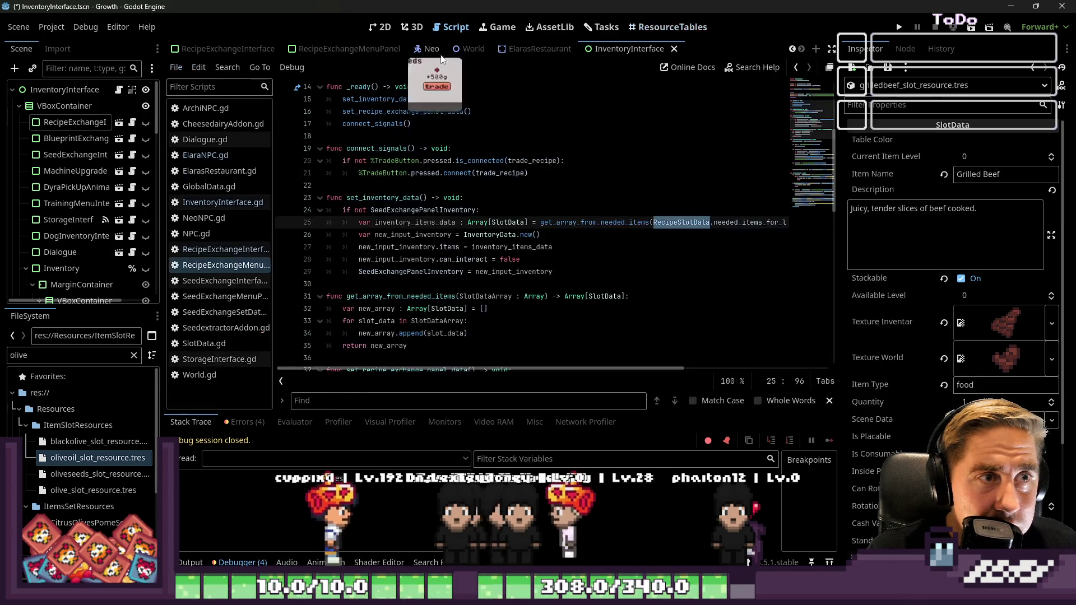
Step: Browse ElaraNPC.gd and RecipeExchangeInterface.gd, then scroll GlobalData.gd to get_food_recipes near line 1078
{"action": "left_click", "coordinate": [541, 235]}
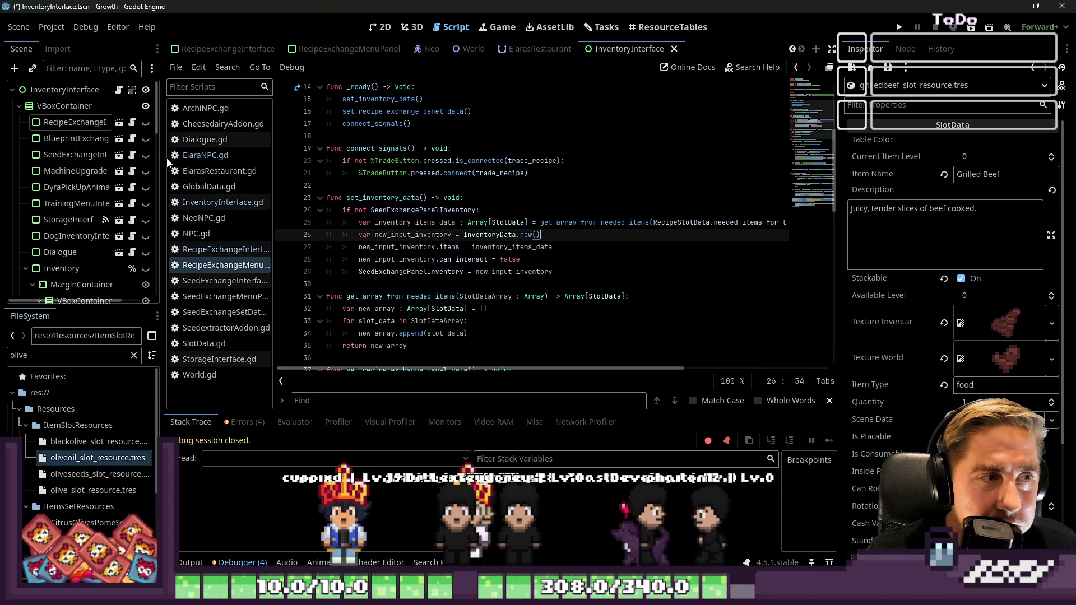
{"action": "left_click", "coordinate": [208, 156]}
{"action": "left_click", "coordinate": [226, 255]}
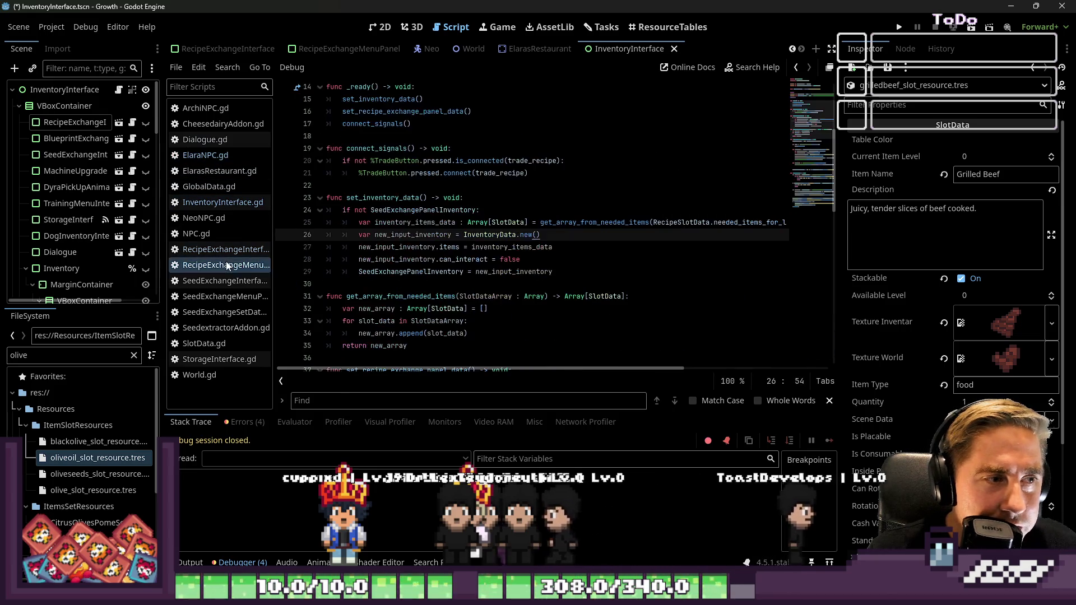
{"action": "left_click_drag", "start_coordinate": [276, 196], "coordinate": [361, 213]}
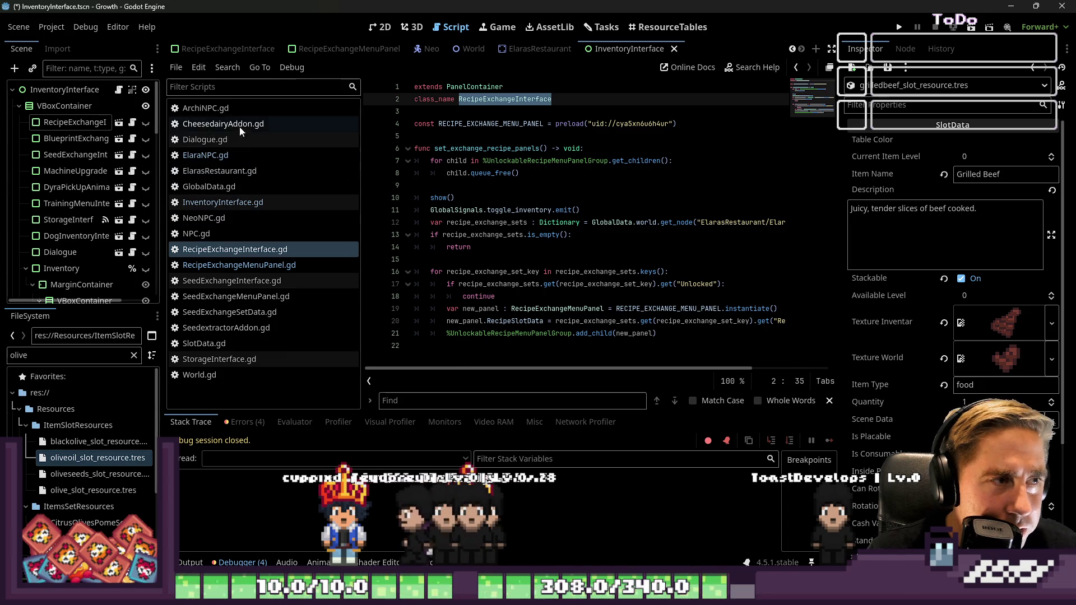
{"action": "left_click", "coordinate": [216, 187]}
{"action": "scroll", "coordinate": [552, 295], "scroll_direction": "down", "scroll_amount": 5}
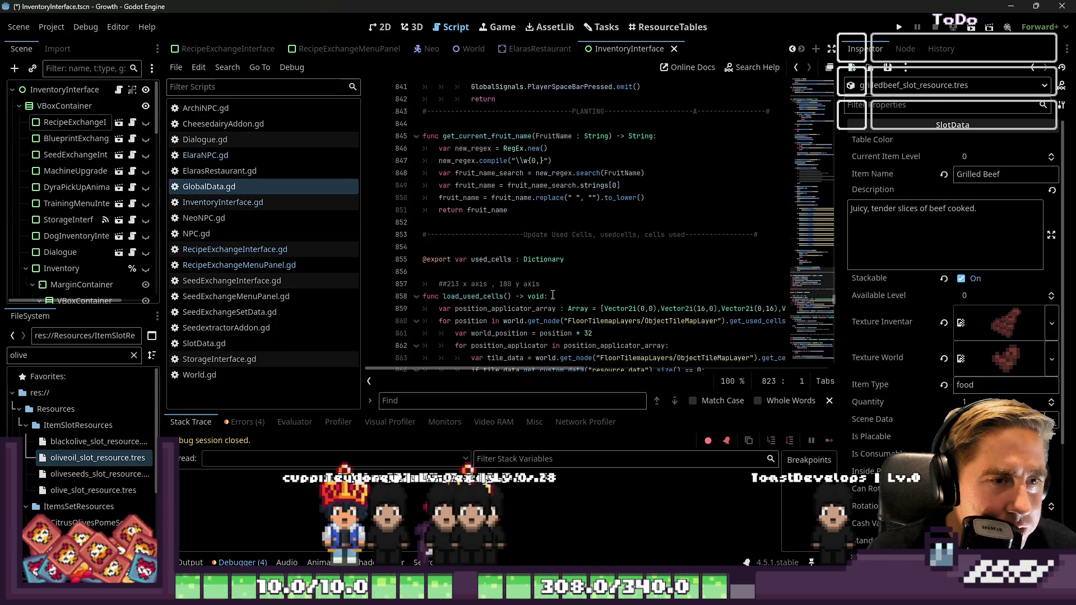
{"action": "scroll", "coordinate": [552, 296], "scroll_direction": "down", "scroll_amount": 20}
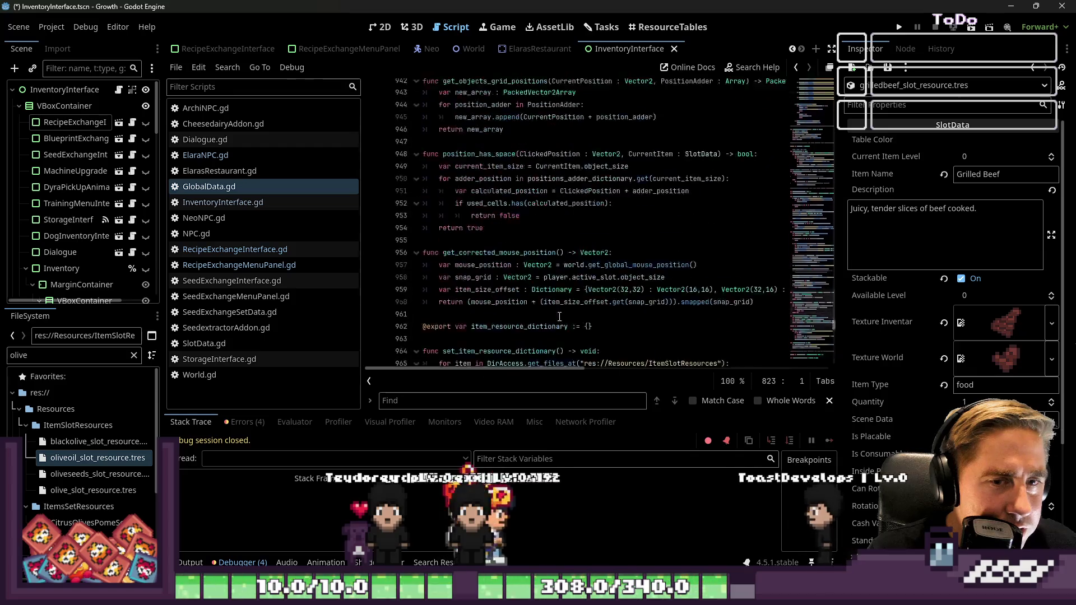
{"action": "scroll", "coordinate": [581, 286], "scroll_direction": "down", "scroll_amount": 20}
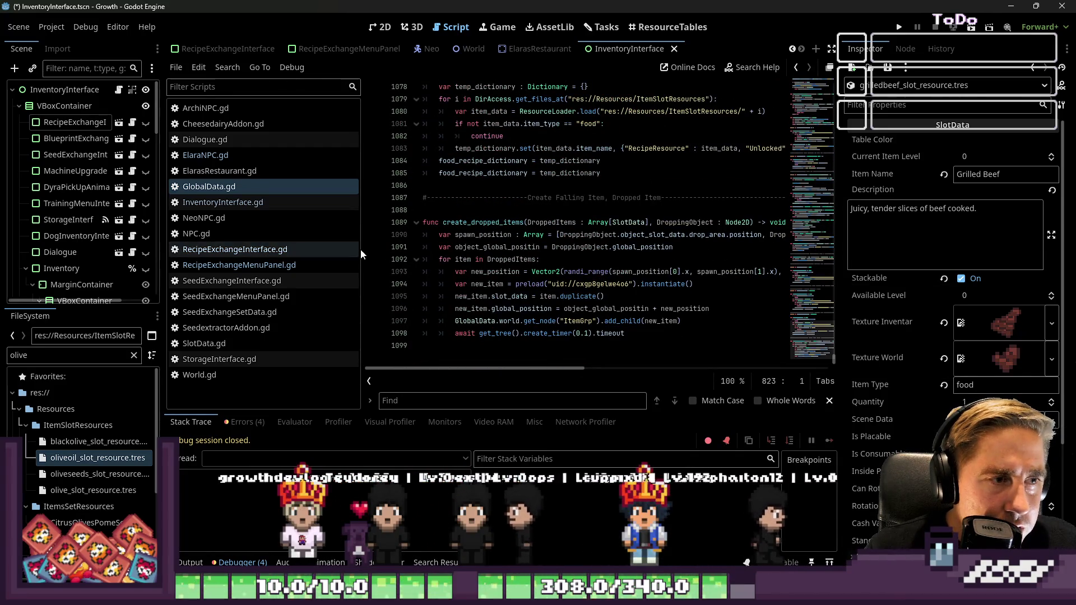
{"action": "mouse_move", "coordinate": [362, 249]}
{"action": "left_mouse_down"}
{"action": "mouse_move", "coordinate": [188, 248]}
{"action": "mouse_move", "coordinate": [220, 250]}
{"action": "left_mouse_up"}
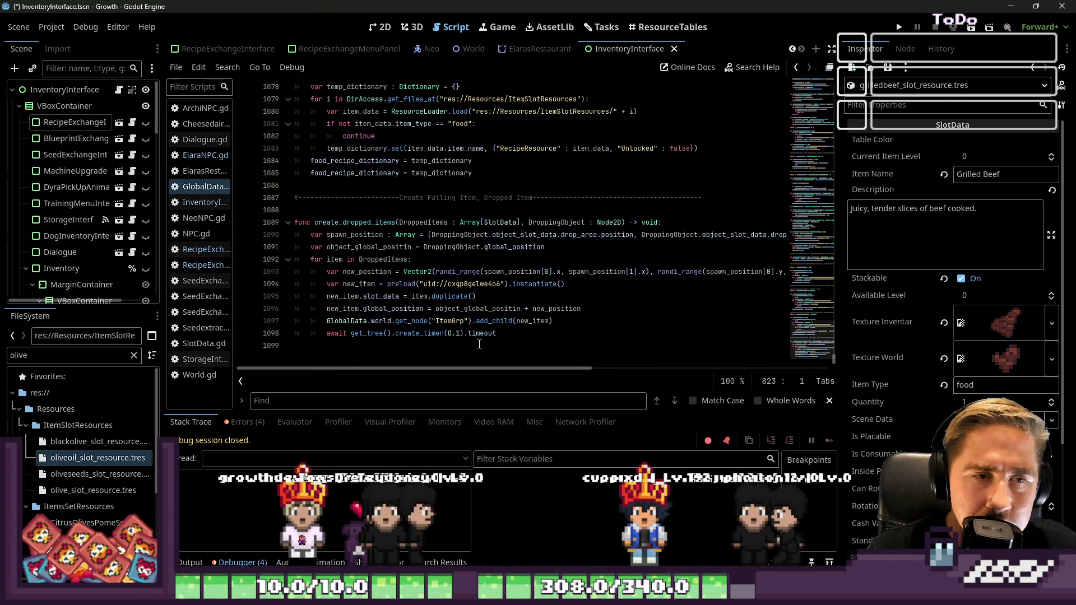
{"action": "scroll", "coordinate": [409, 258], "scroll_direction": "up", "scroll_amount": 3}
Step: Start a new 'if not item_data' condition line after the food type check's continue
{"action": "left_click", "coordinate": [409, 259]}
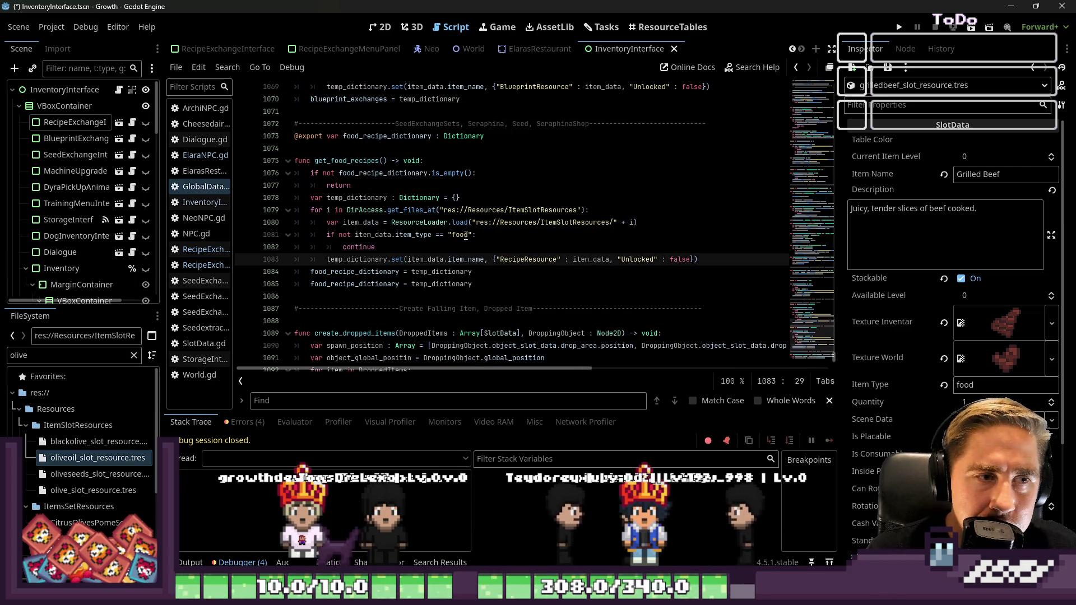
{"action": "left_click", "coordinate": [485, 236]}
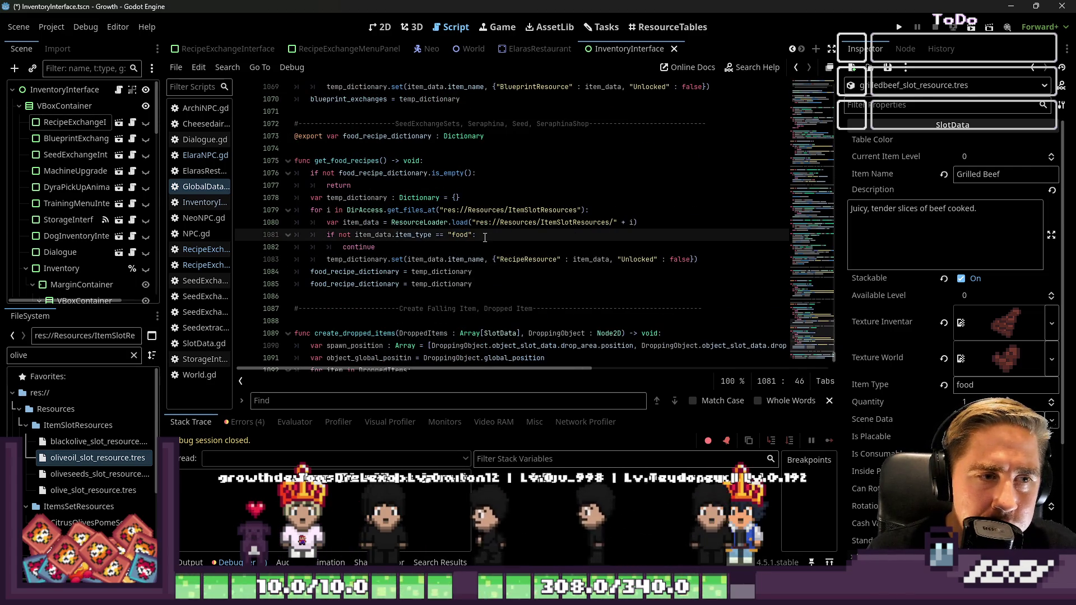
{"action": "left_click", "coordinate": [443, 252]}
{"action": "key", "text": "Return"}
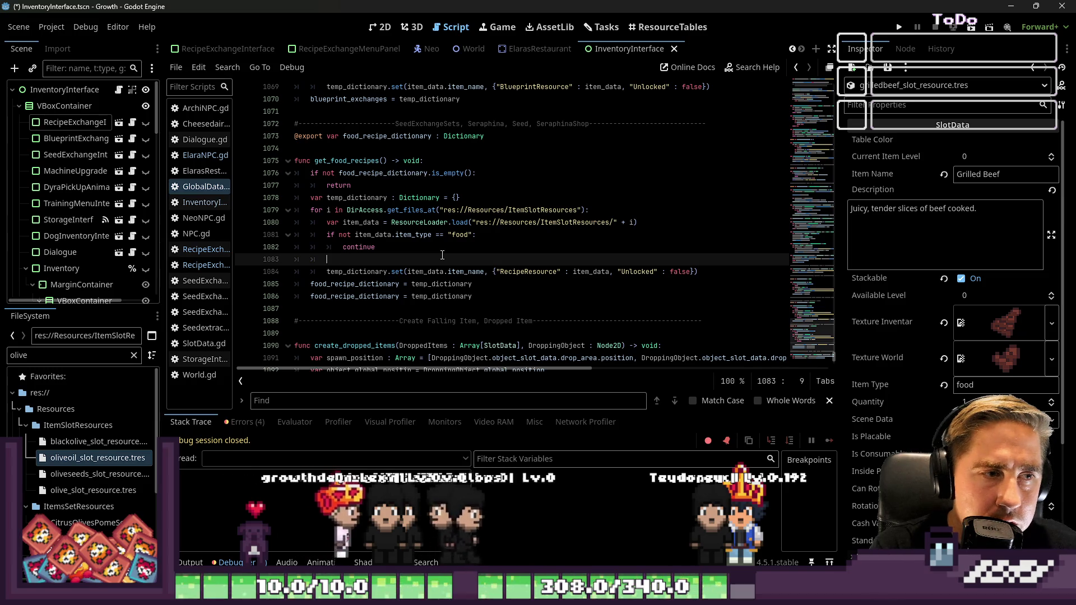
{"action": "type", "text": "ifnot"}
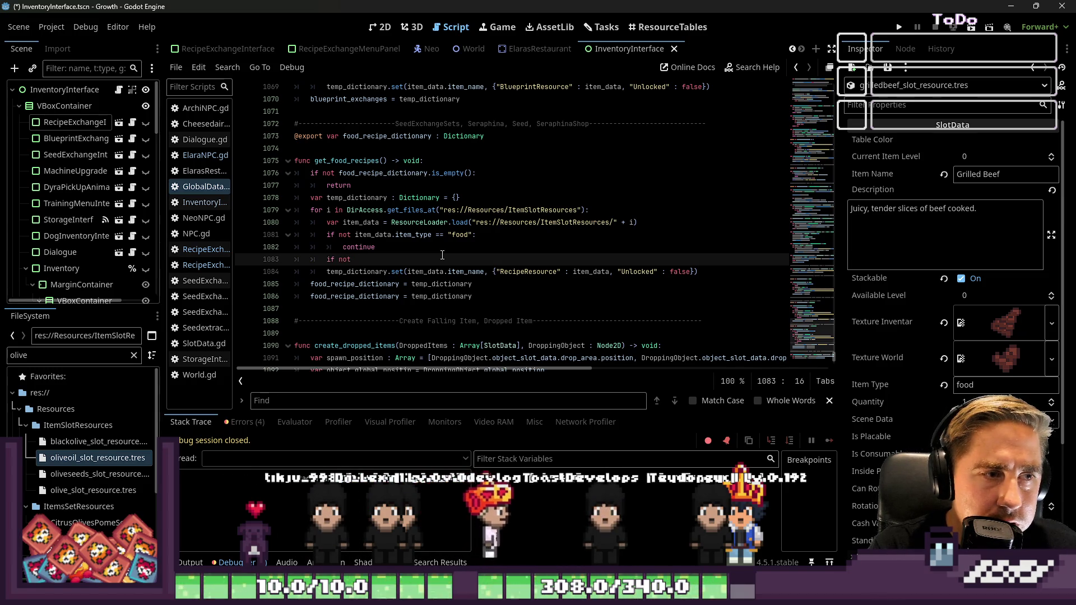
{"action": "key", "text": "Up"}
{"action": "key", "text": "Up"}
{"action": "key", "text": "ctrl+shift+Right"}
{"action": "key", "text": "ctrl+c"}
{"action": "key", "text": "Down"}
{"action": "key", "text": "Down"}
{"action": "key", "text": "ctrl+v"}
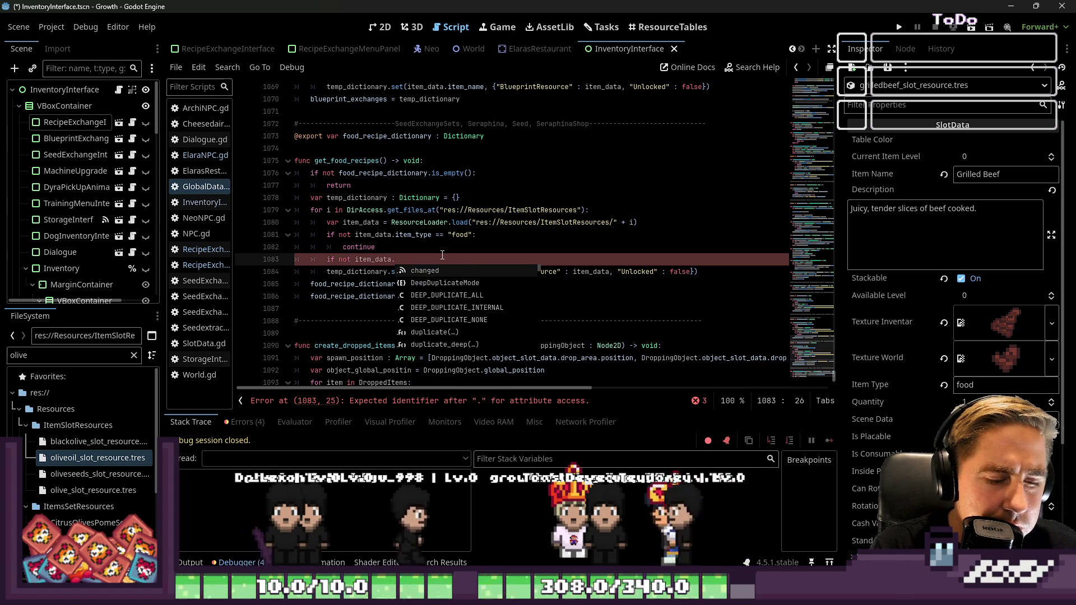
{"action": "type", "text": "le"}
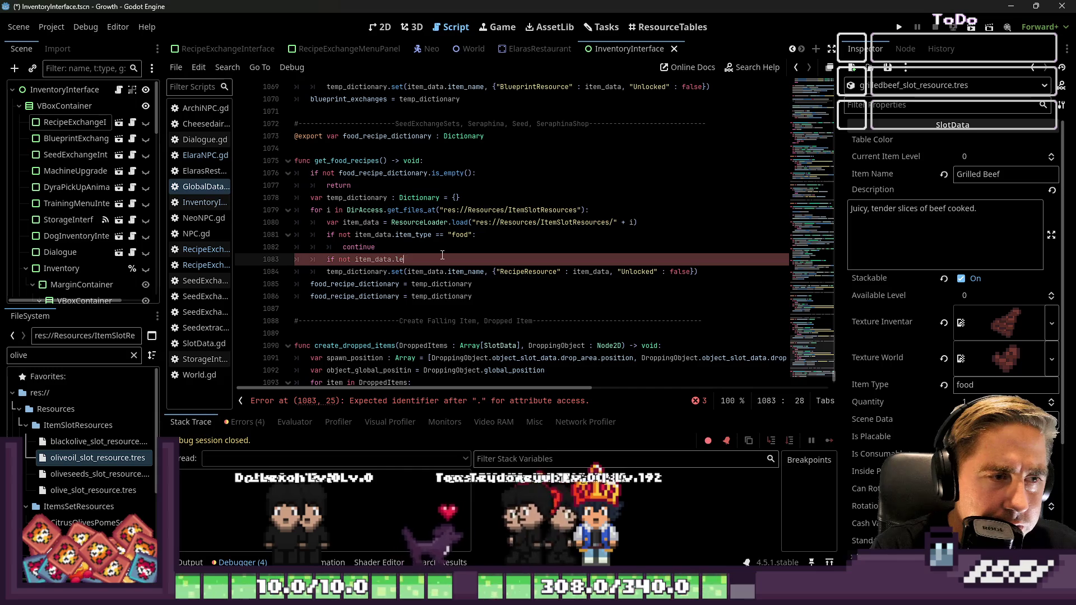
{"action": "type", "text": "veled"}
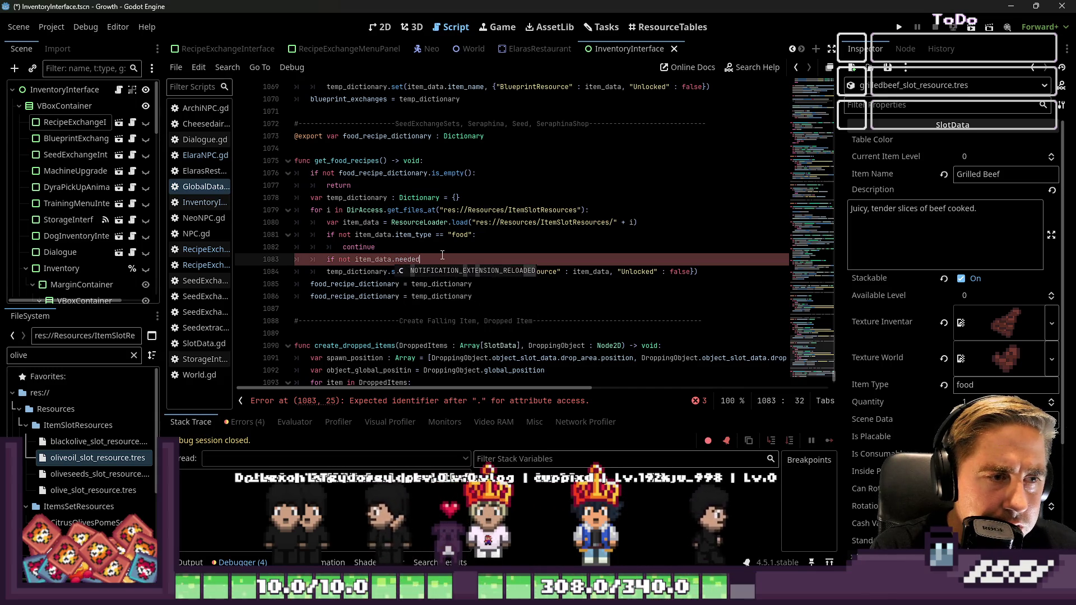
{"action": "type", "text": "_items_for_lev"}
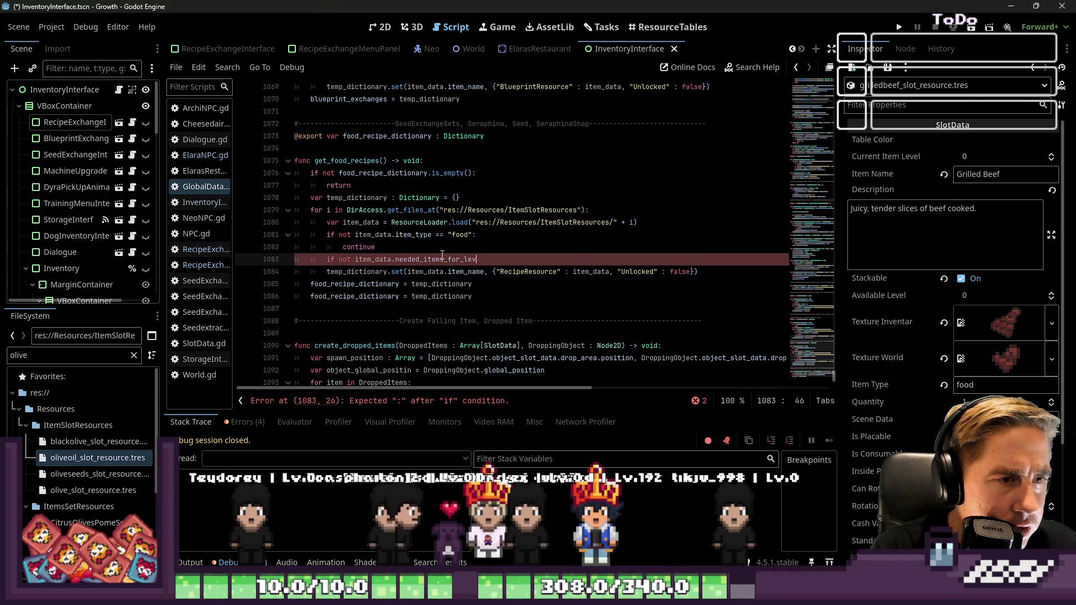
{"action": "key", "text": "Return"}
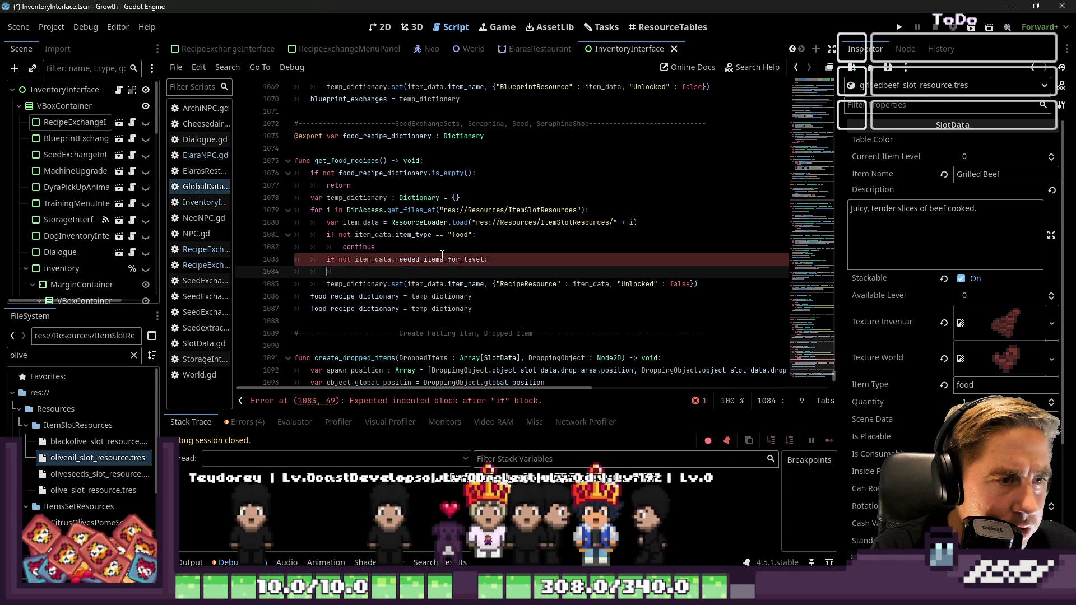
{"action": "key", "text": "Up"}
{"action": "key", "text": "End"}
{"action": "type", "text": "eeded"}
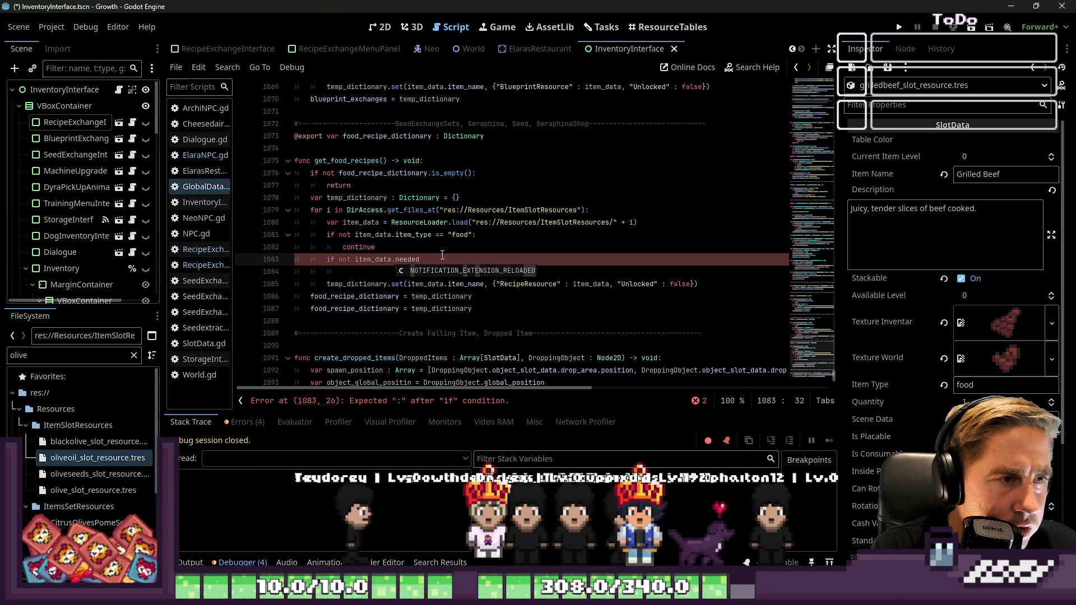
Step: Annotate item_data as SlotData and build the condition item_data.needed_items_for_level.is_empty():
{"action": "key", "text": "Escape"}
{"action": "key", "text": "Up"}
{"action": "key", "text": "Up"}
{"action": "key", "text": "Up"}
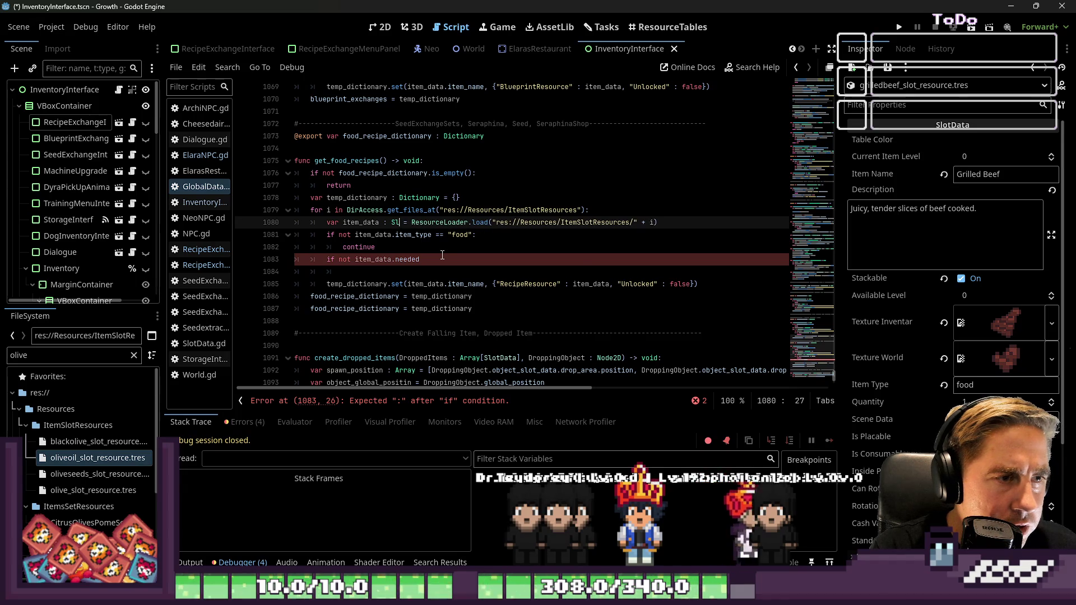
{"action": "key", "text": "Return"}
{"action": "key", "text": "Down"}
{"action": "key", "text": "Down"}
{"action": "key", "text": "Down"}
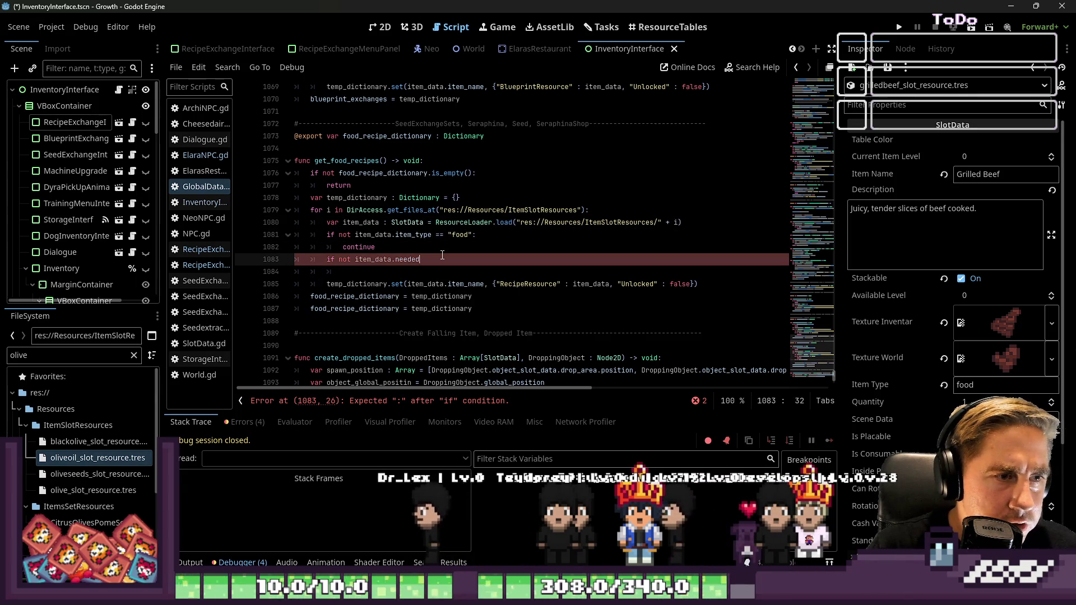
{"action": "type", "text": "need"}
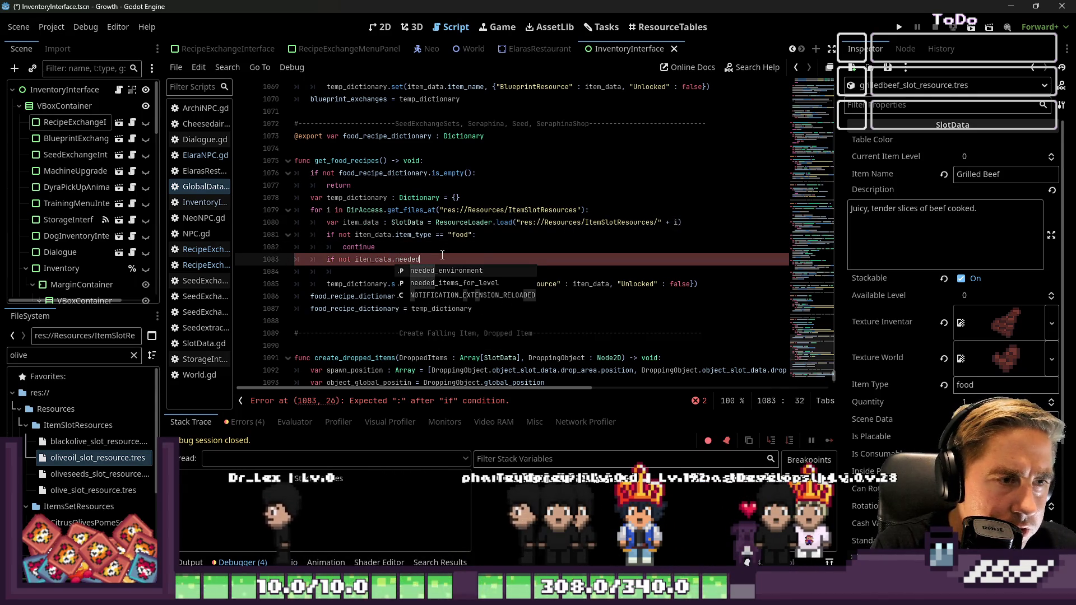
{"action": "key", "text": "Return"}
{"action": "type", "text": ":"}
{"action": "key", "text": "Return"}
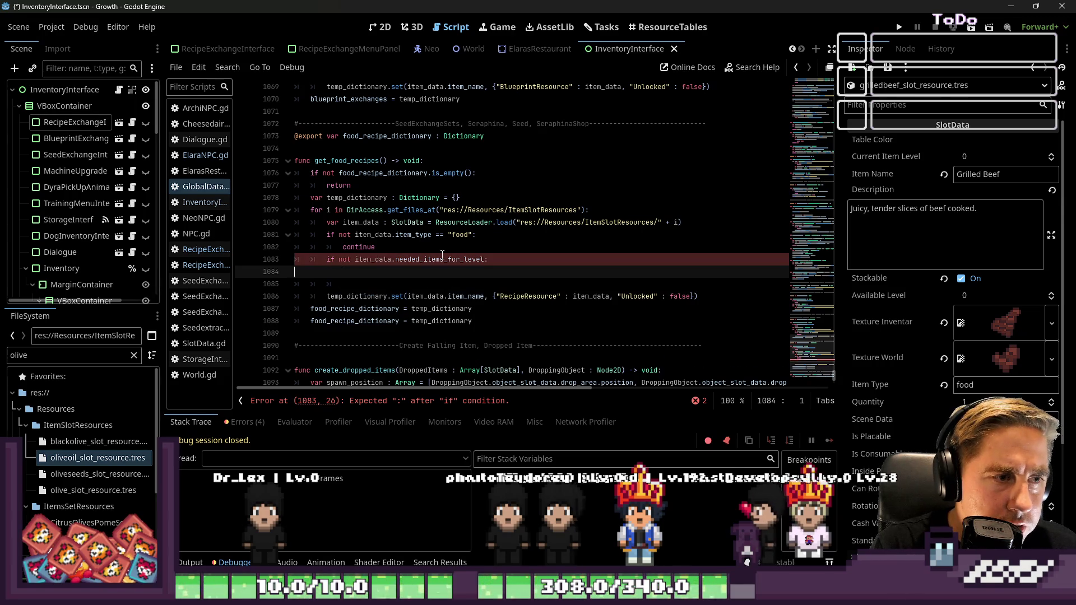
{"action": "key", "text": "BackSpace"}
{"action": "key", "text": "BackSpace"}
{"action": "type", "text": "is_e"}
{"action": "key", "text": "Return"}
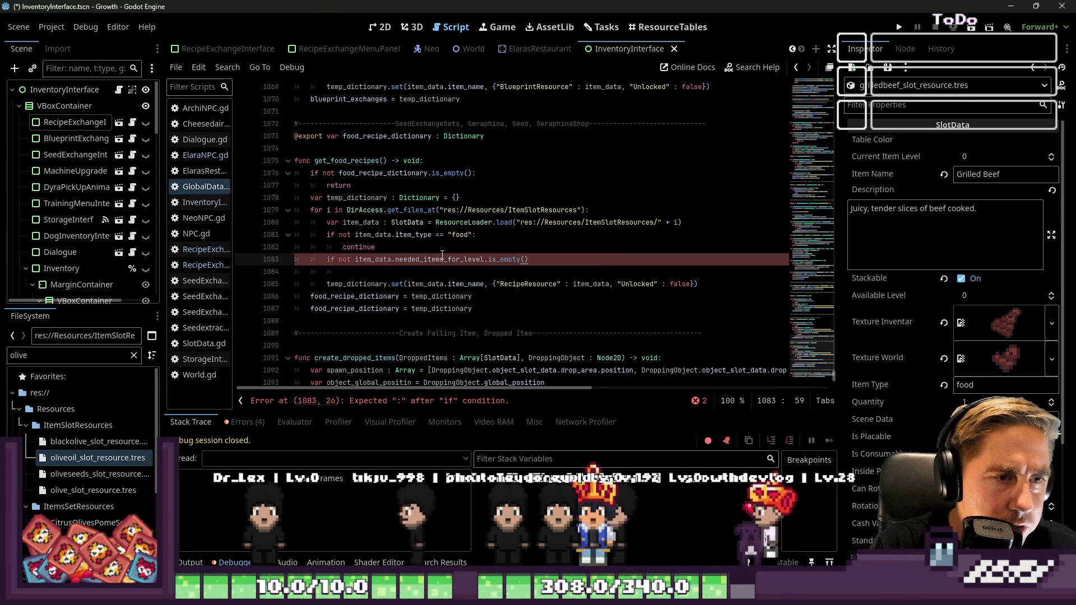
{"action": "type", "text": ":"}
Step: Drop the 'not', put 'continue' in the condition body, then save and run the game
{"action": "key", "text": "Home"}
{"action": "key", "text": "Right"}
{"action": "key", "text": "Right"}
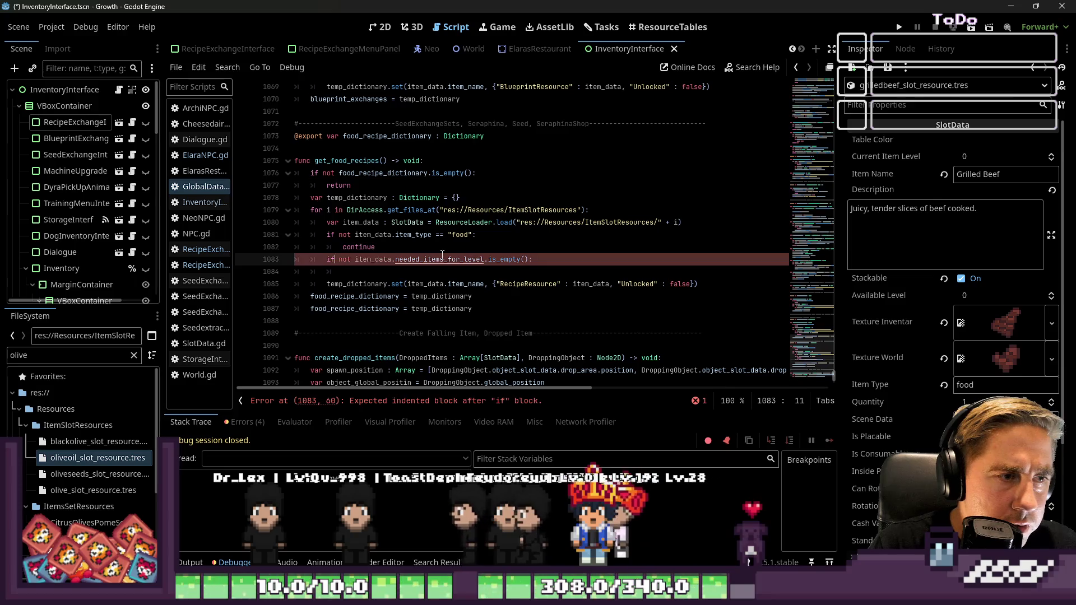
{"action": "key", "text": "BackSpace"}
{"action": "key", "text": "Down"}
{"action": "key", "text": "Down"}
{"action": "key", "text": "Up"}
{"action": "key", "text": "BackSpace"}
{"action": "type", "text": "nue"}
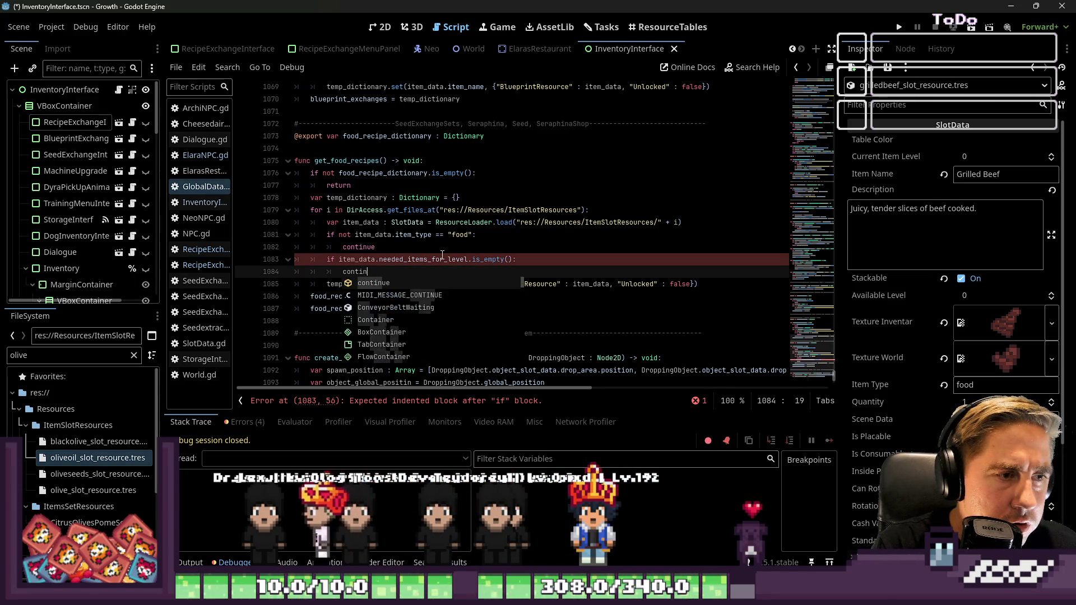
{"action": "left_click", "coordinate": [455, 198]}
{"action": "key", "text": "F5"}
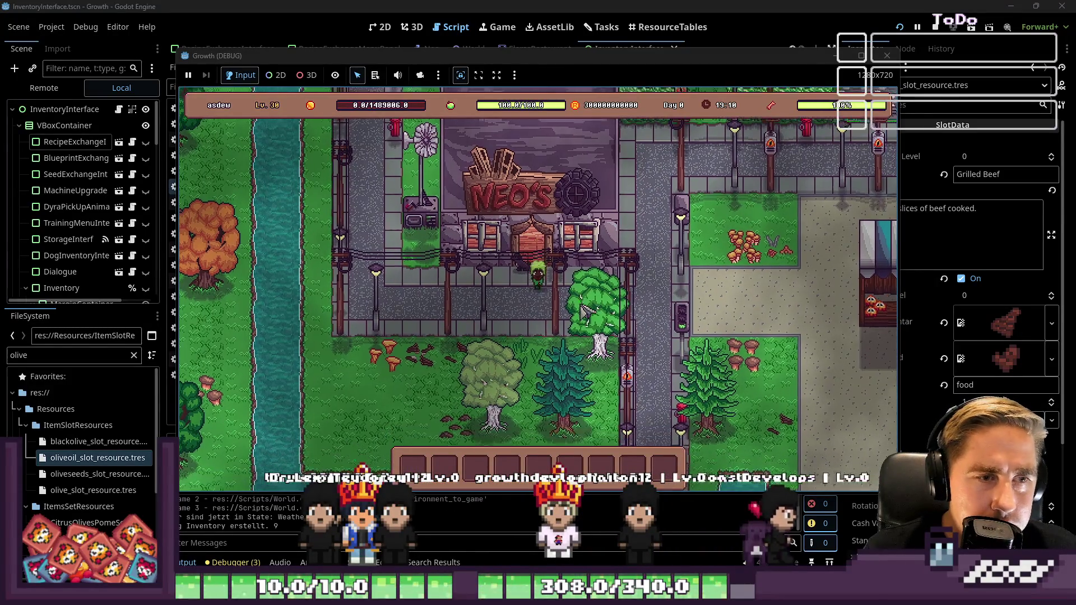
Step: Walk the player into the diner, talk to the chef and choose Unlock Recipe
{"action": "key", "text": "d"}
{"action": "key", "text": "w"}
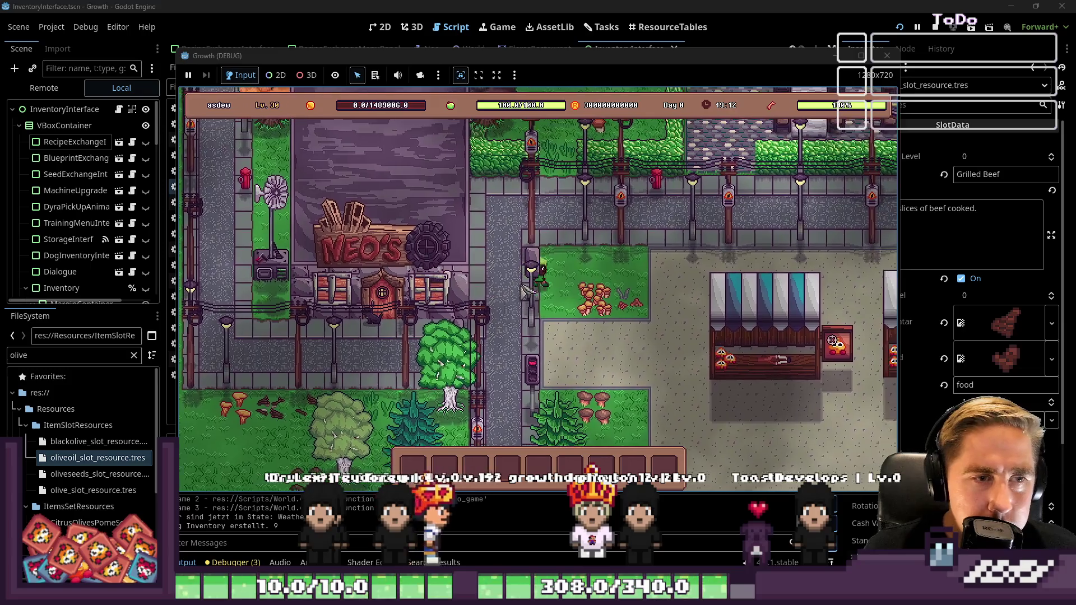
{"action": "key", "text": "d"}
{"action": "key", "text": "w"}
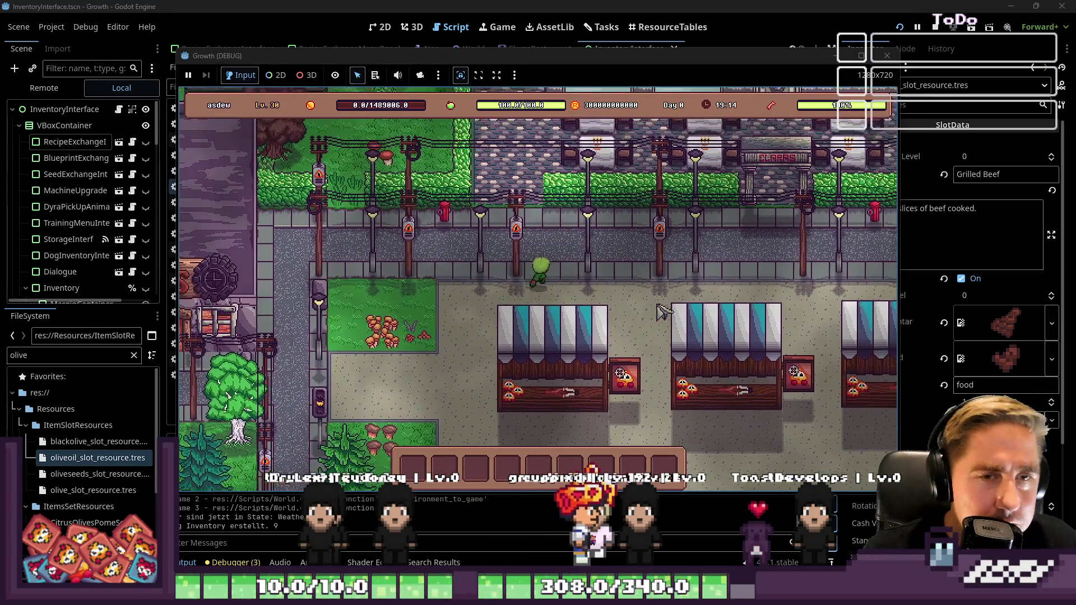
{"action": "key", "text": "w"}
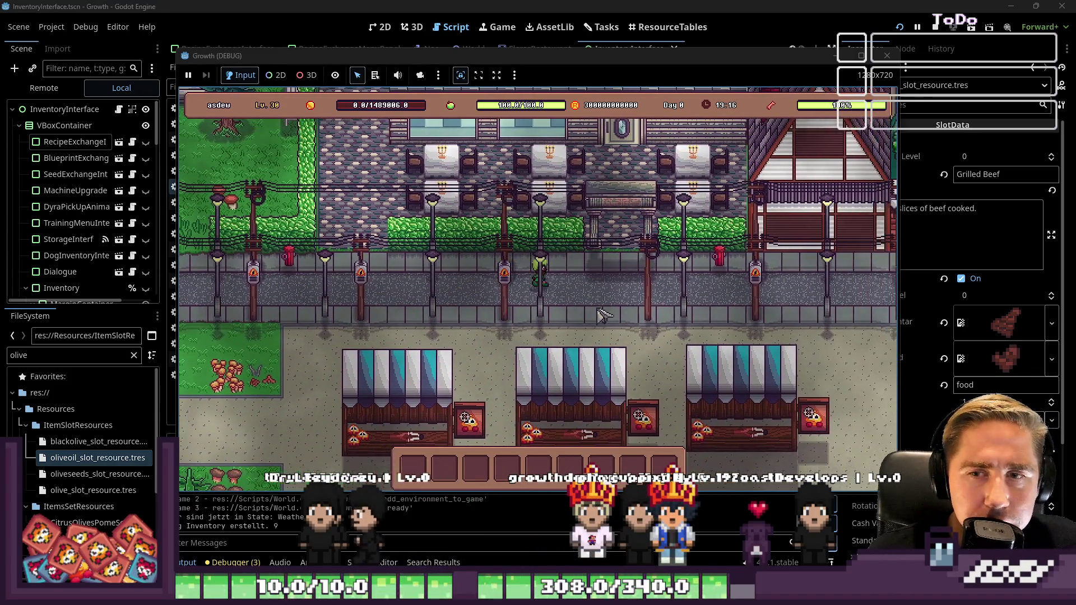
{"action": "key", "text": "d"}
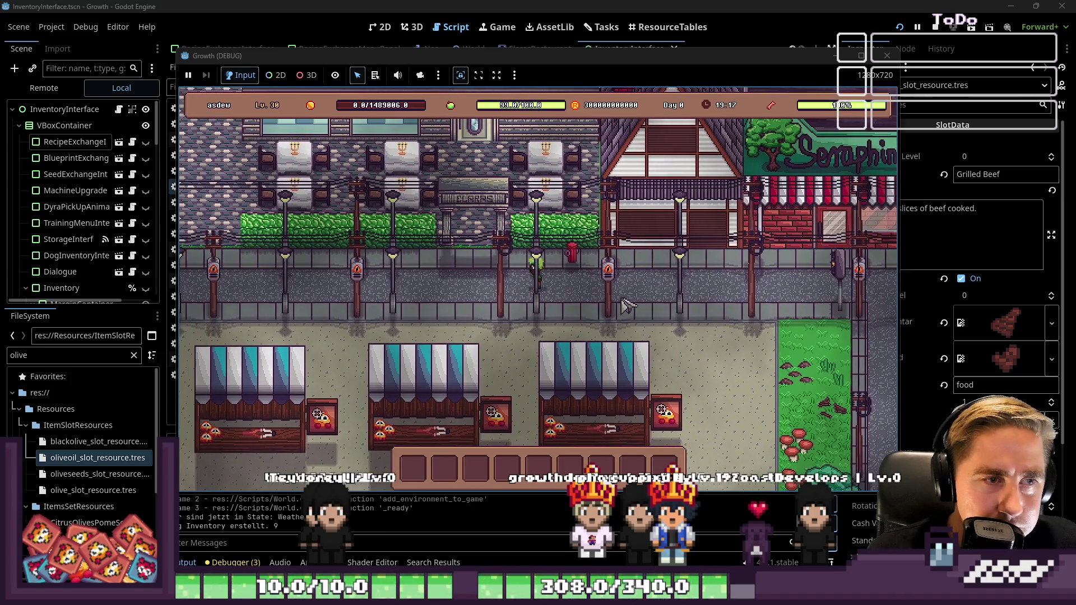
{"action": "key", "text": "w"}
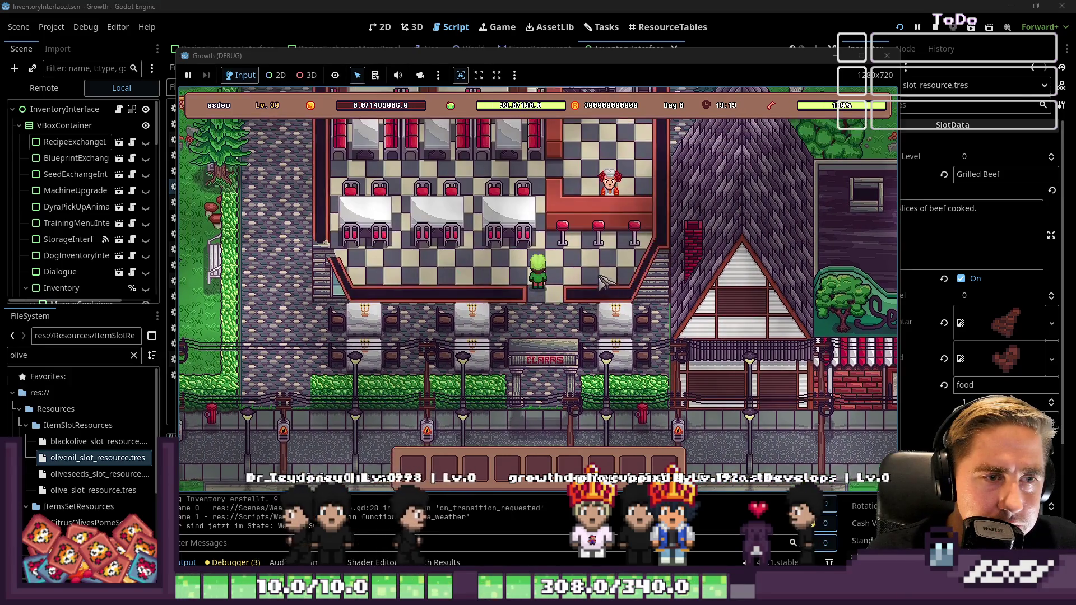
{"action": "key", "text": "w"}
{"action": "key", "text": "e"}
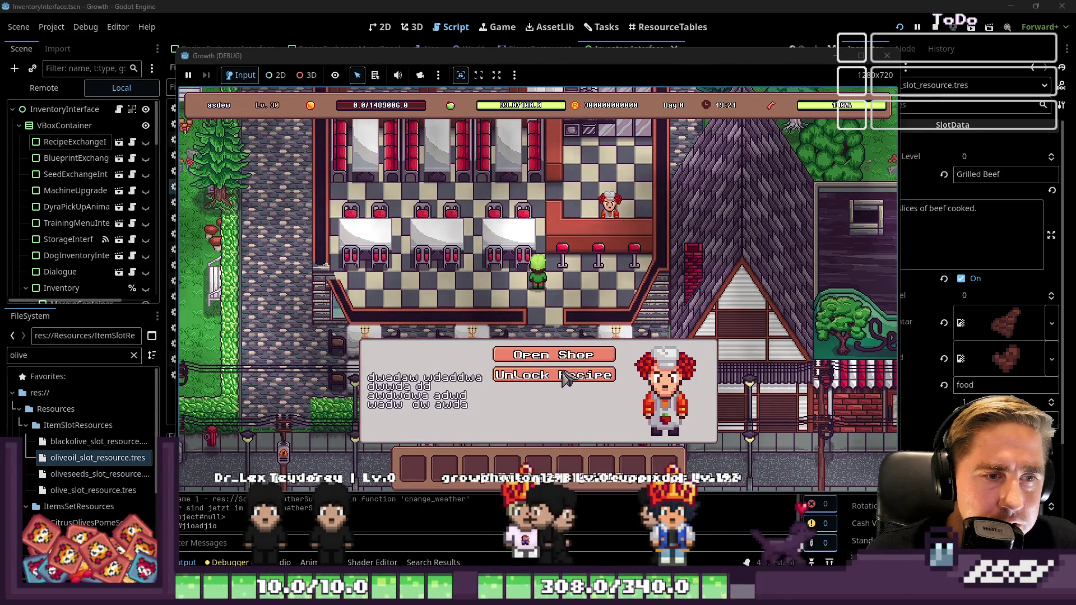
{"action": "left_click", "coordinate": [564, 377]}
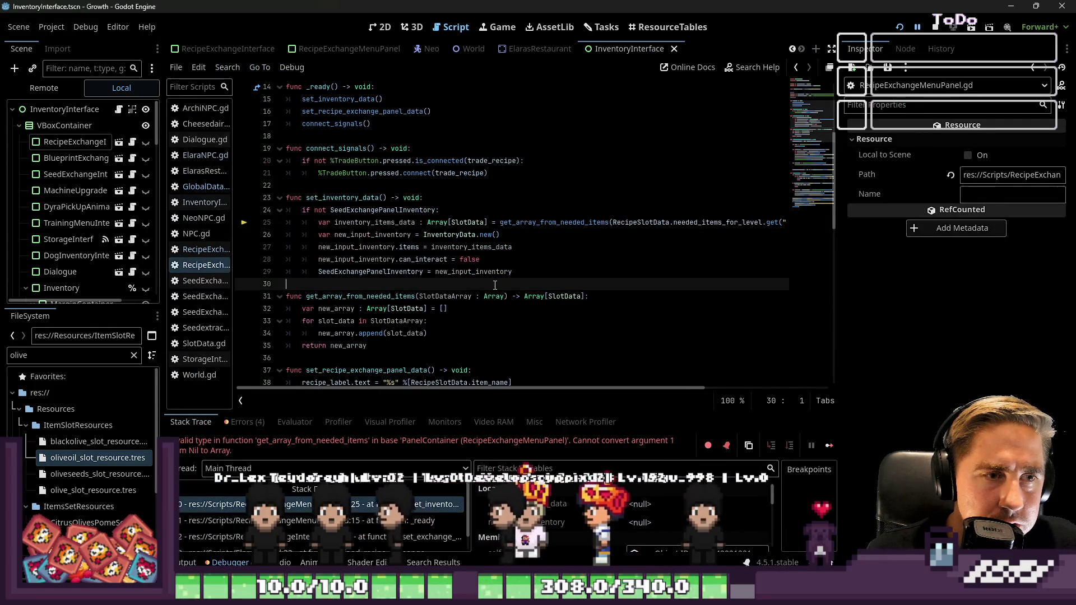
Step: Expand the Ham Sandwich RecipeSlotData's Needed Items for Level in the debugger, then stop the game
{"action": "scroll", "coordinate": [603, 529], "scroll_direction": "down", "scroll_amount": 2}
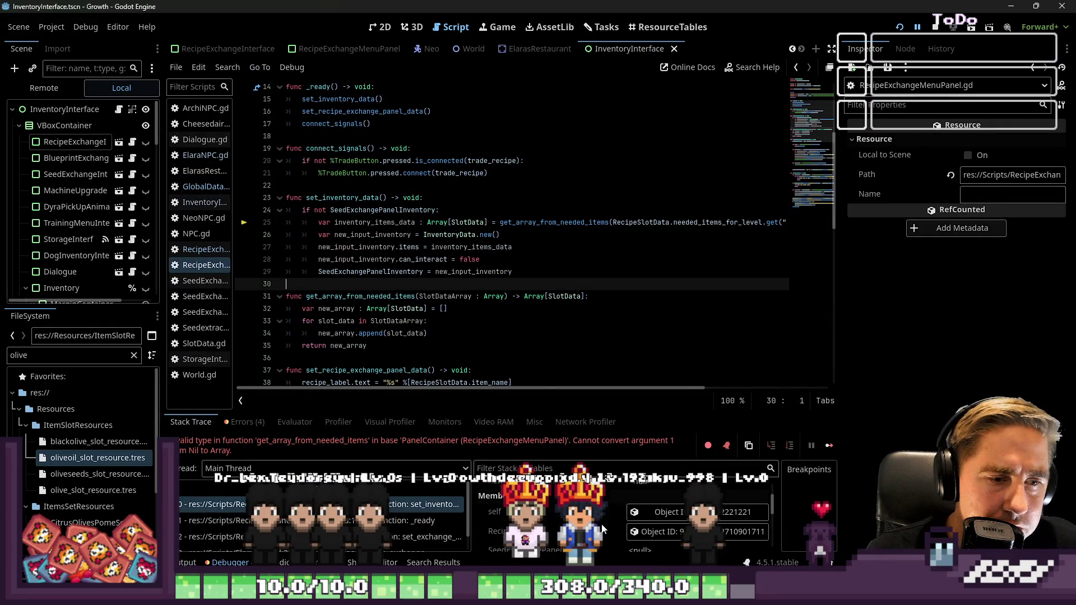
{"action": "scroll", "coordinate": [627, 520], "scroll_direction": "down", "scroll_amount": 1}
{"action": "left_click", "coordinate": [657, 518]}
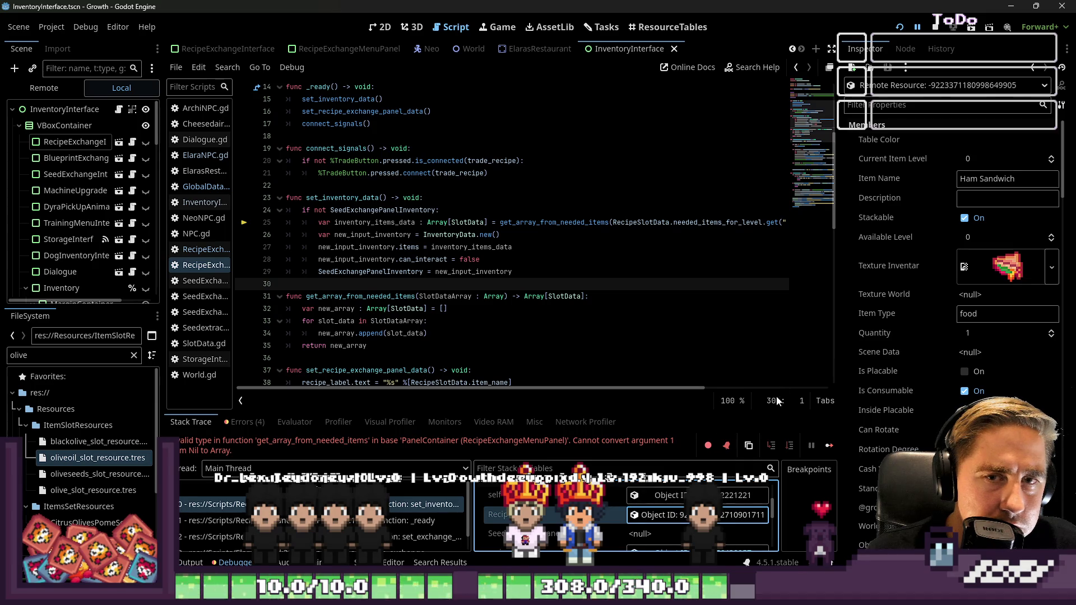
{"action": "scroll", "coordinate": [903, 318], "scroll_direction": "down", "scroll_amount": 5}
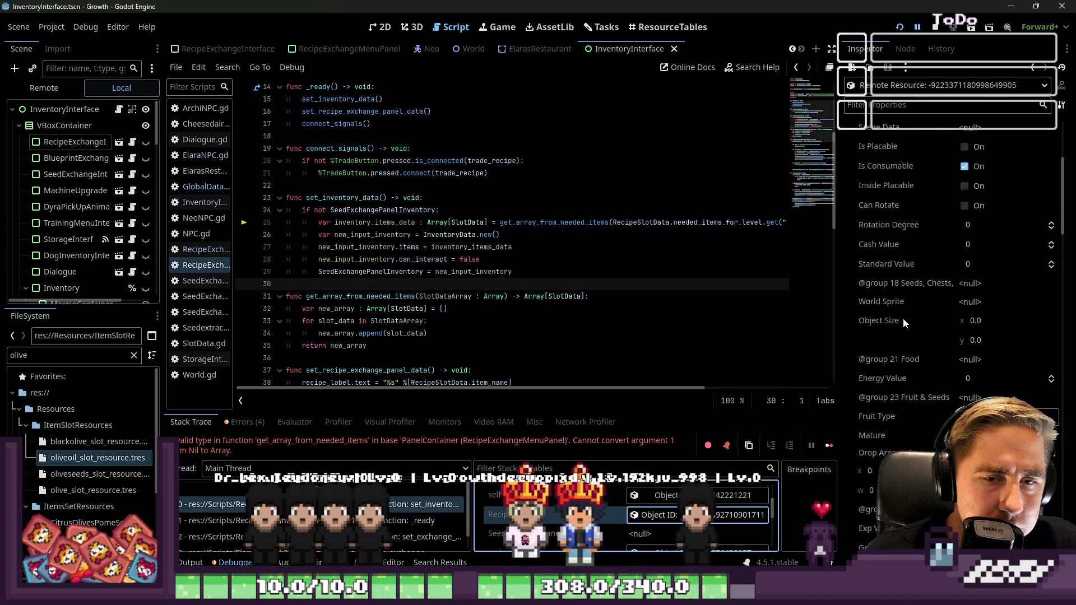
{"action": "scroll", "coordinate": [944, 380], "scroll_direction": "up", "scroll_amount": 6}
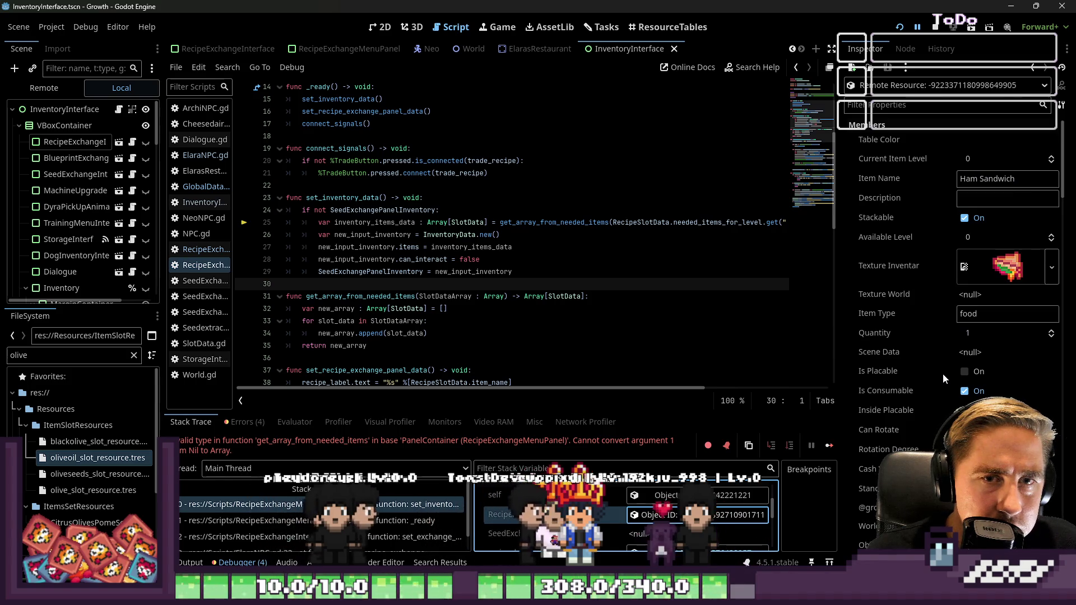
{"action": "scroll", "coordinate": [943, 374], "scroll_direction": "down", "scroll_amount": 10}
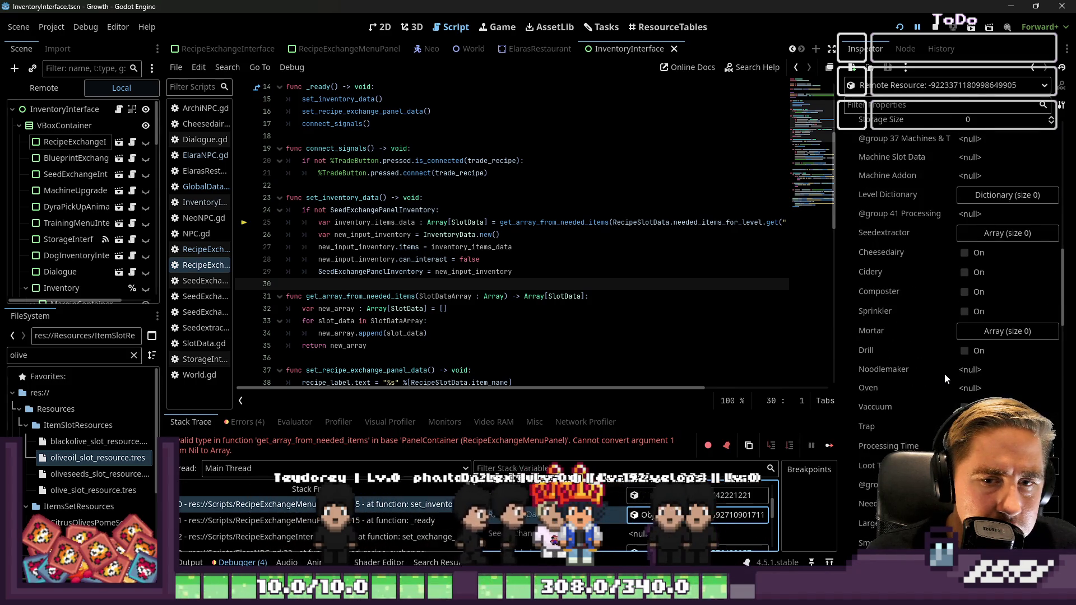
{"action": "scroll", "coordinate": [944, 373], "scroll_direction": "down", "scroll_amount": 8}
{"action": "scroll", "coordinate": [944, 373], "scroll_direction": "down", "scroll_amount": 3}
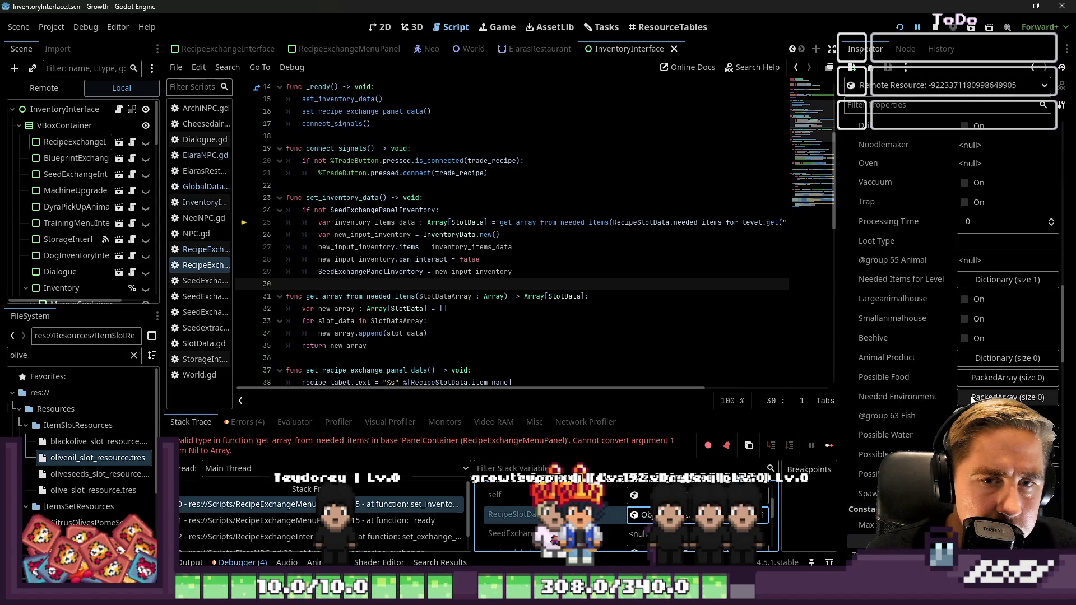
{"action": "left_click", "coordinate": [989, 283]}
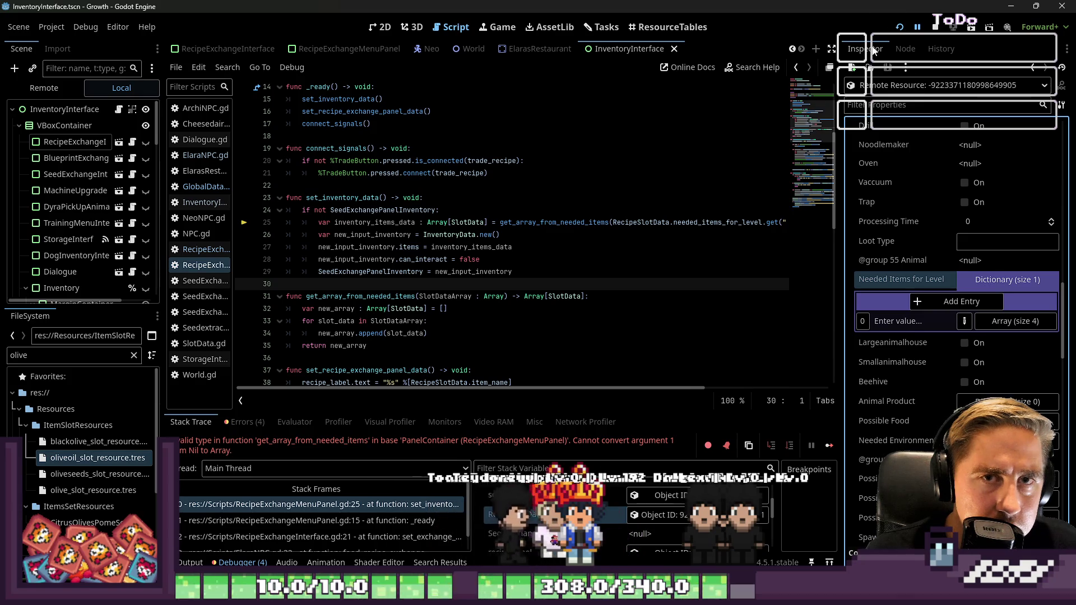
{"action": "left_click", "coordinate": [935, 29]}
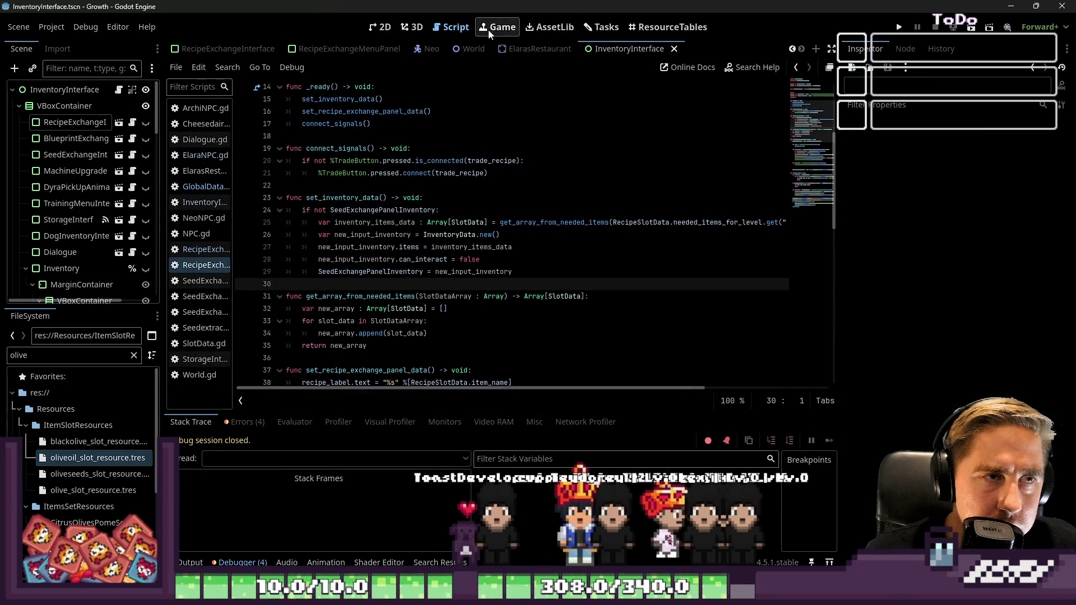
Step: Re-sort the ResourceTables grid to reach the food rows and load Potatoes with Gulash in the Inspector
{"action": "left_click", "coordinate": [645, 27]}
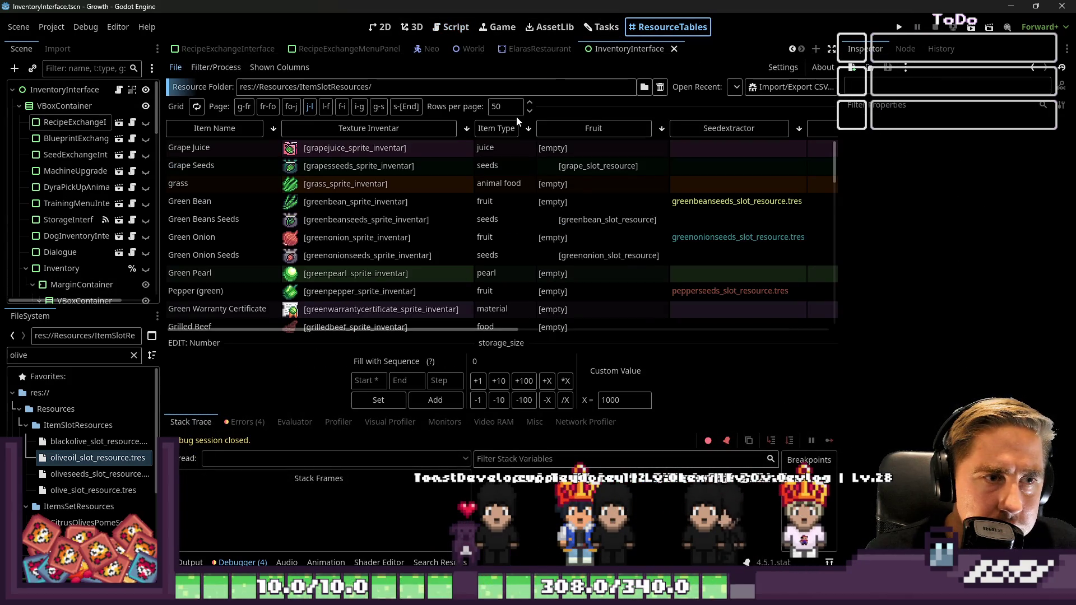
{"action": "left_click", "coordinate": [503, 130]}
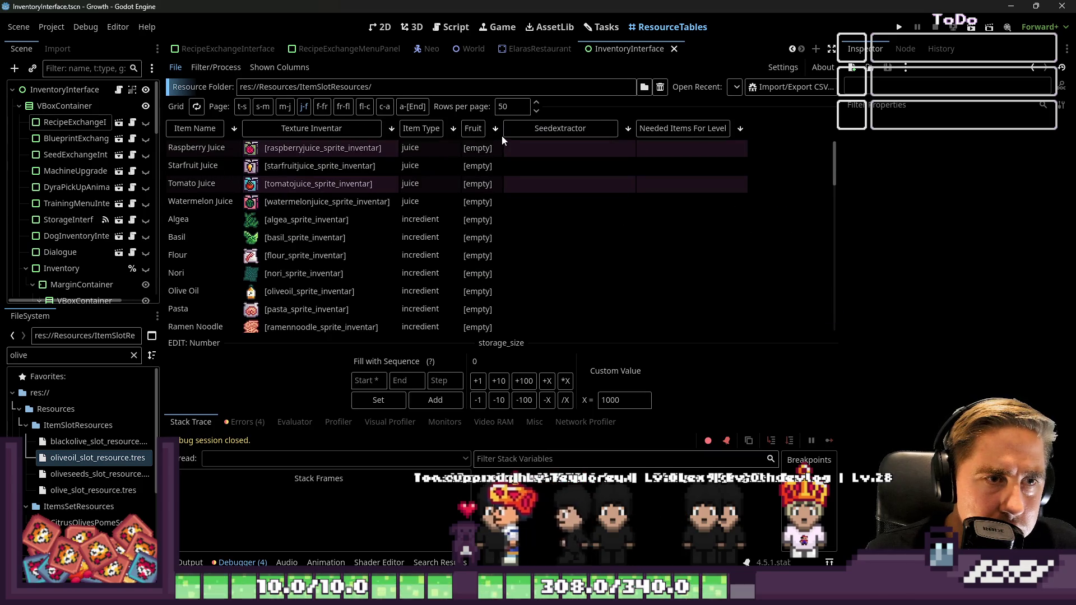
{"action": "left_click", "coordinate": [468, 129]}
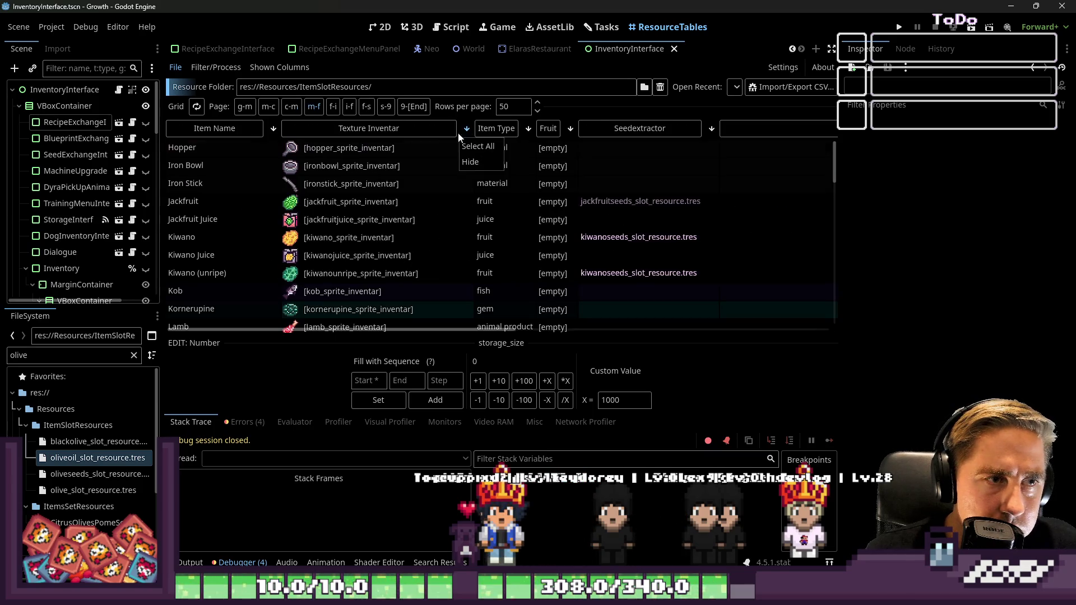
{"action": "left_click", "coordinate": [488, 131]}
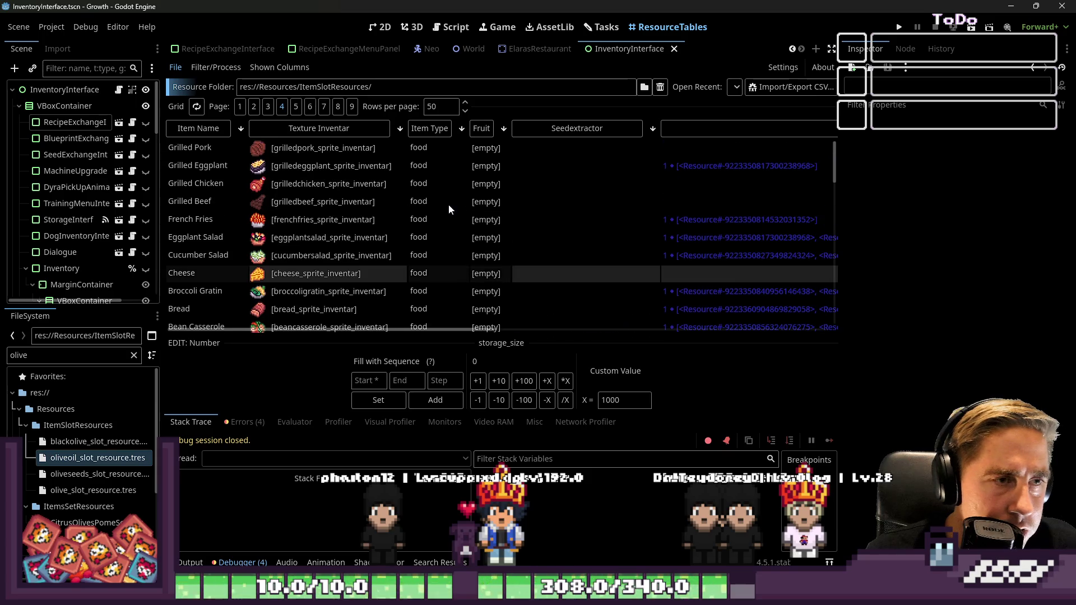
{"action": "scroll", "coordinate": [448, 205], "scroll_direction": "down", "scroll_amount": 5}
{"action": "scroll", "coordinate": [447, 203], "scroll_direction": "down", "scroll_amount": 3}
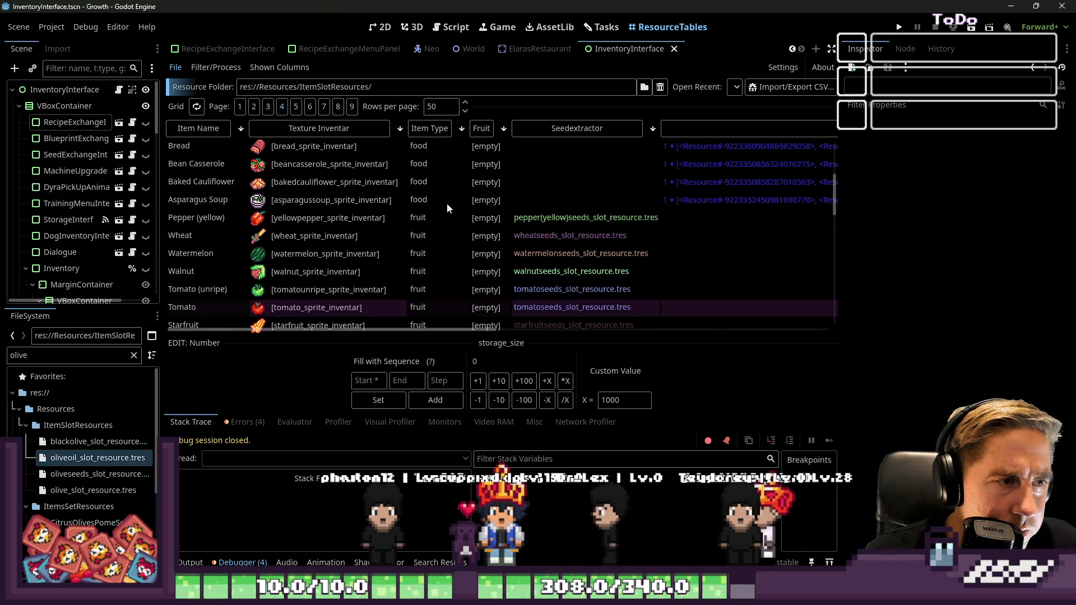
{"action": "scroll", "coordinate": [446, 203], "scroll_direction": "up", "scroll_amount": 6}
{"action": "left_click", "coordinate": [261, 126]}
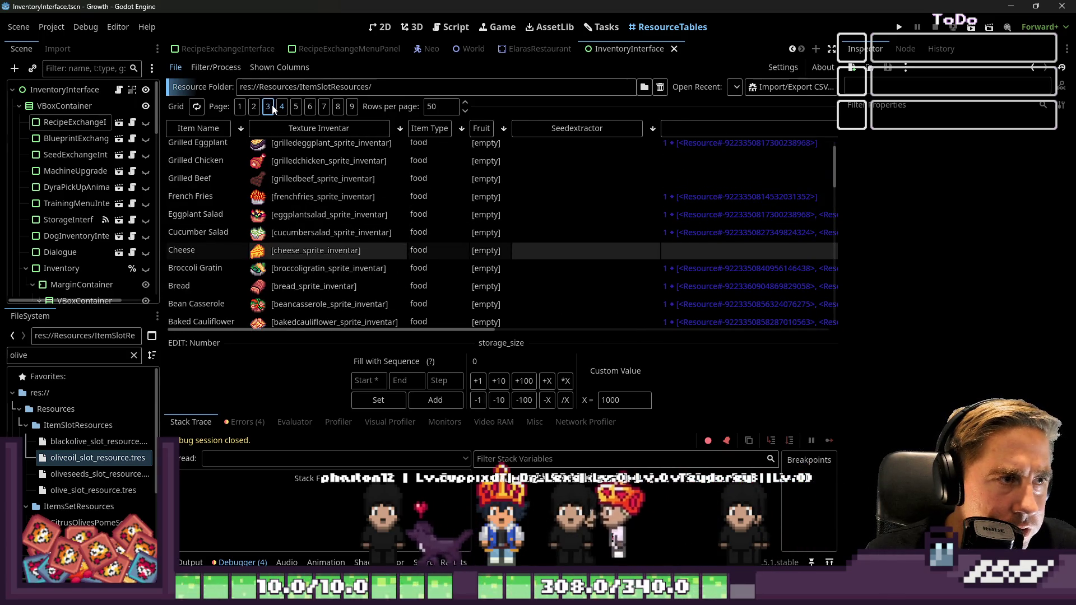
{"action": "scroll", "coordinate": [465, 212], "scroll_direction": "down", "scroll_amount": 10}
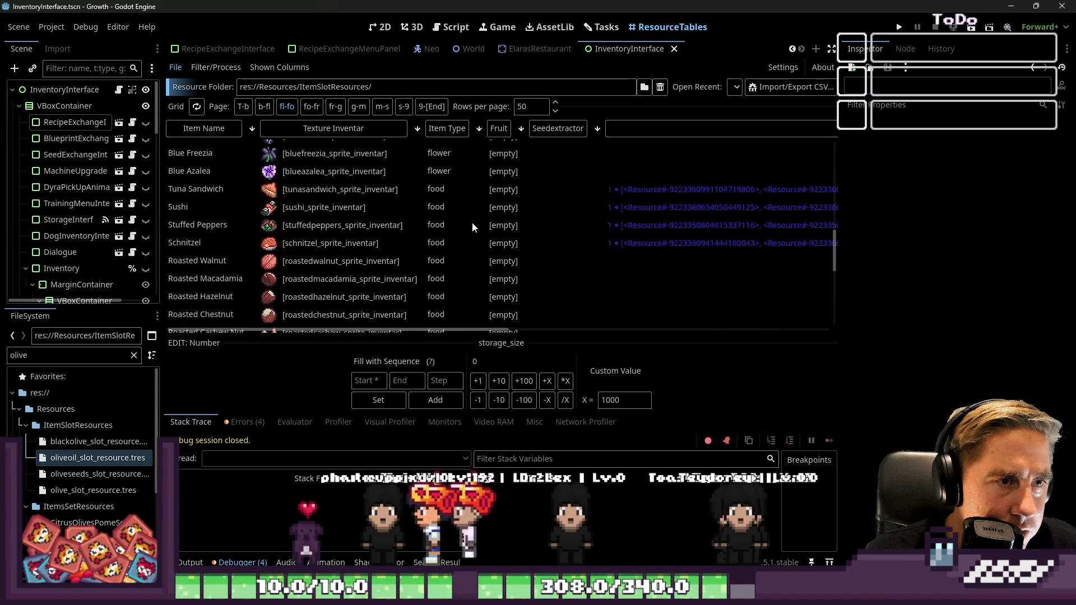
{"action": "scroll", "coordinate": [532, 230], "scroll_direction": "up", "scroll_amount": 3}
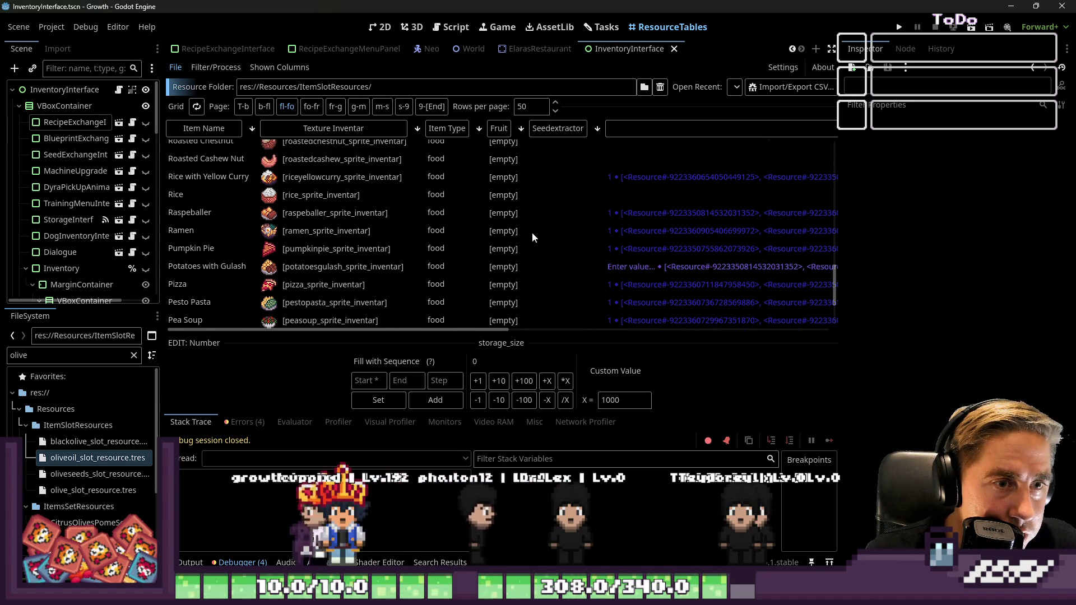
{"action": "left_click", "coordinate": [631, 266]}
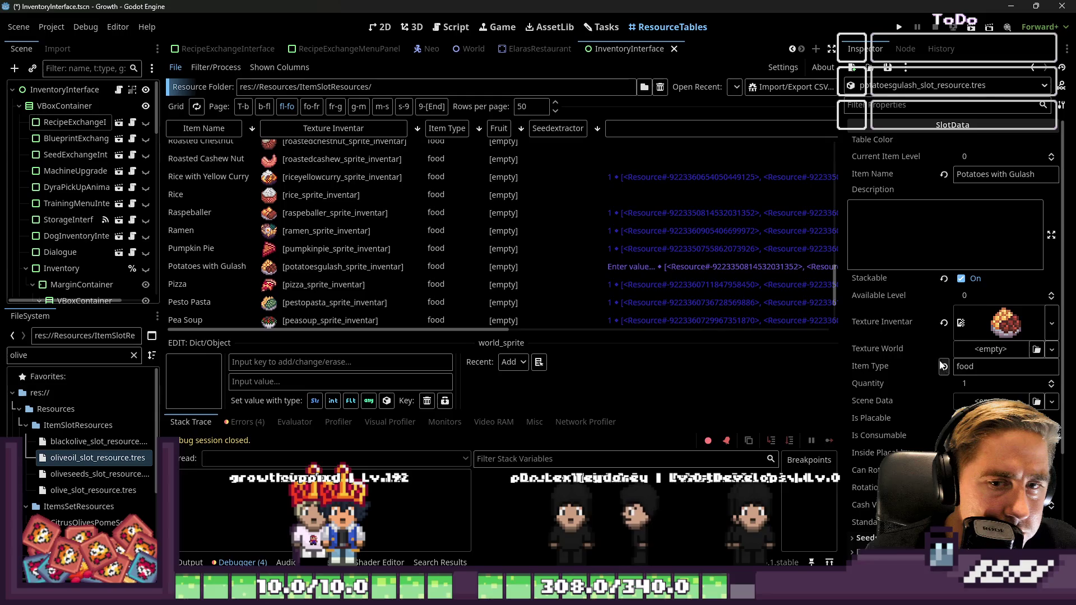
Step: Under Animal, set Potatoes with Gulash's needed-items entry to level 1
{"action": "left_click", "coordinate": [583, 267]}
{"action": "scroll", "coordinate": [939, 357], "scroll_direction": "down", "scroll_amount": 2}
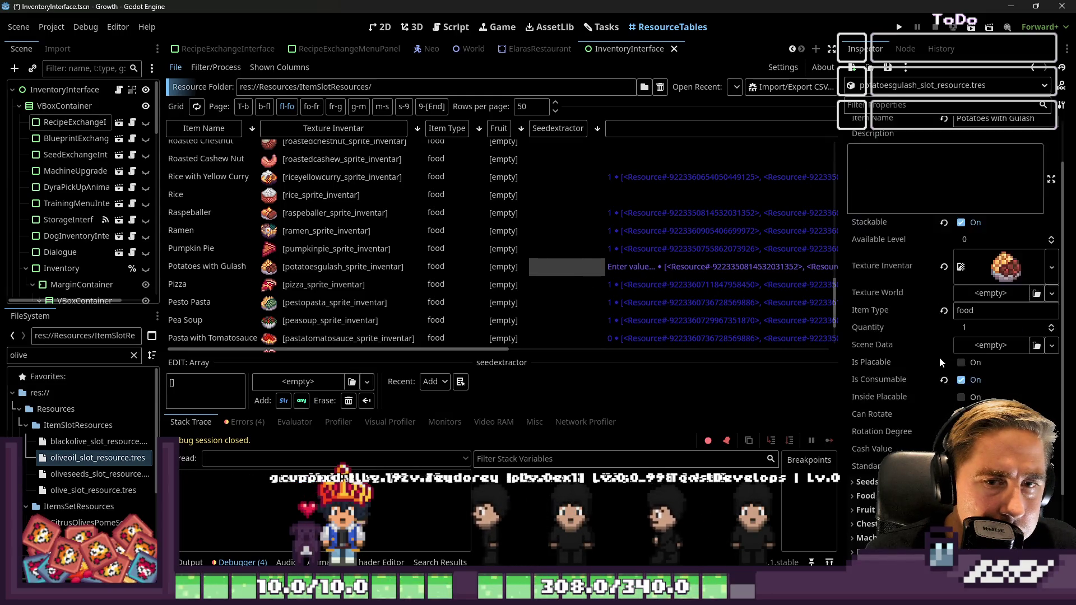
{"action": "scroll", "coordinate": [966, 346], "scroll_direction": "down", "scroll_amount": 3}
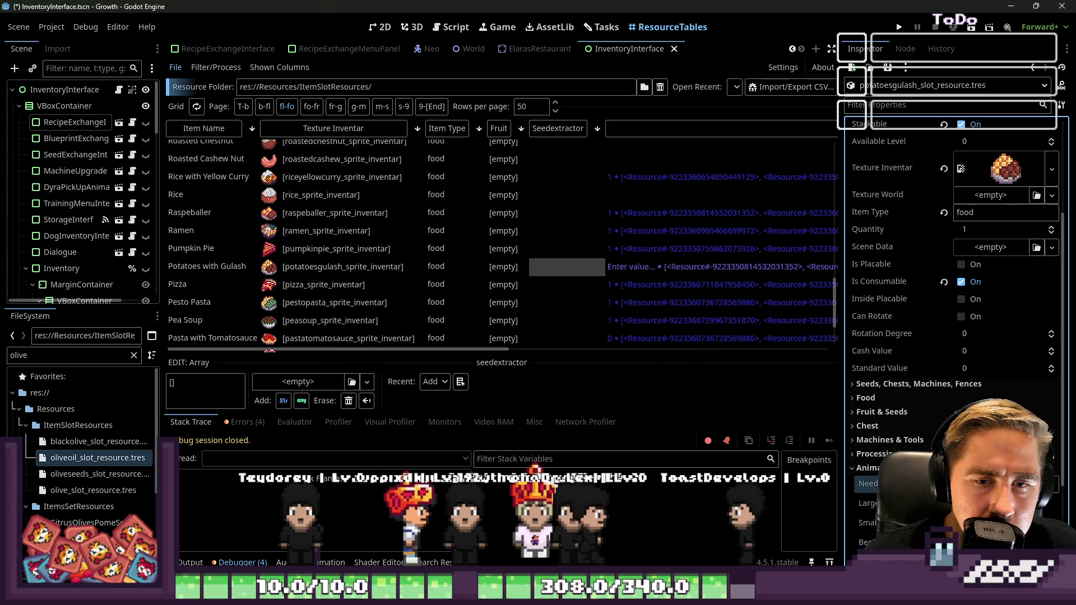
{"action": "left_click", "coordinate": [868, 467]}
{"action": "scroll", "coordinate": [890, 438], "scroll_direction": "down", "scroll_amount": 2}
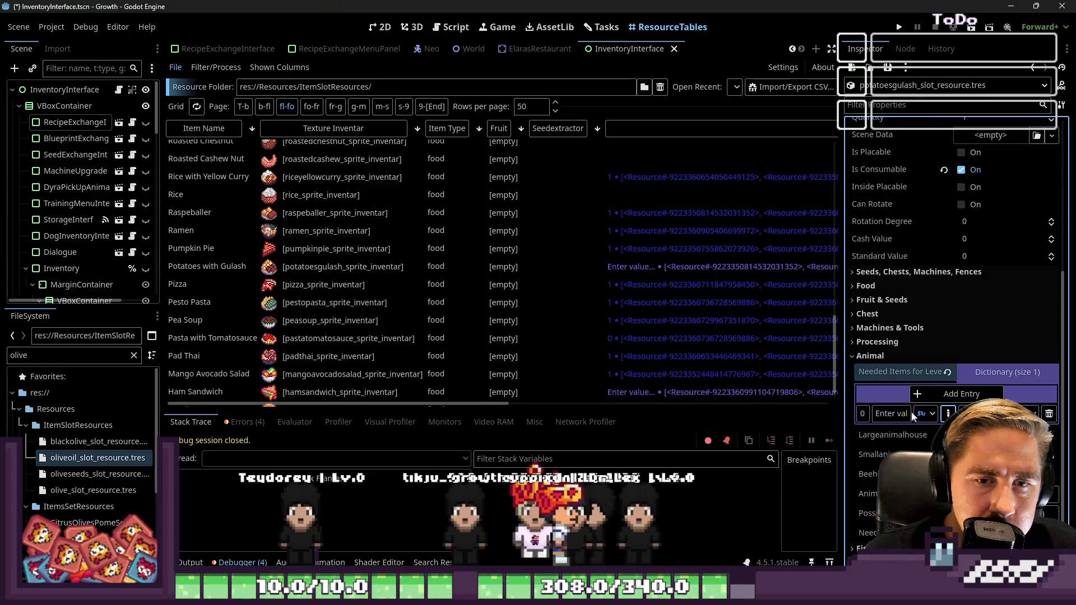
{"action": "type", "text": "1"}
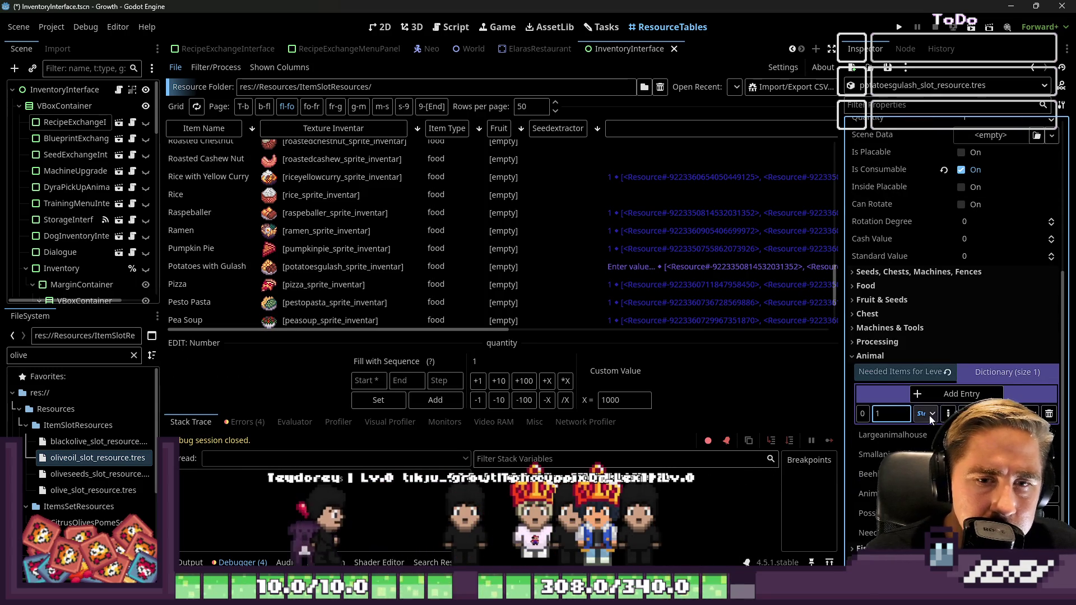
{"action": "left_click", "coordinate": [634, 268]}
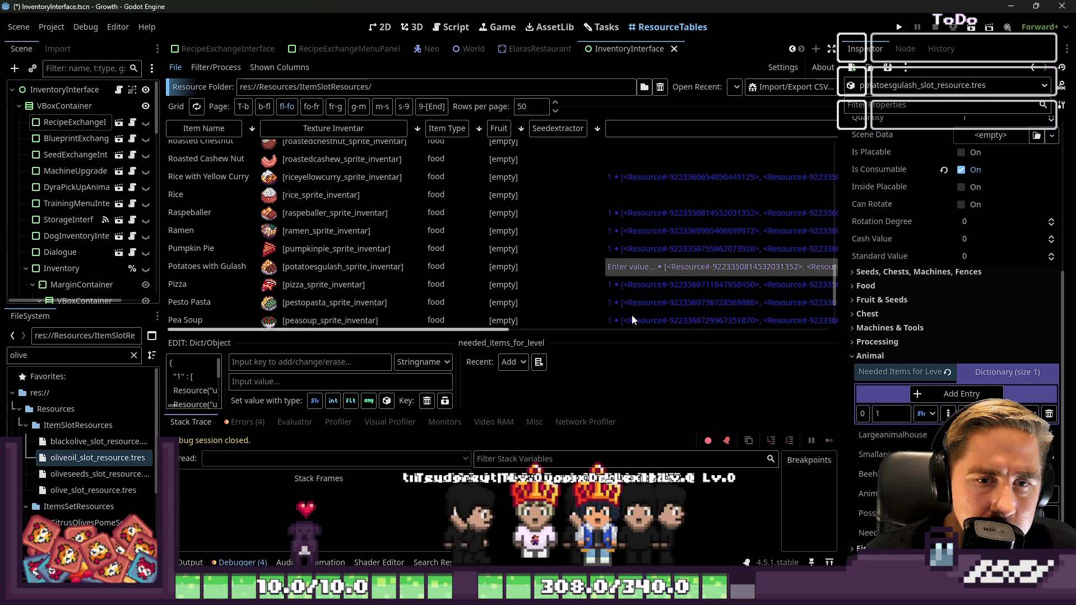
Step: Check Ramen and Potatoes with Gulash, then load Ham Sandwich and select its needed items cell
{"action": "left_click", "coordinate": [626, 234]}
{"action": "left_click", "coordinate": [631, 271]}
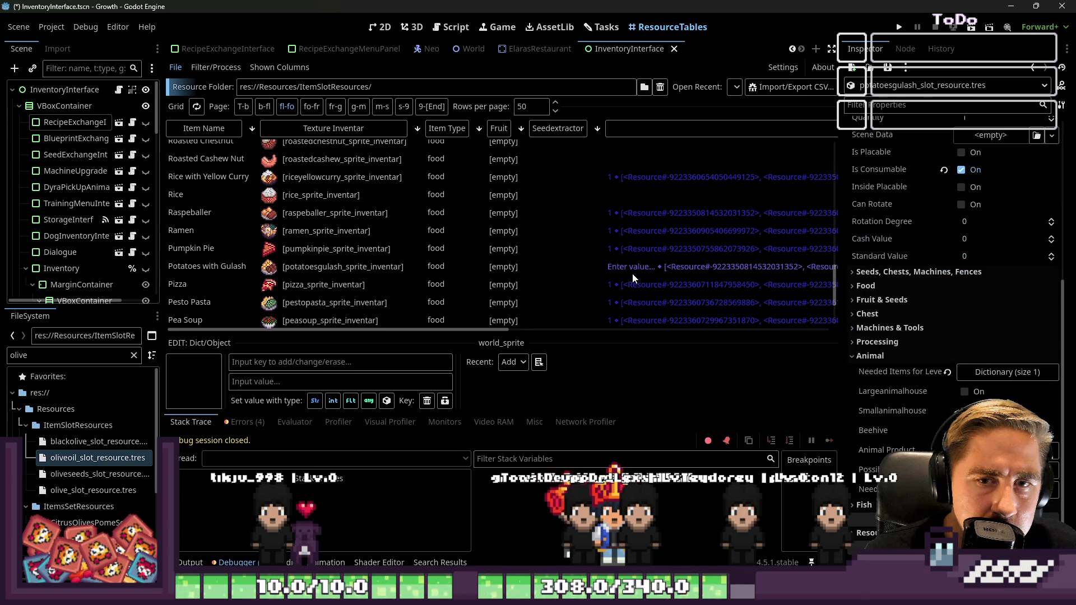
{"action": "left_click", "coordinate": [976, 375]}
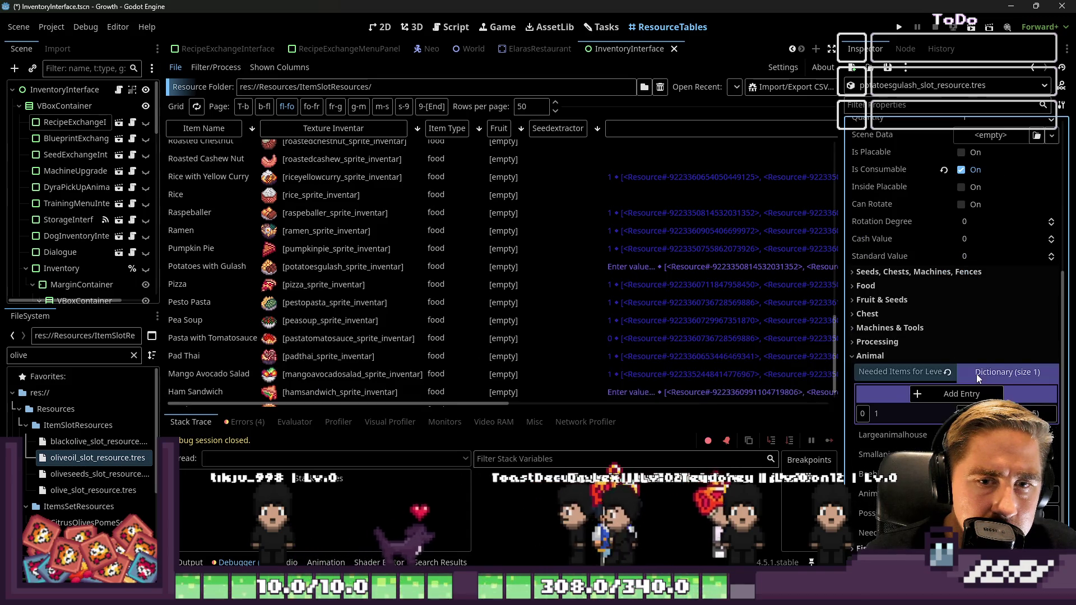
{"action": "left_click", "coordinate": [972, 371]}
{"action": "scroll", "coordinate": [630, 270], "scroll_direction": "down", "scroll_amount": 1}
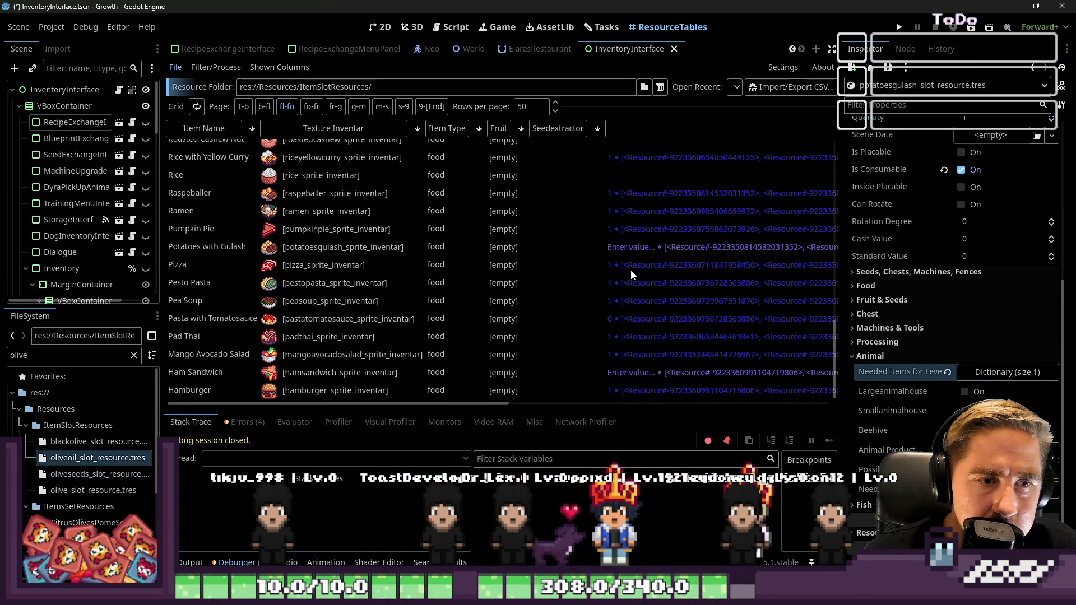
{"action": "left_click", "coordinate": [632, 373]}
{"action": "left_click", "coordinate": [631, 298]}
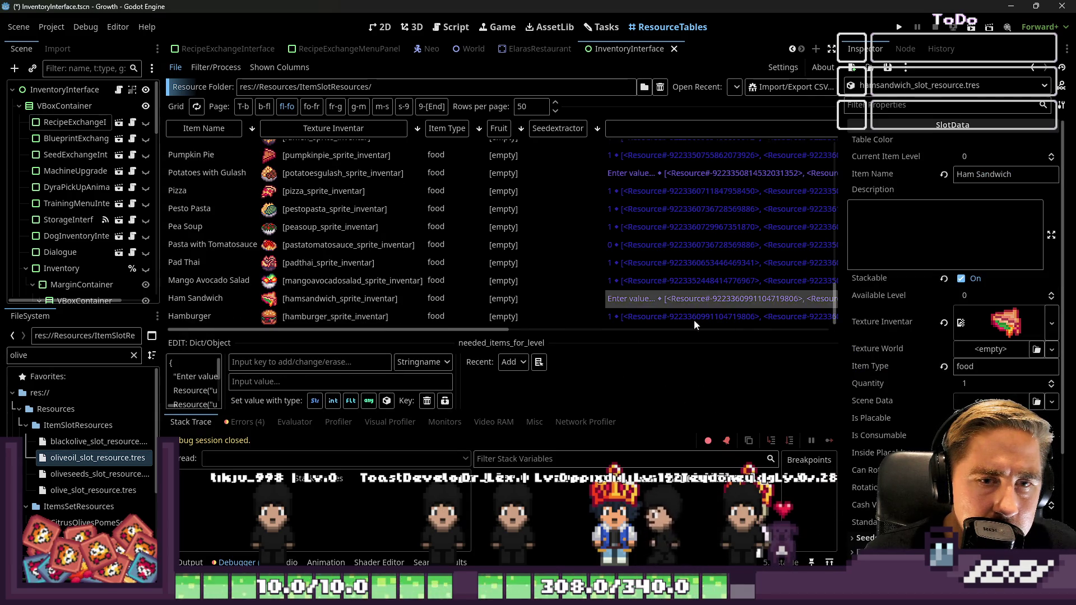
Step: Expand Ham Sandwich's Needed Items for Level and change the entry's key to 1
{"action": "scroll", "coordinate": [986, 387], "scroll_direction": "down", "scroll_amount": 3}
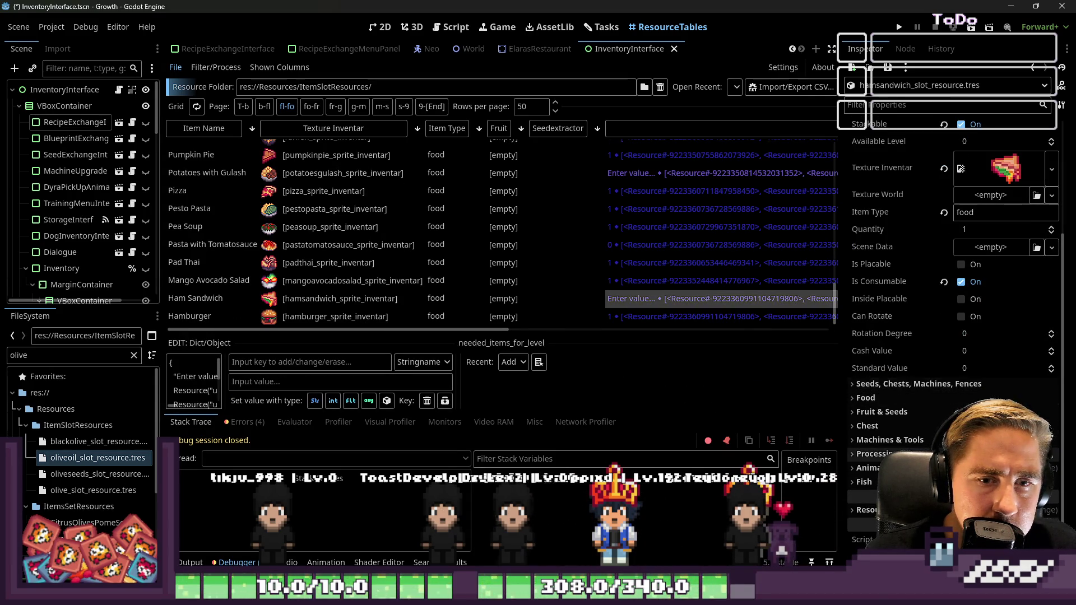
{"action": "scroll", "coordinate": [984, 382], "scroll_direction": "down", "scroll_amount": 2}
{"action": "left_click", "coordinate": [997, 372]}
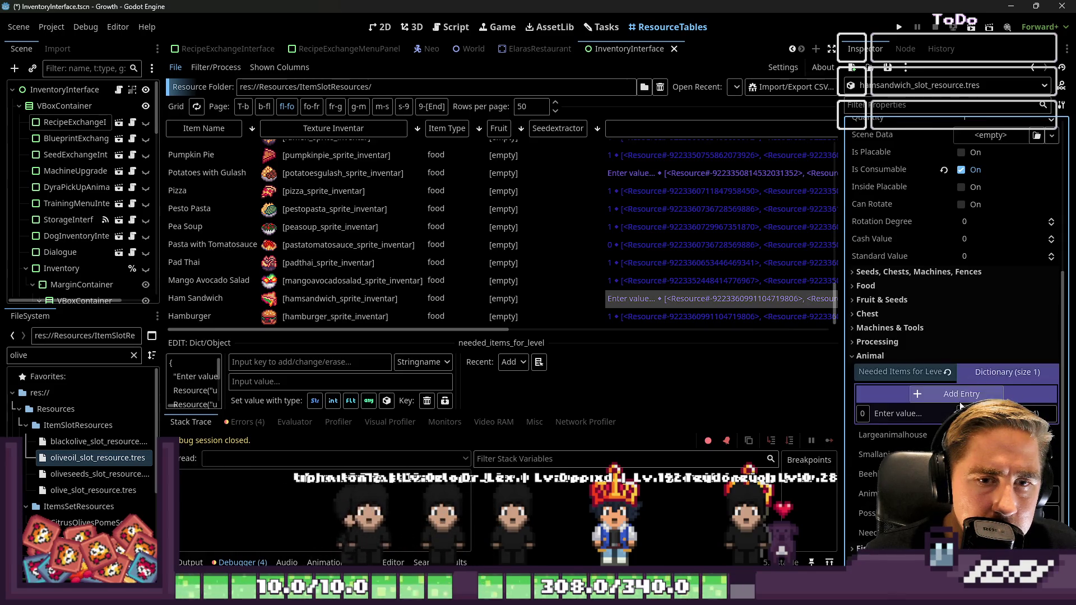
{"action": "left_click", "coordinate": [890, 414]}
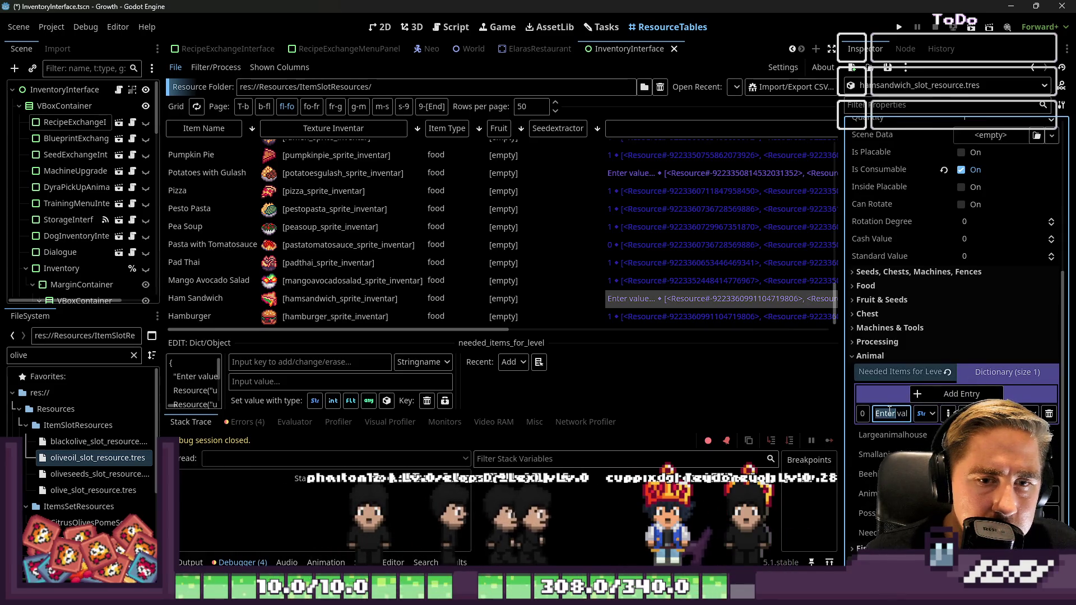
{"action": "type", "text": "1"}
Step: Return to Potatoes with Gulash and confirm its Needed Items map level 1 to five items
{"action": "left_click", "coordinate": [624, 281]}
{"action": "scroll", "coordinate": [617, 274], "scroll_direction": "up", "scroll_amount": 1}
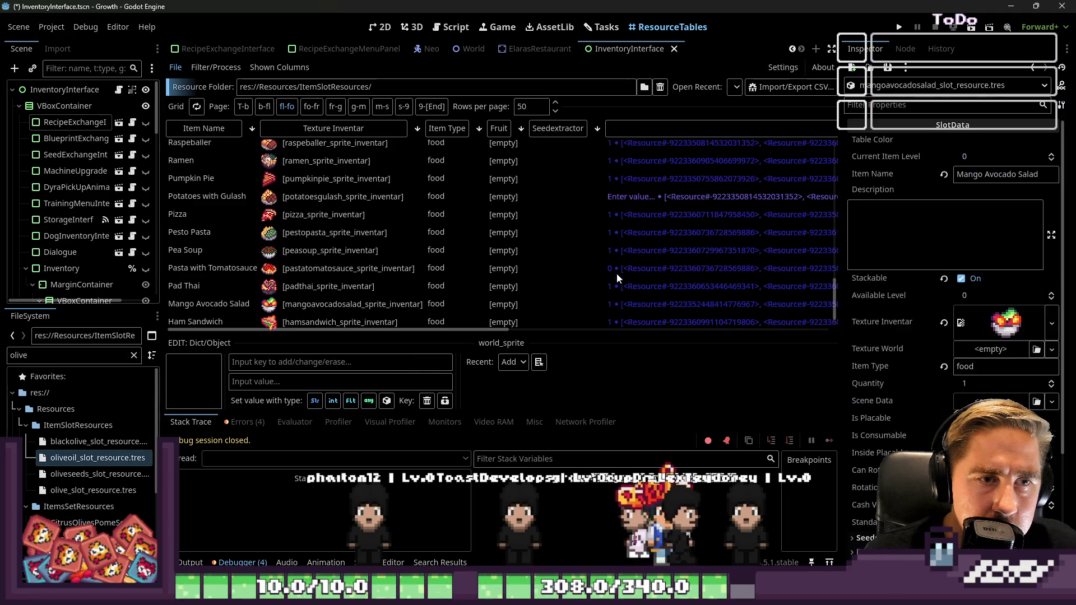
{"action": "left_click", "coordinate": [611, 196]}
{"action": "left_click", "coordinate": [988, 372]}
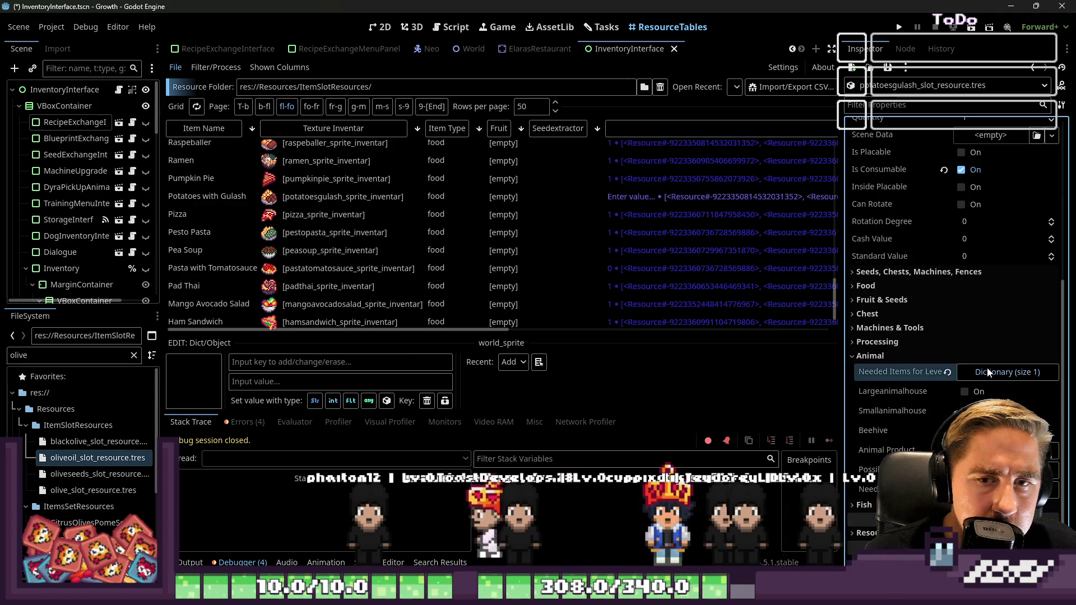
{"action": "left_click", "coordinate": [988, 368]}
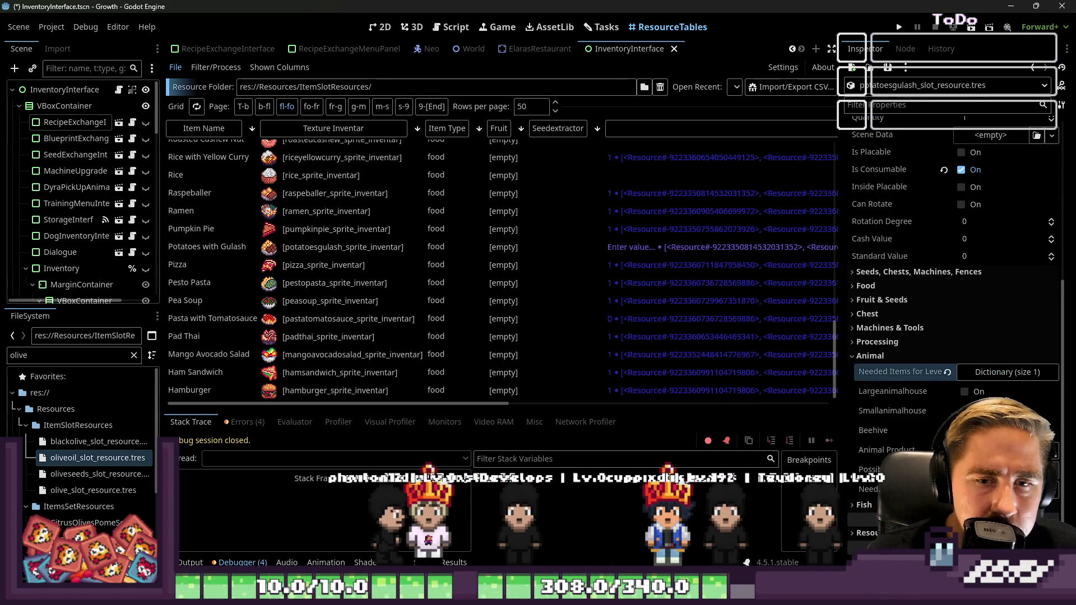
{"action": "scroll", "coordinate": [897, 348], "scroll_direction": "down", "scroll_amount": 1}
{"action": "left_click", "coordinate": [984, 349]}
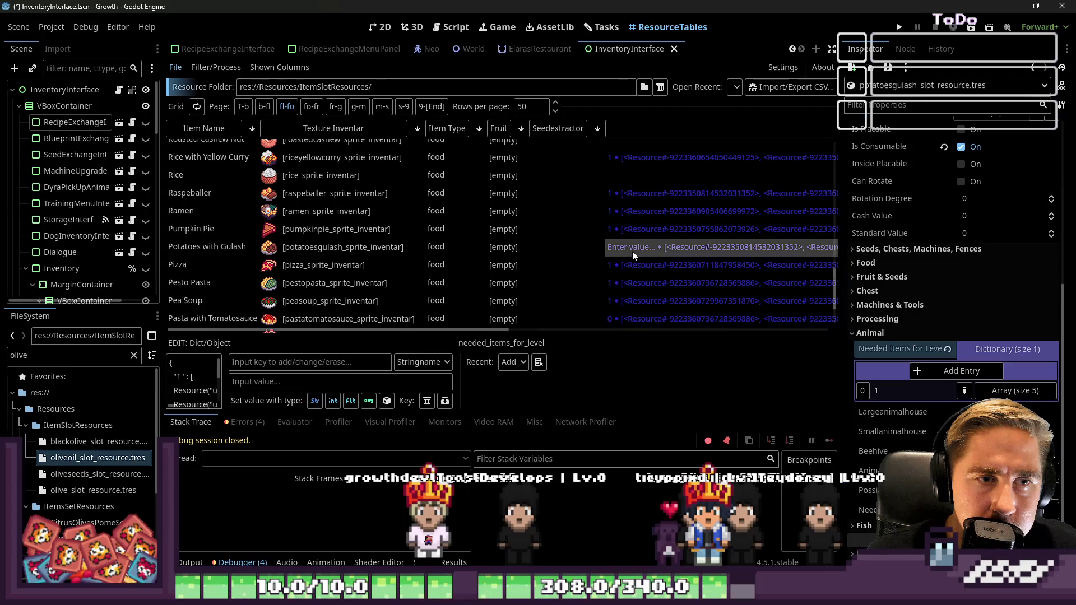
{"action": "left_click", "coordinate": [524, 248]}
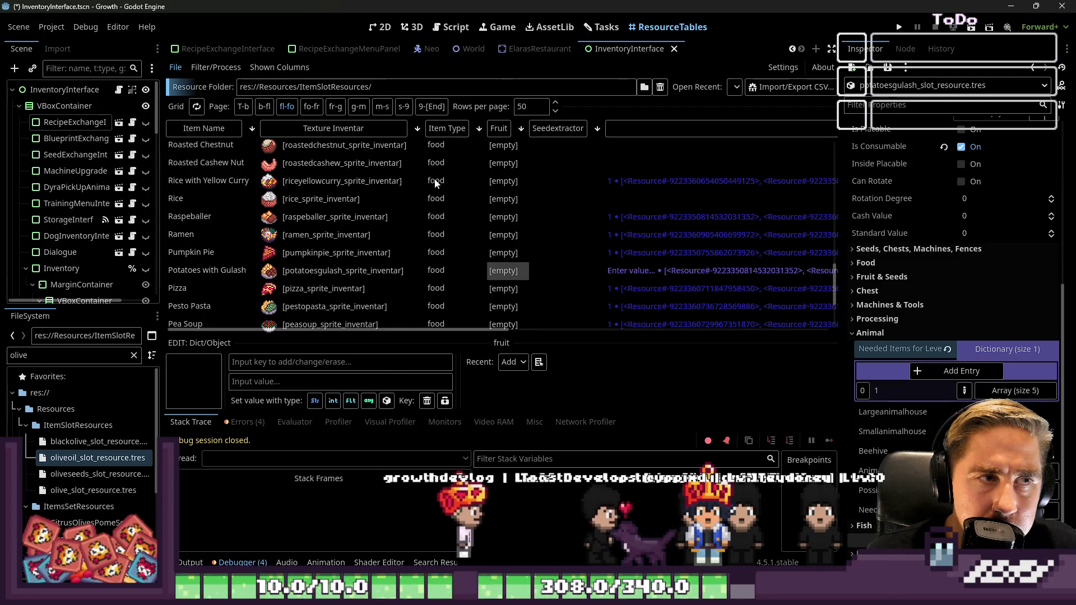
{"action": "mouse_move", "coordinate": [574, 52]}
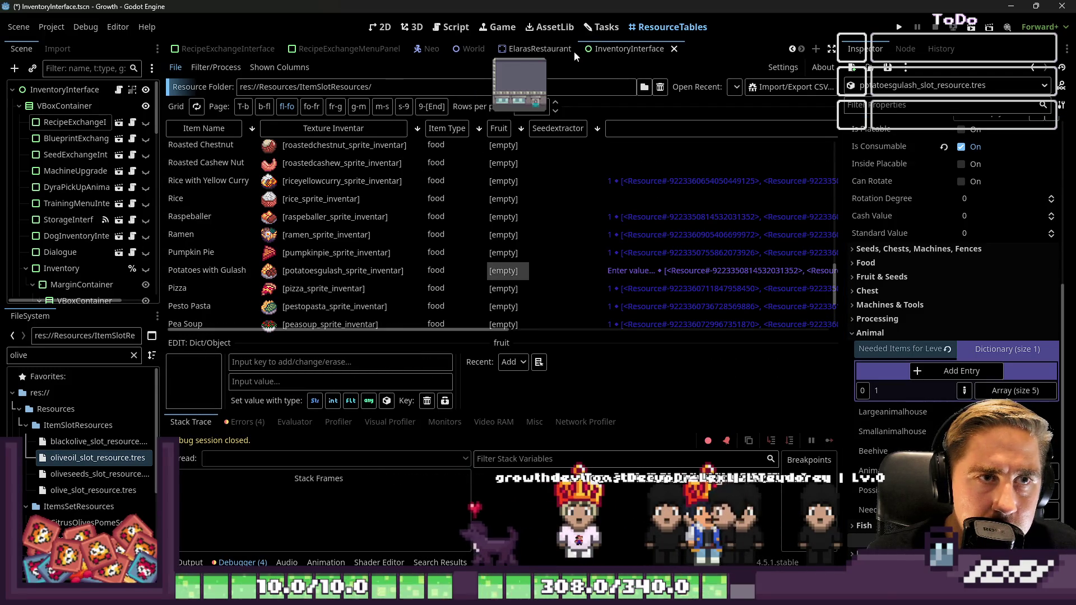
{"action": "left_click", "coordinate": [603, 28]}
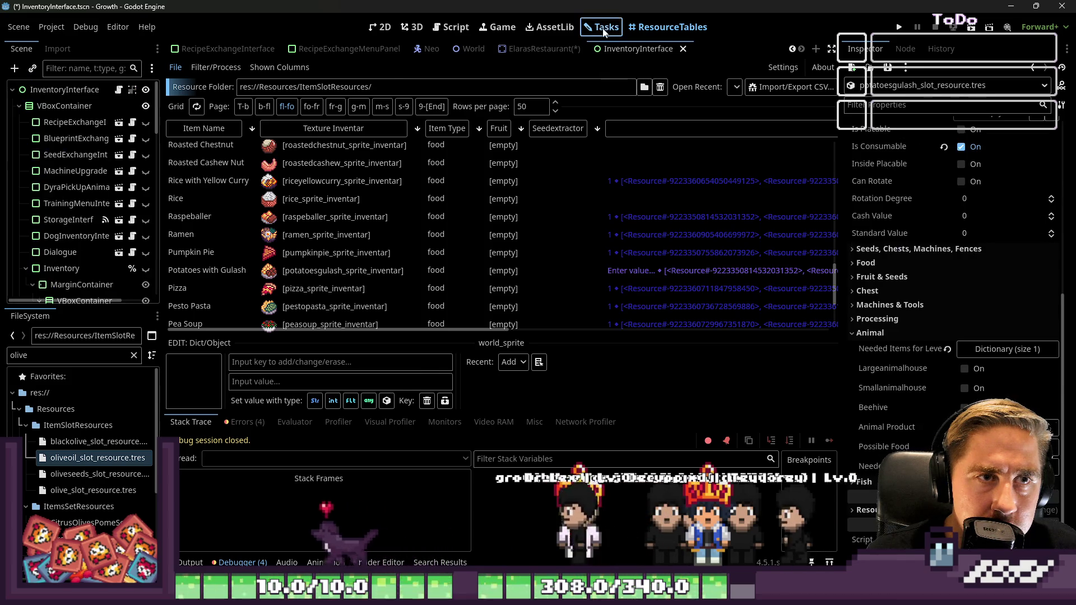
Step: Sort the resource table by Item Type in reverse so the food items show
{"action": "left_click", "coordinate": [644, 28]}
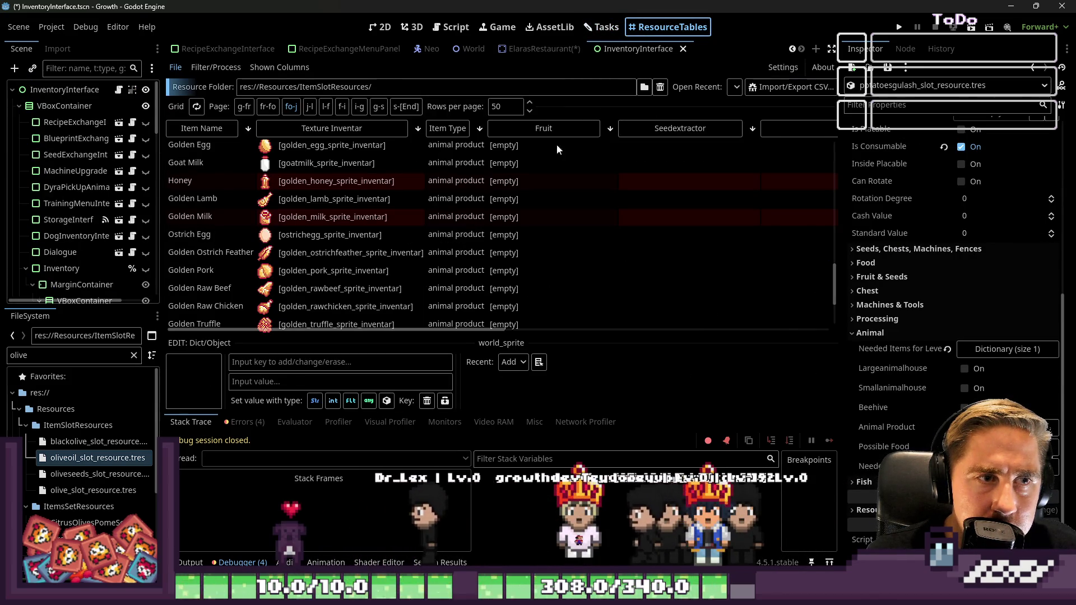
{"action": "left_click", "coordinate": [439, 132]}
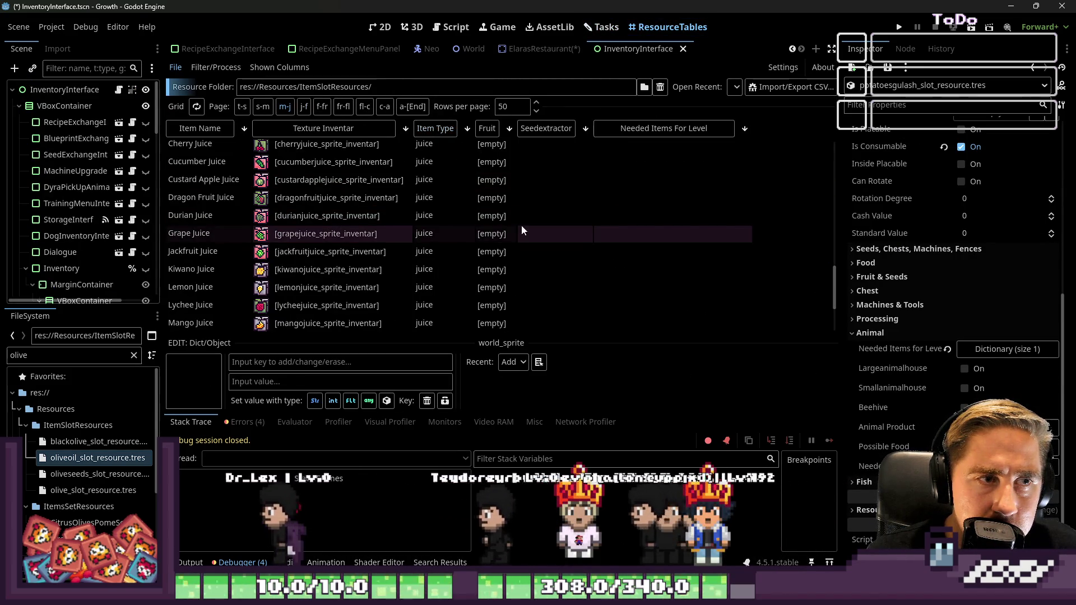
{"action": "left_click", "coordinate": [467, 128]}
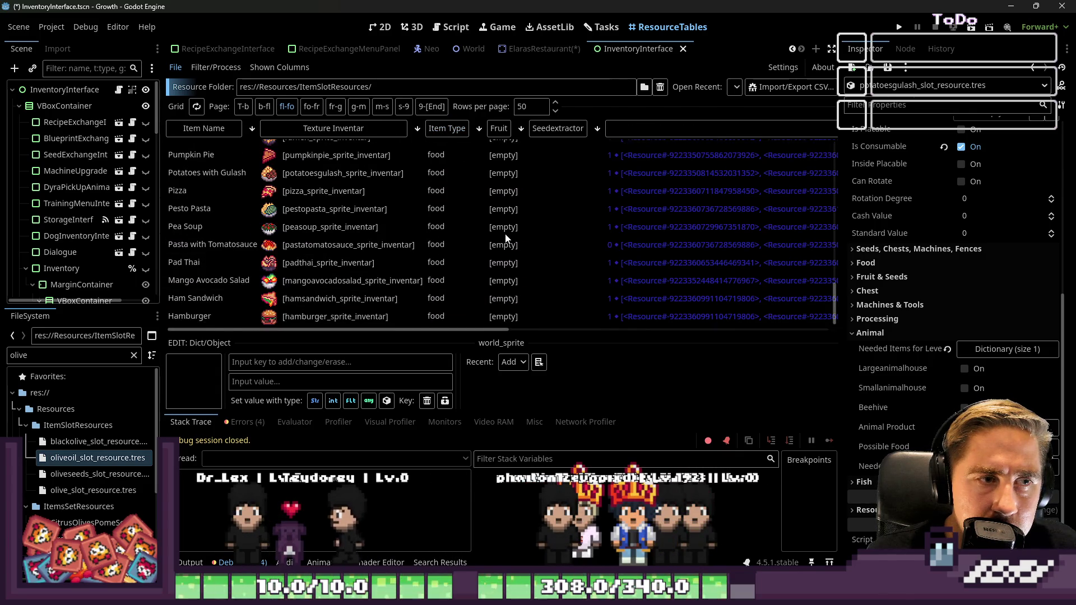
{"action": "scroll", "coordinate": [560, 241], "scroll_direction": "down", "scroll_amount": 2}
Step: Key Pasta with Tomatosauce's needed items to level 1 in the Inspector
{"action": "left_click", "coordinate": [636, 238]}
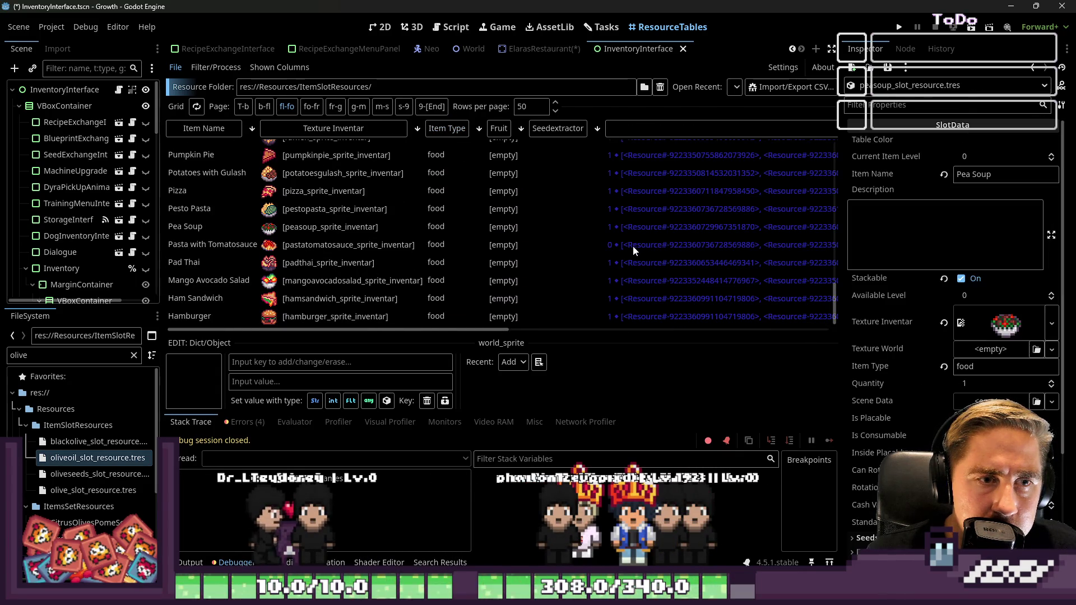
{"action": "scroll", "coordinate": [939, 379], "scroll_direction": "down", "scroll_amount": 3}
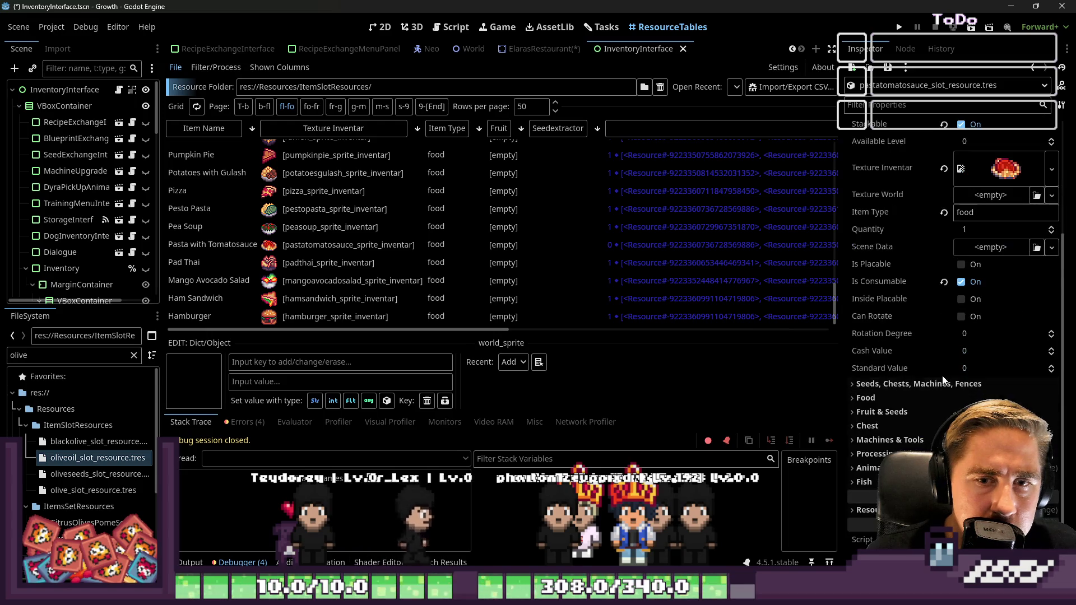
{"action": "left_click", "coordinate": [868, 469]}
{"action": "scroll", "coordinate": [940, 392], "scroll_direction": "down", "scroll_amount": 2}
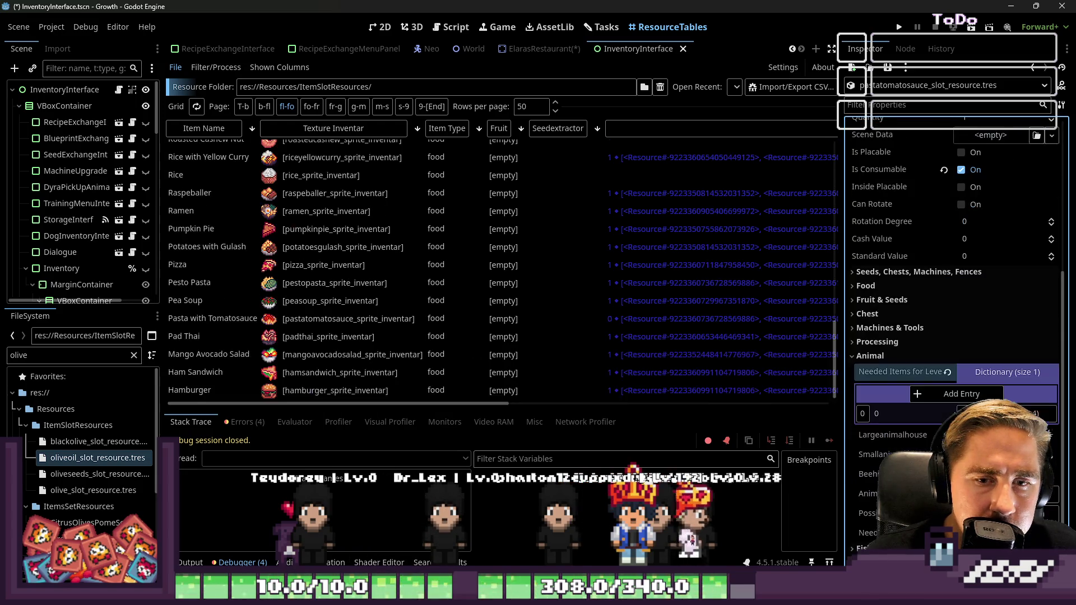
{"action": "type", "text": "1"}
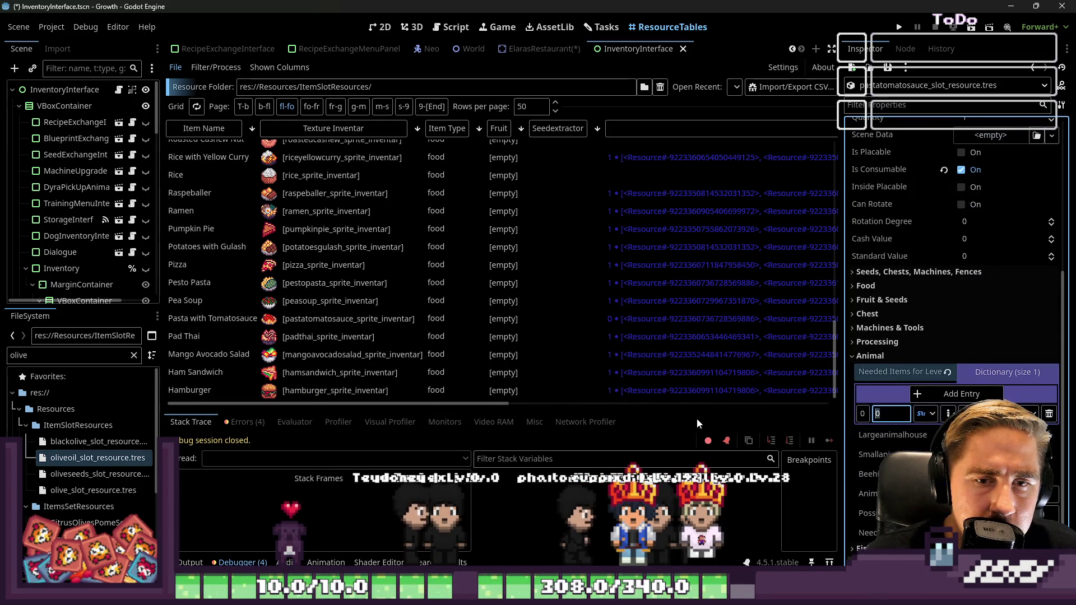
{"action": "key", "text": "Return"}
Step: Browse the food rows and select the Rice item's needed-items and Item Type cells
{"action": "scroll", "coordinate": [611, 247], "scroll_direction": "down", "scroll_amount": 3}
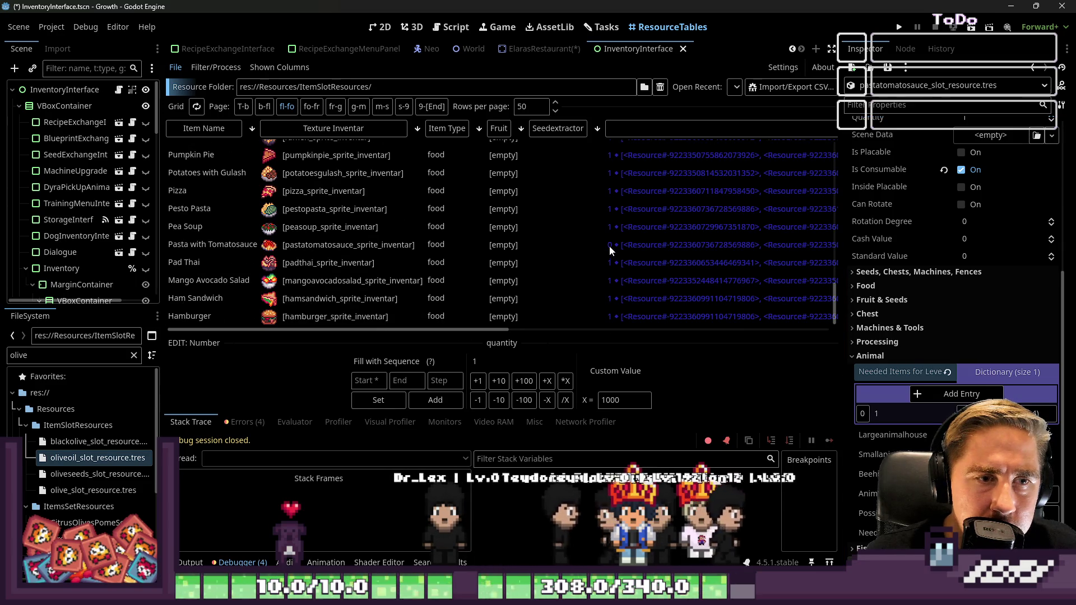
{"action": "left_click", "coordinate": [612, 247]}
{"action": "left_click", "coordinate": [562, 248]}
{"action": "scroll", "coordinate": [583, 276], "scroll_direction": "up", "scroll_amount": 5}
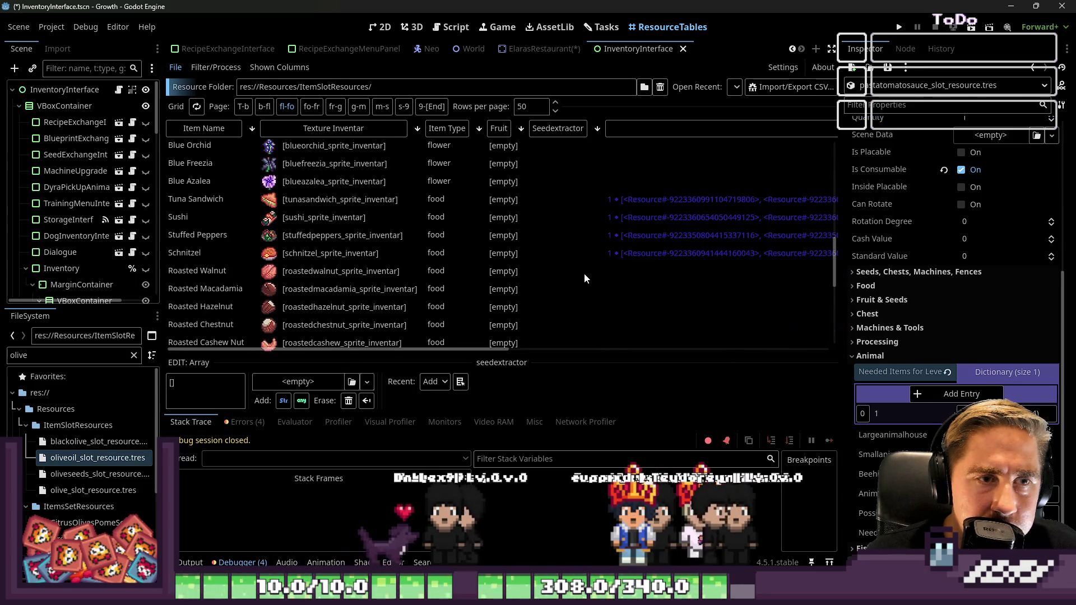
{"action": "left_click", "coordinate": [615, 260]}
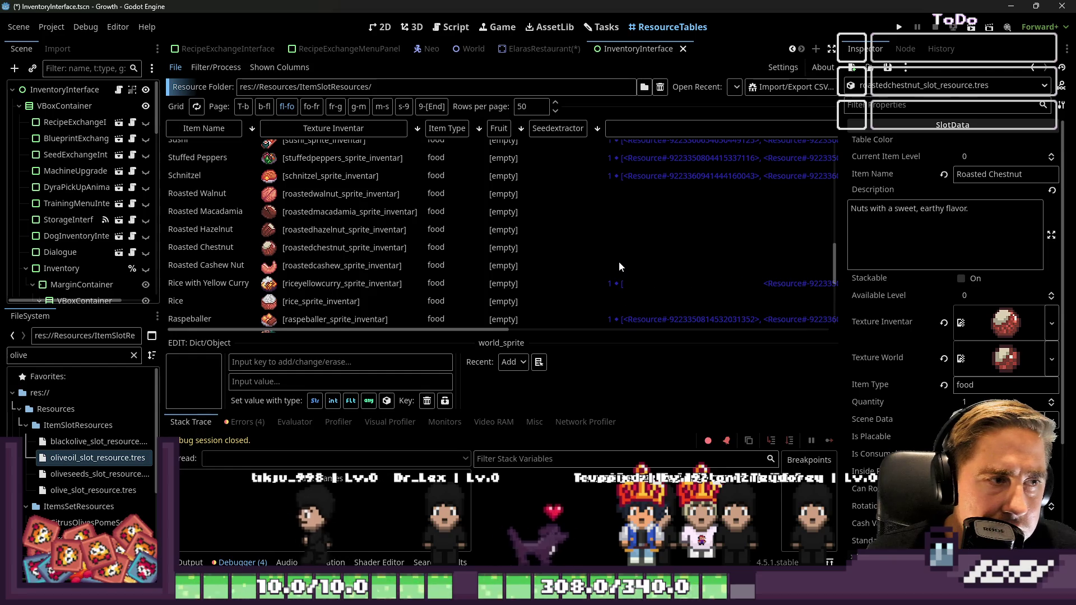
{"action": "scroll", "coordinate": [561, 241], "scroll_direction": "down", "scroll_amount": 1}
{"action": "scroll", "coordinate": [560, 236], "scroll_direction": "down", "scroll_amount": 1}
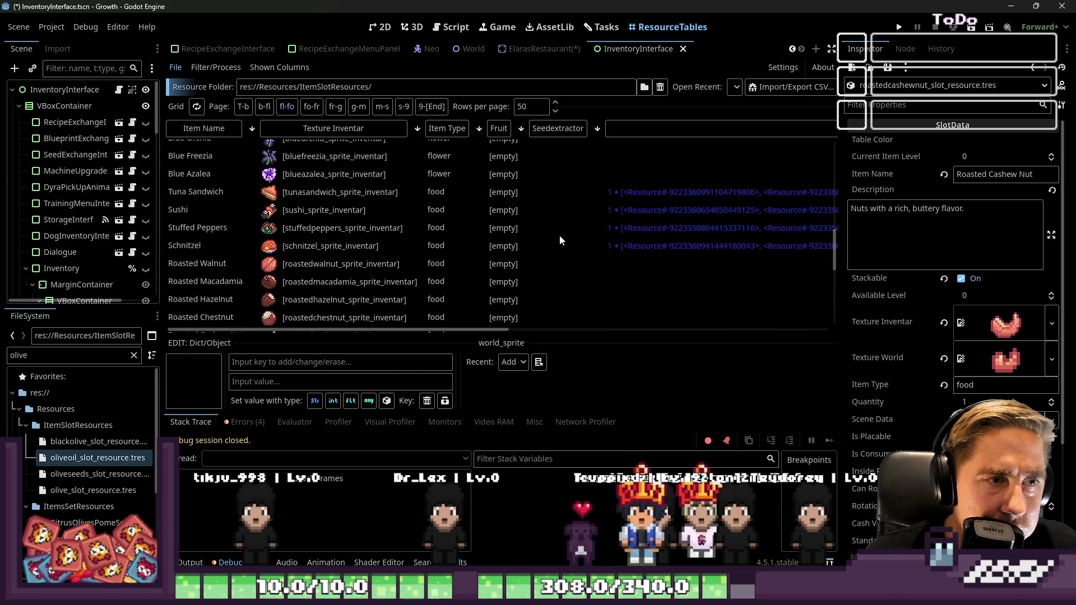
{"action": "left_click", "coordinate": [617, 250]}
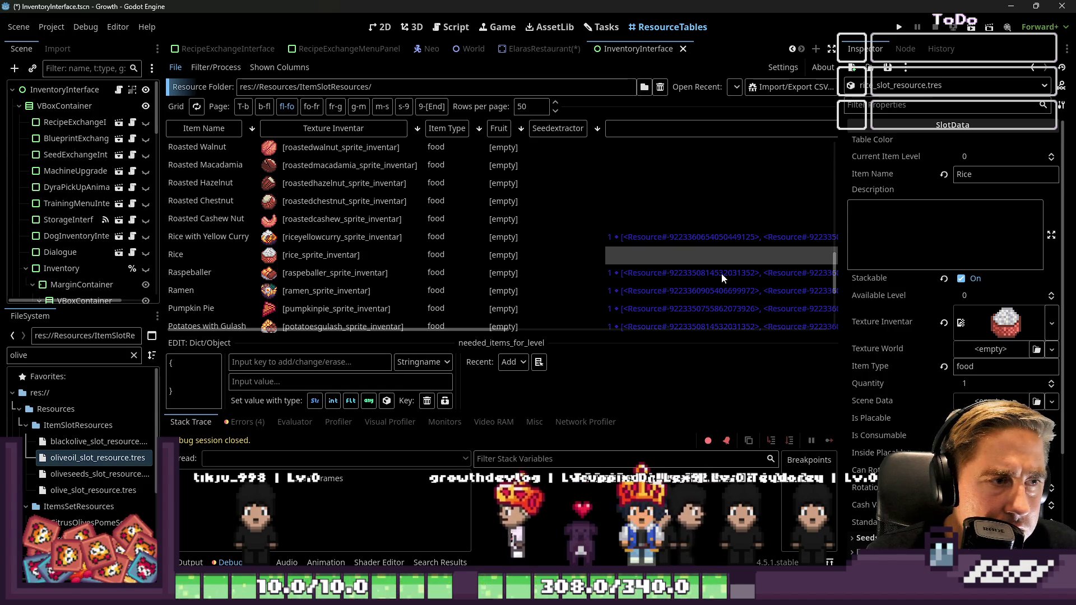
{"action": "left_click", "coordinate": [442, 255]}
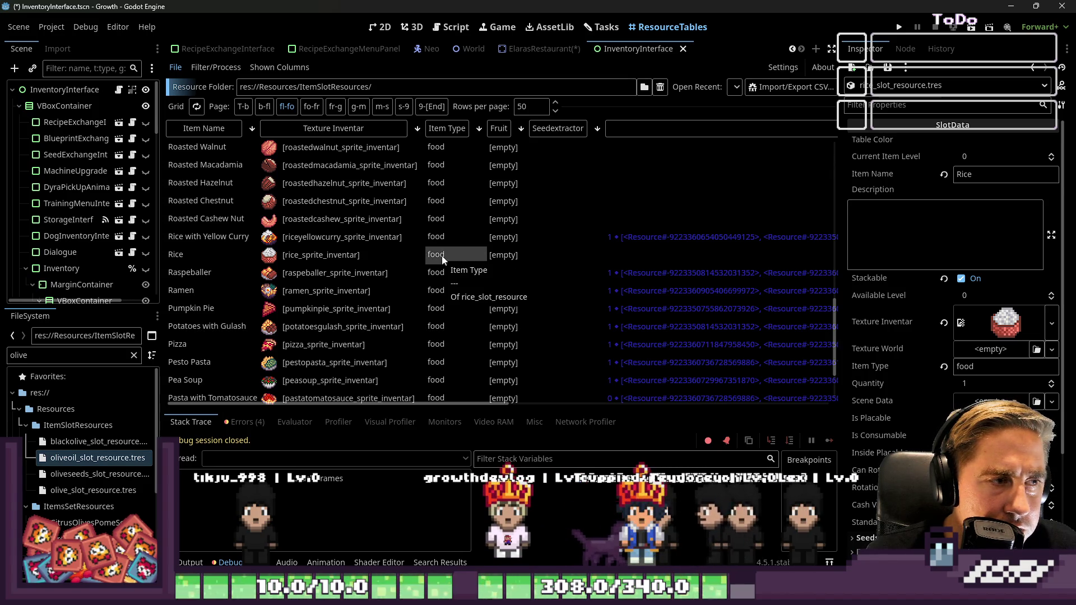
Step: Change the Rice item's type from food to incredient
{"action": "left_click", "coordinate": [860, 367]}
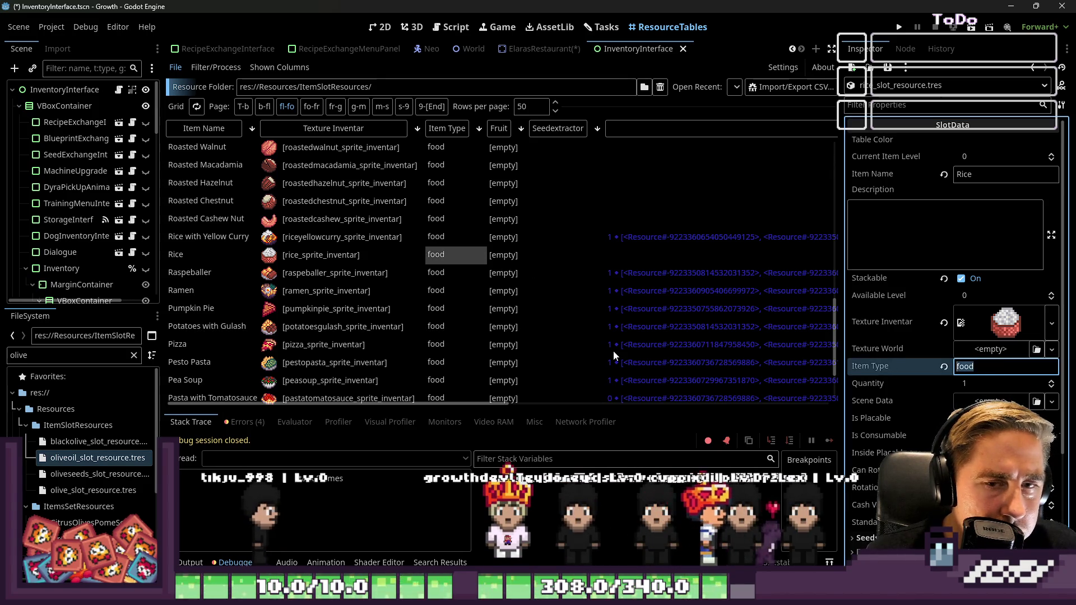
{"action": "scroll", "coordinate": [548, 322], "scroll_direction": "up", "scroll_amount": 5}
{"action": "scroll", "coordinate": [537, 316], "scroll_direction": "up", "scroll_amount": 5}
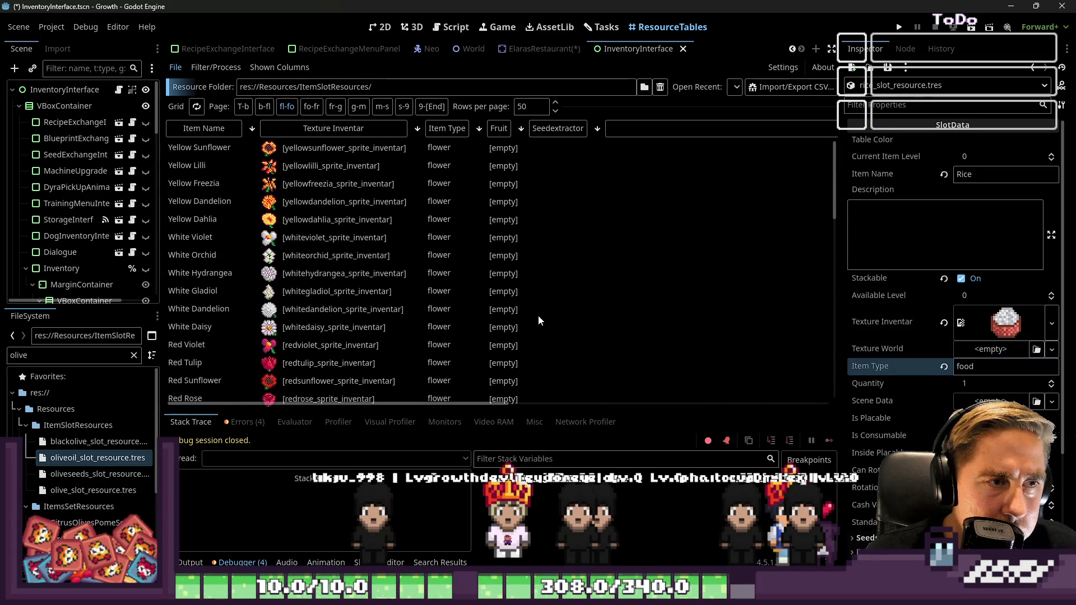
{"action": "scroll", "coordinate": [537, 314], "scroll_direction": "down", "scroll_amount": 8}
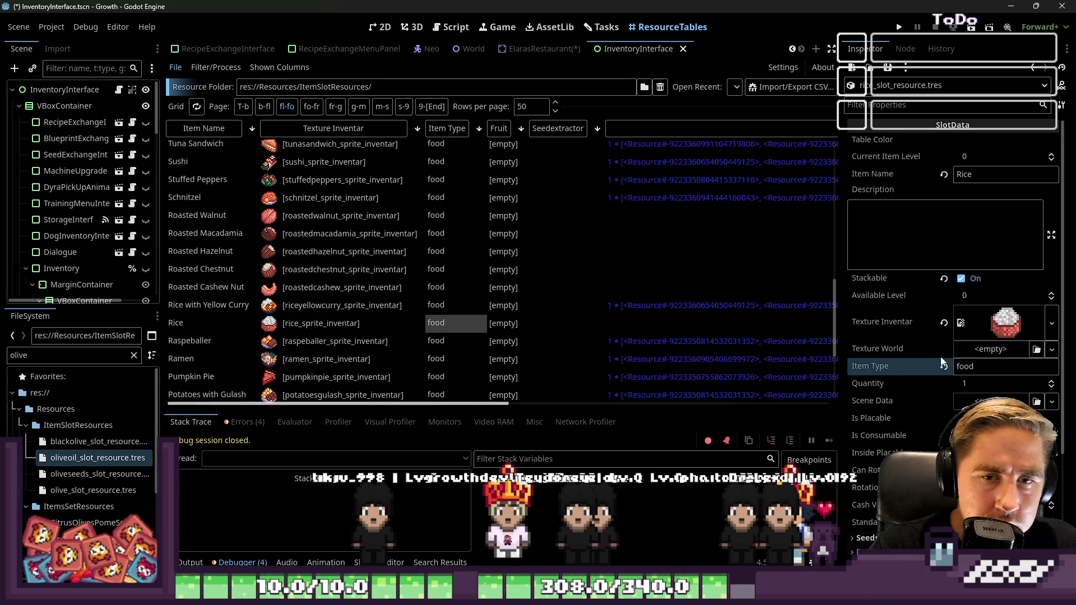
{"action": "type", "text": "incredie"}
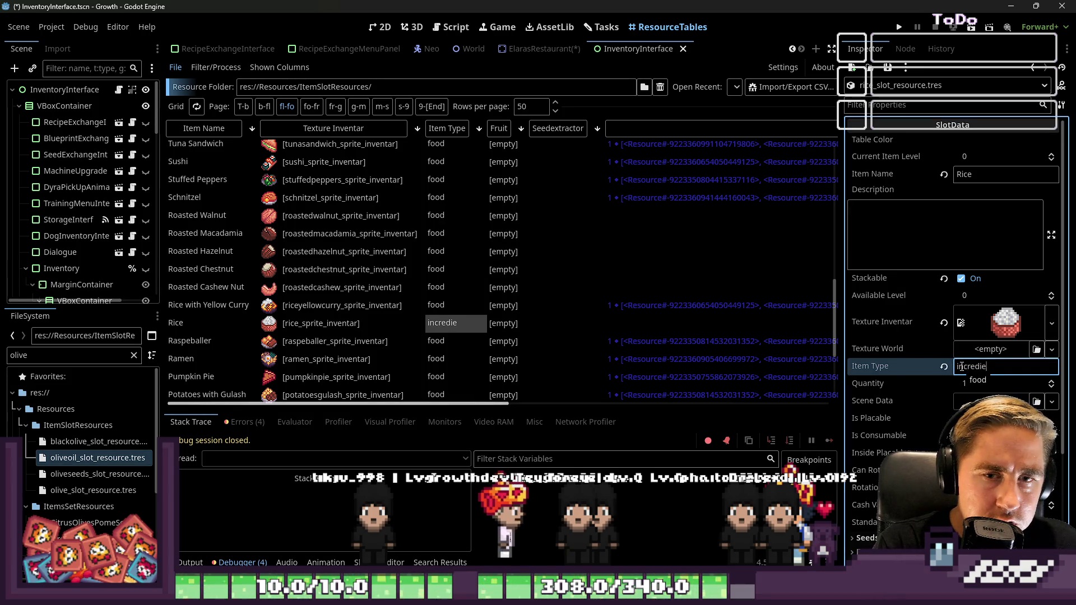
{"action": "type", "text": "nt"}
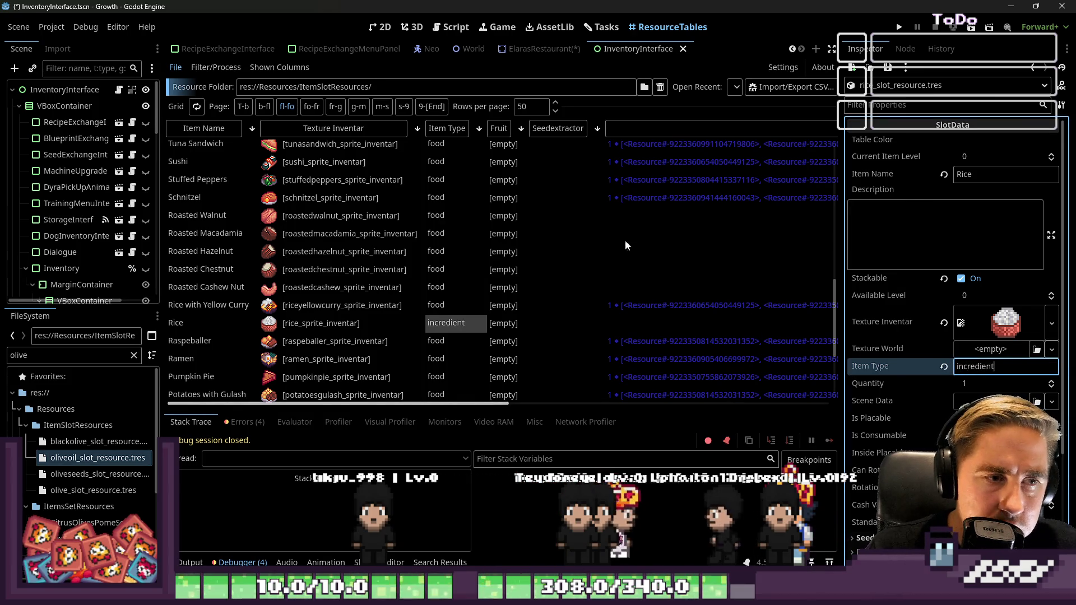
{"action": "left_click", "coordinate": [625, 239]}
Step: Re-sort items by type, inspect Pad Thai and Grilled Pork, then save and run the game
{"action": "left_click", "coordinate": [446, 130]}
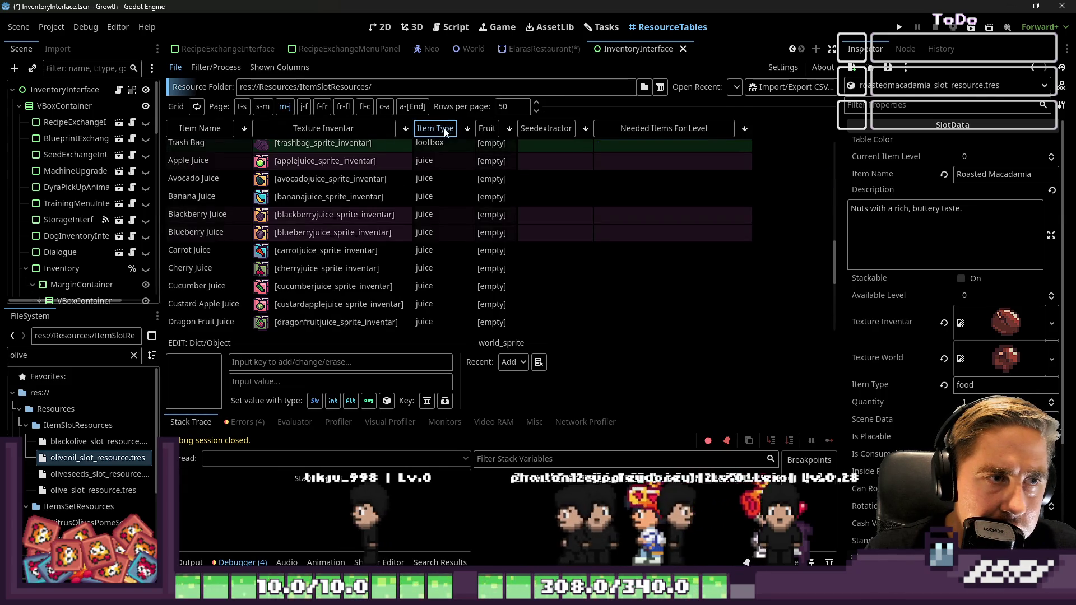
{"action": "left_click", "coordinate": [445, 130]}
{"action": "scroll", "coordinate": [518, 254], "scroll_direction": "up", "scroll_amount": 5}
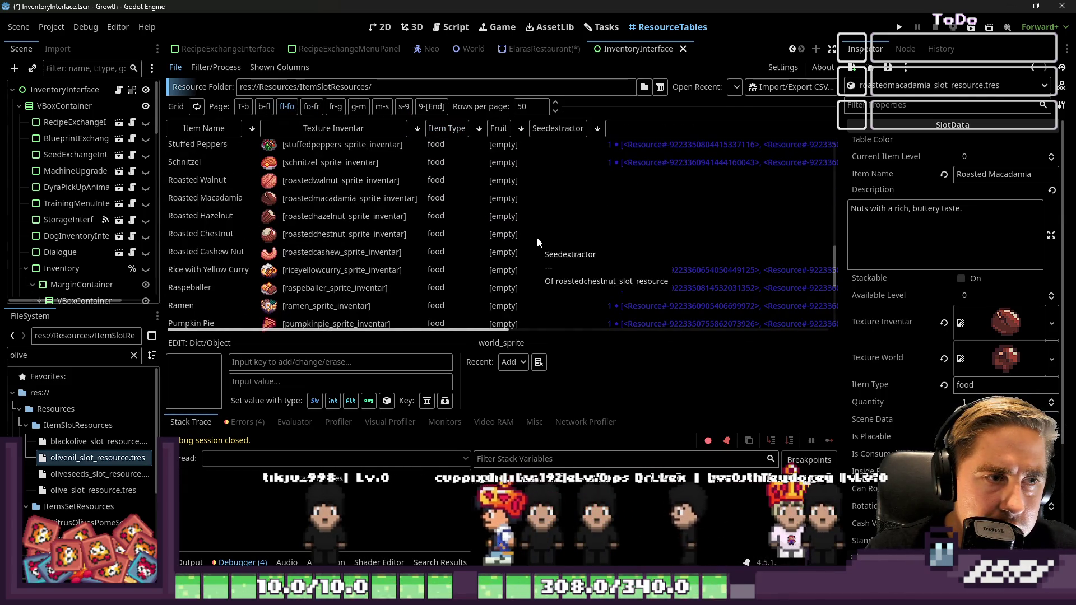
{"action": "scroll", "coordinate": [526, 234], "scroll_direction": "up", "scroll_amount": 1}
{"action": "scroll", "coordinate": [543, 279], "scroll_direction": "up", "scroll_amount": 3}
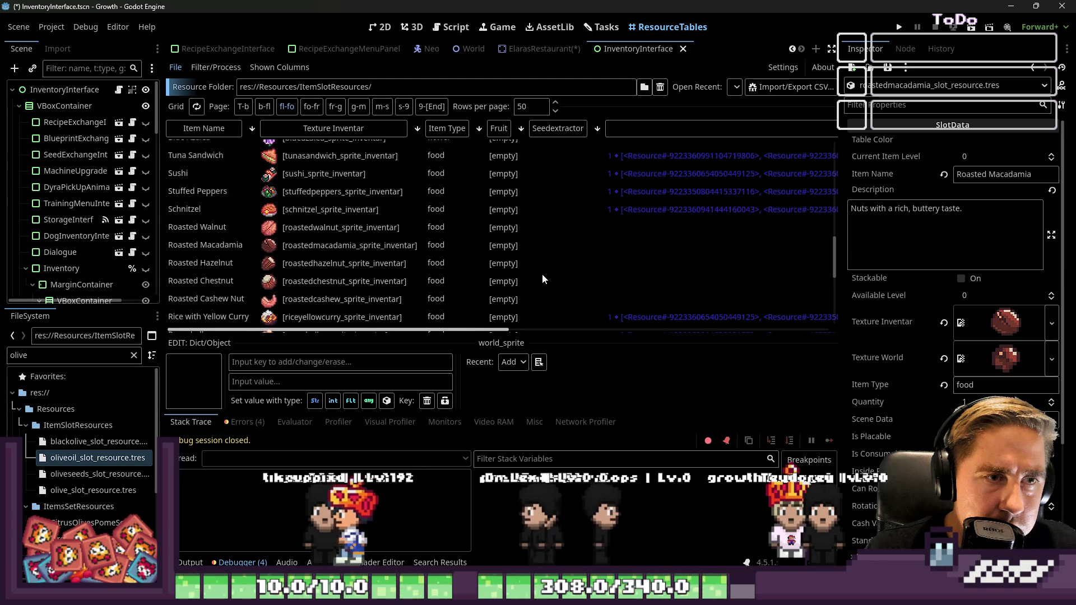
{"action": "scroll", "coordinate": [712, 206], "scroll_direction": "down", "scroll_amount": 10}
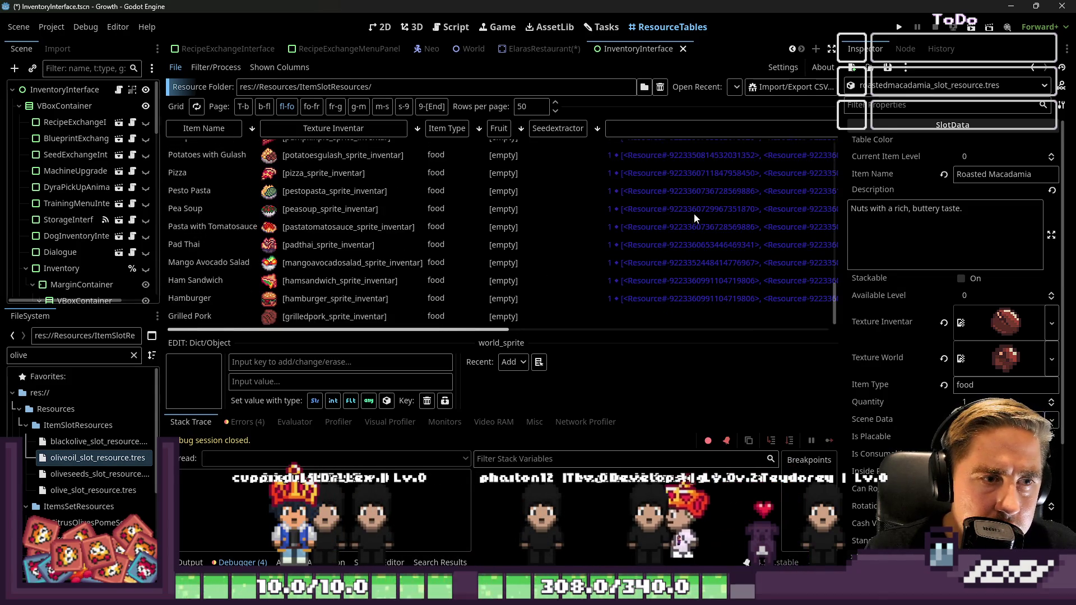
{"action": "left_click", "coordinate": [636, 313]}
{"action": "key", "text": "Up"}
{"action": "key", "text": "Up"}
{"action": "key", "text": "Up"}
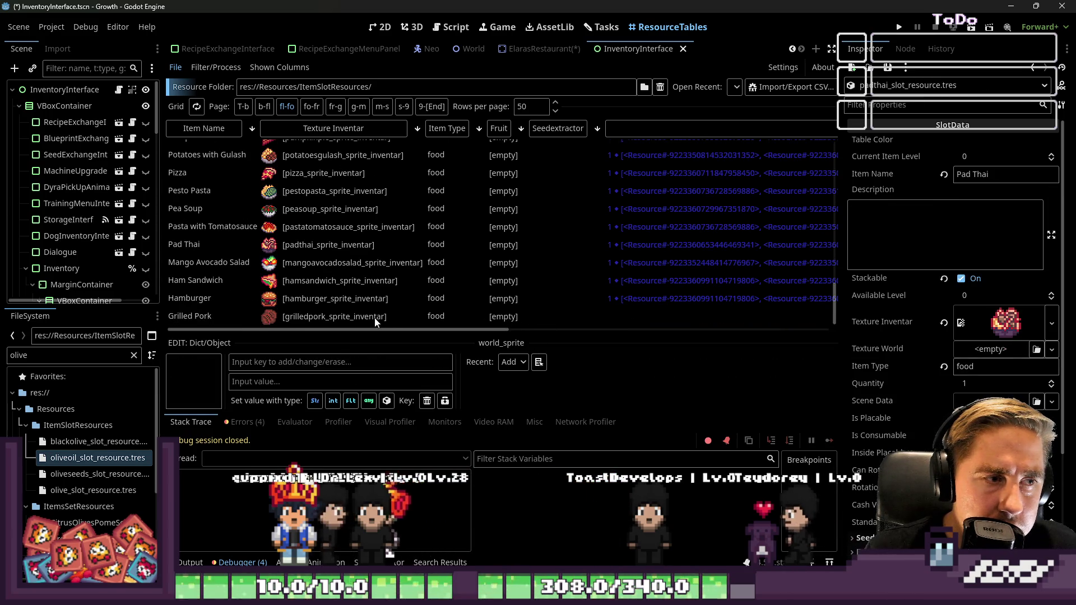
{"action": "left_click", "coordinate": [375, 317]}
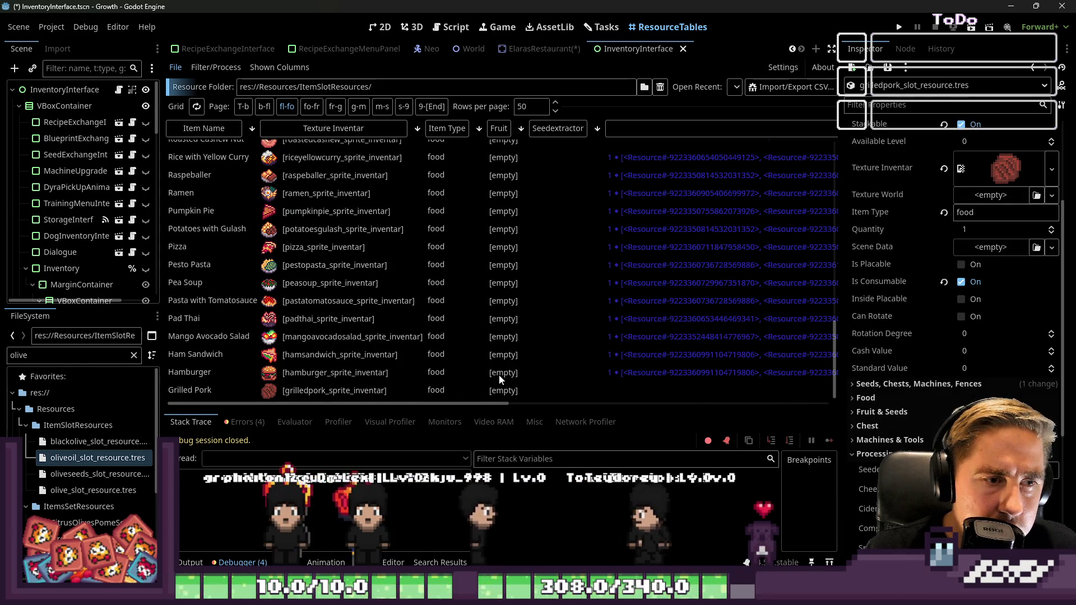
{"action": "left_click", "coordinate": [909, 27]}
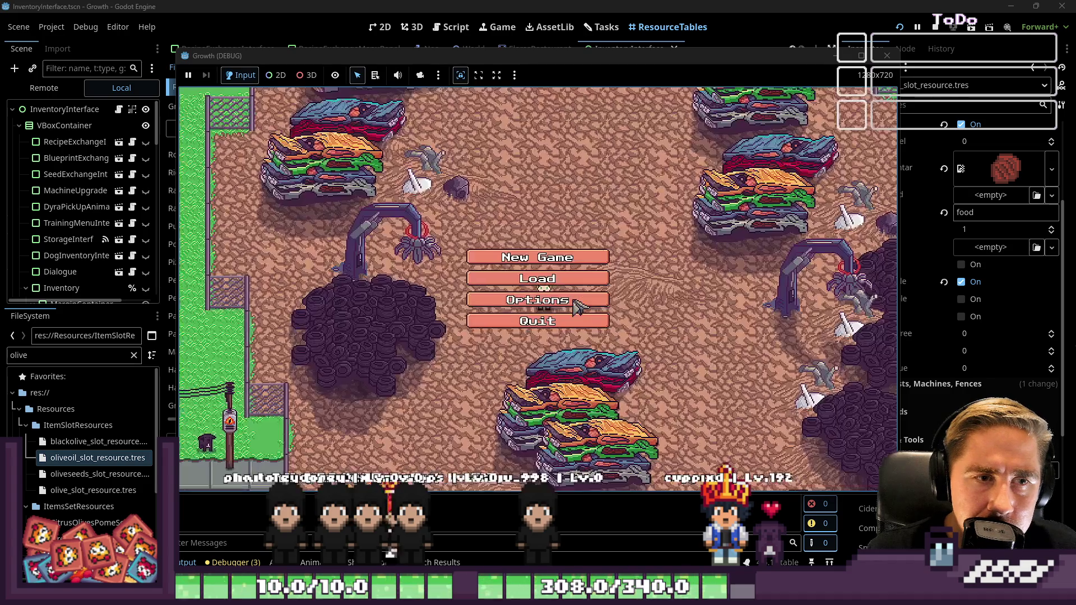
Step: Delete the old saved character and start a new game with a character named 'asd'
{"action": "left_click", "coordinate": [535, 279]}
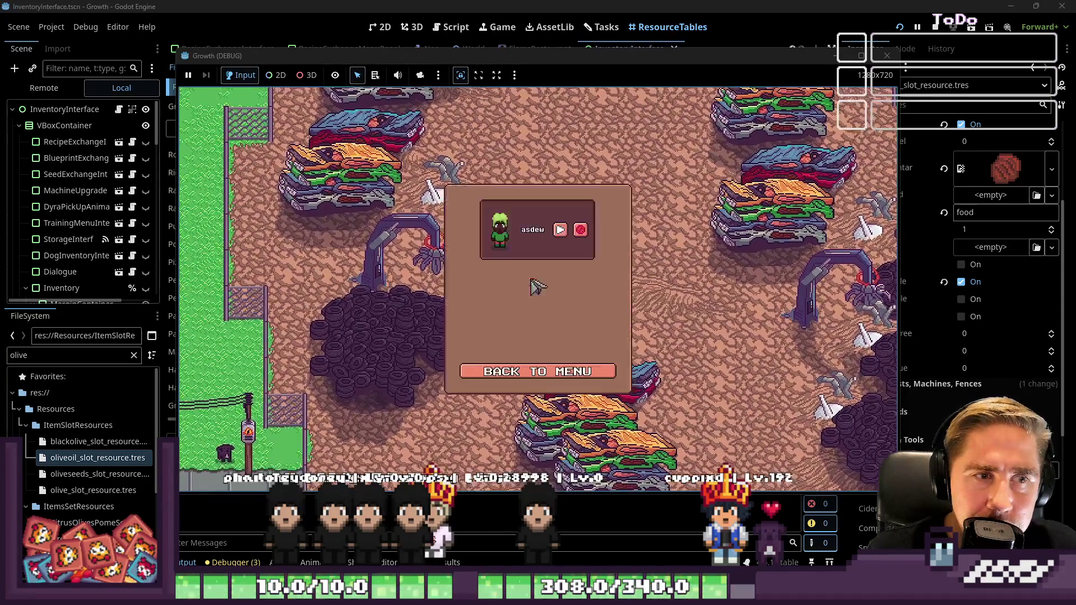
{"action": "left_click", "coordinate": [581, 230]}
{"action": "left_click", "coordinate": [501, 372]}
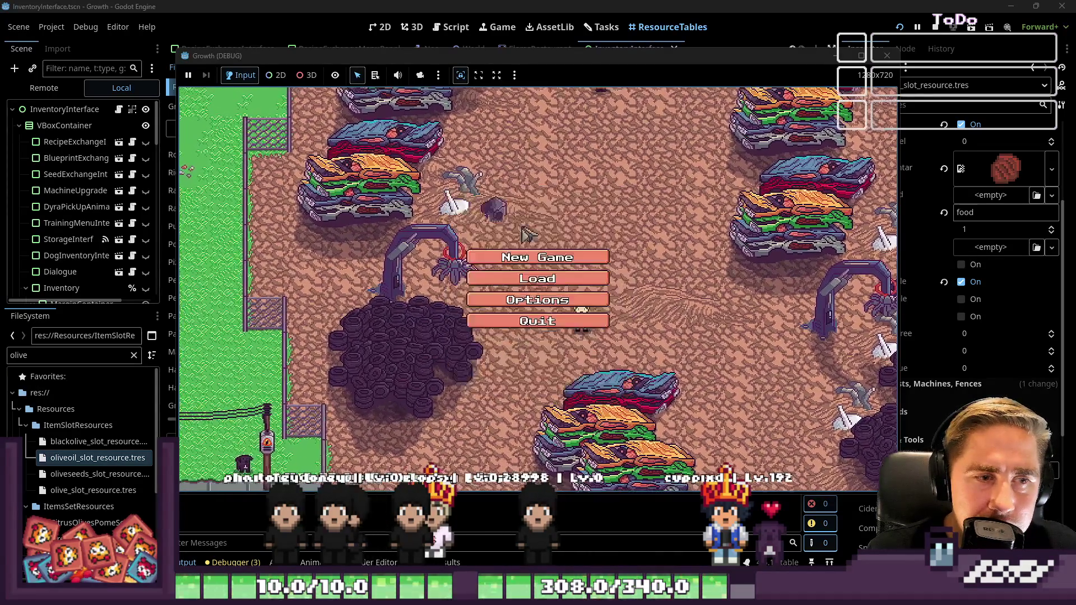
{"action": "left_click", "coordinate": [536, 253]}
{"action": "type", "text": "asd"}
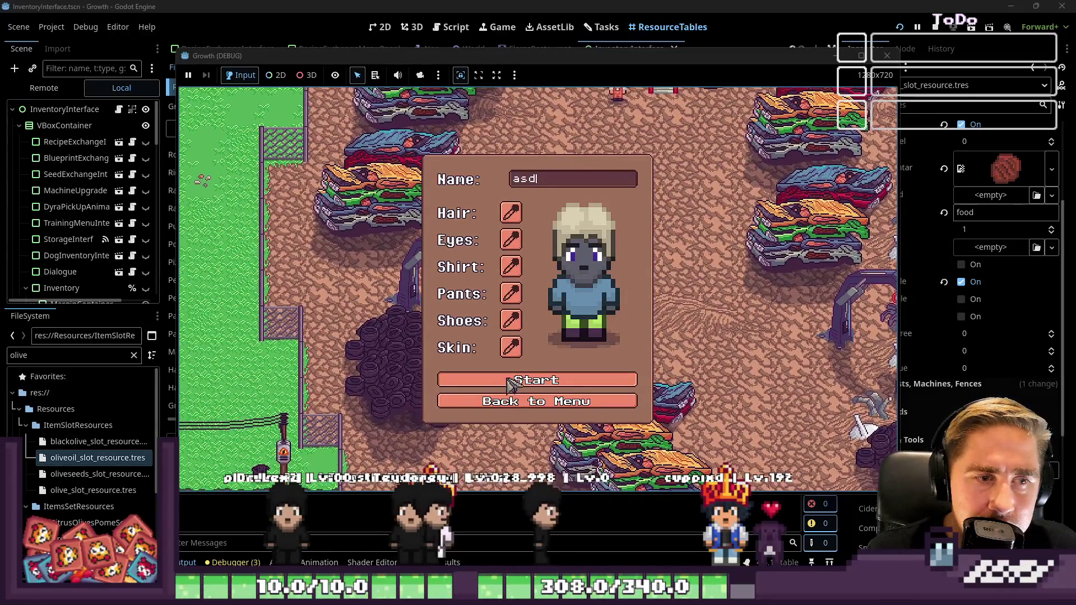
{"action": "left_click", "coordinate": [507, 380]}
Step: Close the inventory and walk east and north along the road to the restaurant
{"action": "key", "text": "i"}
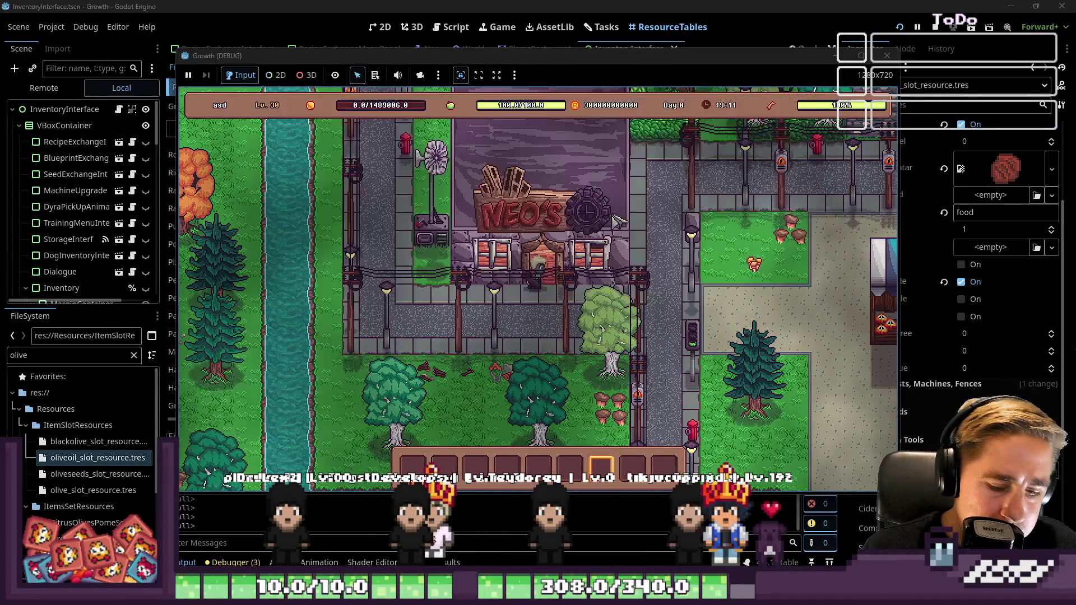
{"action": "key", "text": "d"}
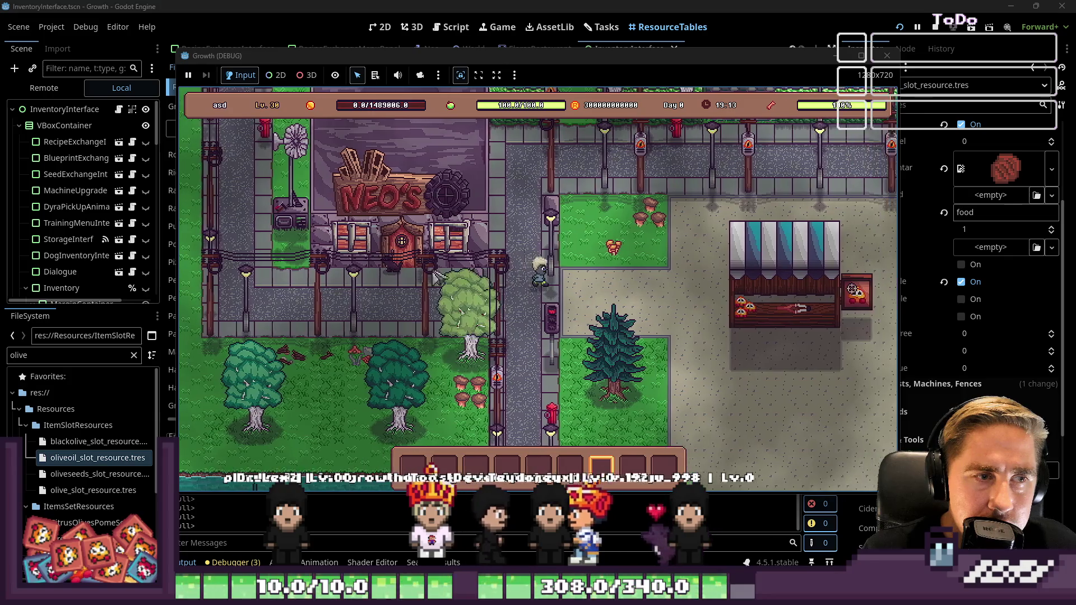
{"action": "key", "text": "w"}
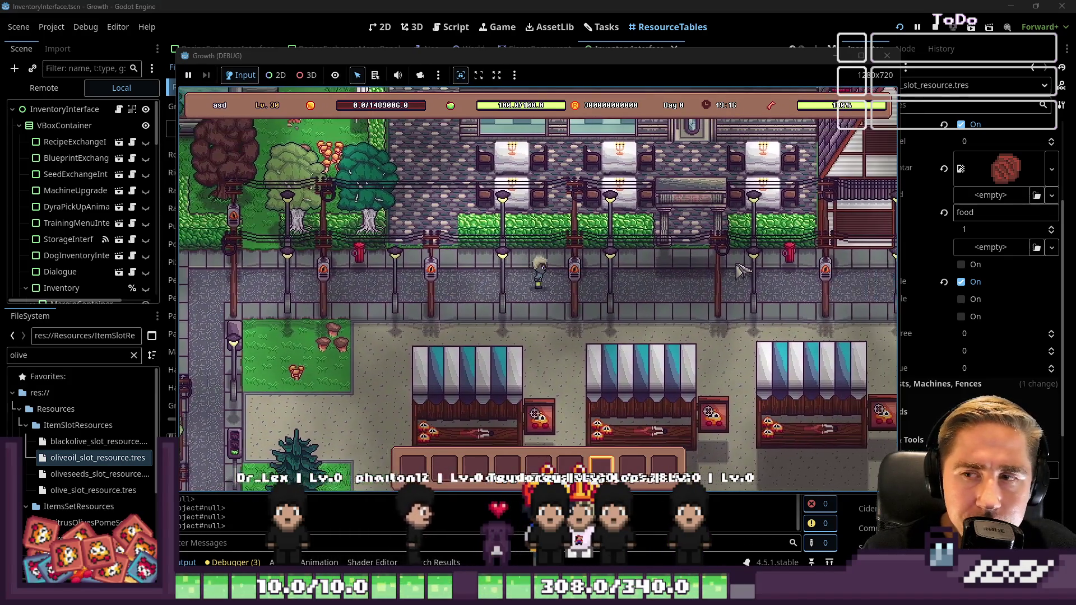
{"action": "key", "text": "d"}
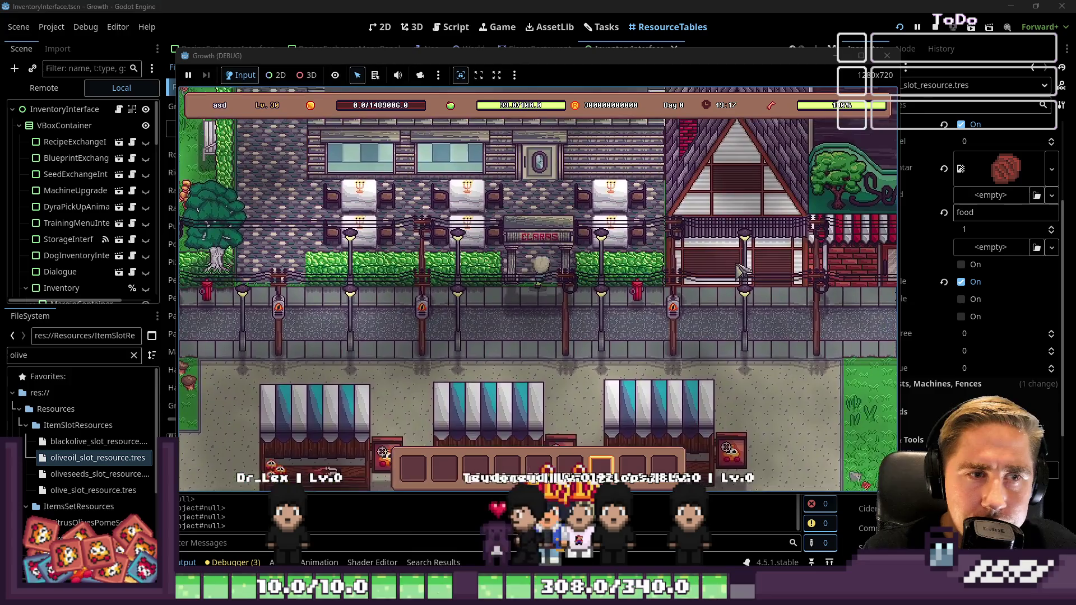
{"action": "key", "text": "w"}
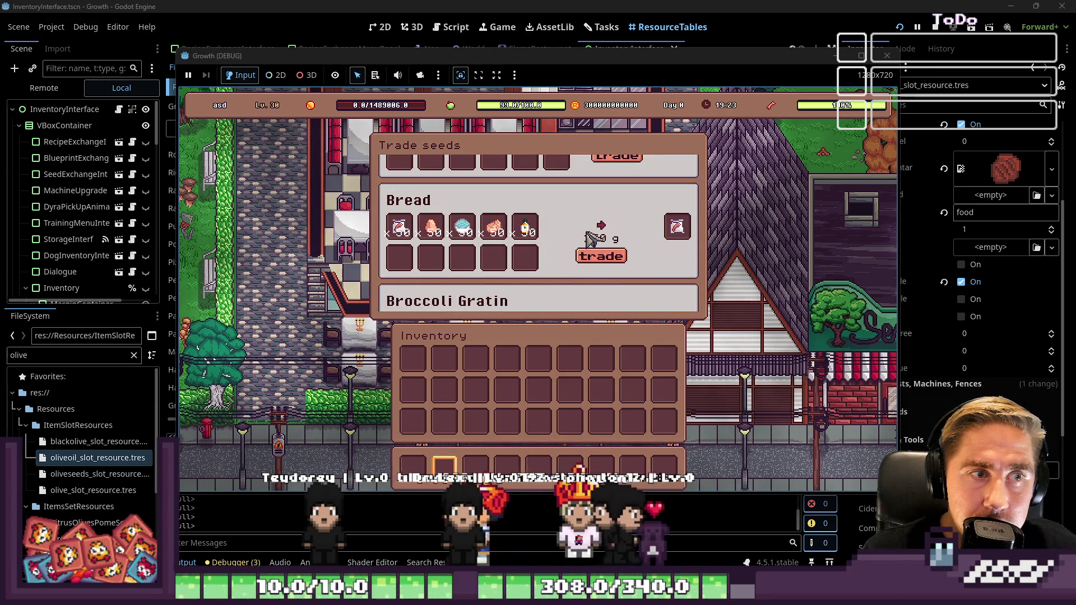
Step: Scroll through the trade panel's recipe entries, including Tuna Sandwich at 250 g, then stop the game
{"action": "scroll", "coordinate": [592, 238], "scroll_direction": "down", "scroll_amount": 2}
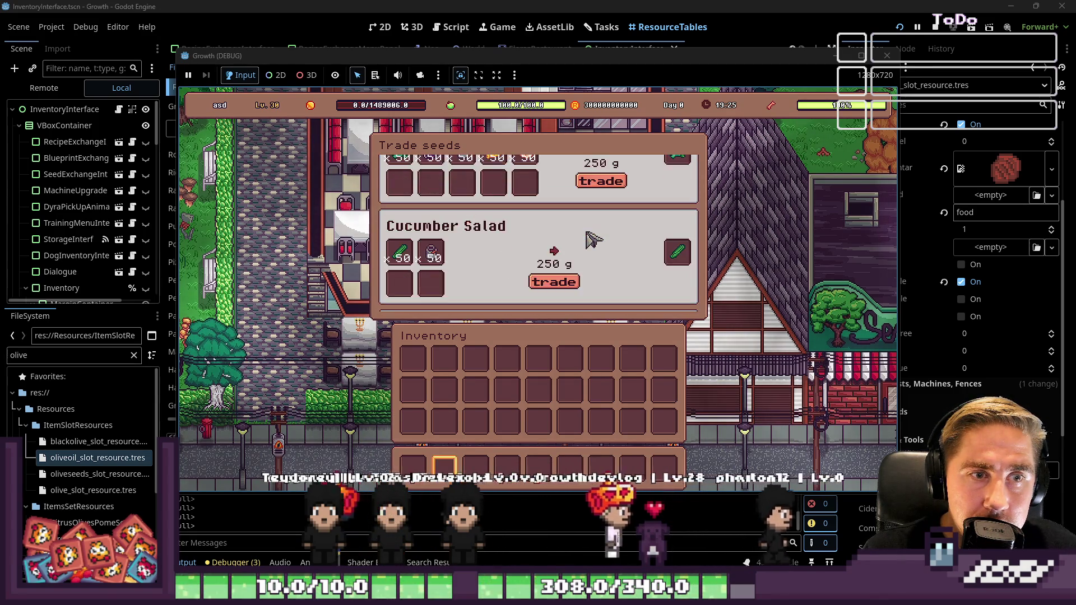
{"action": "scroll", "coordinate": [593, 238], "scroll_direction": "down", "scroll_amount": 4}
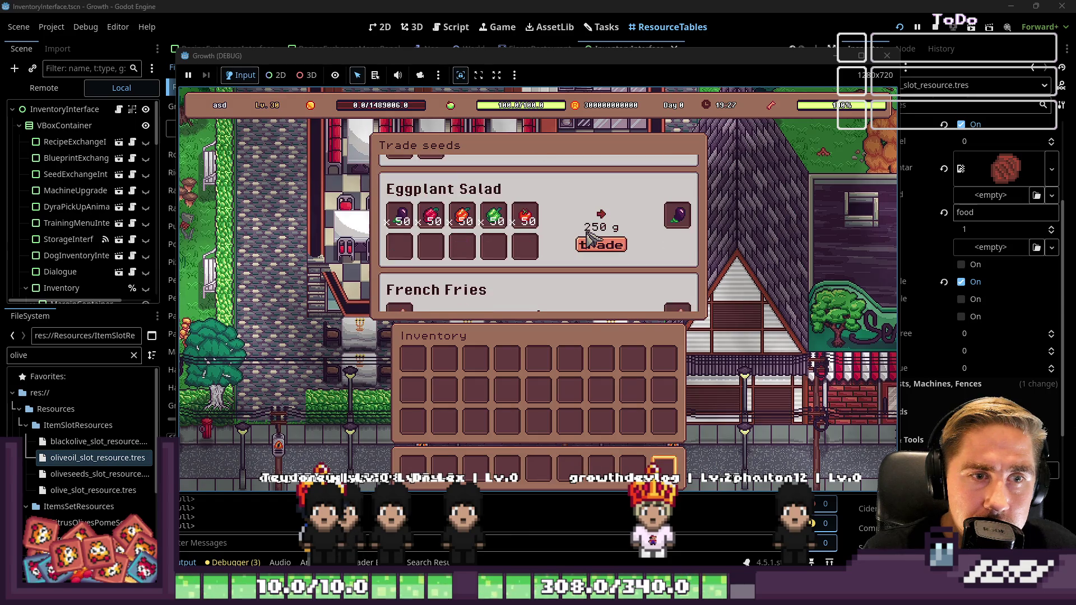
{"action": "scroll", "coordinate": [592, 238], "scroll_direction": "down", "scroll_amount": 3}
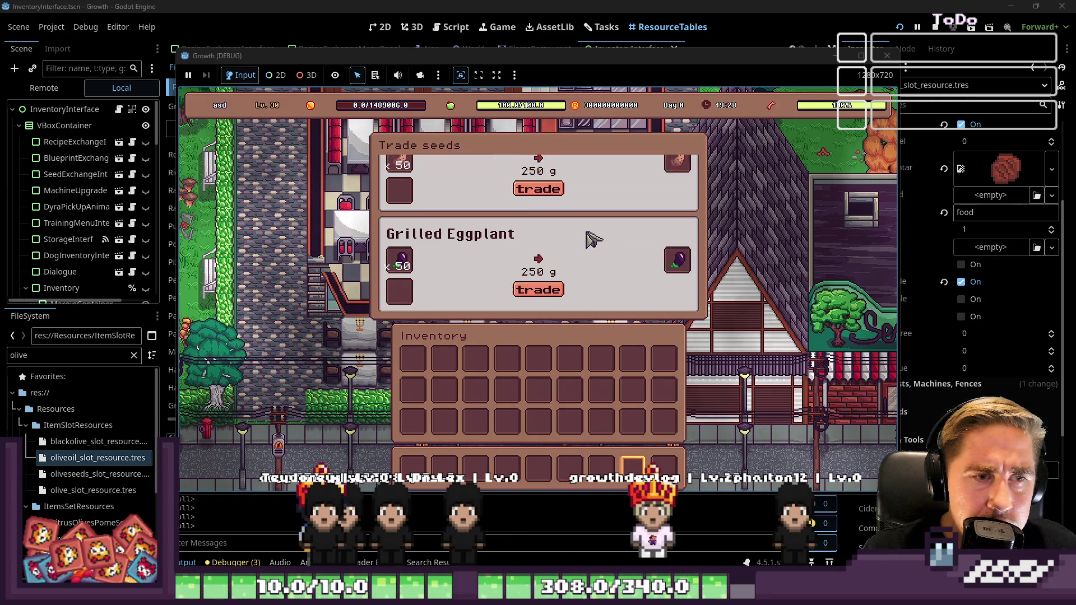
{"action": "scroll", "coordinate": [593, 239], "scroll_direction": "up", "scroll_amount": 1}
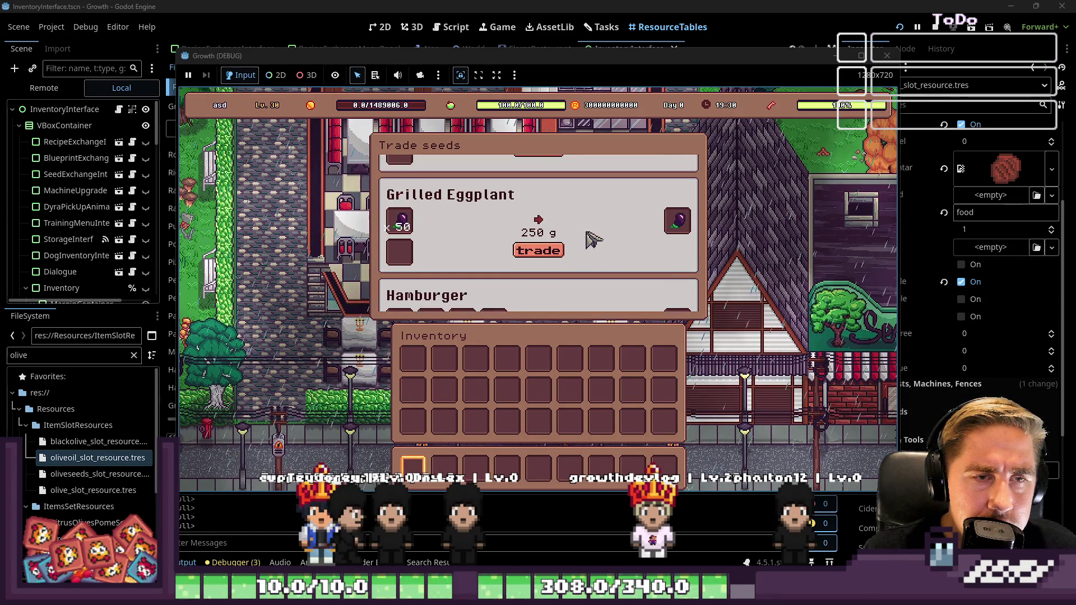
{"action": "scroll", "coordinate": [592, 240], "scroll_direction": "down", "scroll_amount": 2}
{"action": "scroll", "coordinate": [593, 240], "scroll_direction": "down", "scroll_amount": 3}
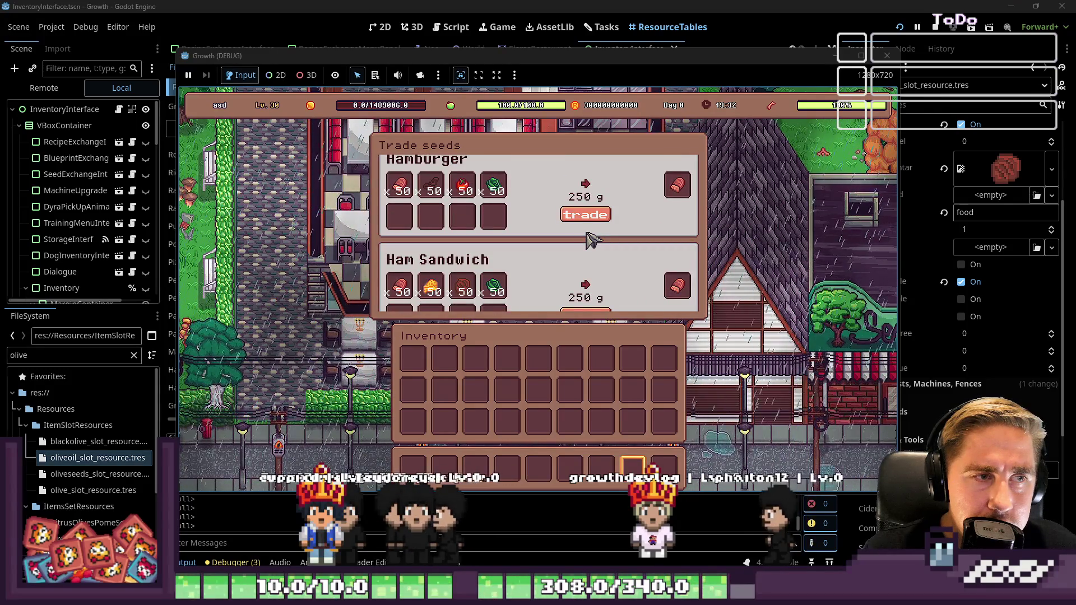
{"action": "scroll", "coordinate": [592, 238], "scroll_direction": "down", "scroll_amount": 2}
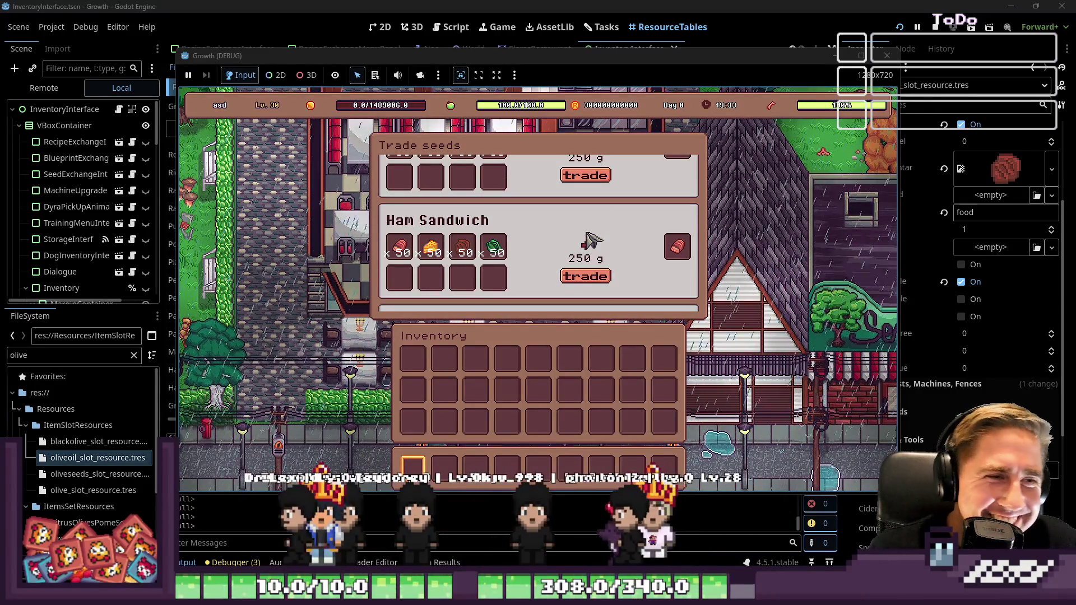
{"action": "scroll", "coordinate": [414, 256], "scroll_direction": "down", "scroll_amount": 5}
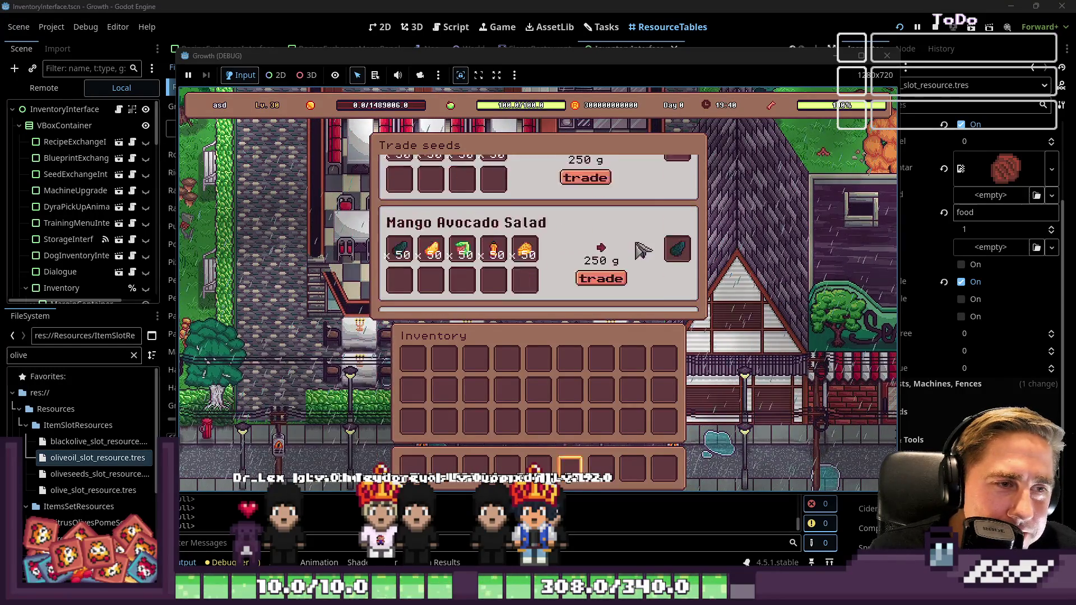
{"action": "scroll", "coordinate": [643, 250], "scroll_direction": "down", "scroll_amount": 20}
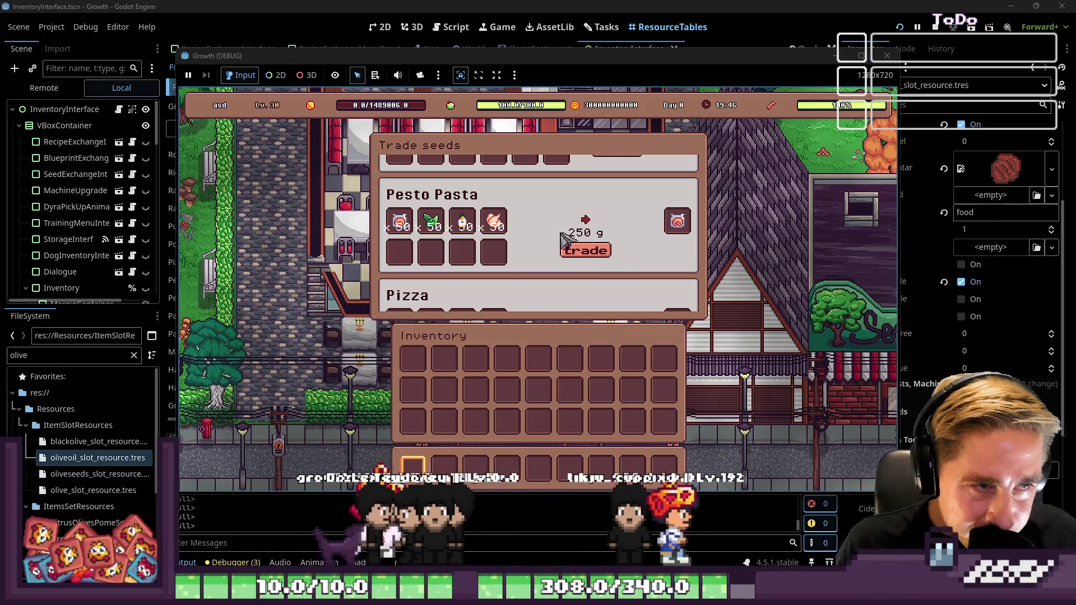
{"action": "scroll", "coordinate": [555, 233], "scroll_direction": "down", "scroll_amount": 2}
{"action": "mouse_move", "coordinate": [676, 210]}
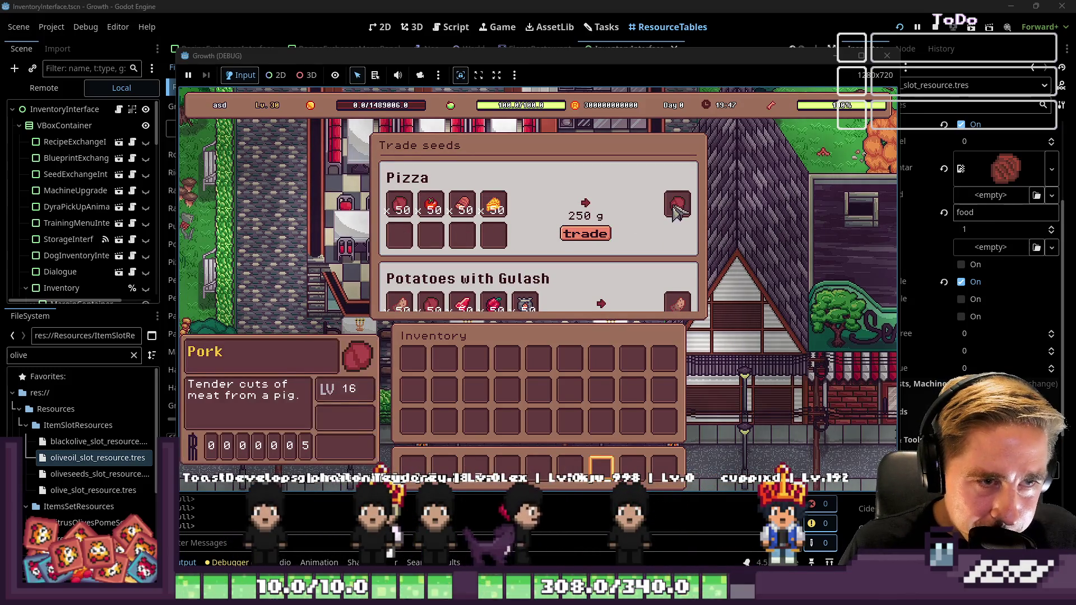
{"action": "scroll", "coordinate": [645, 224], "scroll_direction": "down", "scroll_amount": 4}
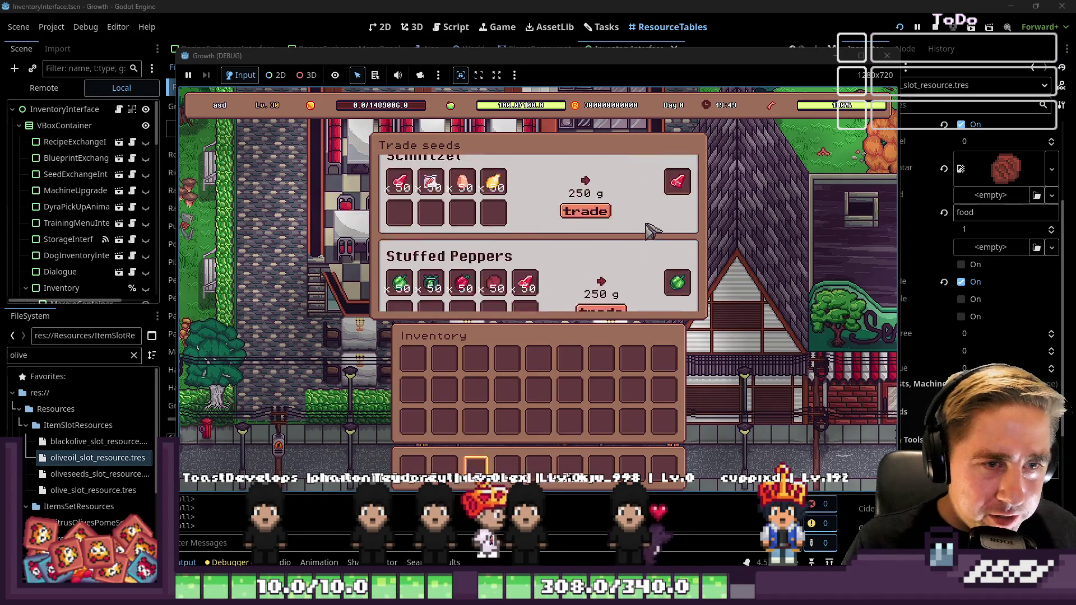
{"action": "scroll", "coordinate": [652, 230], "scroll_direction": "down", "scroll_amount": 2}
{"action": "scroll", "coordinate": [653, 231], "scroll_direction": "up", "scroll_amount": 2}
{"action": "scroll", "coordinate": [653, 231], "scroll_direction": "down", "scroll_amount": 2}
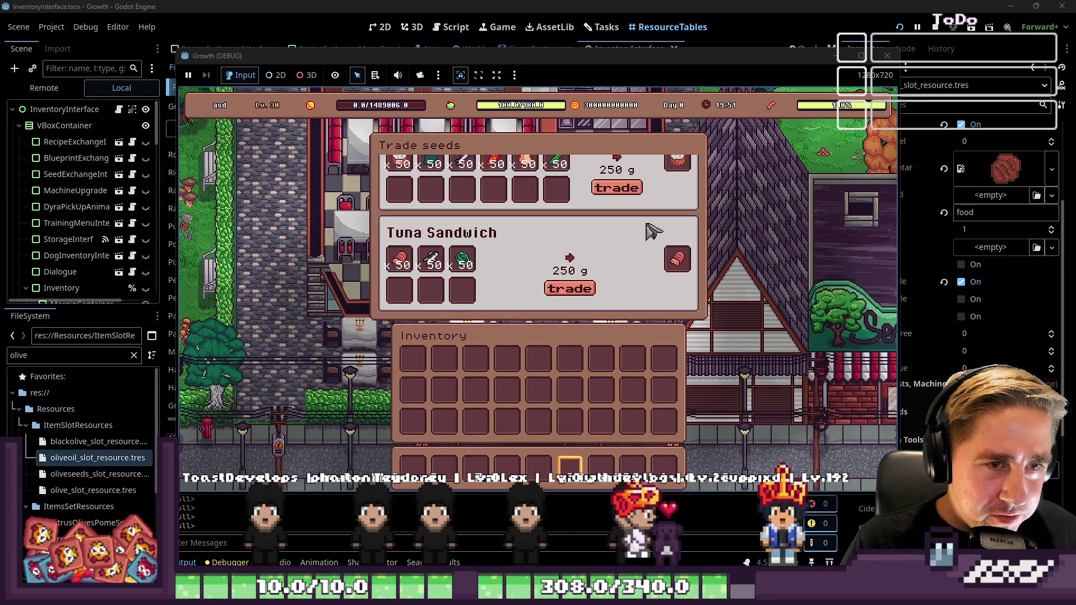
{"action": "scroll", "coordinate": [613, 273], "scroll_direction": "up", "scroll_amount": 2}
{"action": "scroll", "coordinate": [613, 273], "scroll_direction": "down", "scroll_amount": 2}
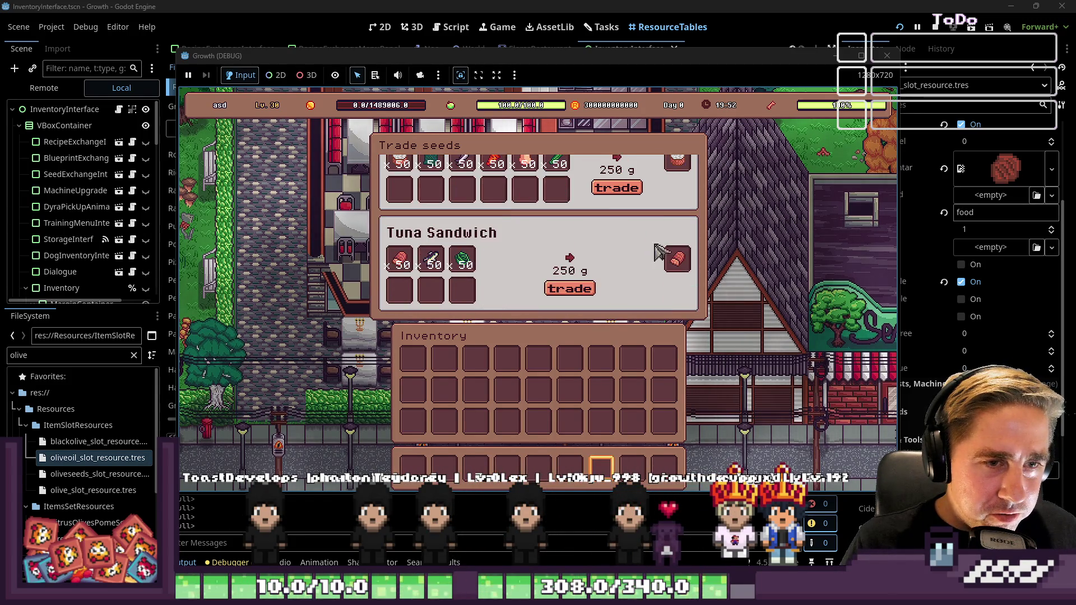
{"action": "left_click", "coordinate": [887, 56]}
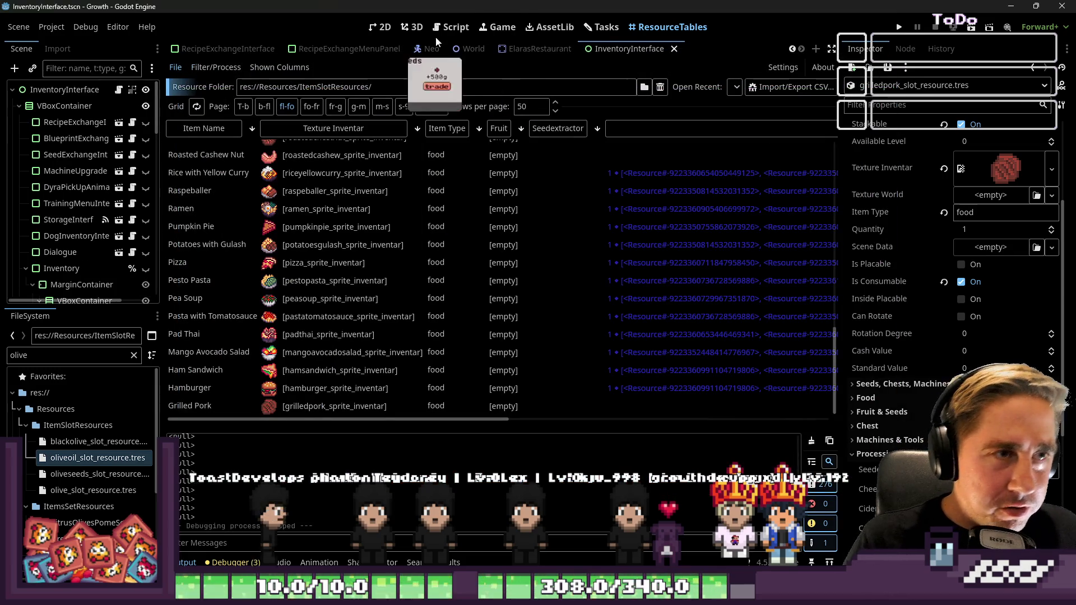
Step: Open the RecipeExchangeMenuPanel script and locate trade_recipe and set_recipe_exchange_panel_data
{"action": "left_click", "coordinate": [450, 27]}
{"action": "left_click", "coordinate": [349, 49]}
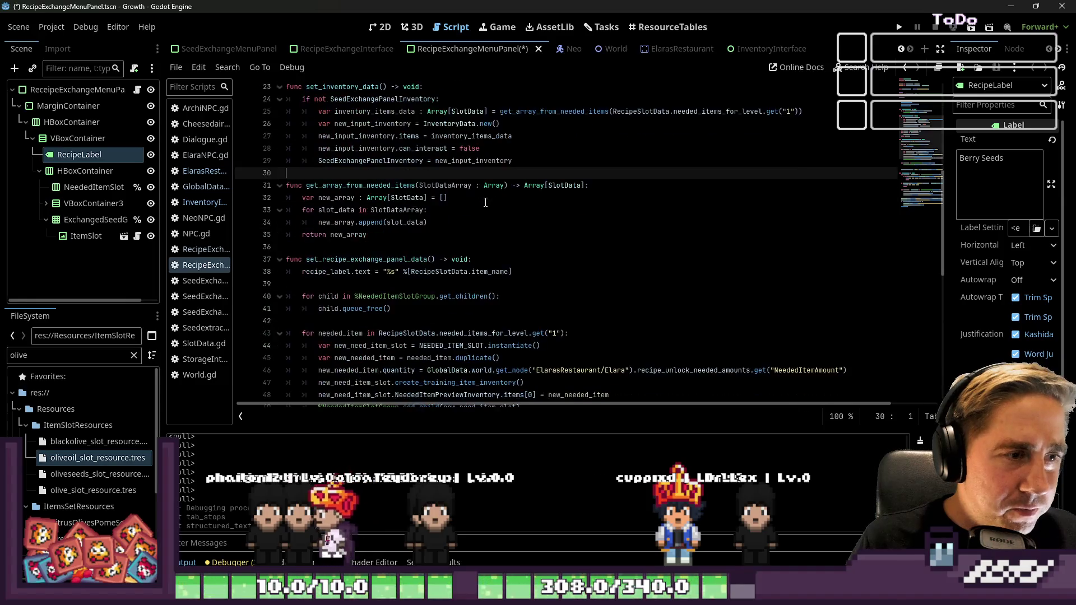
{"action": "scroll", "coordinate": [485, 201], "scroll_direction": "down", "scroll_amount": 5}
{"action": "double_click", "coordinate": [350, 139]}
{"action": "scroll", "coordinate": [381, 176], "scroll_direction": "up", "scroll_amount": 7}
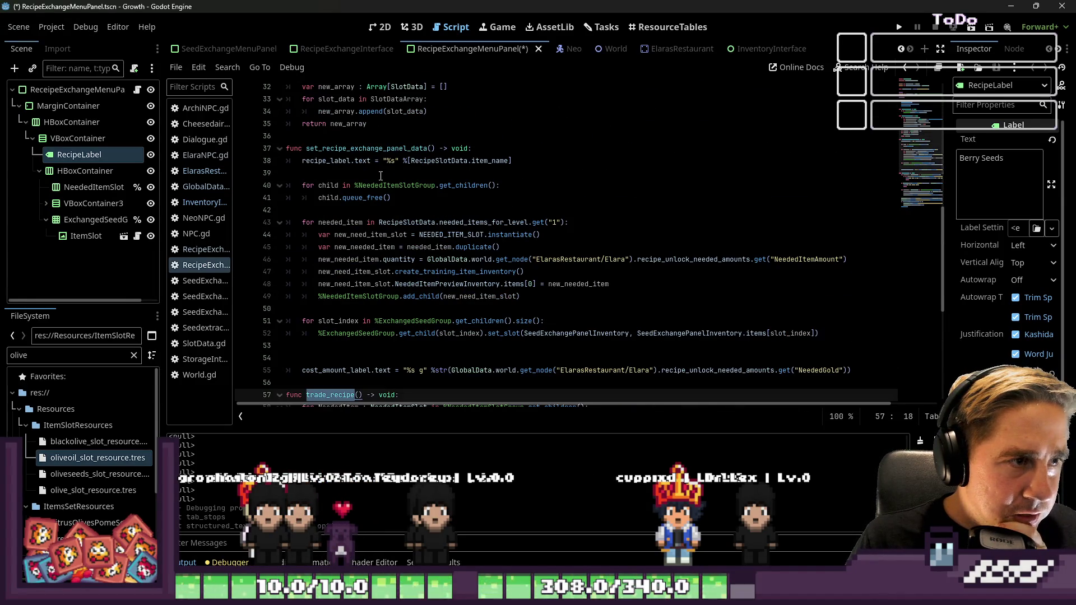
{"action": "double_click", "coordinate": [365, 148]}
Step: Review the NeededItemPreviewInventory loop on line 48 and the set_slot call on line 52
{"action": "scroll", "coordinate": [471, 255], "scroll_direction": "down", "scroll_amount": 1}
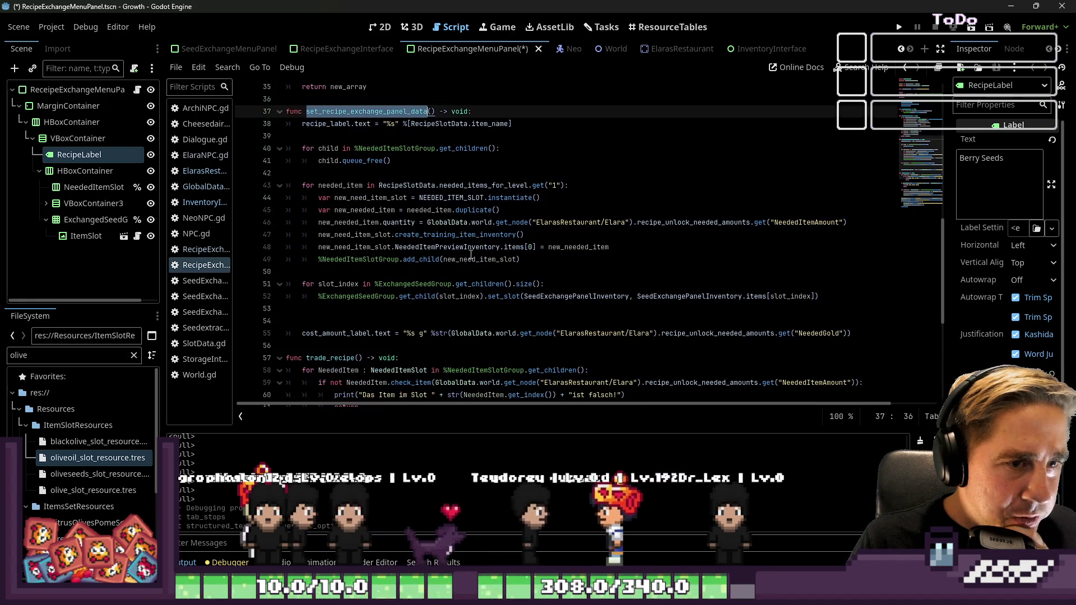
{"action": "left_click", "coordinate": [628, 222]}
{"action": "left_click", "coordinate": [628, 246]}
{"action": "scroll", "coordinate": [632, 285], "scroll_direction": "down", "scroll_amount": 1}
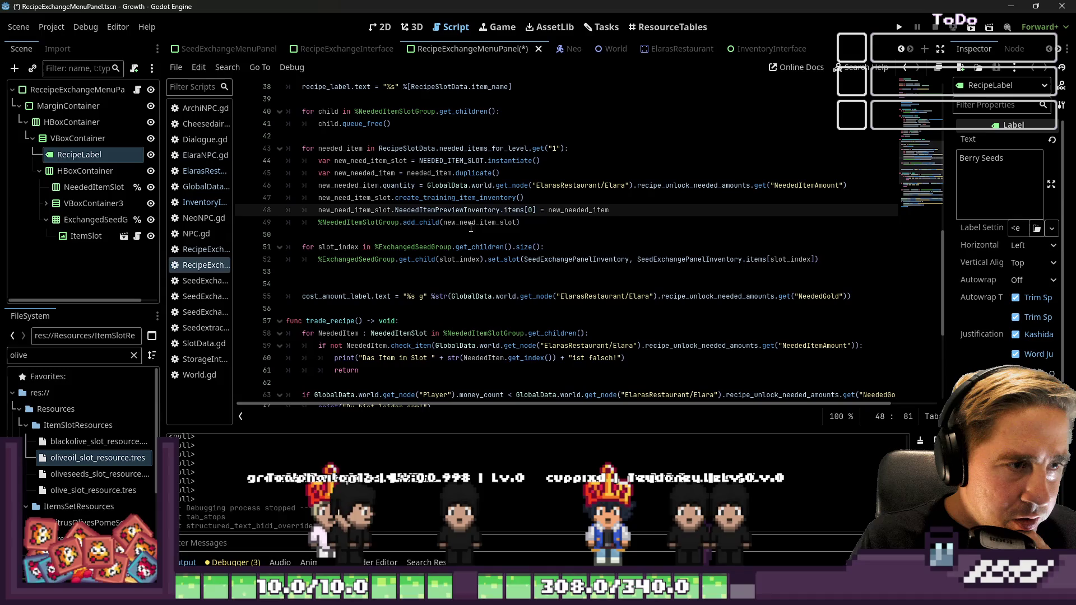
{"action": "double_click", "coordinate": [432, 212]}
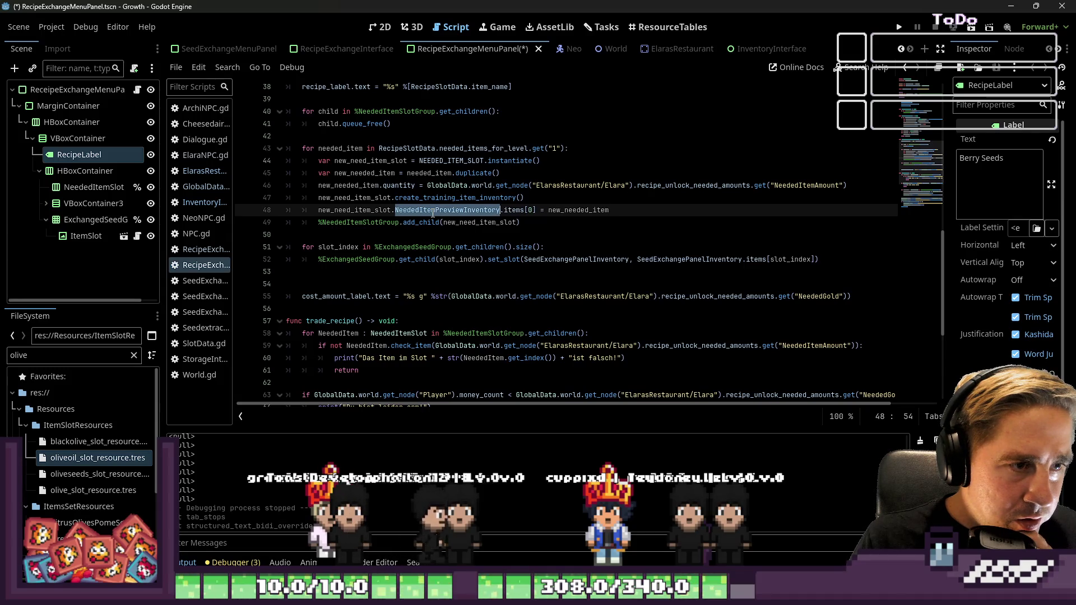
{"action": "double_click", "coordinate": [522, 212]}
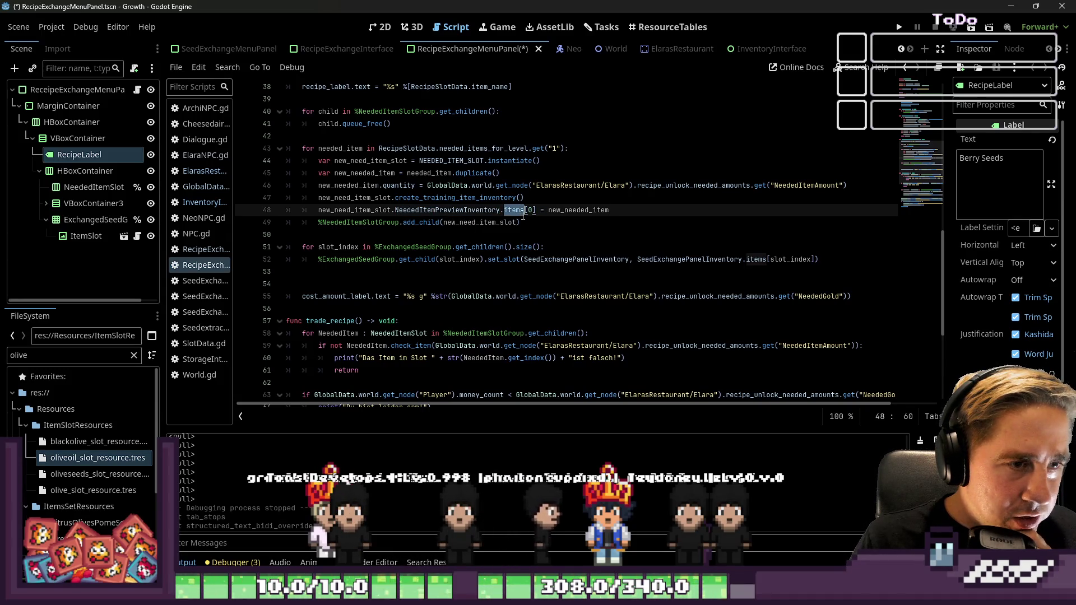
{"action": "left_click", "coordinate": [414, 249]}
{"action": "left_click", "coordinate": [420, 262]}
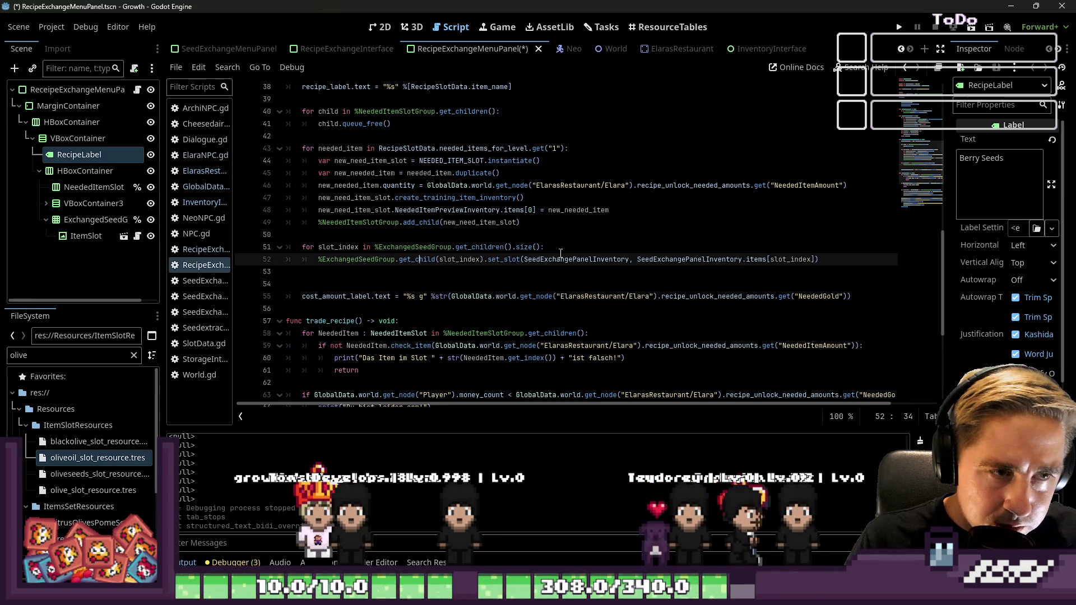
{"action": "left_click", "coordinate": [541, 259]}
{"action": "scroll", "coordinate": [540, 263], "scroll_direction": "down", "scroll_amount": 2}
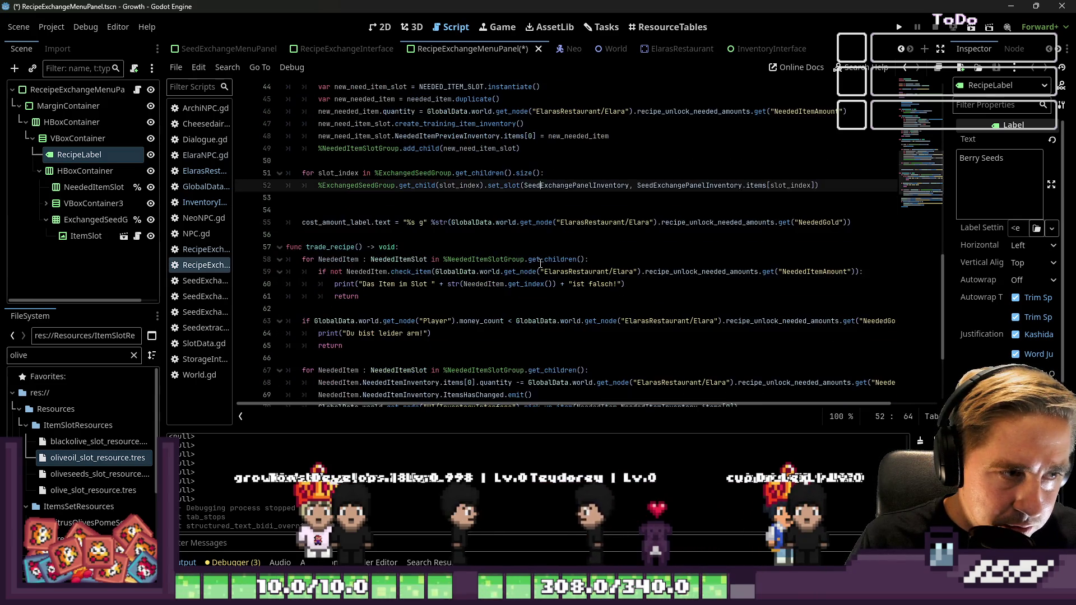
{"action": "scroll", "coordinate": [541, 264], "scroll_direction": "up", "scroll_amount": 4}
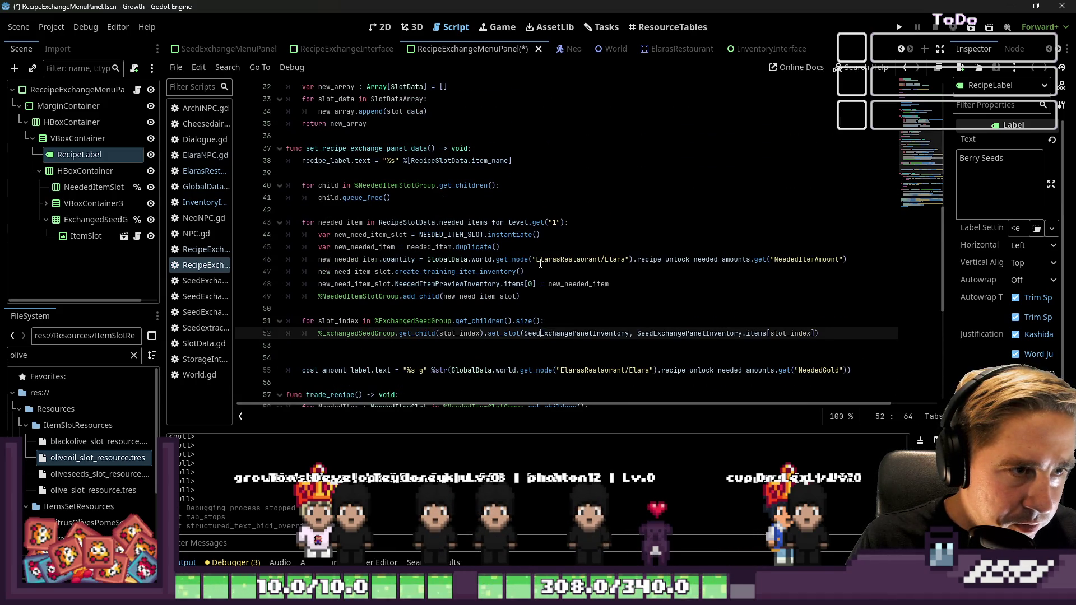
{"action": "scroll", "coordinate": [540, 264], "scroll_direction": "down", "scroll_amount": 4}
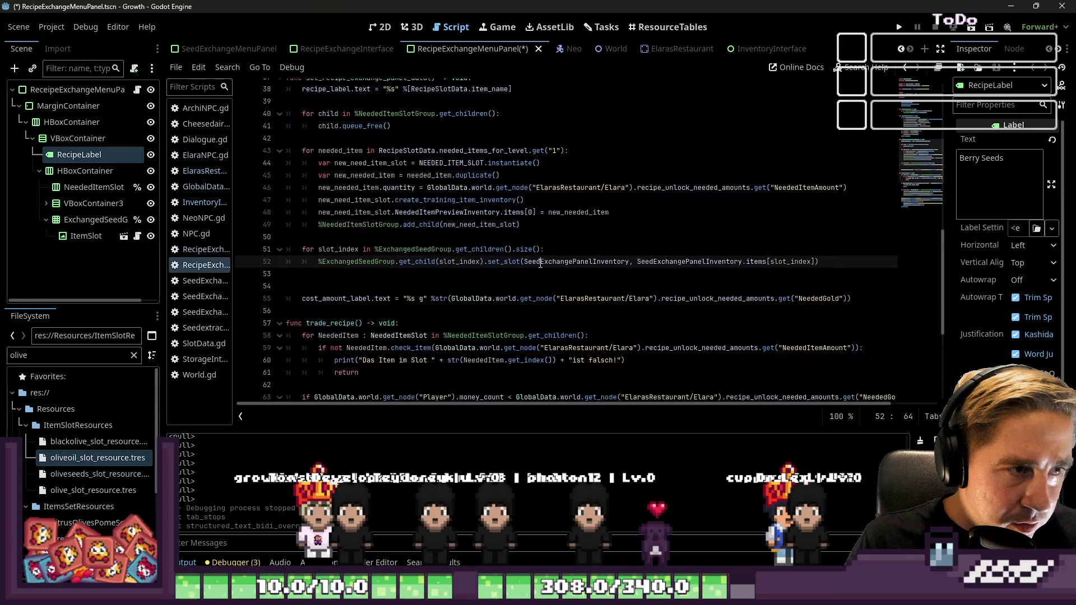
Step: Inspect the cost_amount_label line and the ExchangedSeedGroup references on line 52
{"action": "left_click", "coordinate": [375, 232]}
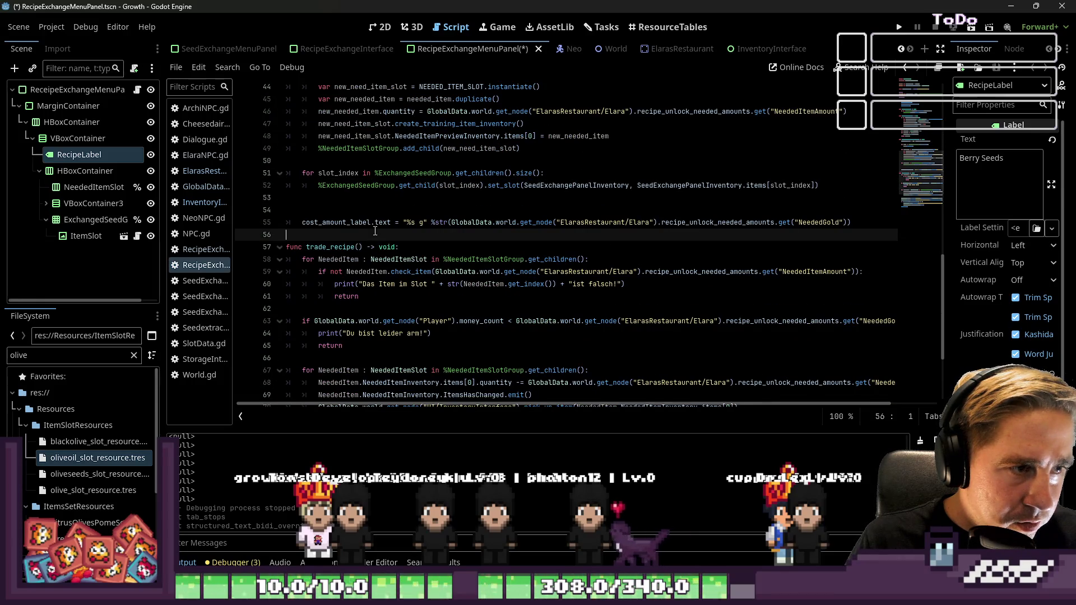
{"action": "left_click", "coordinate": [375, 224]}
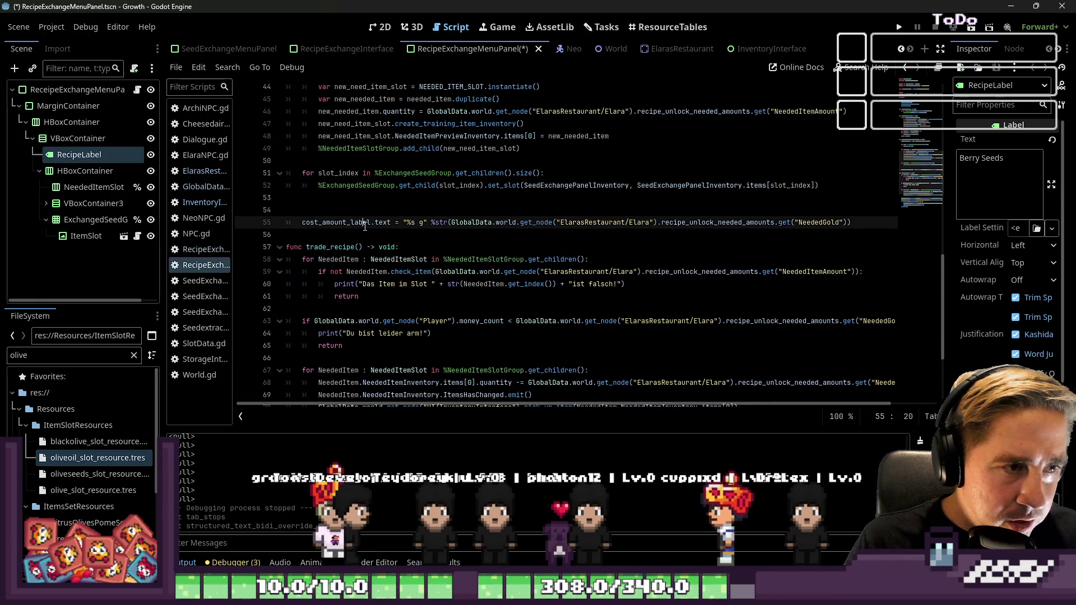
{"action": "scroll", "coordinate": [367, 227], "scroll_direction": "down", "scroll_amount": 1}
{"action": "scroll", "coordinate": [365, 226], "scroll_direction": "up", "scroll_amount": 3}
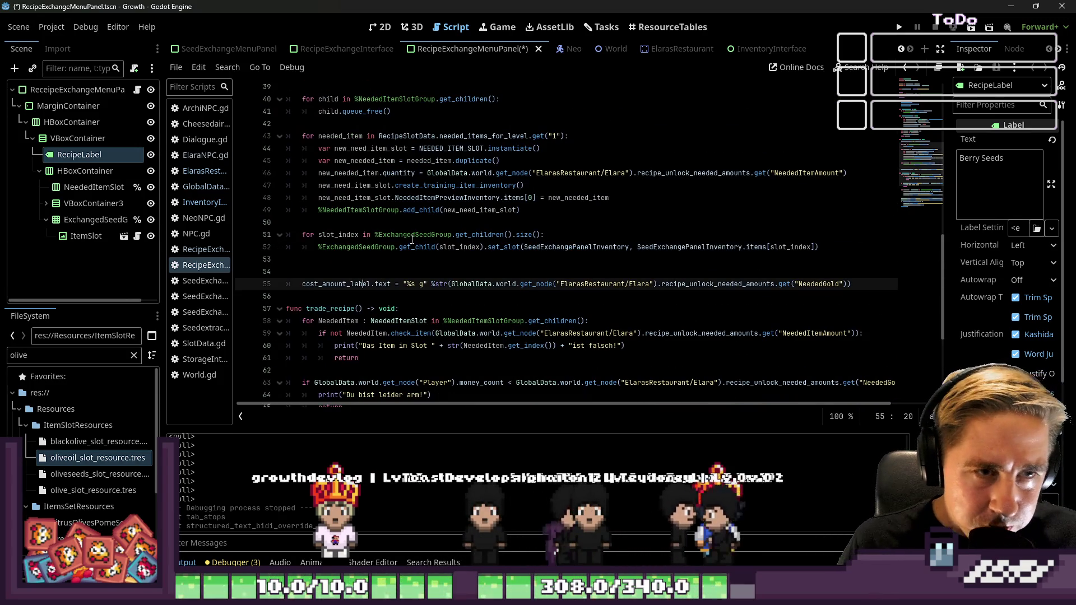
{"action": "double_click", "coordinate": [425, 197]}
{"action": "left_click", "coordinate": [362, 213]}
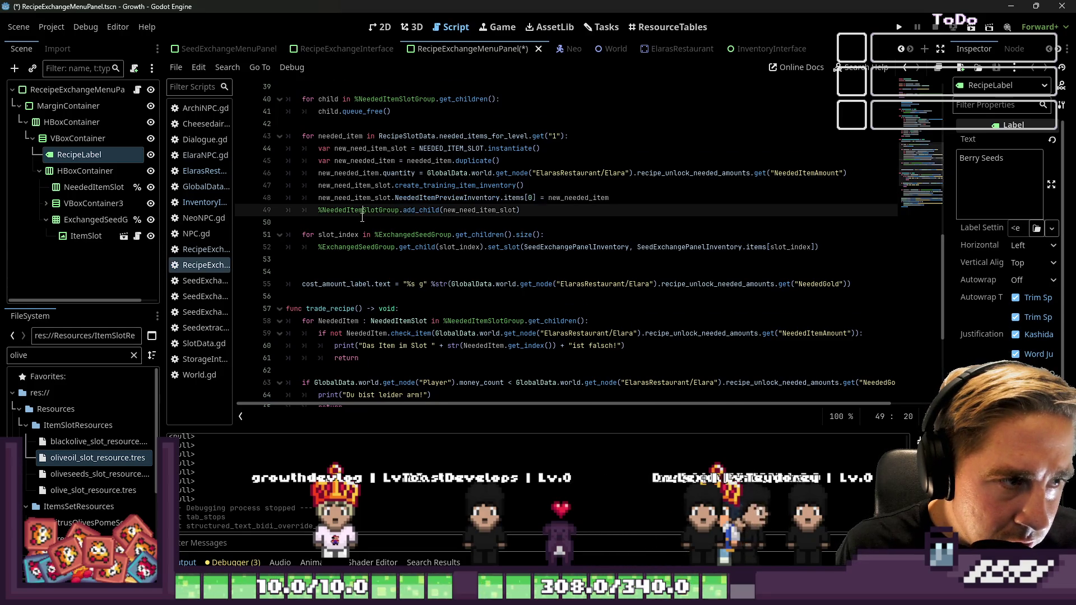
{"action": "scroll", "coordinate": [363, 196], "scroll_direction": "down", "scroll_amount": 2}
{"action": "double_click", "coordinate": [365, 174]}
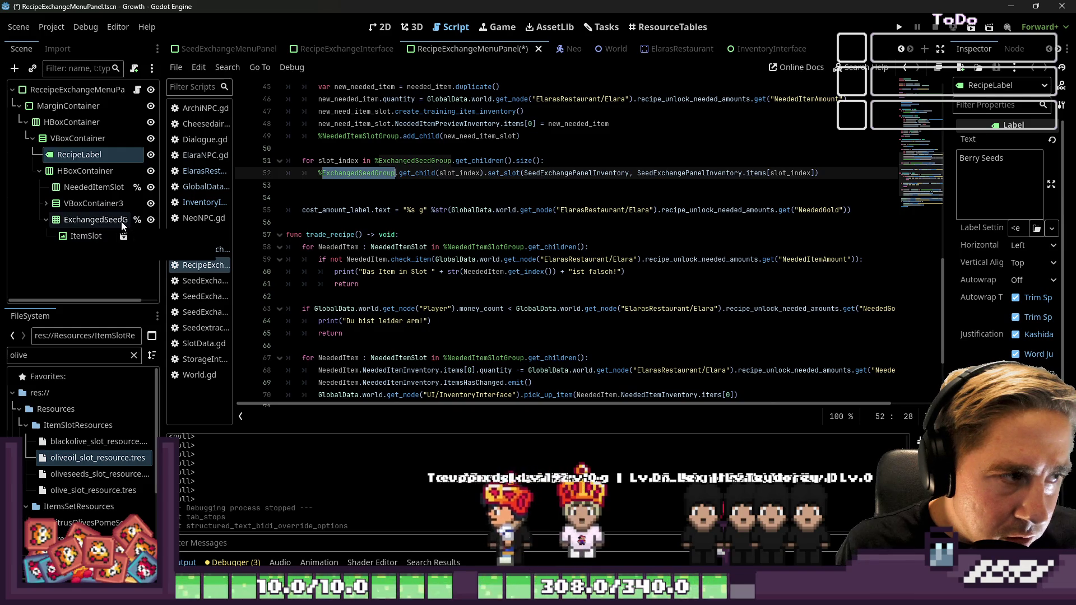
{"action": "double_click", "coordinate": [716, 173]}
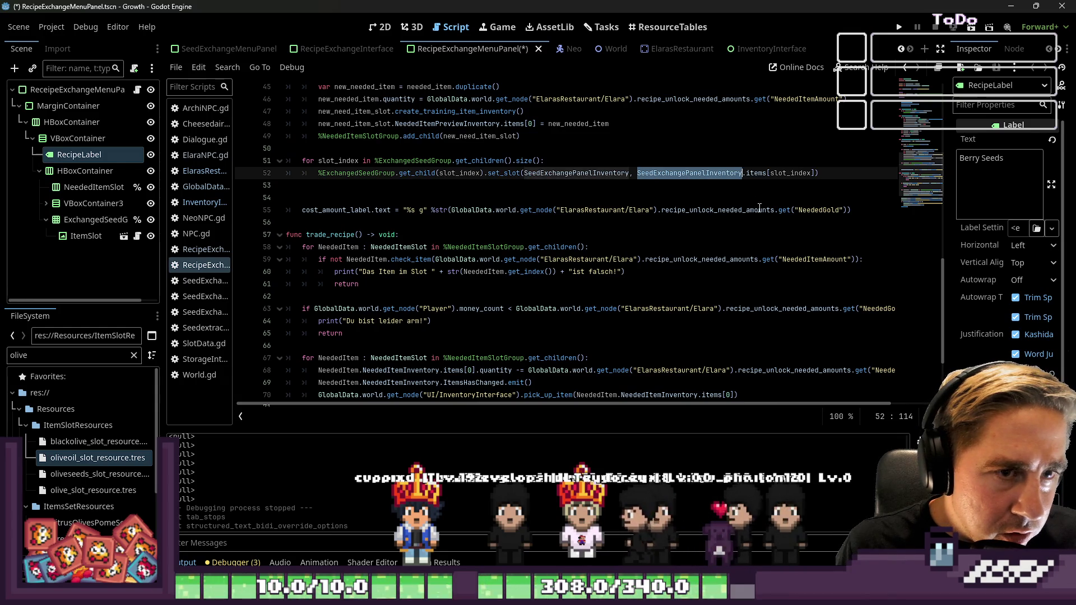
Step: Compare the exported RecipeSlotData variable with line 52's SeedExchangePanelInventory argument
{"action": "scroll", "coordinate": [838, 248], "scroll_direction": "up", "scroll_amount": 10}
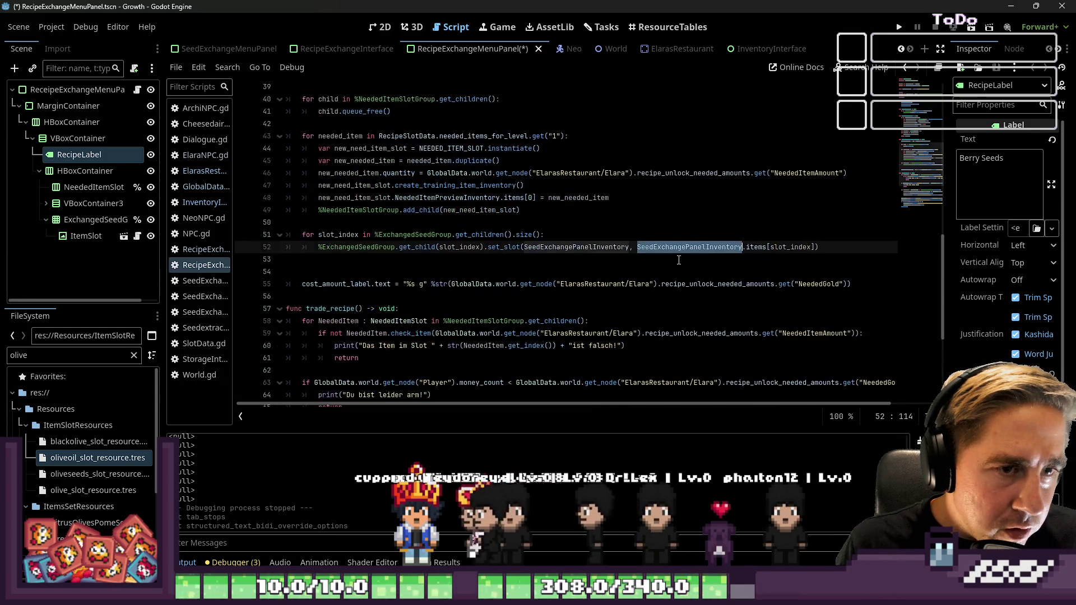
{"action": "scroll", "coordinate": [679, 260], "scroll_direction": "down", "scroll_amount": 8}
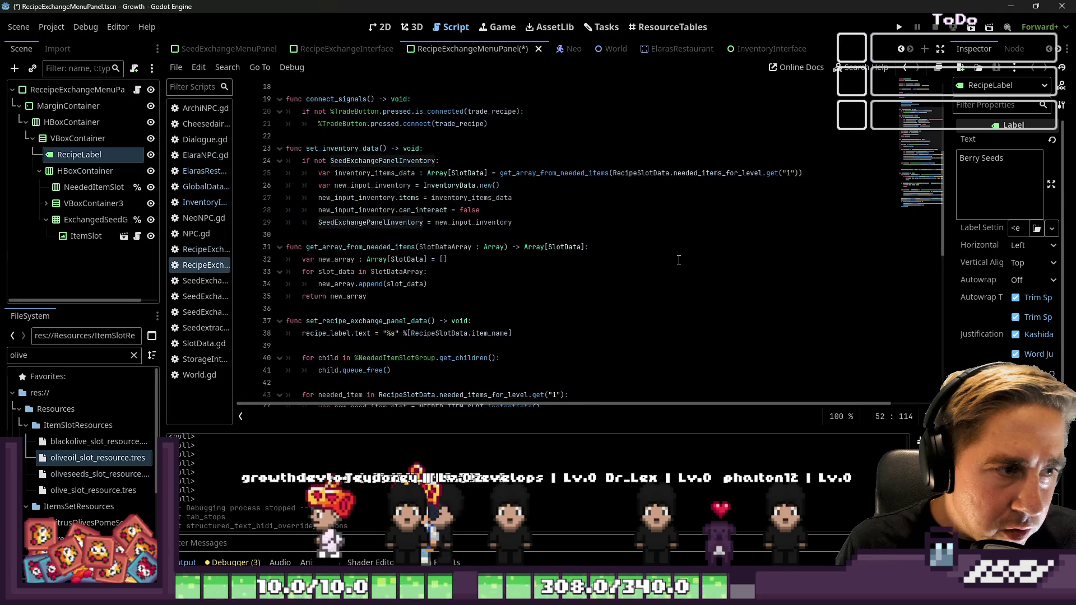
{"action": "scroll", "coordinate": [679, 261], "scroll_direction": "down", "scroll_amount": 1}
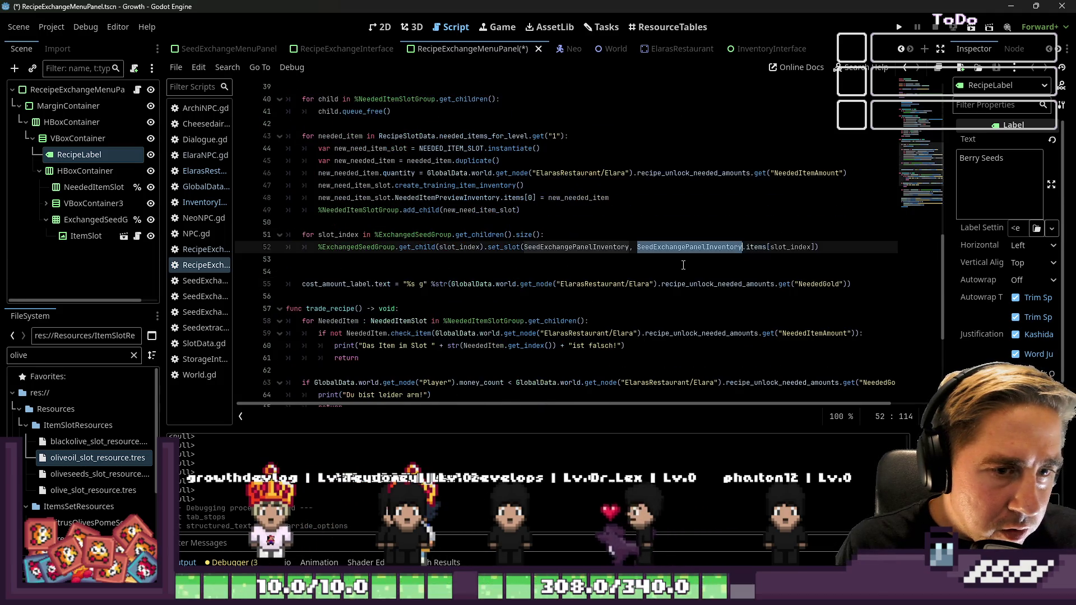
{"action": "double_click", "coordinate": [540, 248]}
{"action": "scroll", "coordinate": [441, 172], "scroll_direction": "up", "scroll_amount": 10}
{"action": "scroll", "coordinate": [442, 172], "scroll_direction": "up", "scroll_amount": 3}
{"action": "left_click_drag", "start_coordinate": [508, 136], "coordinate": [383, 137]}
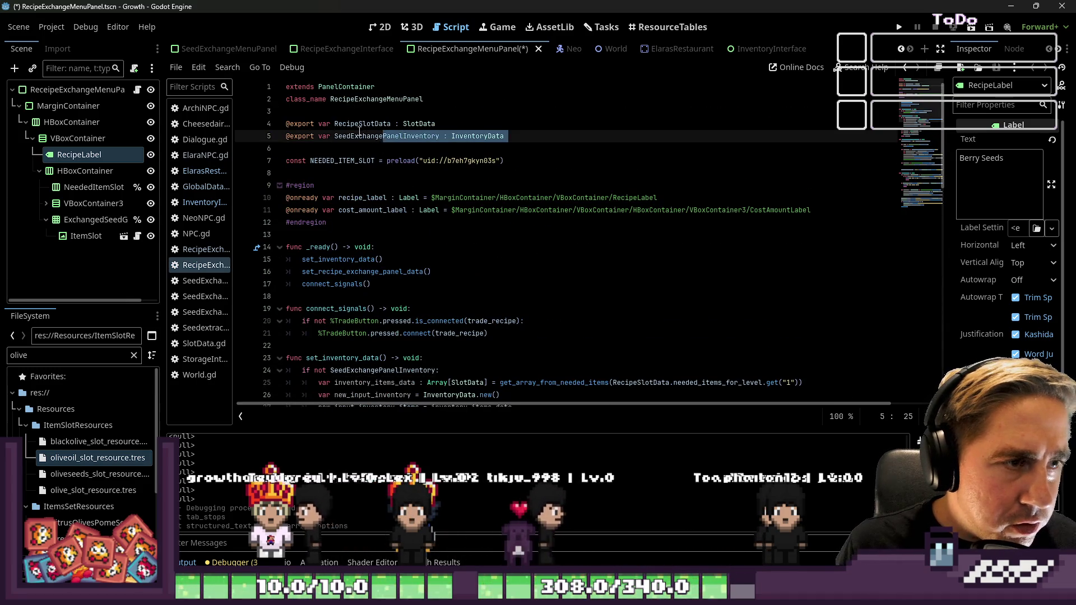
{"action": "double_click", "coordinate": [360, 124]}
{"action": "scroll", "coordinate": [596, 254], "scroll_direction": "down", "scroll_amount": 15}
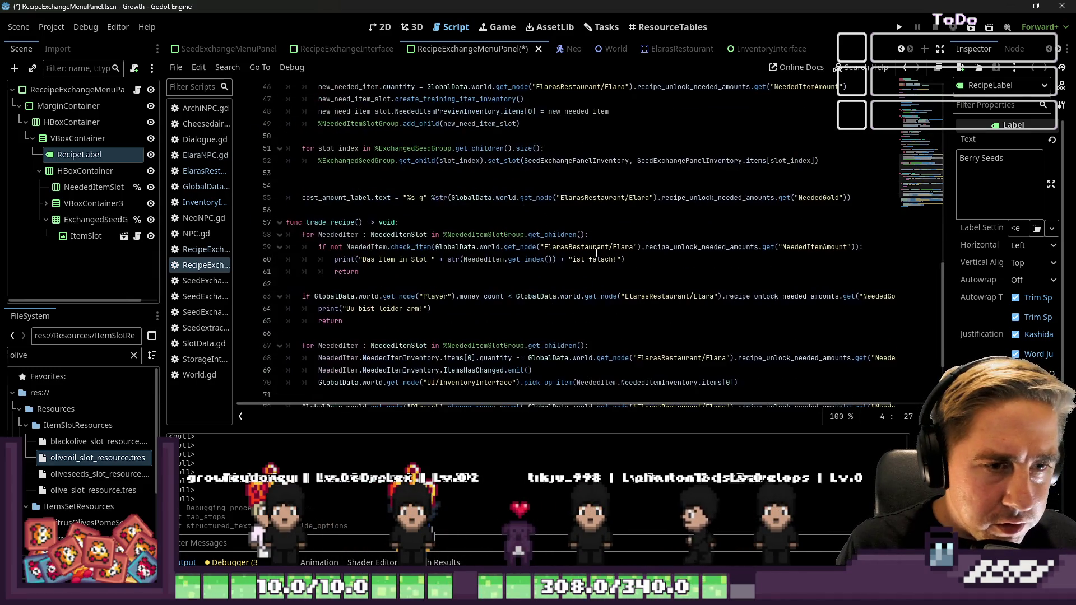
{"action": "left_click", "coordinate": [383, 164]}
{"action": "double_click", "coordinate": [411, 150]}
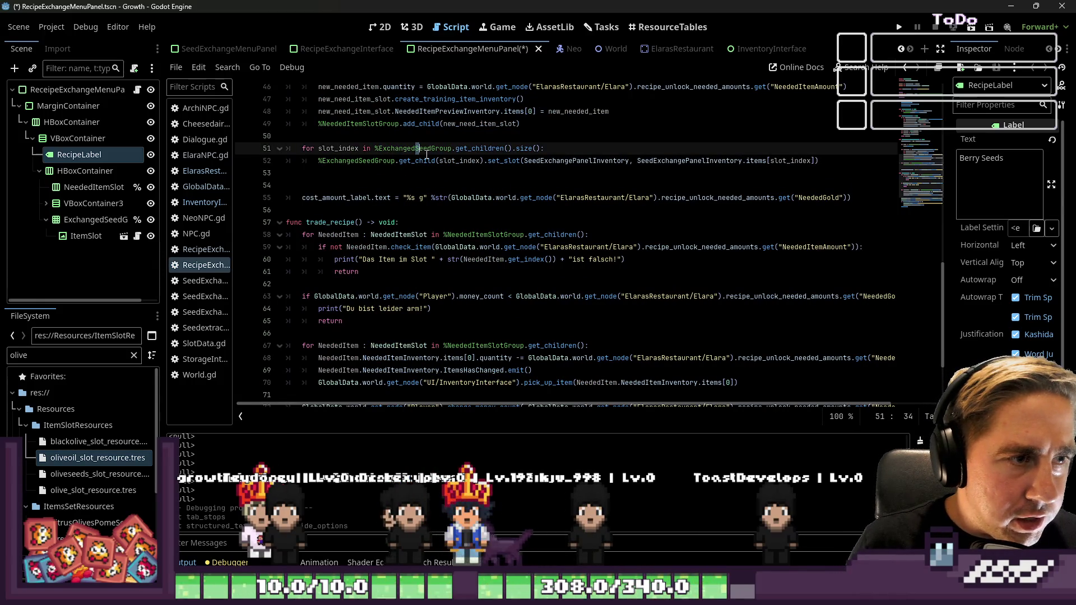
Step: Rename the exchanged-items group node to ExchangedRecipeGroup
{"action": "type", "text": "Recip"}
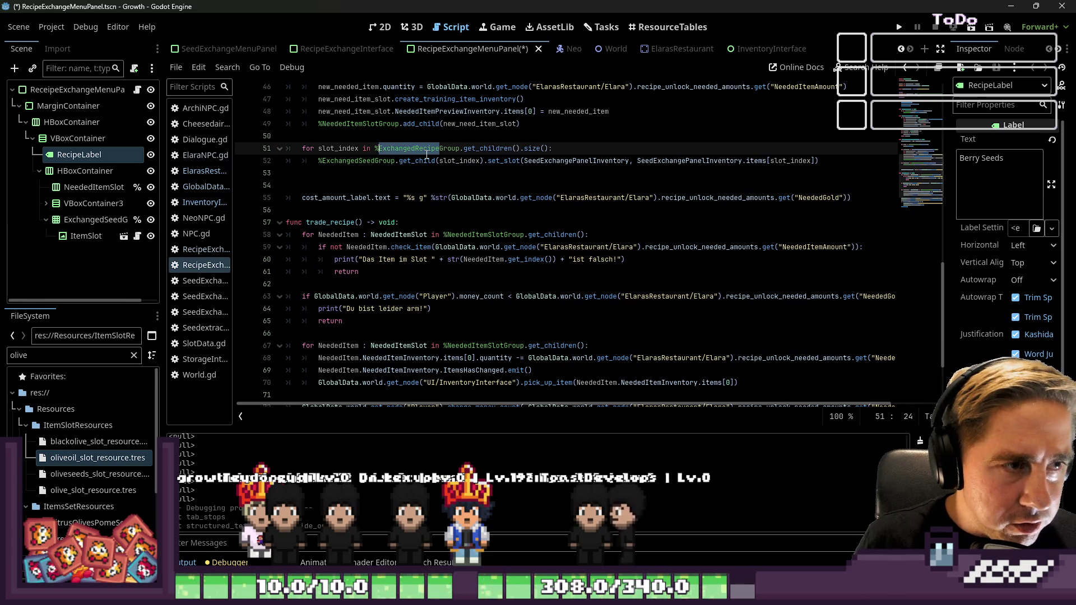
{"action": "key", "text": "Down"}
{"action": "key", "text": "ctrl+Right"}
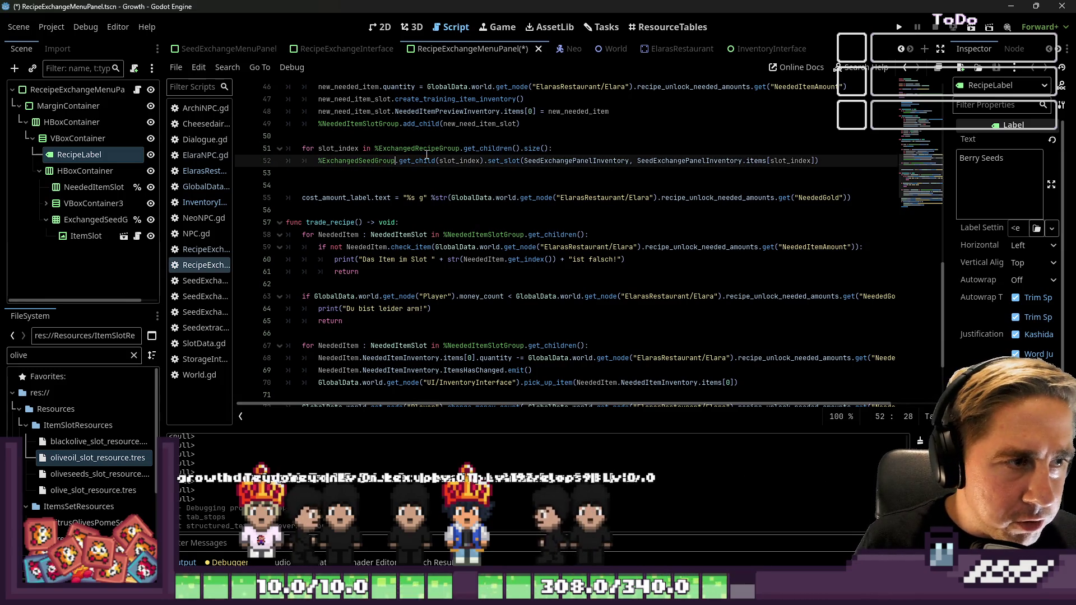
{"action": "key", "text": "ctrl+shift+Left"}
{"action": "type", "text": "Recip"}
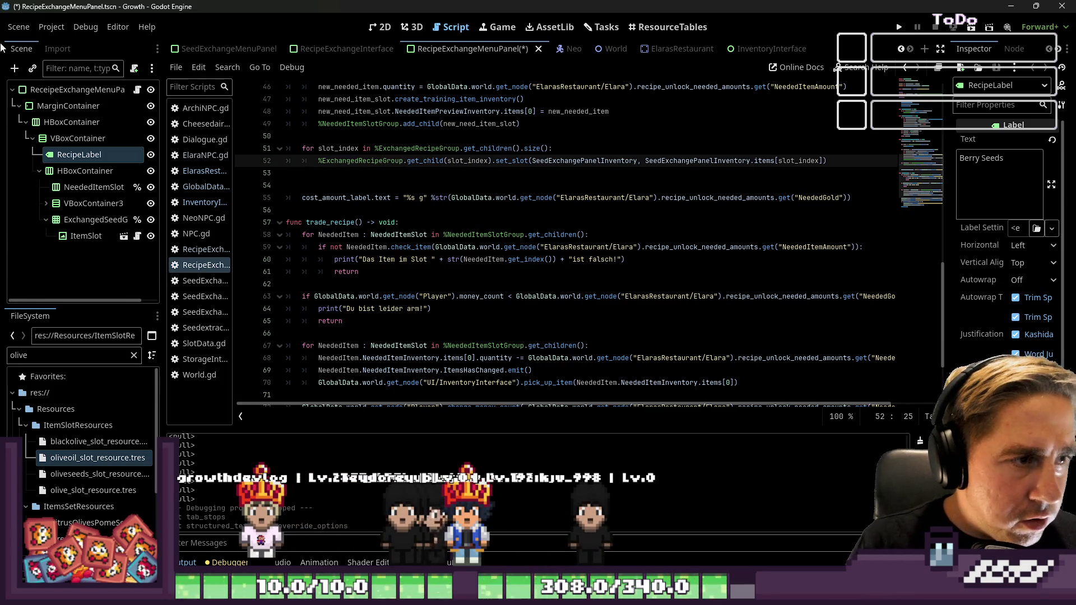
{"action": "left_click", "coordinate": [88, 219]}
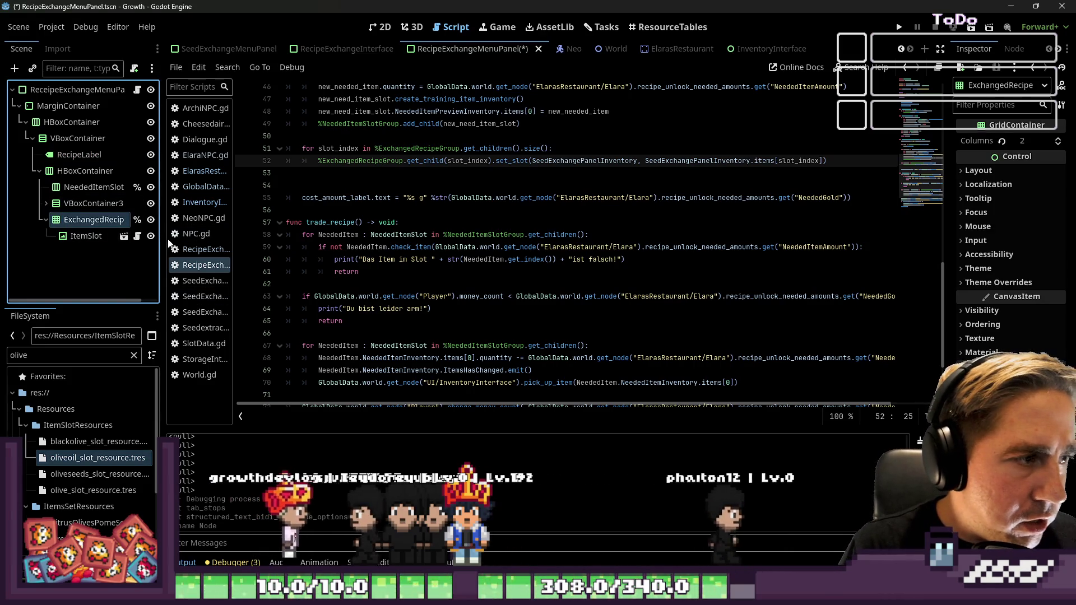
{"action": "mouse_move", "coordinate": [161, 242]}
{"action": "left_mouse_down"}
{"action": "mouse_move", "coordinate": [215, 239]}
{"action": "mouse_move", "coordinate": [178, 235]}
{"action": "left_mouse_up"}
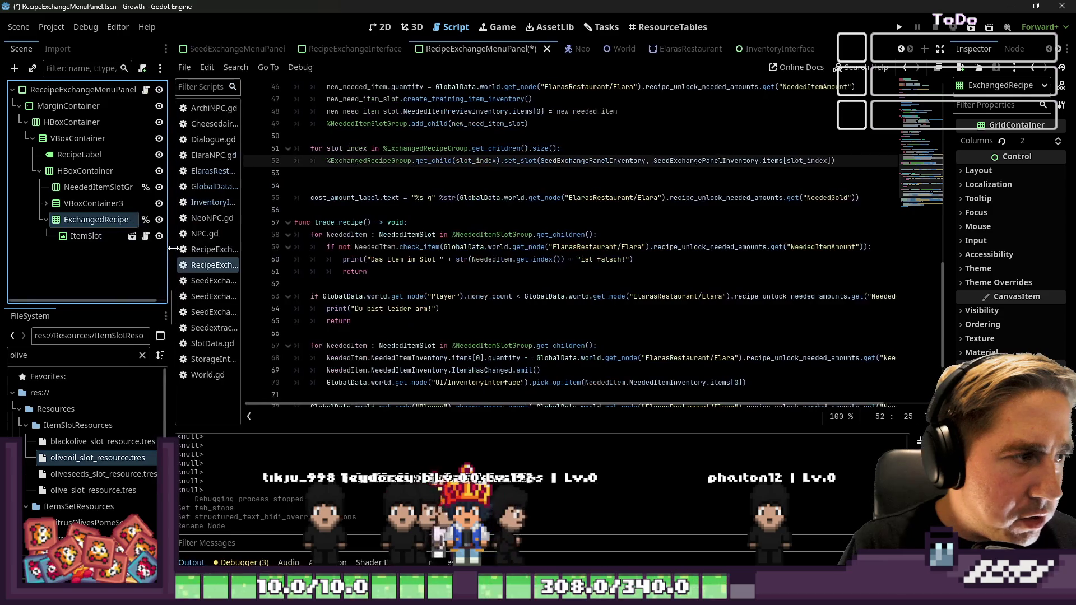
{"action": "key", "text": "F2"}
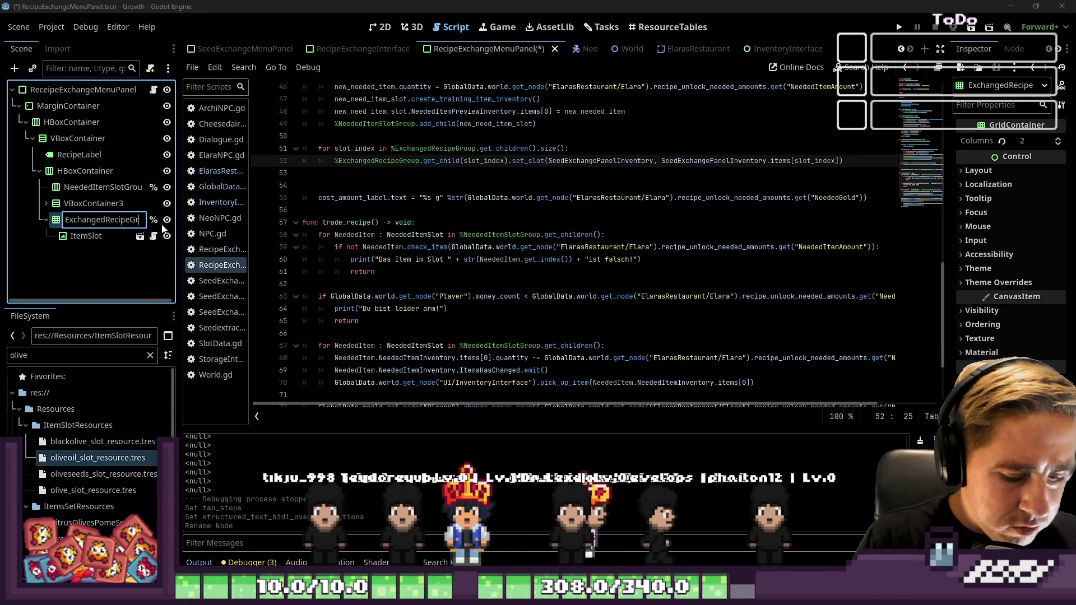
{"action": "type", "text": "up"}
{"action": "key", "text": "Return"}
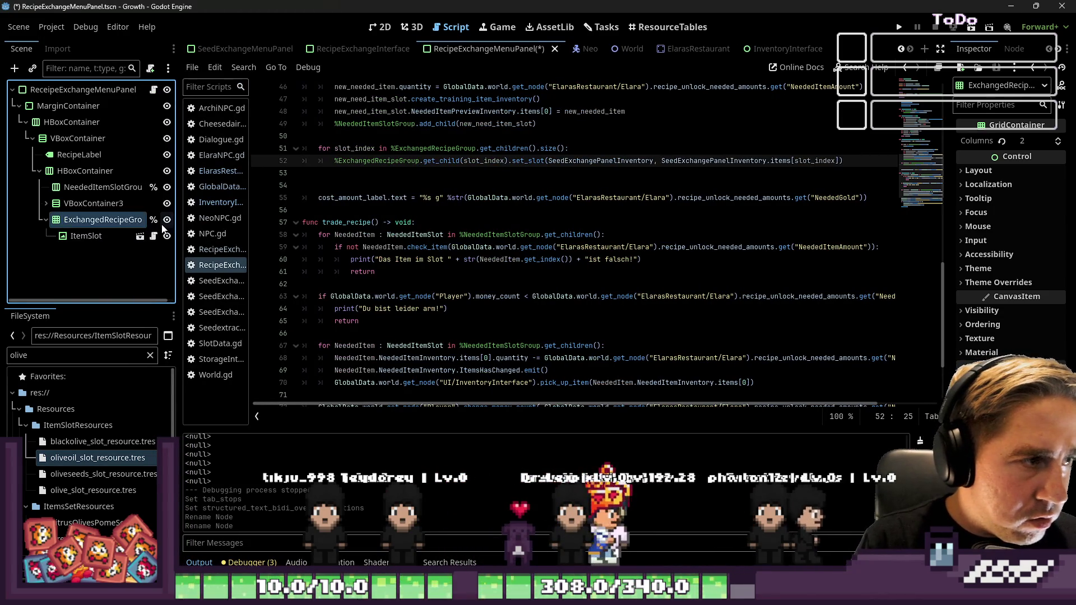
{"action": "left_click", "coordinate": [730, 168]}
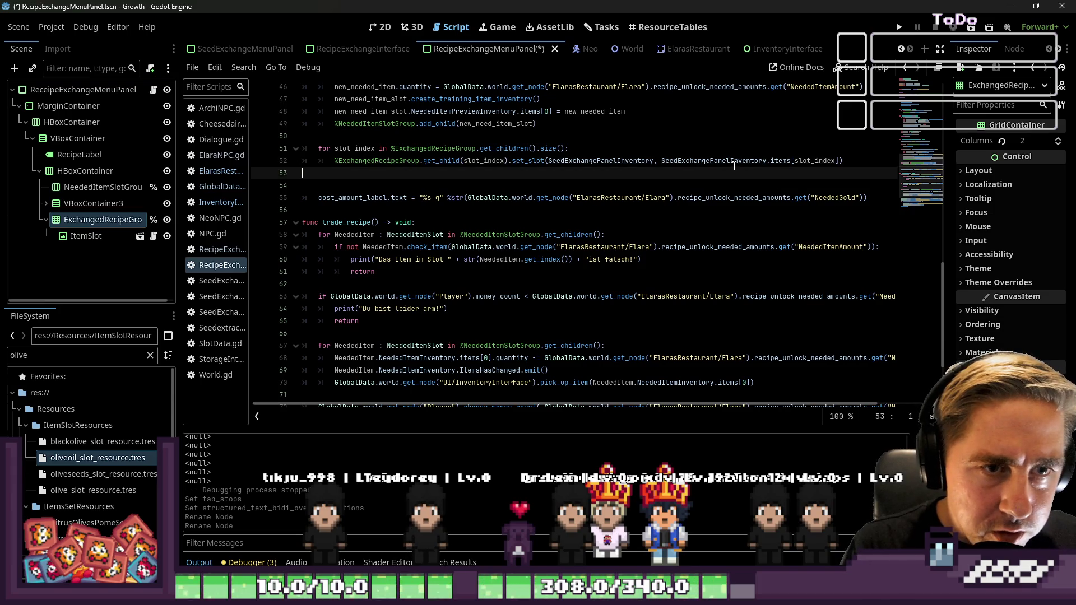
Step: Replace line 52's SeedExchangePanelInventory.items[slot_index] argument with RecipeSlotData and save
{"action": "scroll", "coordinate": [734, 167], "scroll_direction": "up", "scroll_amount": 15}
{"action": "left_click", "coordinate": [386, 124]}
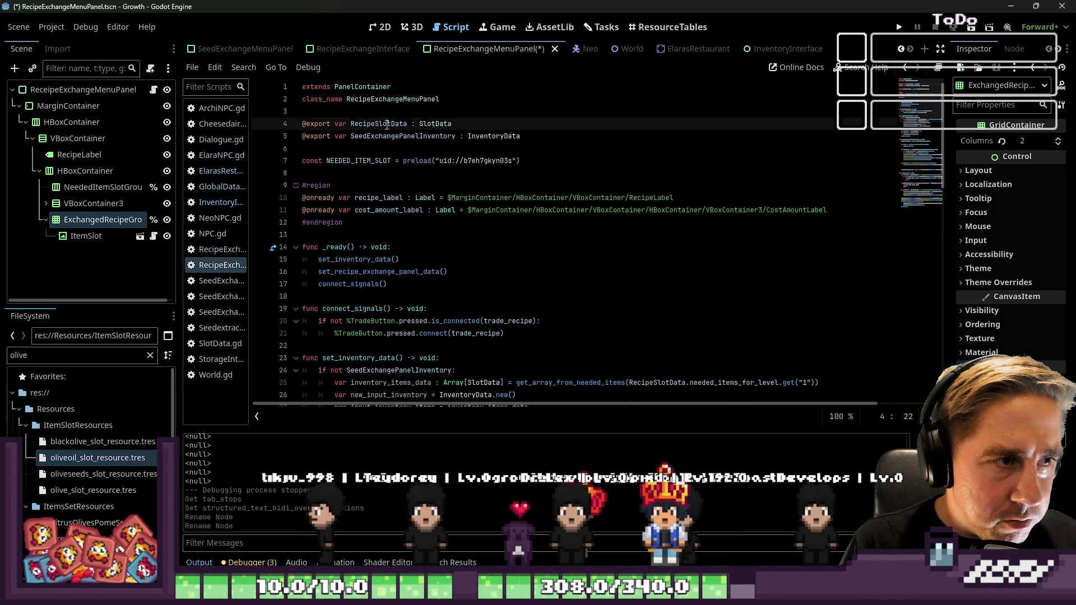
{"action": "double_click", "coordinate": [386, 124]}
{"action": "scroll", "coordinate": [648, 254], "scroll_direction": "down", "scroll_amount": 17}
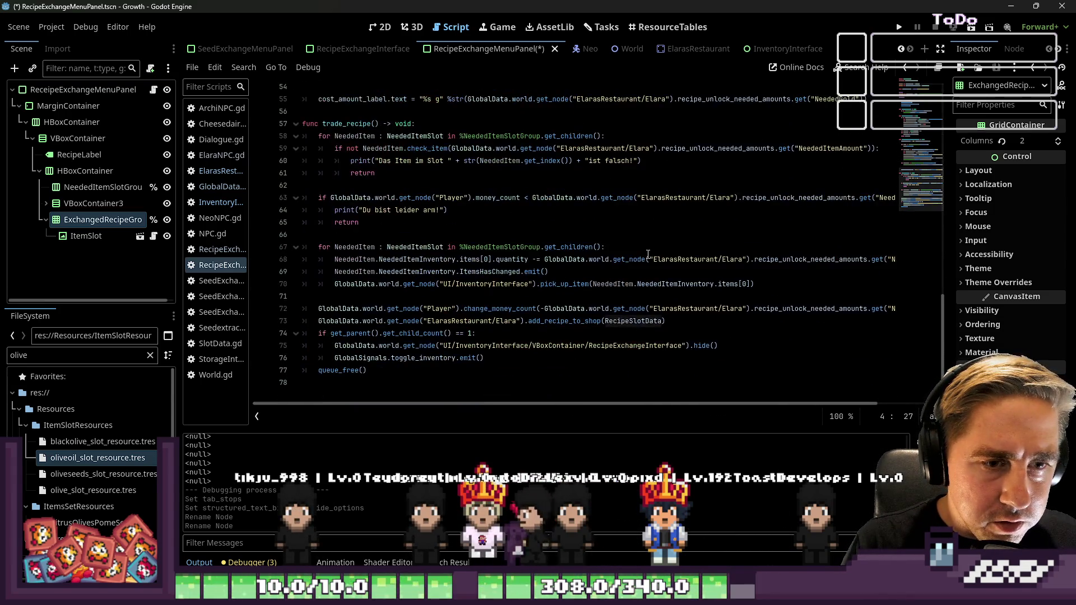
{"action": "scroll", "coordinate": [636, 329], "scroll_direction": "up", "scroll_amount": 8}
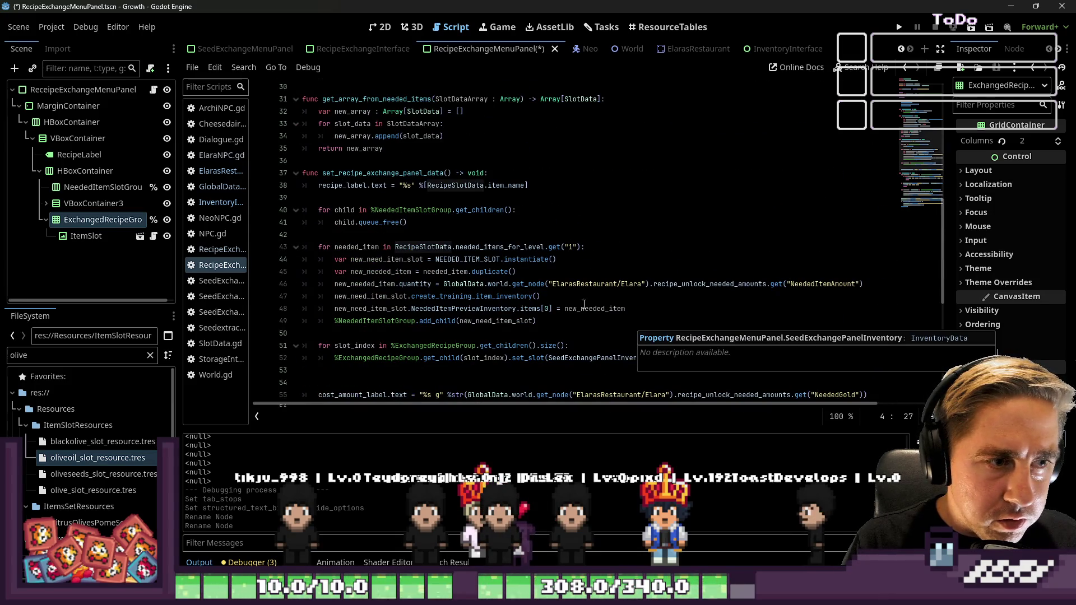
{"action": "scroll", "coordinate": [508, 251], "scroll_direction": "down", "scroll_amount": 4}
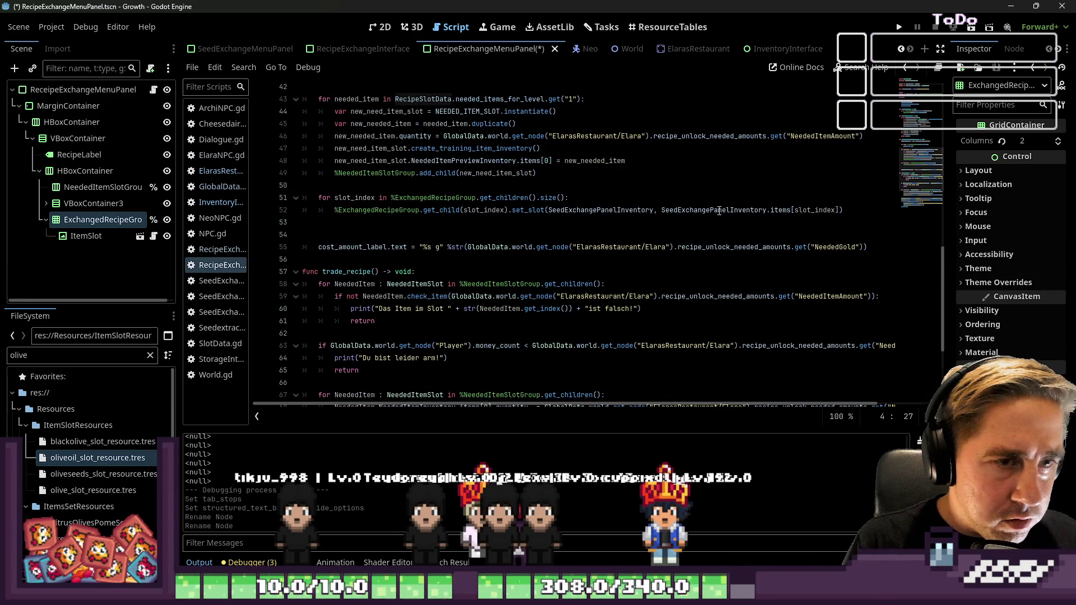
{"action": "double_click", "coordinate": [681, 210]}
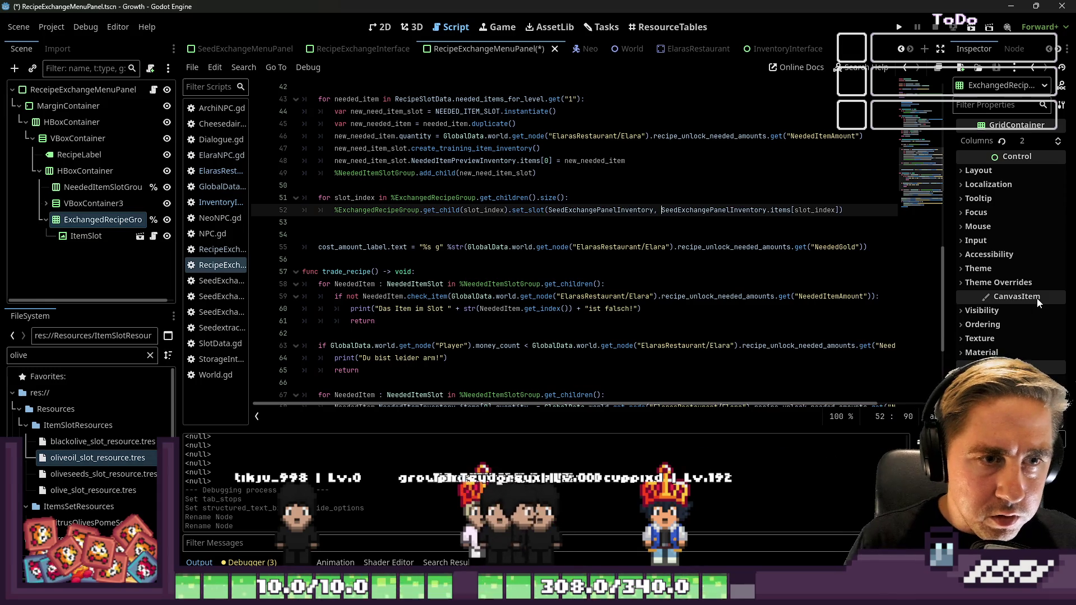
{"action": "key", "text": "ctrl+shift+Right"}
{"action": "key", "text": "ctrl+shift+Right"}
{"action": "key", "text": "ctrl+shift+Right"}
{"action": "key", "text": "ctrl+shift+Right"}
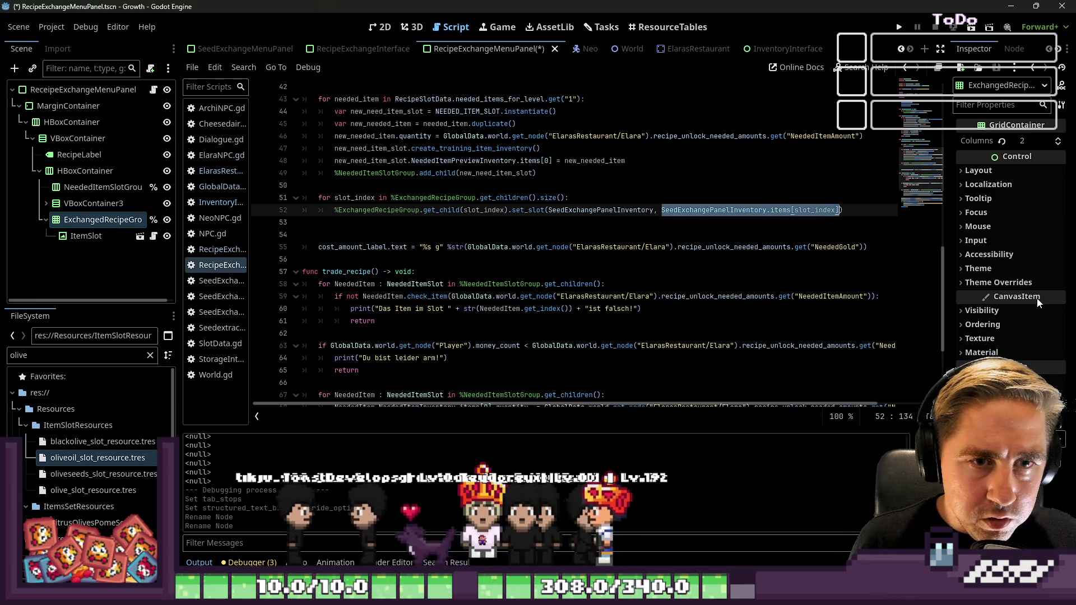
{"action": "type", "text": "RecipeSlotData"}
{"action": "key", "text": "ctrl+Left"}
{"action": "key", "text": "ctrl+Left"}
{"action": "key", "text": "ctrl+Left"}
{"action": "key", "text": "ctrl+shift+Right"}
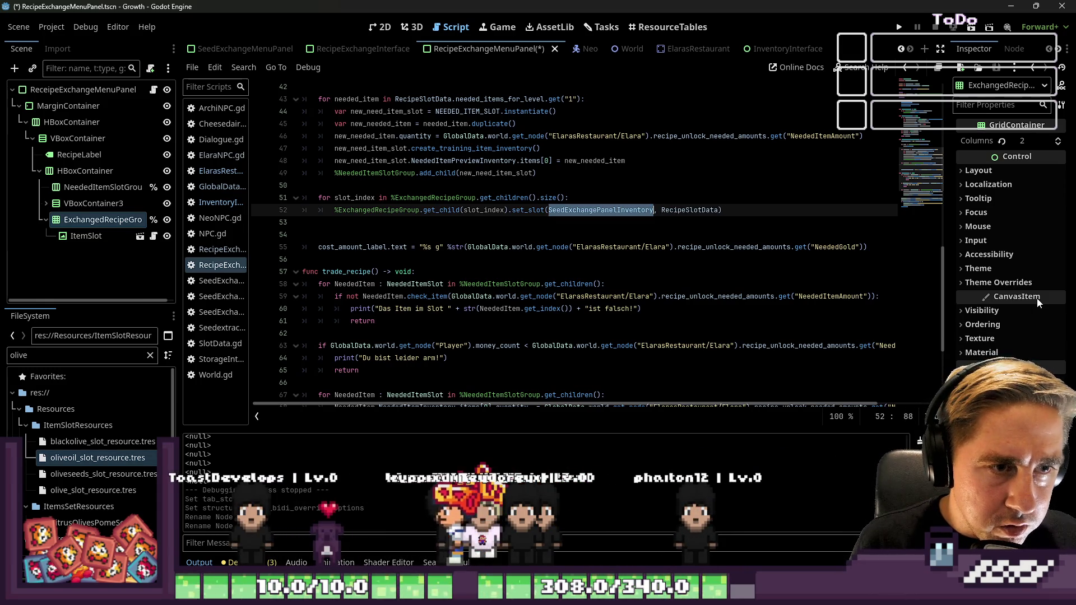
{"action": "key", "text": "ctrl+s"}
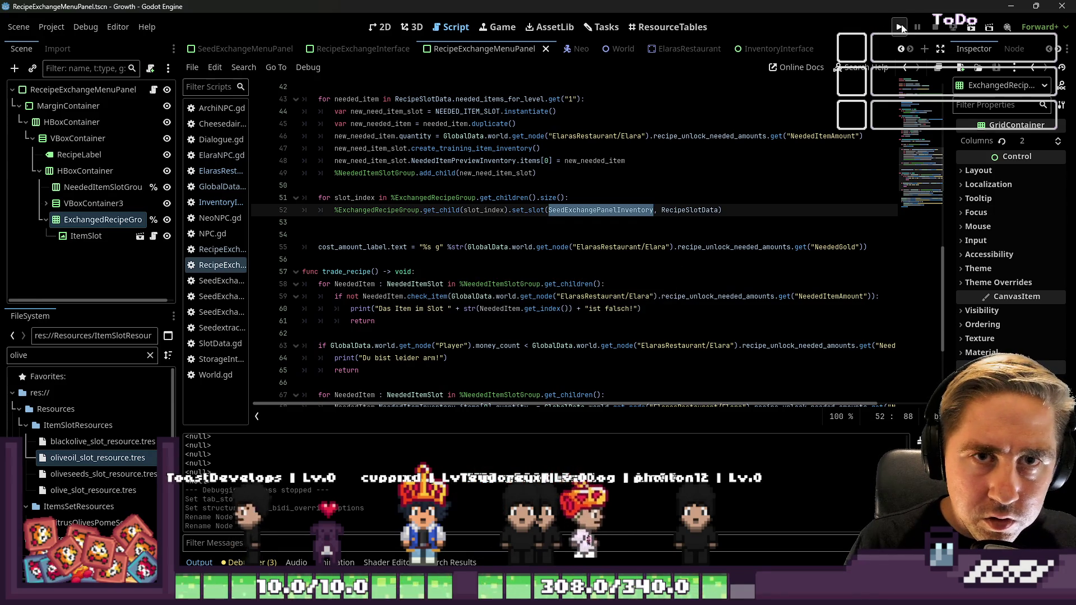
{"action": "left_click", "coordinate": [900, 27]}
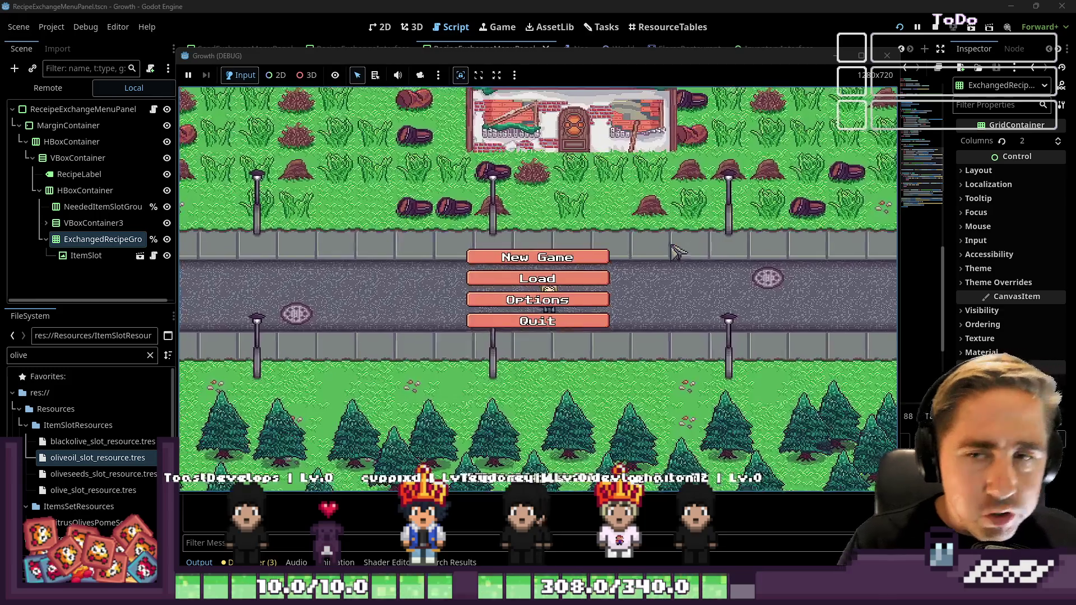
{"action": "left_click", "coordinate": [580, 297]}
{"action": "left_click", "coordinate": [578, 227]}
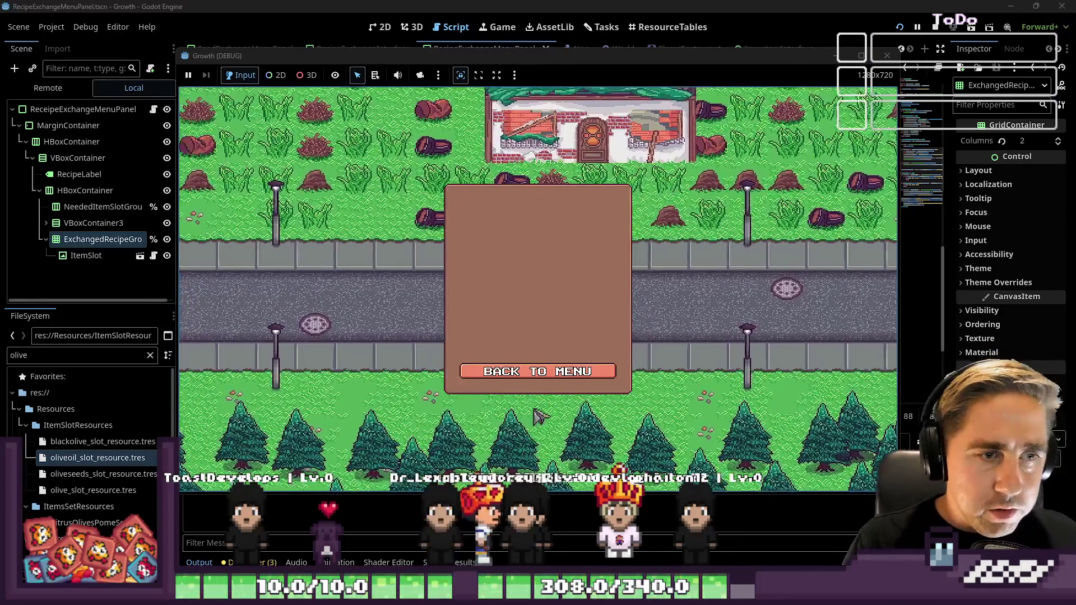
{"action": "left_click", "coordinate": [550, 373]}
{"action": "left_click", "coordinate": [538, 257]}
{"action": "left_click", "coordinate": [550, 171]}
{"action": "type", "text": "dassadas"}
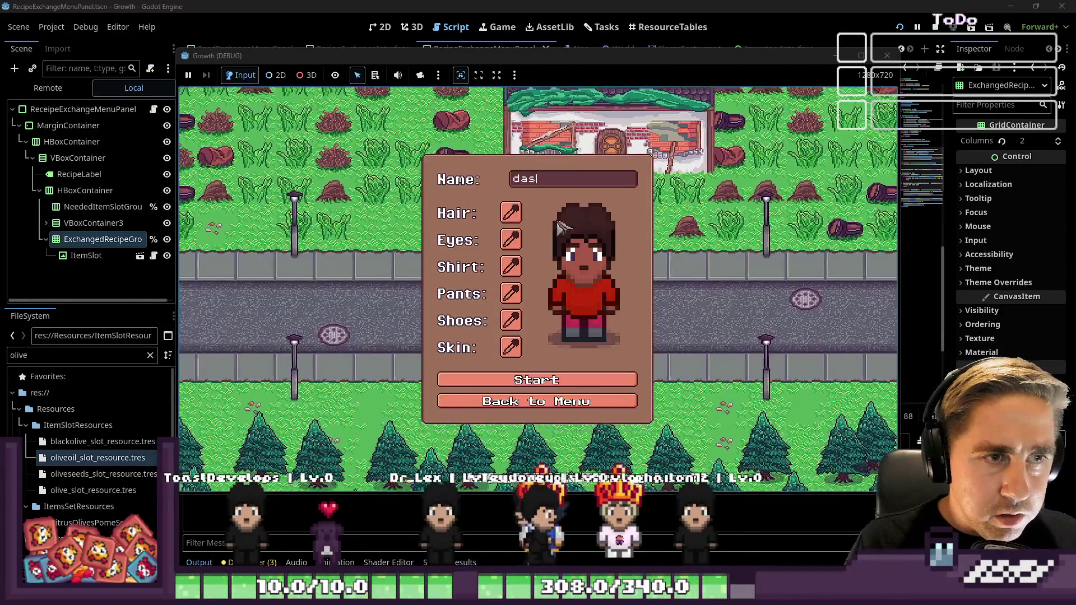
{"action": "left_click", "coordinate": [560, 386]}
{"action": "key", "text": "d"}
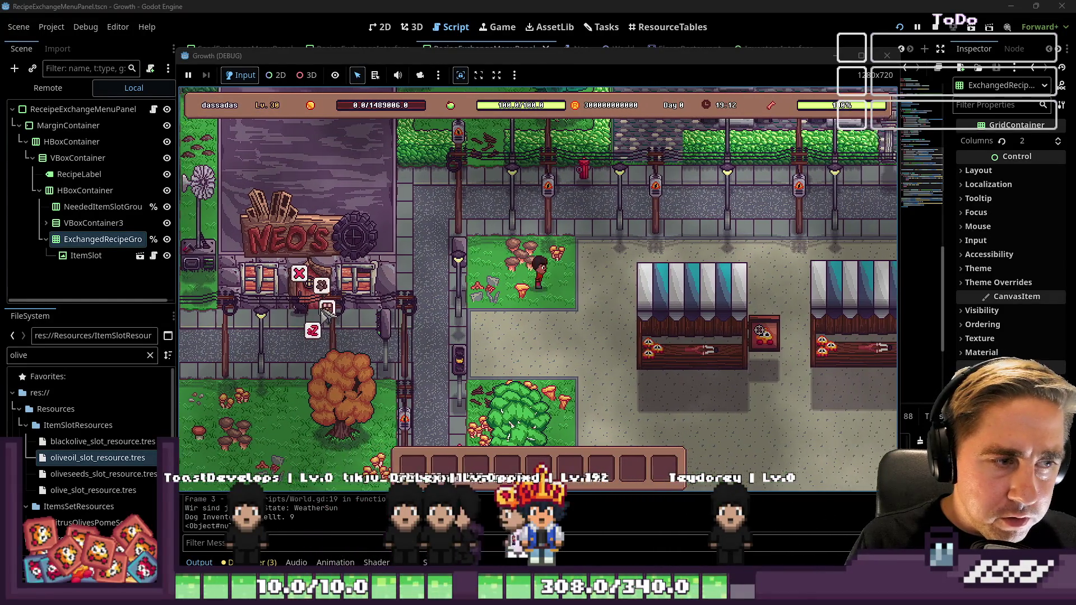
{"action": "key", "text": "w"}
{"action": "key", "text": "w"}
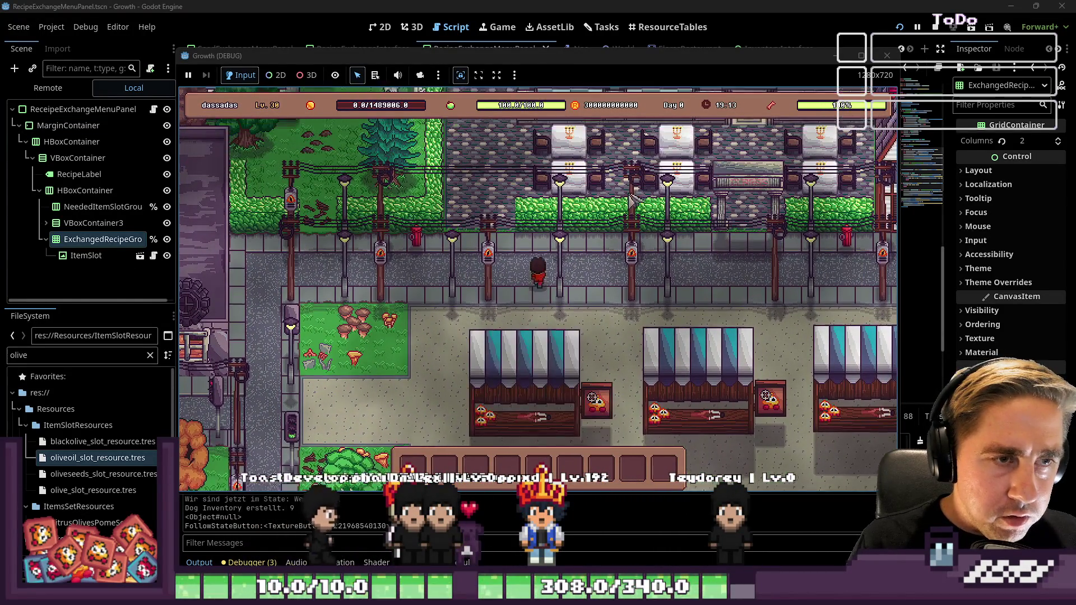
{"action": "key", "text": "d"}
{"action": "key", "text": "s"}
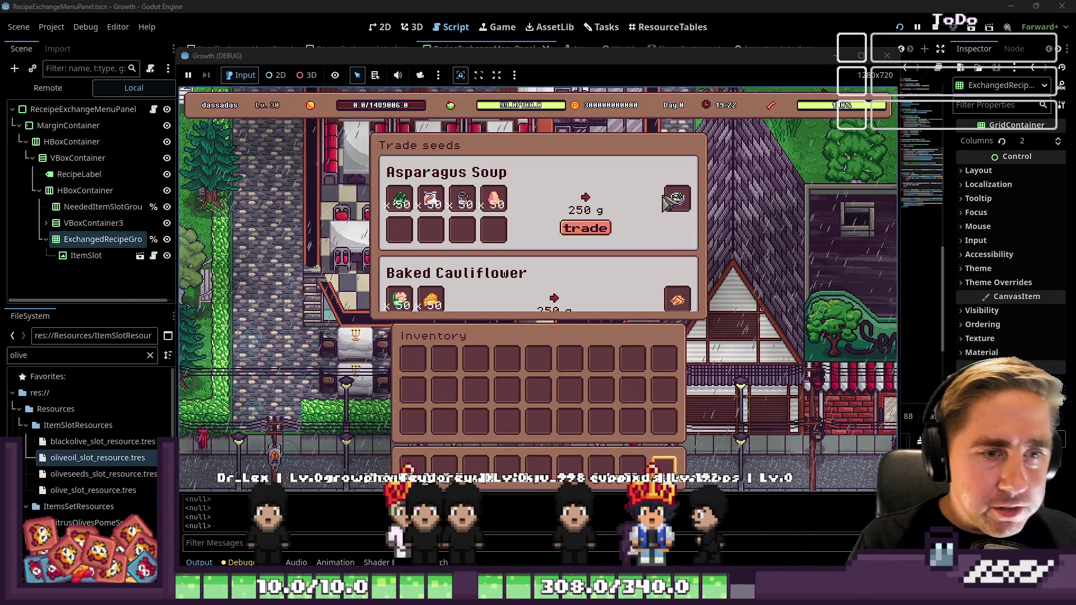
{"action": "left_click", "coordinate": [859, 54]}
{"action": "scroll", "coordinate": [595, 252], "scroll_direction": "down", "scroll_amount": 2}
{"action": "scroll", "coordinate": [595, 253], "scroll_direction": "up", "scroll_amount": 2}
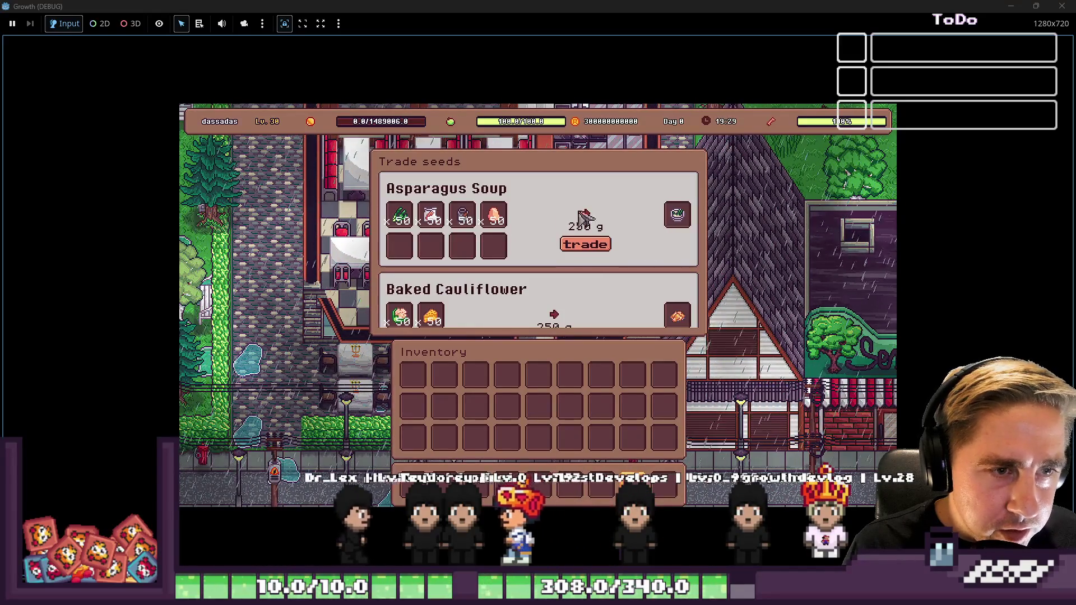
{"action": "key", "text": "F8"}
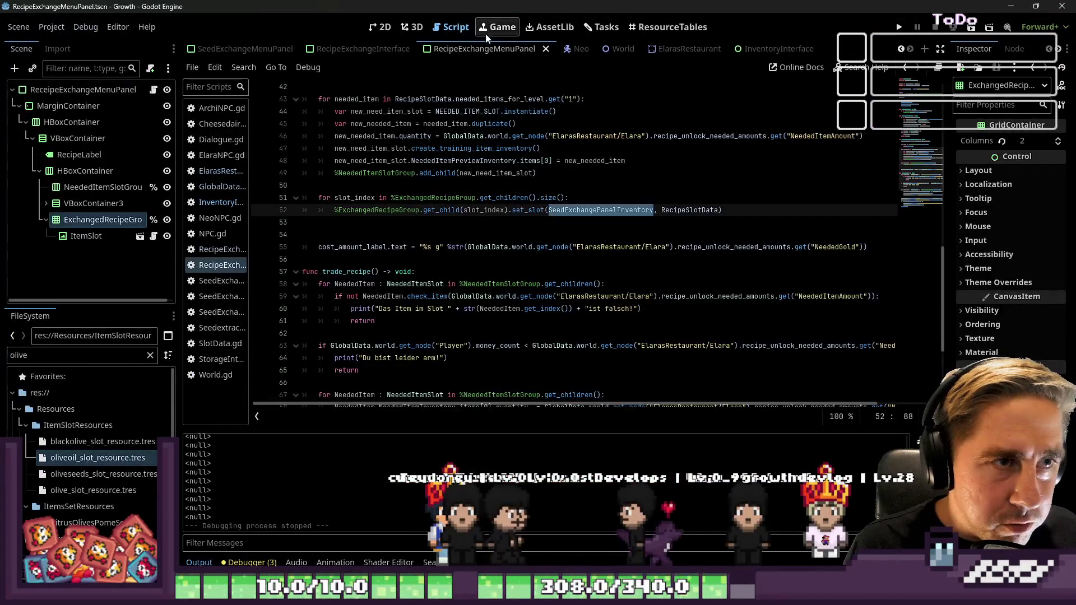
Step: In RecipeExchangeMenuPanel, narrow the seed panel, center it vertically and turn off vertical expand
{"action": "left_click", "coordinate": [644, 31]}
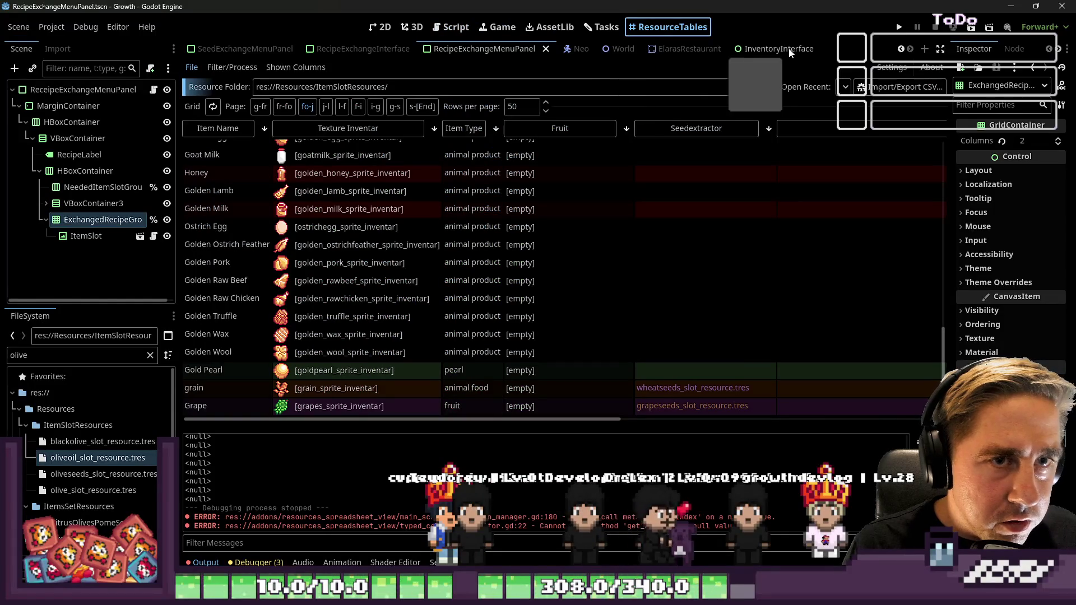
{"action": "left_click", "coordinate": [729, 49]}
{"action": "left_click", "coordinate": [451, 27]}
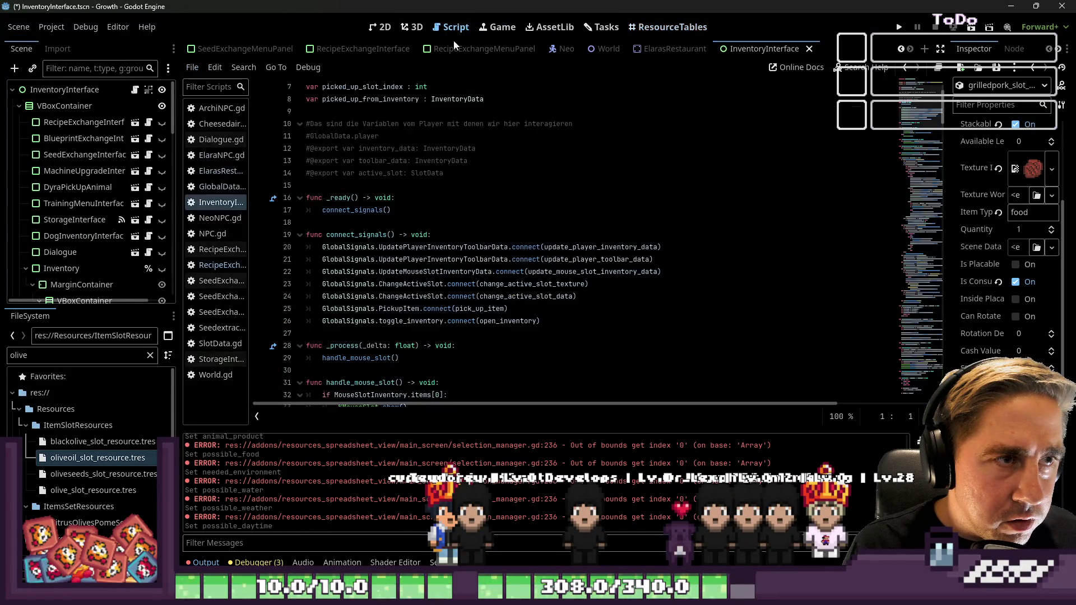
{"action": "left_click", "coordinate": [380, 29]}
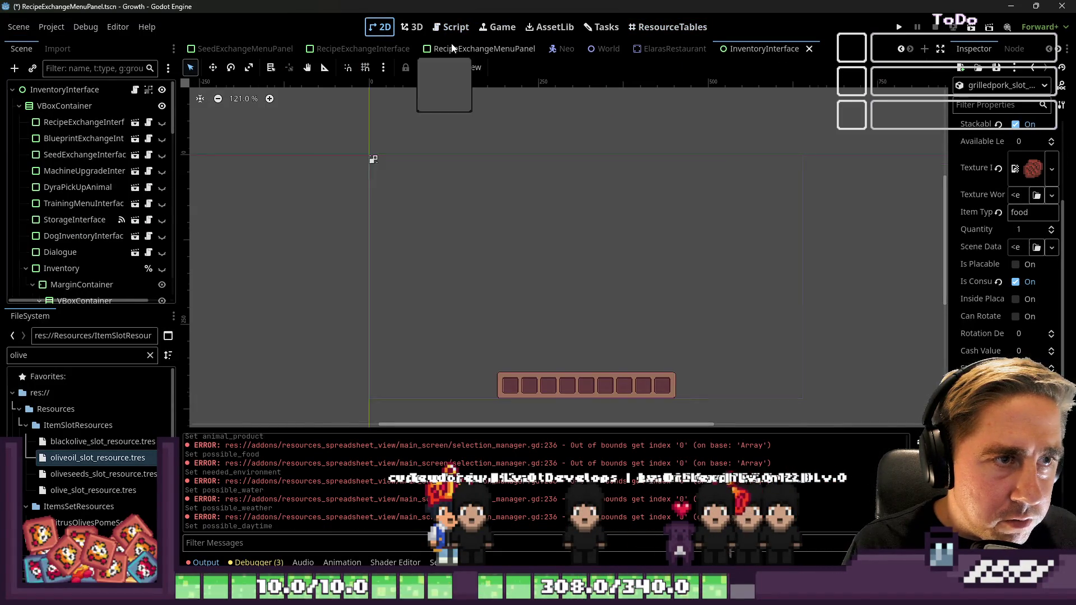
{"action": "left_click", "coordinate": [452, 49]}
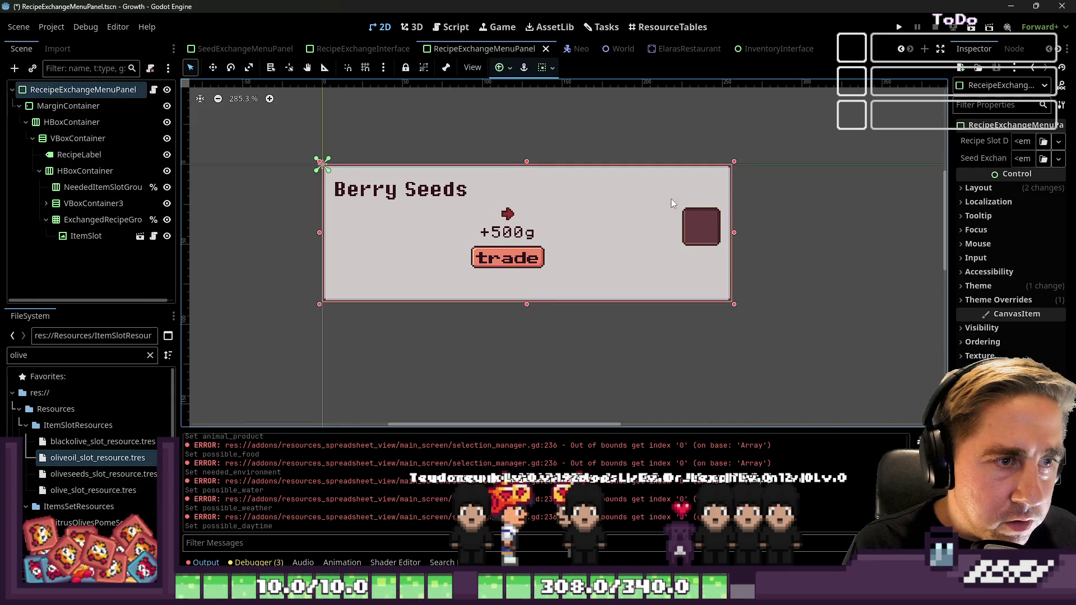
{"action": "left_click_drag", "start_coordinate": [733, 233], "coordinate": [481, 233]}
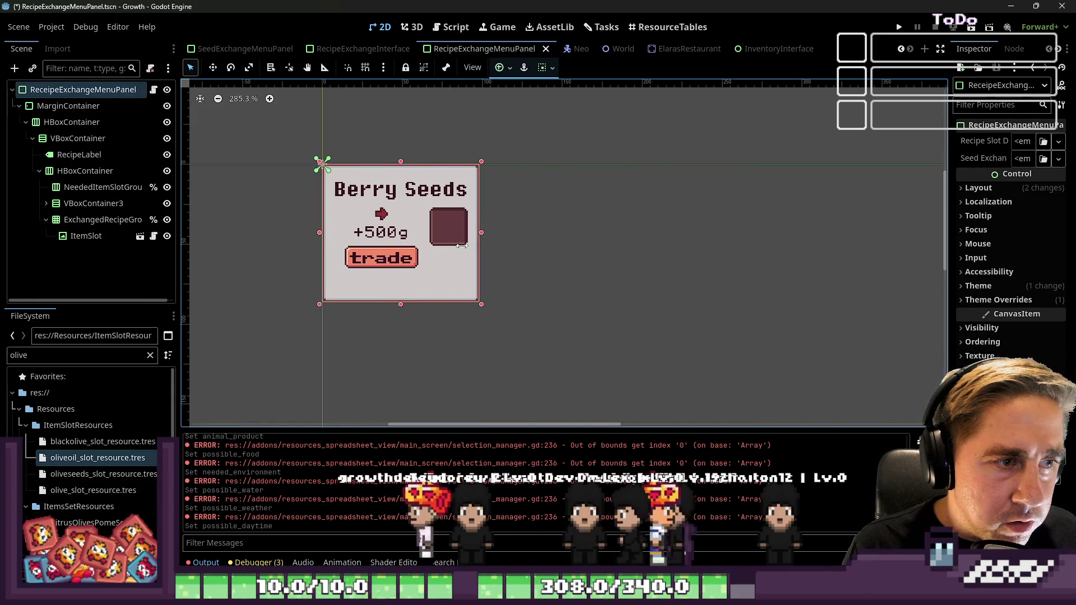
{"action": "left_click", "coordinate": [553, 69]}
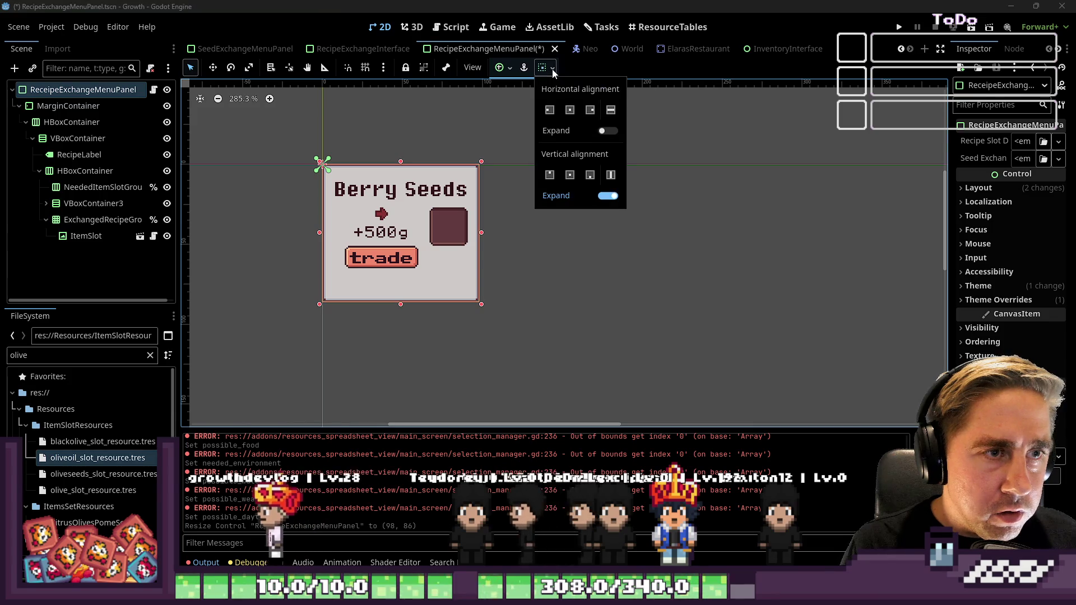
{"action": "left_click", "coordinate": [569, 176]}
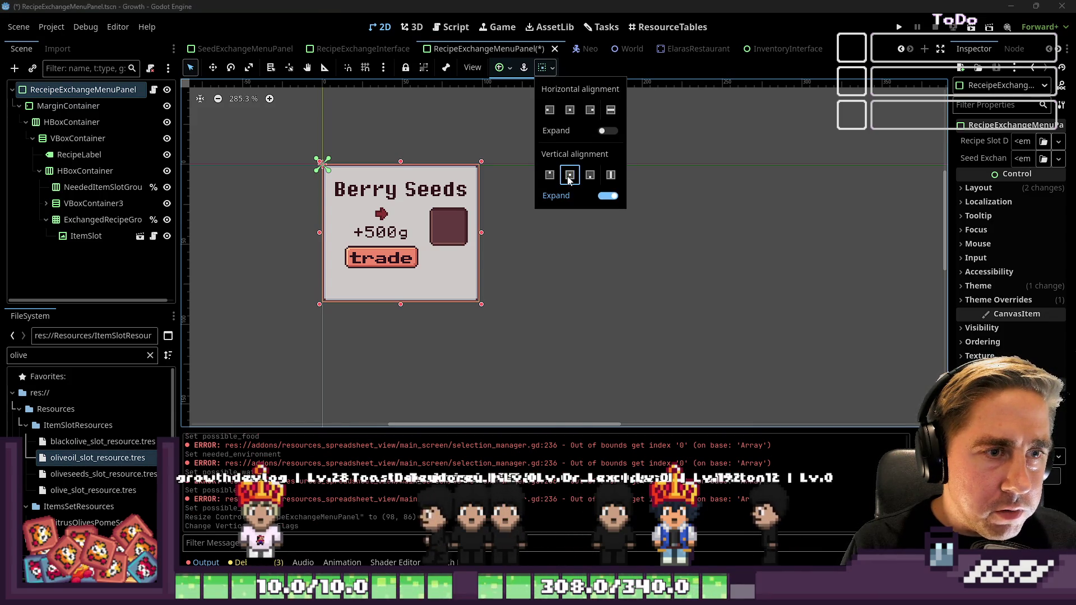
{"action": "left_click", "coordinate": [608, 196]}
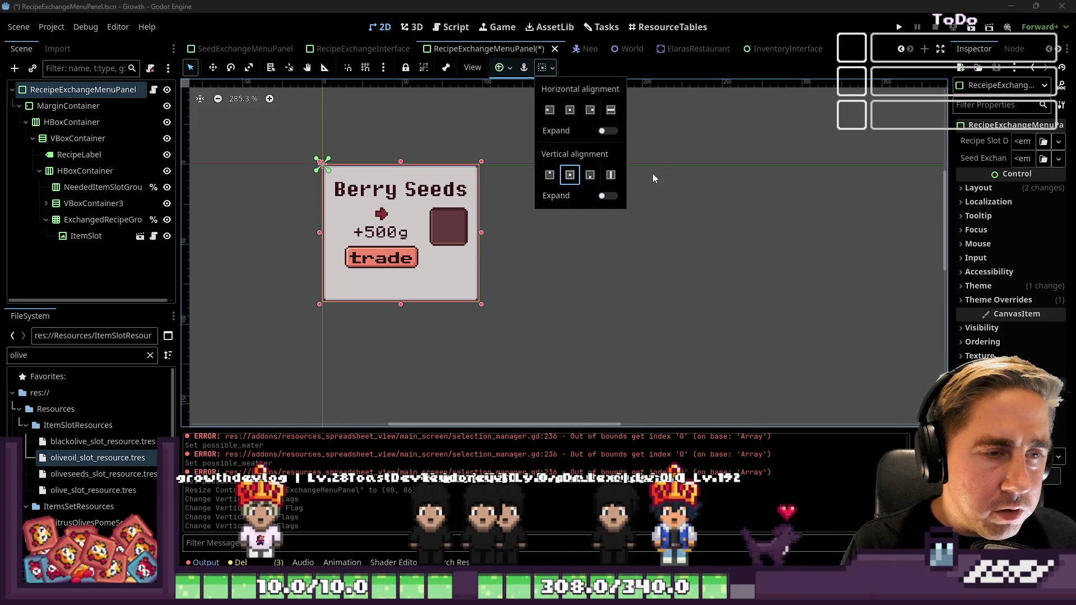
Step: Try a minimum height of 120 on the ScrollContainer, then undo it
{"action": "left_click", "coordinate": [348, 48]}
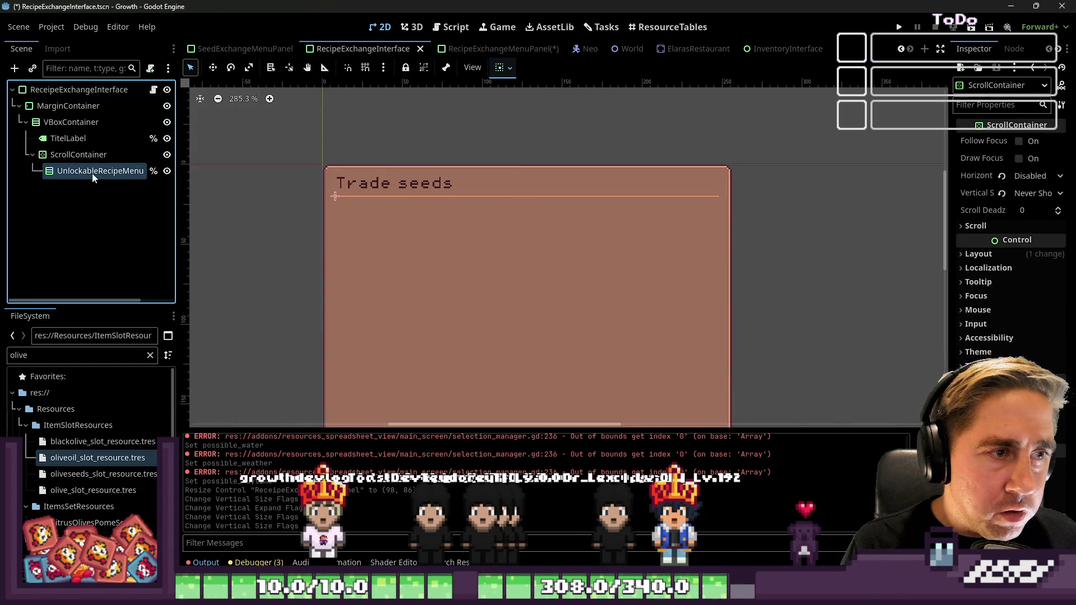
{"action": "left_click", "coordinate": [981, 171]}
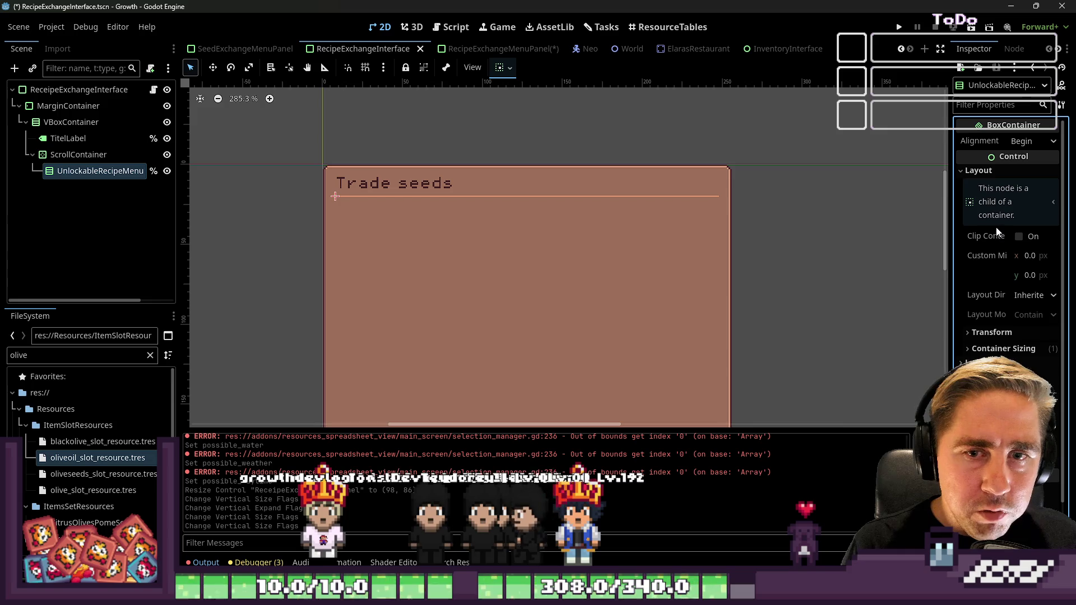
{"action": "left_click", "coordinate": [78, 155]}
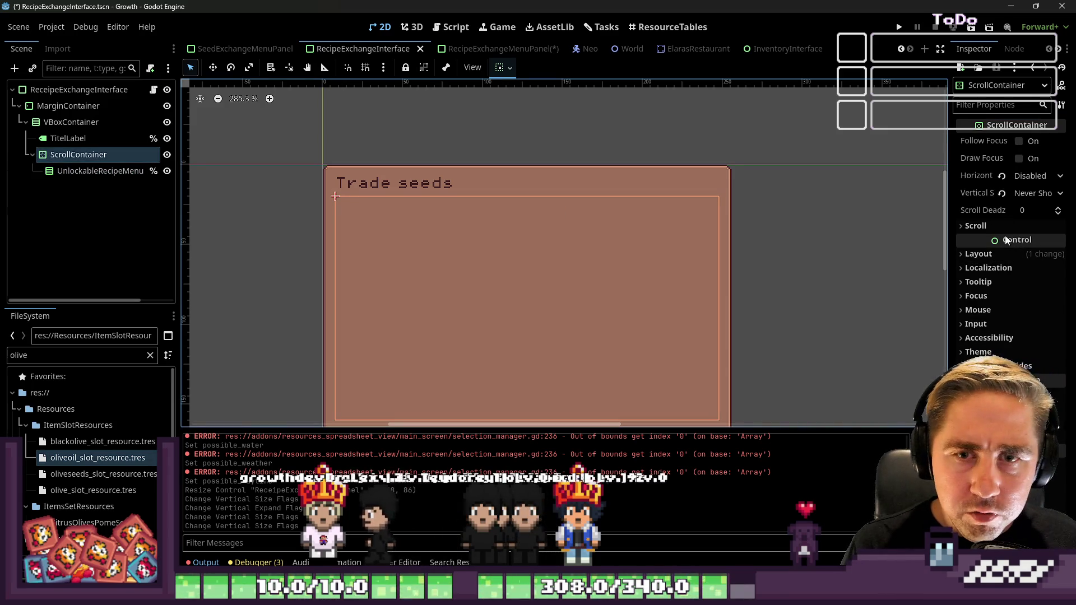
{"action": "left_click", "coordinate": [978, 254]}
{"action": "left_click", "coordinate": [1038, 360]}
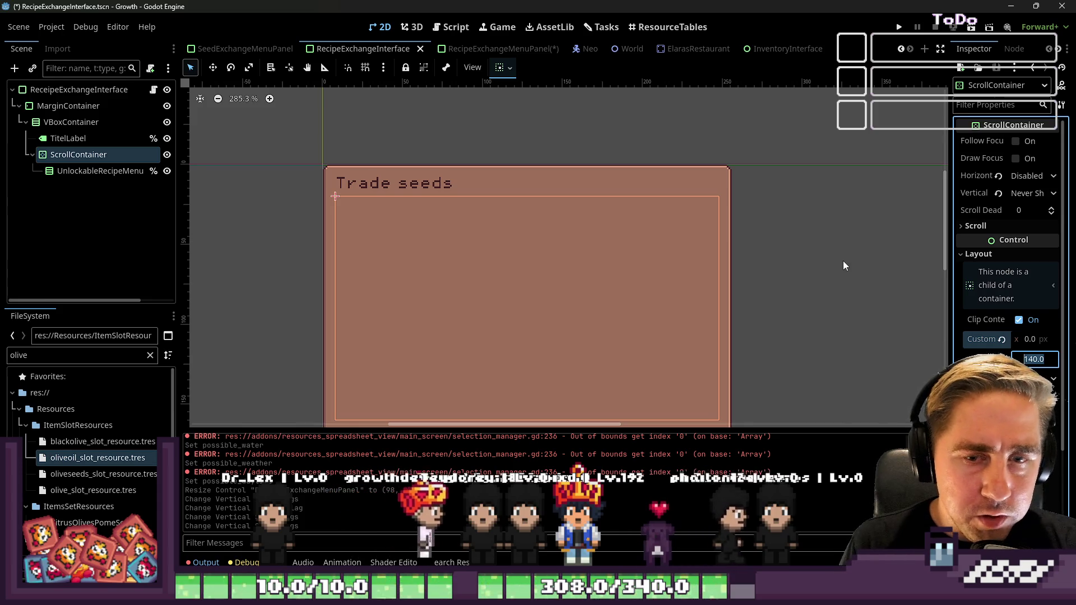
{"action": "type", "text": "120"}
{"action": "key", "text": "Return"}
{"action": "scroll", "coordinate": [785, 247], "scroll_direction": "down", "scroll_amount": 2}
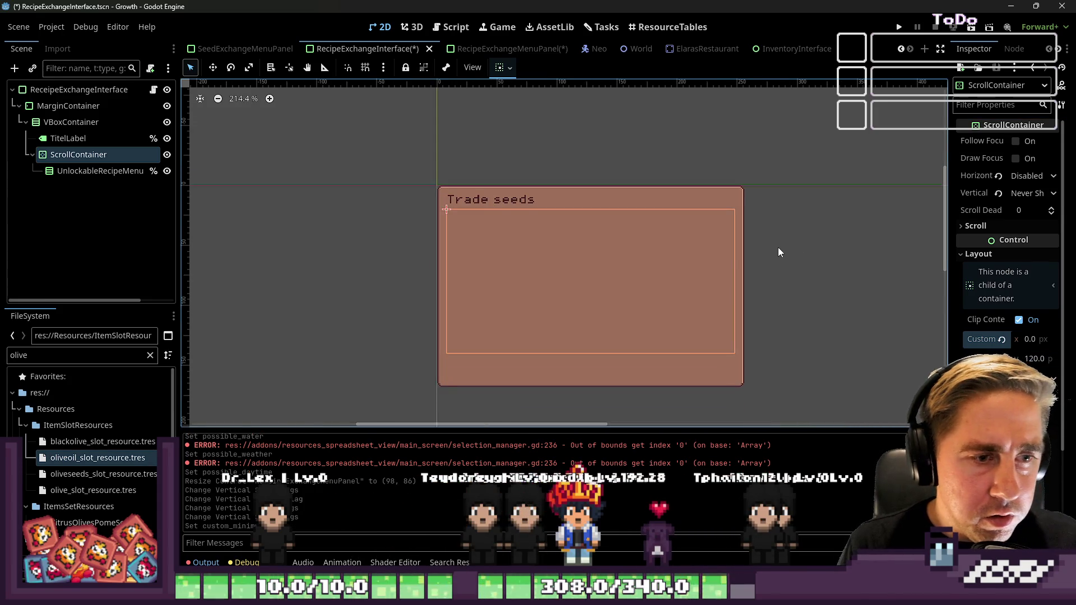
{"action": "key", "text": "ctrl+z"}
{"action": "left_click", "coordinate": [73, 171]}
{"action": "left_click", "coordinate": [79, 155]}
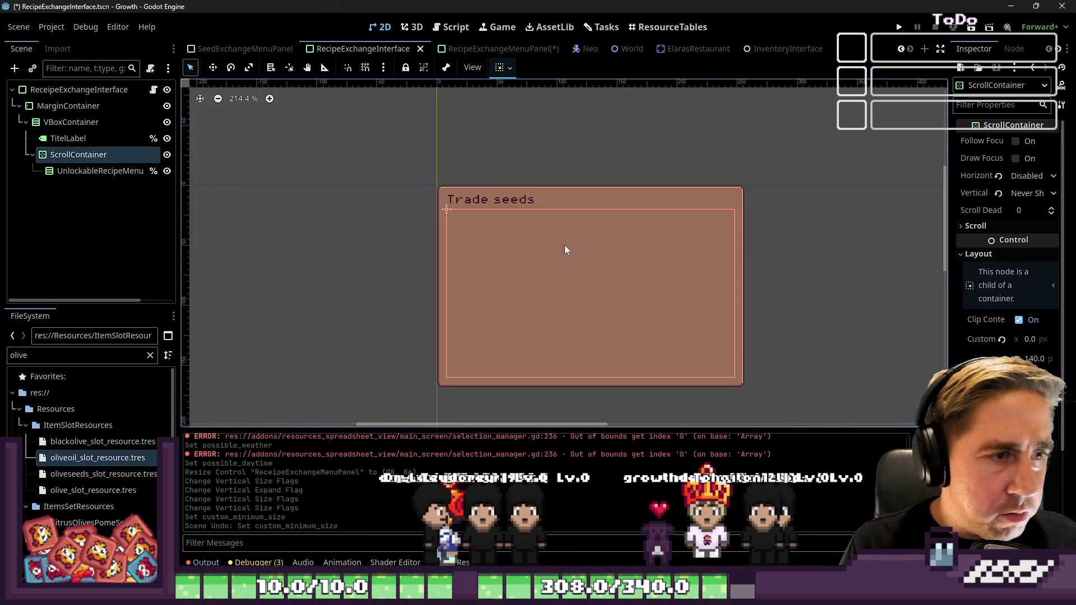
Step: Review the MarginContainer's theme margin constants and layout properties
{"action": "left_click", "coordinate": [574, 213]}
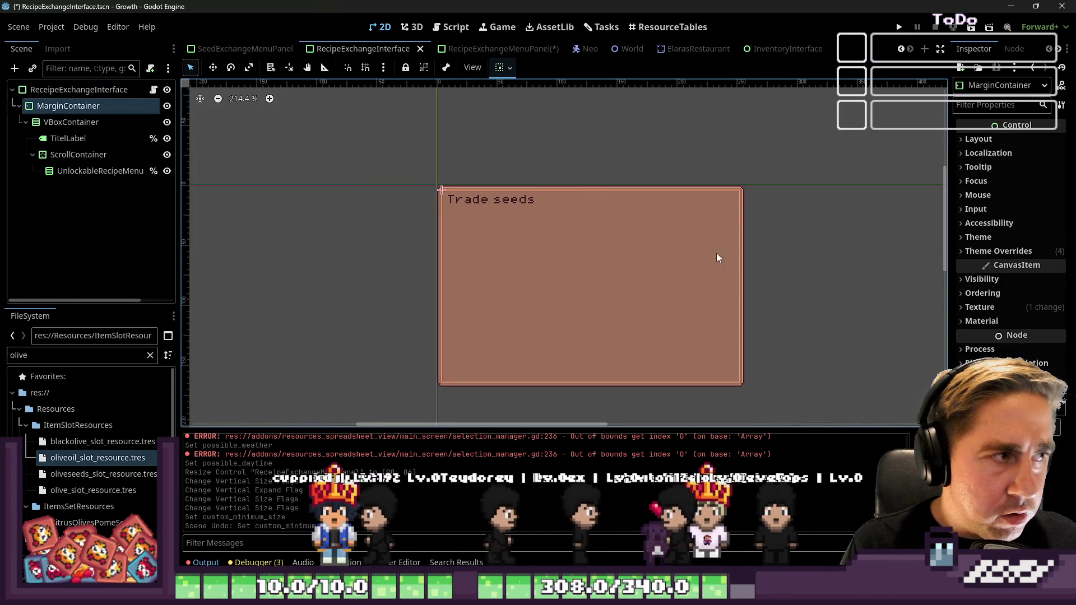
{"action": "left_click", "coordinate": [989, 251]}
{"action": "left_click", "coordinate": [991, 265]}
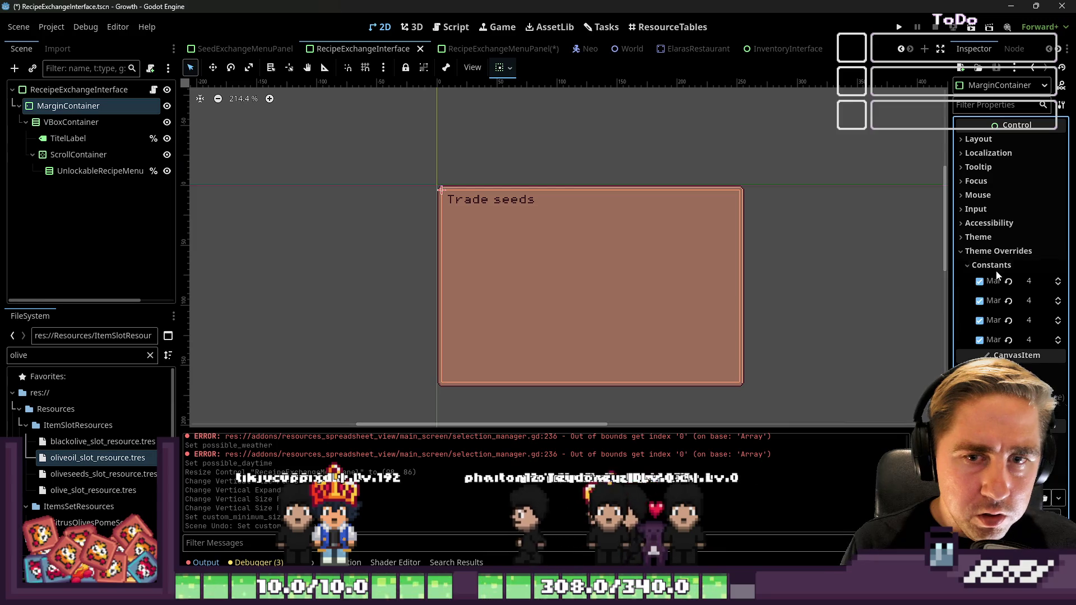
{"action": "left_click", "coordinate": [983, 140]}
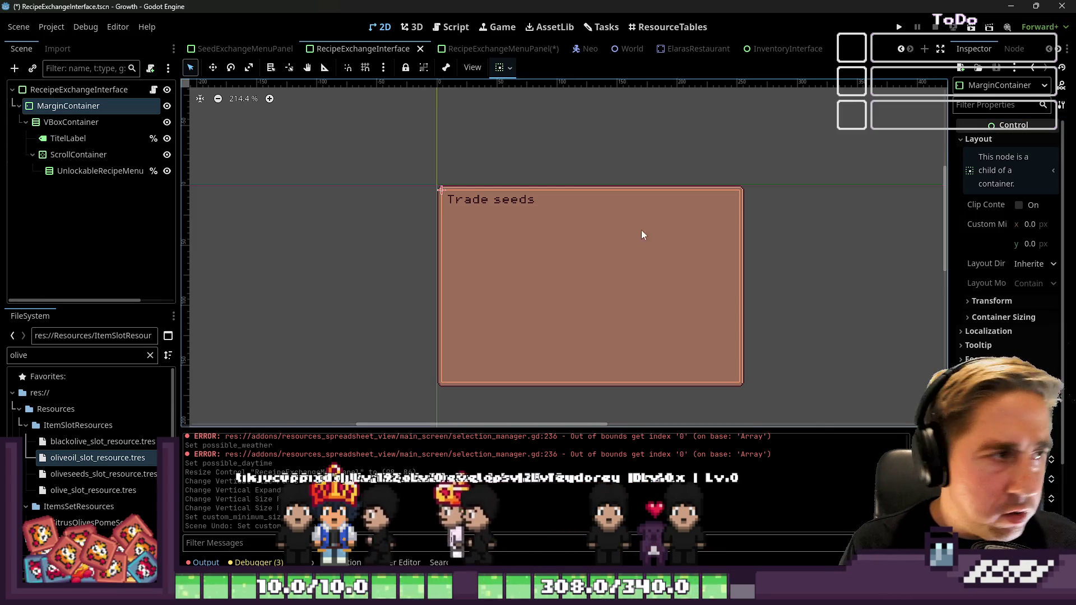
Step: Drag the root interface control's right edge inward to narrow the trade panel, then save
{"action": "left_click", "coordinate": [752, 216]}
{"action": "left_click", "coordinate": [694, 200]}
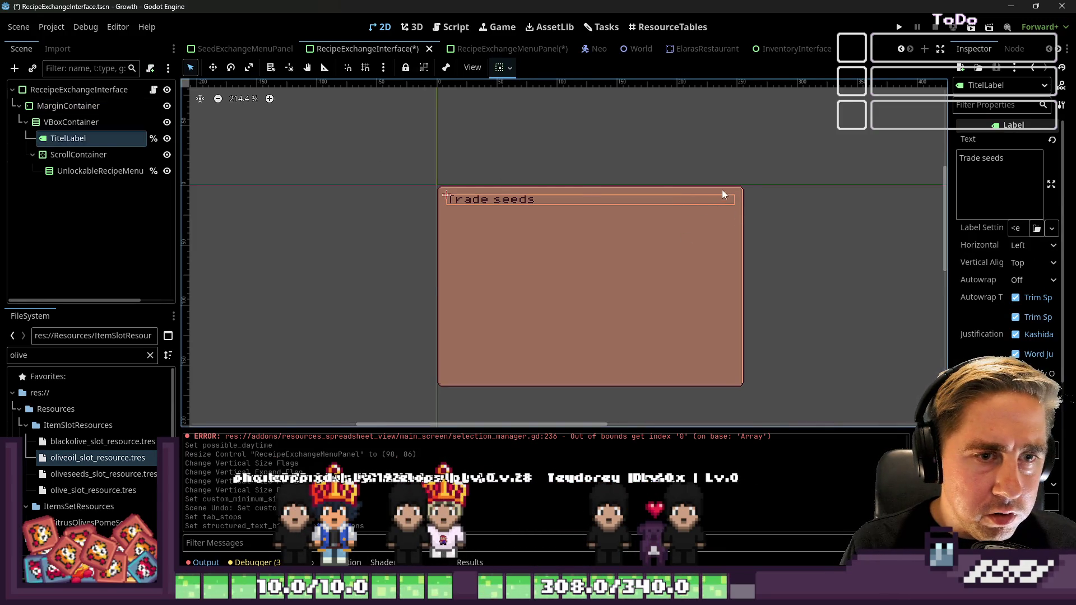
{"action": "left_click", "coordinate": [723, 190]}
{"action": "left_click_drag", "start_coordinate": [744, 285], "coordinate": [702, 285]}
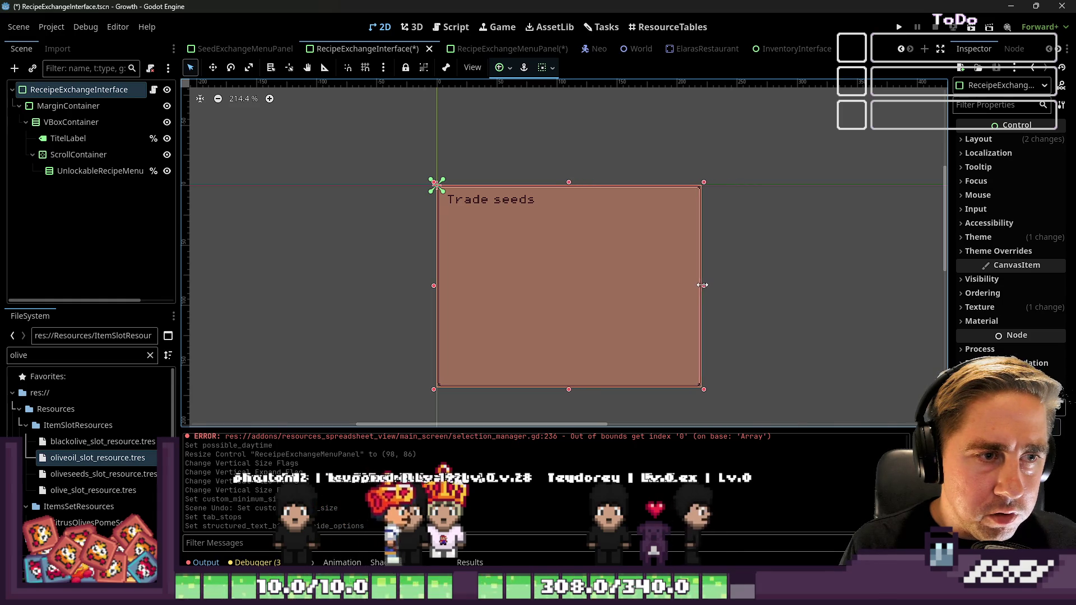
{"action": "key", "text": "ctrl+s"}
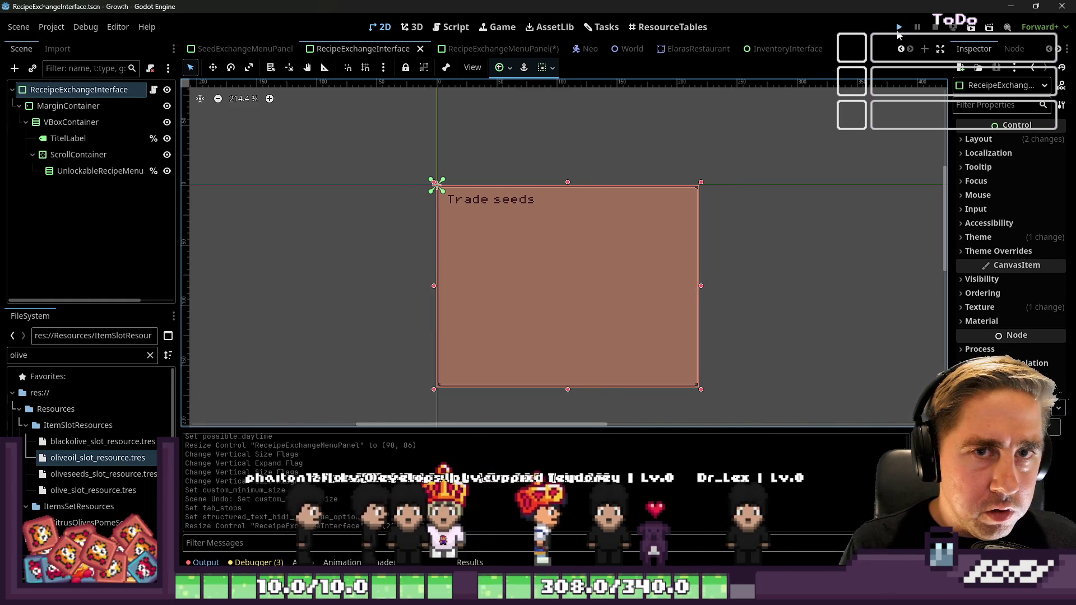
{"action": "left_click", "coordinate": [898, 32]}
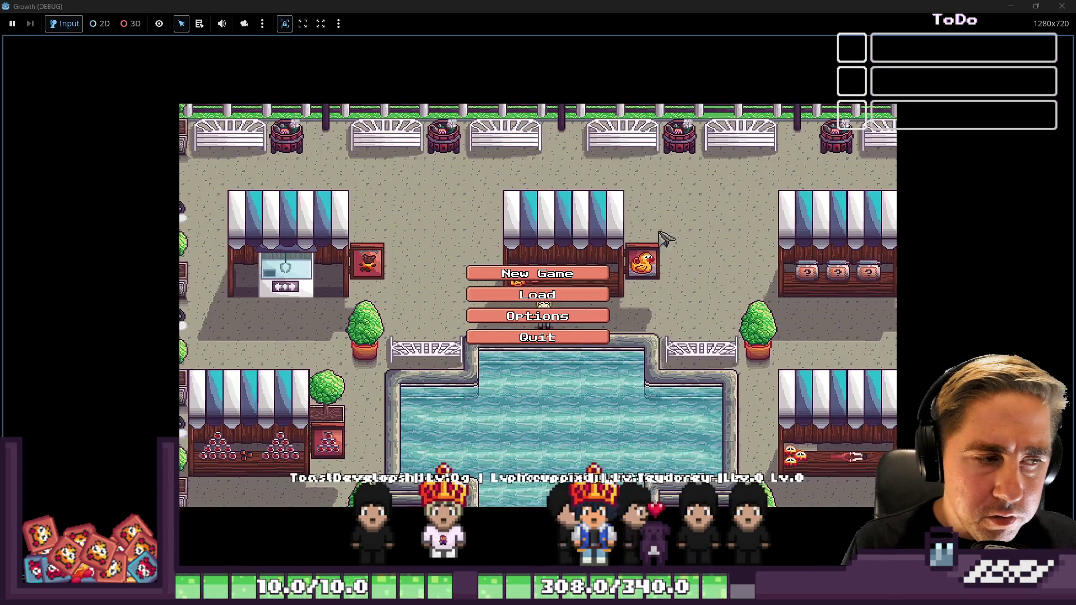
{"action": "left_click", "coordinate": [542, 296]}
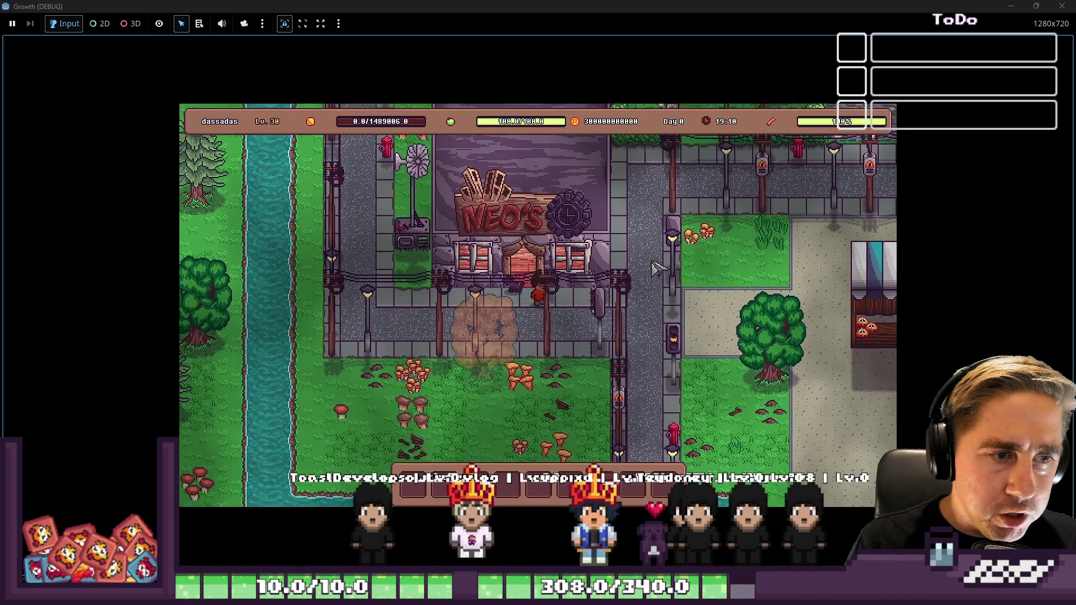
{"action": "key", "text": "d"}
{"action": "key", "text": "w"}
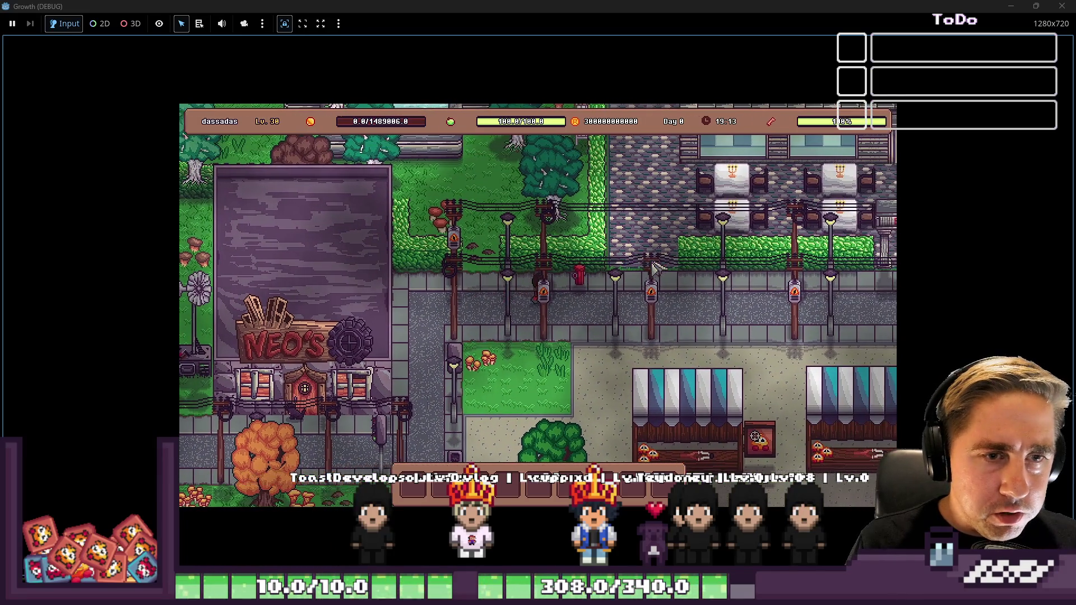
{"action": "key", "text": "d"}
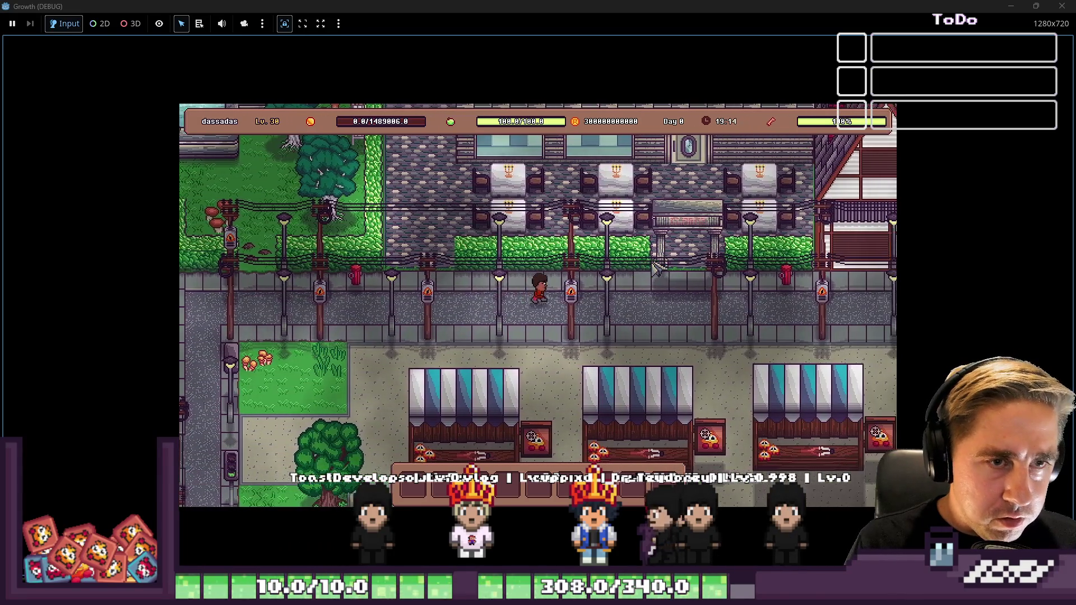
{"action": "key", "text": "d"}
{"action": "key", "text": "w"}
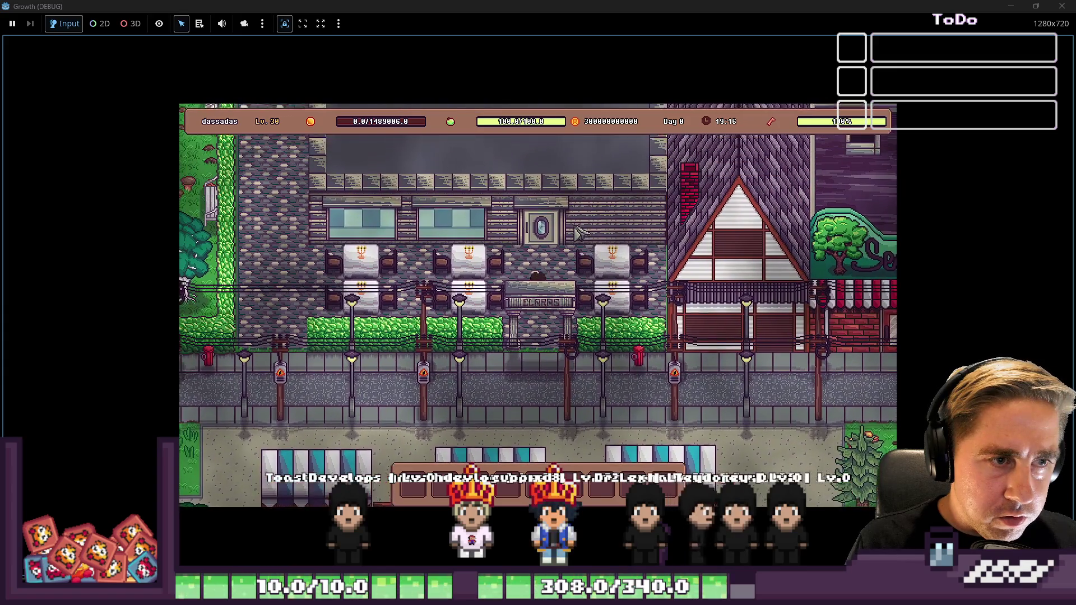
{"action": "key", "text": "w"}
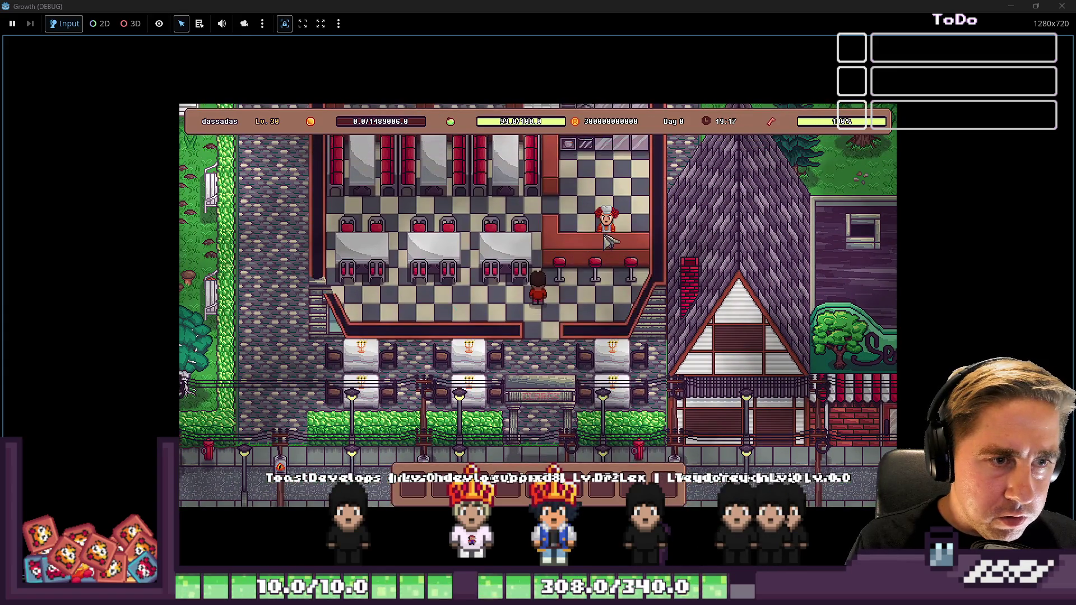
{"action": "key", "text": "e"}
{"action": "left_click", "coordinate": [567, 396]}
{"action": "scroll", "coordinate": [588, 296], "scroll_direction": "down", "scroll_amount": 2}
{"action": "scroll", "coordinate": [588, 294], "scroll_direction": "up", "scroll_amount": 2}
{"action": "scroll", "coordinate": [589, 296], "scroll_direction": "down", "scroll_amount": 3}
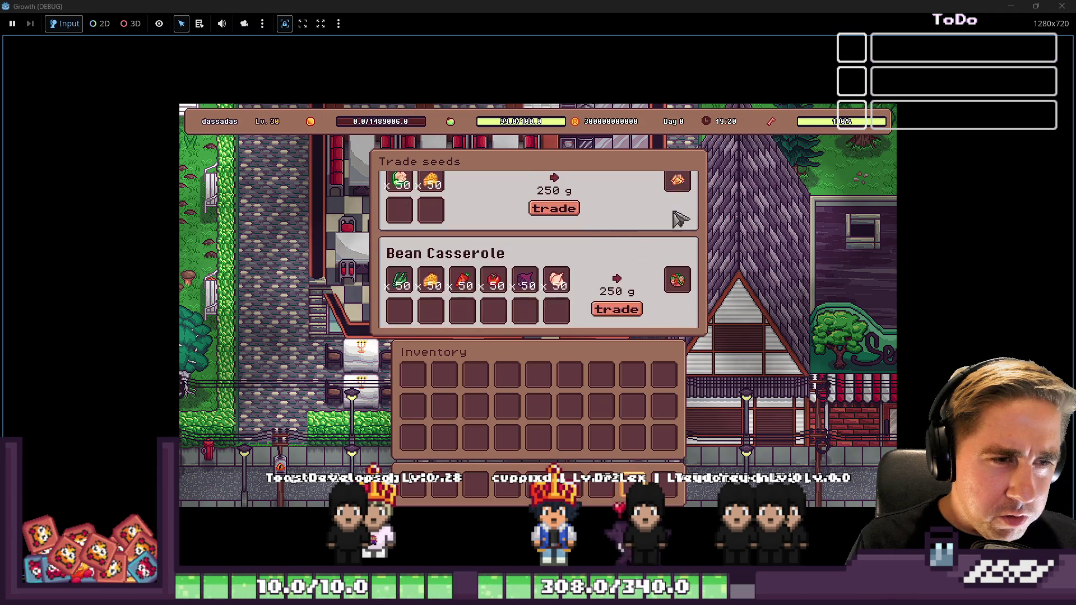
{"action": "left_click", "coordinate": [1054, 6]}
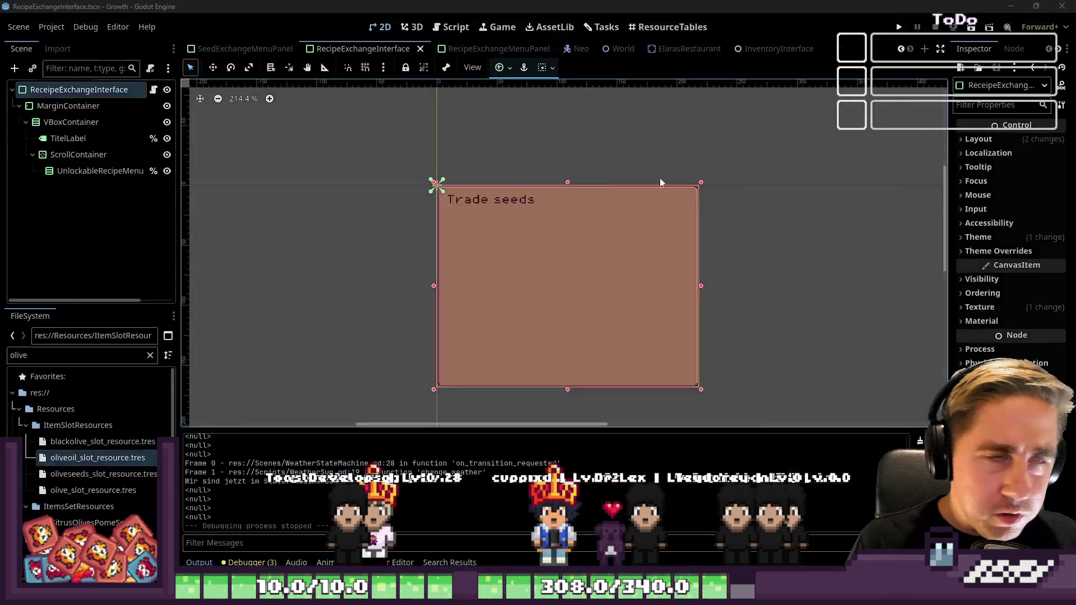
Step: Check the container sizing options of the root node and MarginContainer in RecipeExchangeMenuPanel
{"action": "left_click", "coordinate": [474, 163]}
{"action": "left_click", "coordinate": [432, 240]}
{"action": "left_click", "coordinate": [447, 199]}
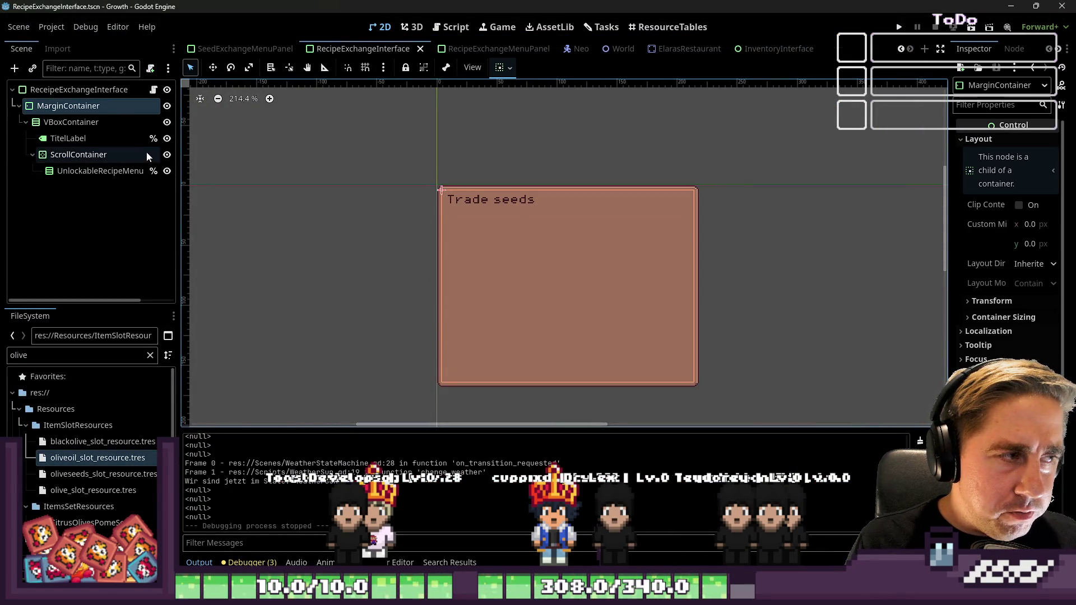
{"action": "double_click", "coordinate": [130, 89]}
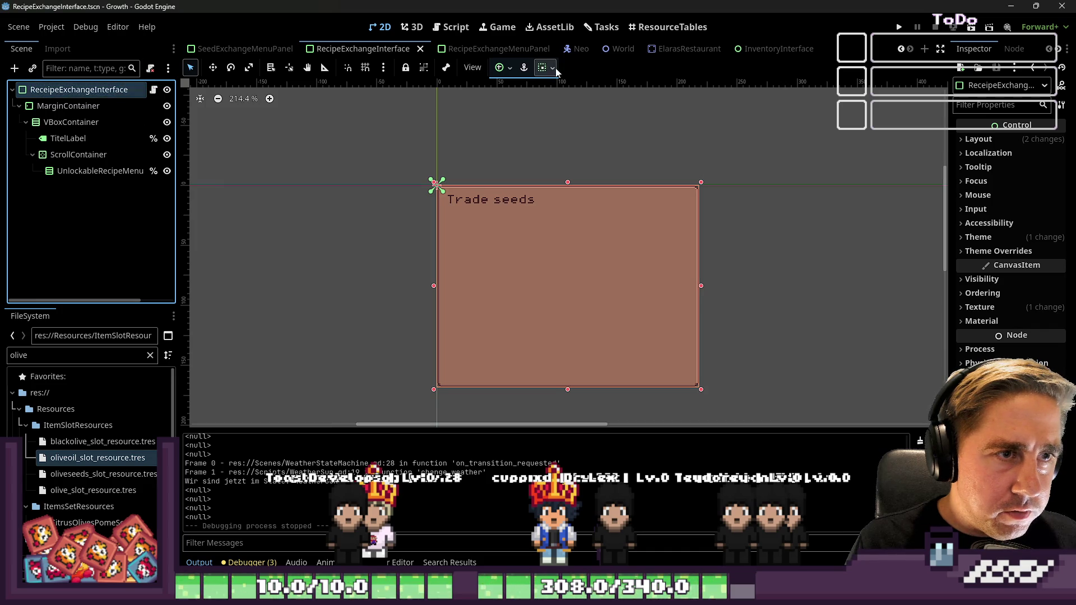
{"action": "left_click", "coordinate": [506, 48]}
{"action": "left_click", "coordinate": [546, 68]}
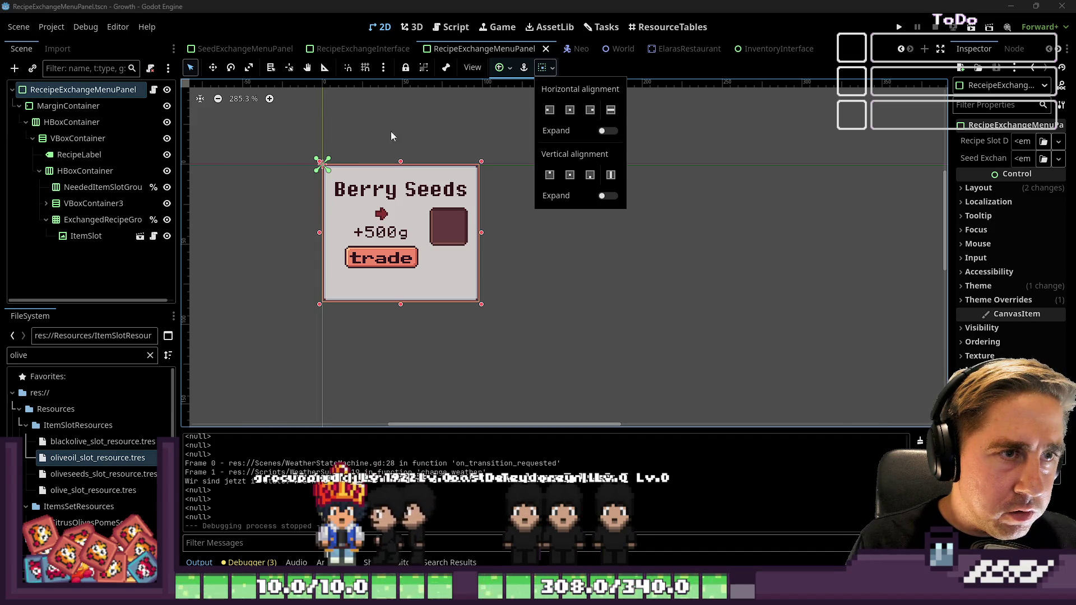
{"action": "left_click", "coordinate": [433, 121]}
{"action": "left_click", "coordinate": [60, 106]}
{"action": "left_click", "coordinate": [501, 69]}
{"action": "left_click", "coordinate": [502, 70]}
Step: Enable horizontal Expand on the VBoxContainer, save the scene and run the game
{"action": "left_click", "coordinate": [118, 140]}
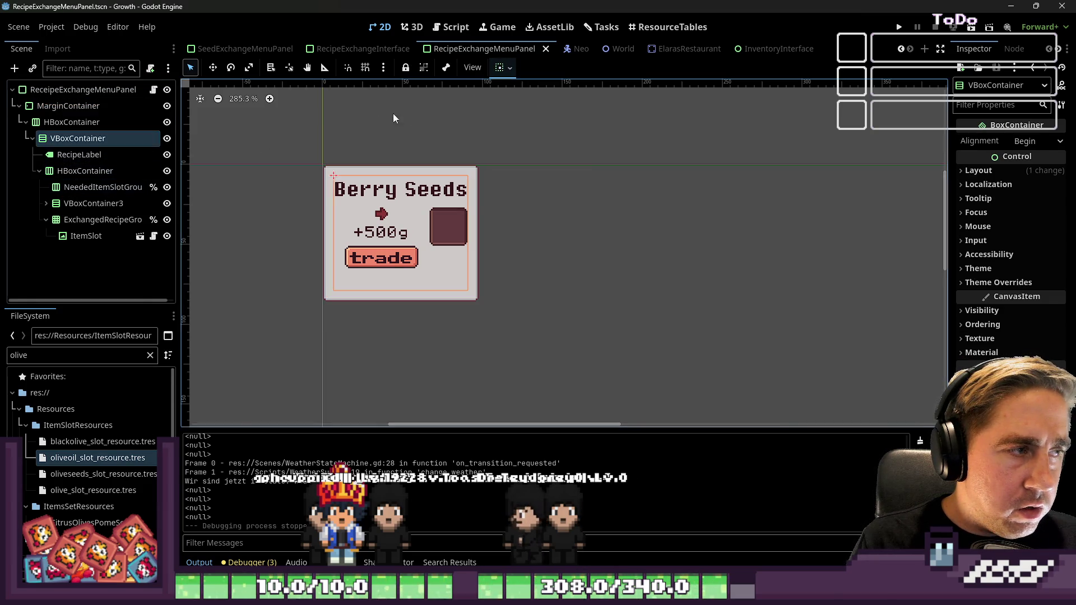
{"action": "left_click", "coordinate": [502, 68]}
{"action": "left_click", "coordinate": [547, 133]}
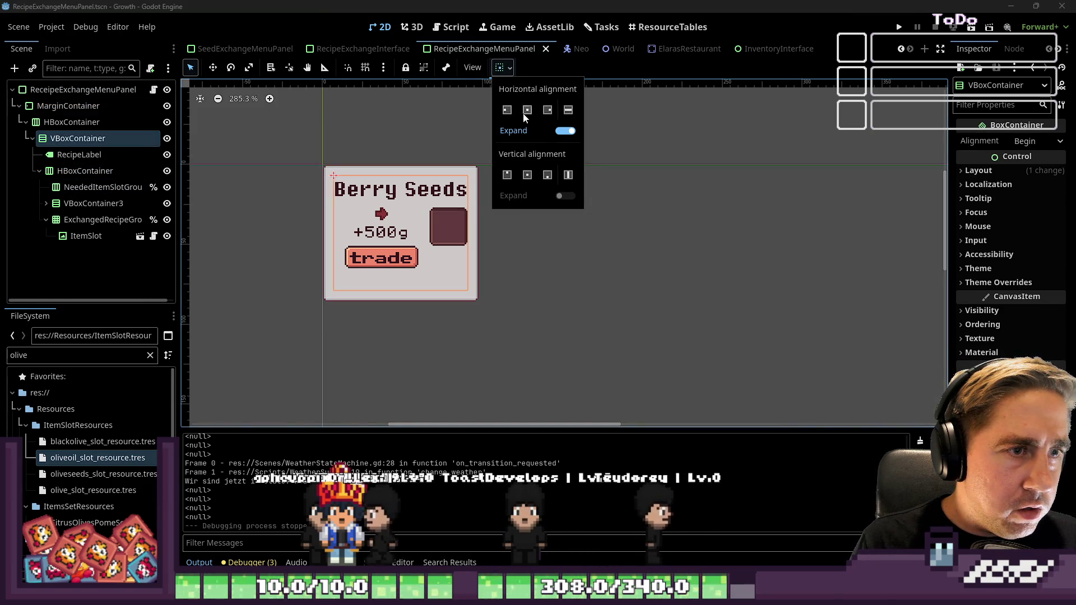
{"action": "key", "text": "ctrl+s"}
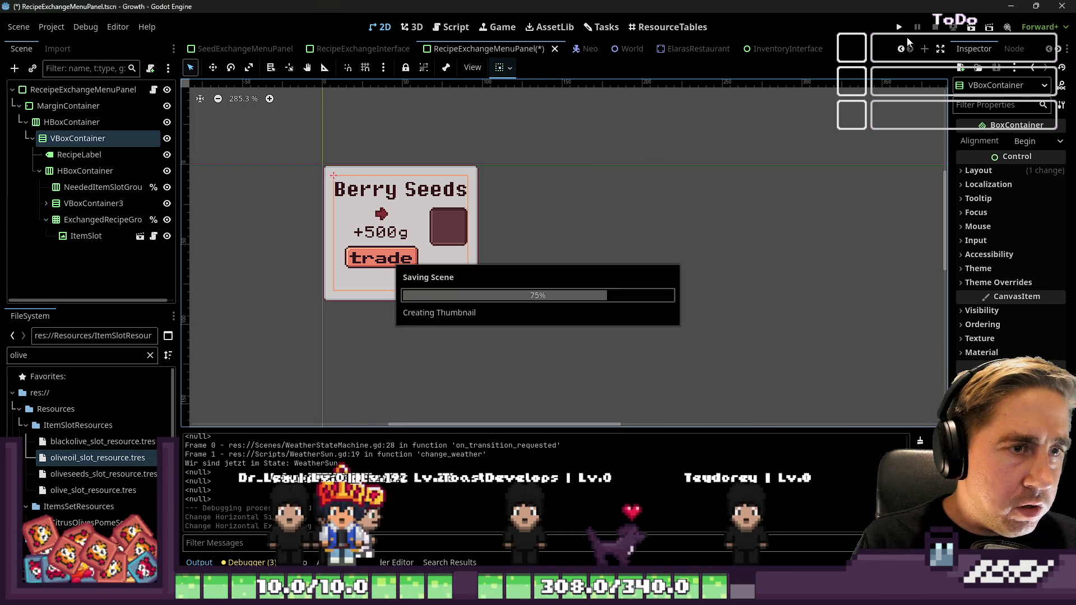
{"action": "left_click", "coordinate": [901, 28]}
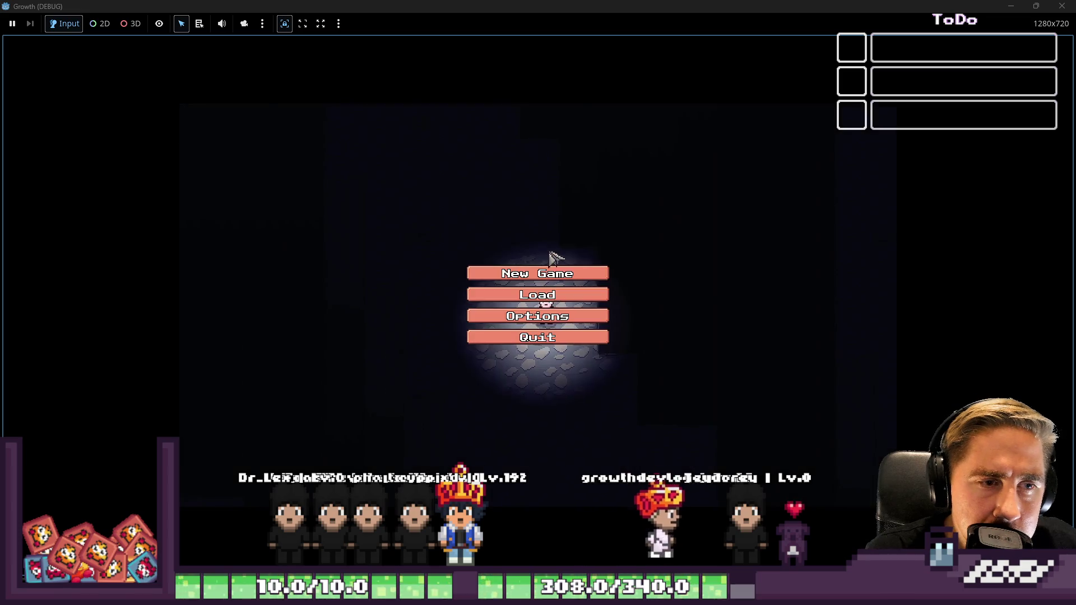
{"action": "left_click", "coordinate": [555, 268]}
{"action": "left_click", "coordinate": [519, 390]}
{"action": "left_click", "coordinate": [538, 292]}
{"action": "type", "text": "sad"}
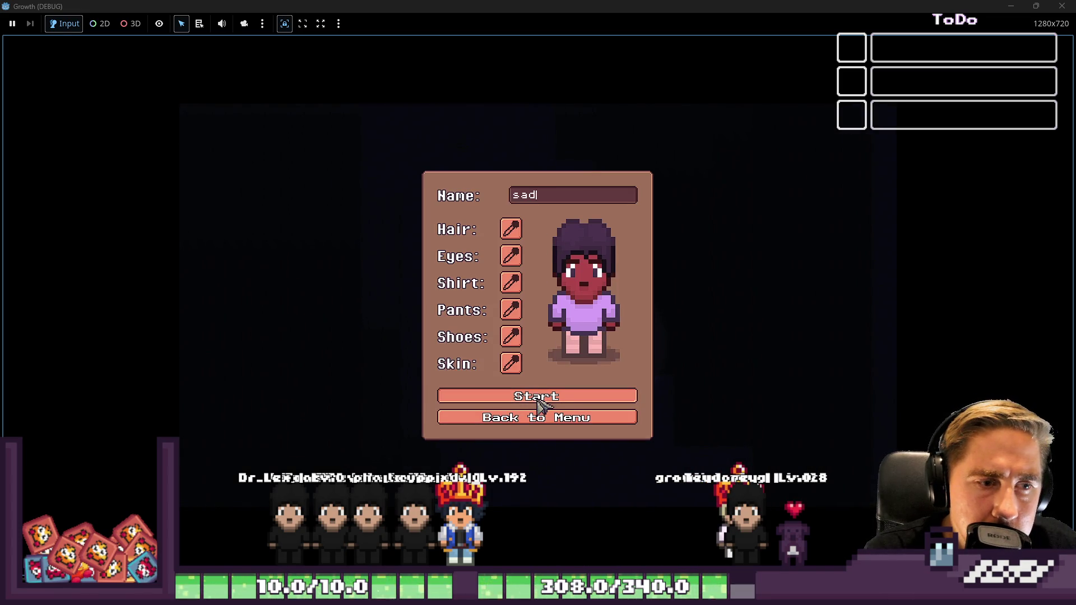
{"action": "left_click", "coordinate": [537, 399]}
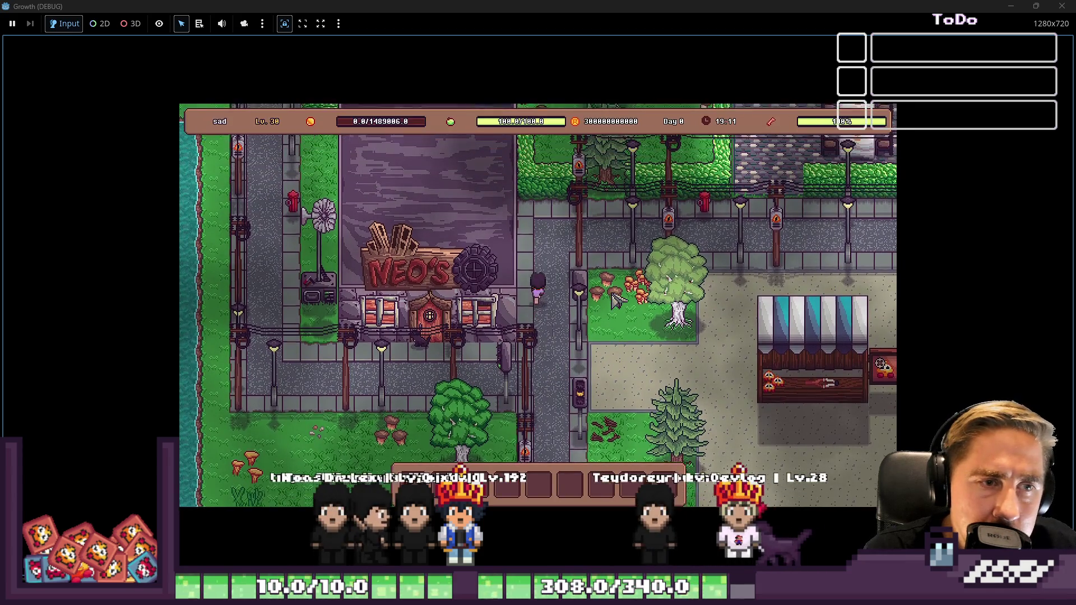
{"action": "key", "text": "w"}
{"action": "key", "text": "d"}
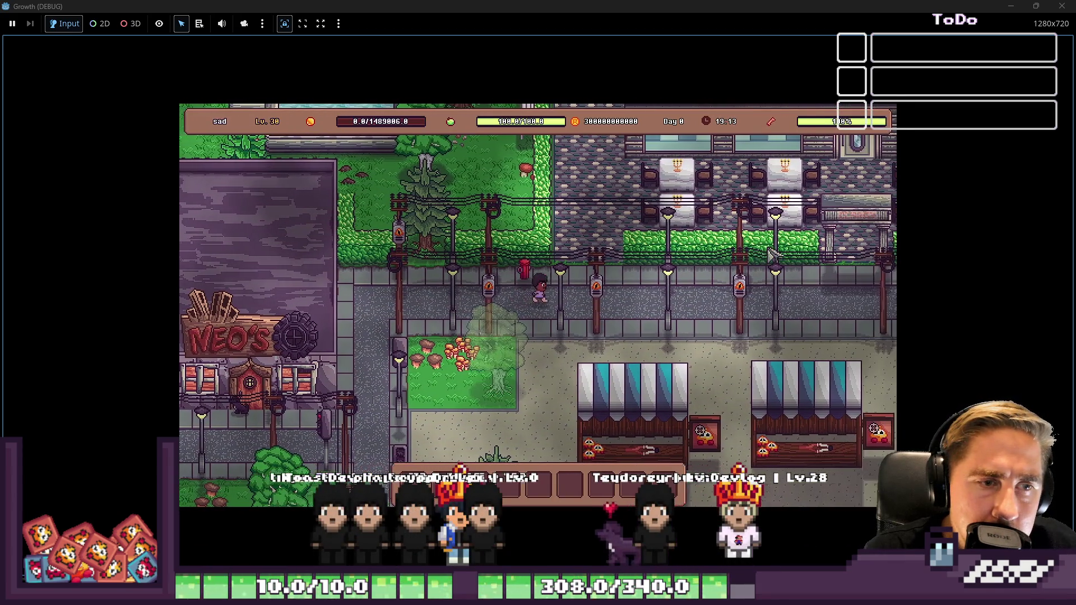
{"action": "key", "text": "d"}
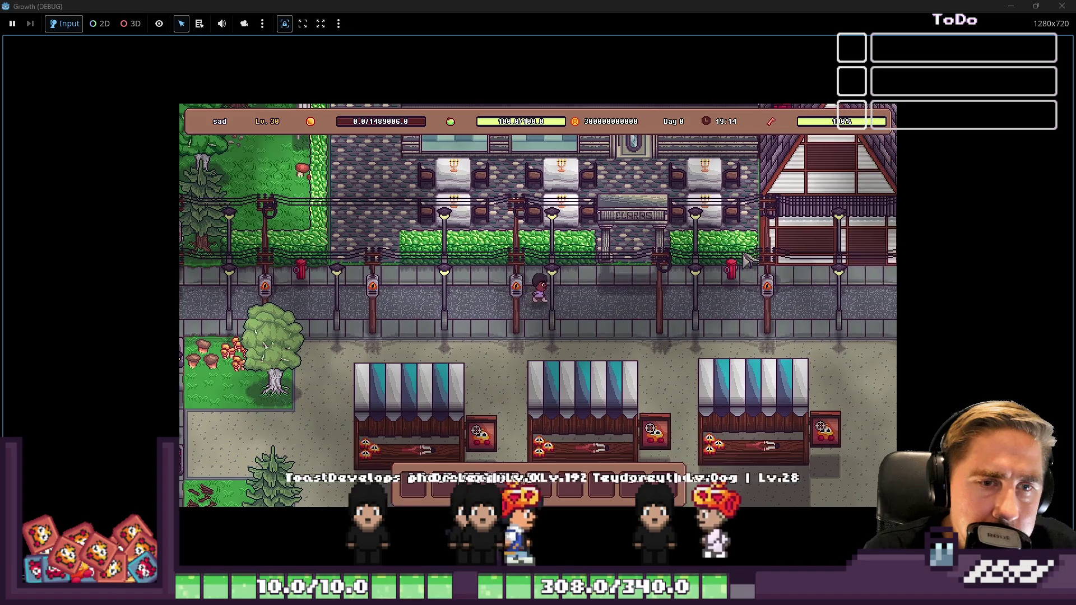
{"action": "key", "text": "w"}
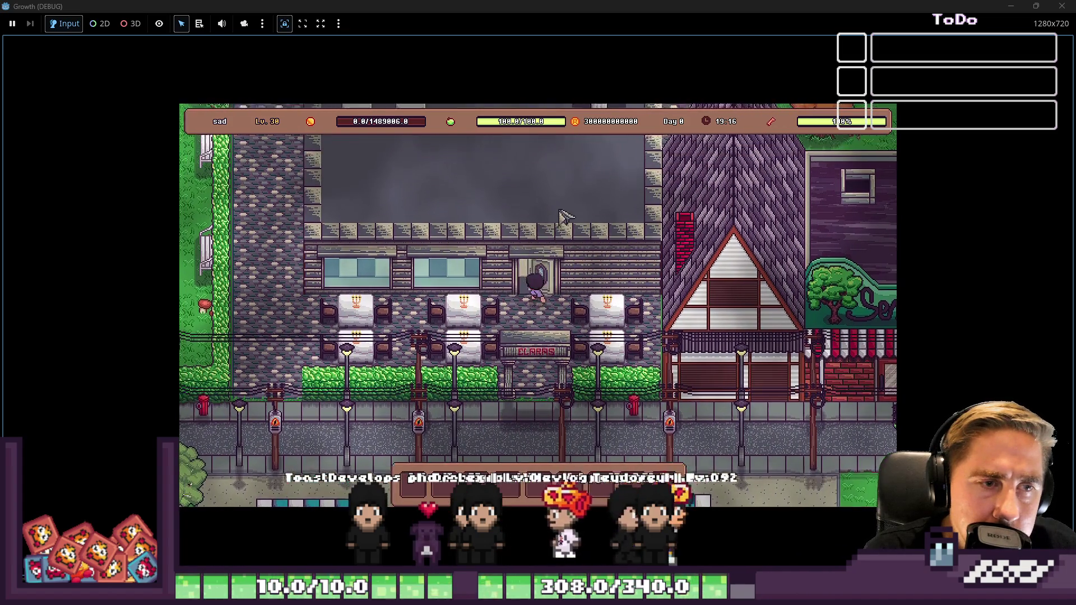
{"action": "left_click", "coordinate": [562, 394]}
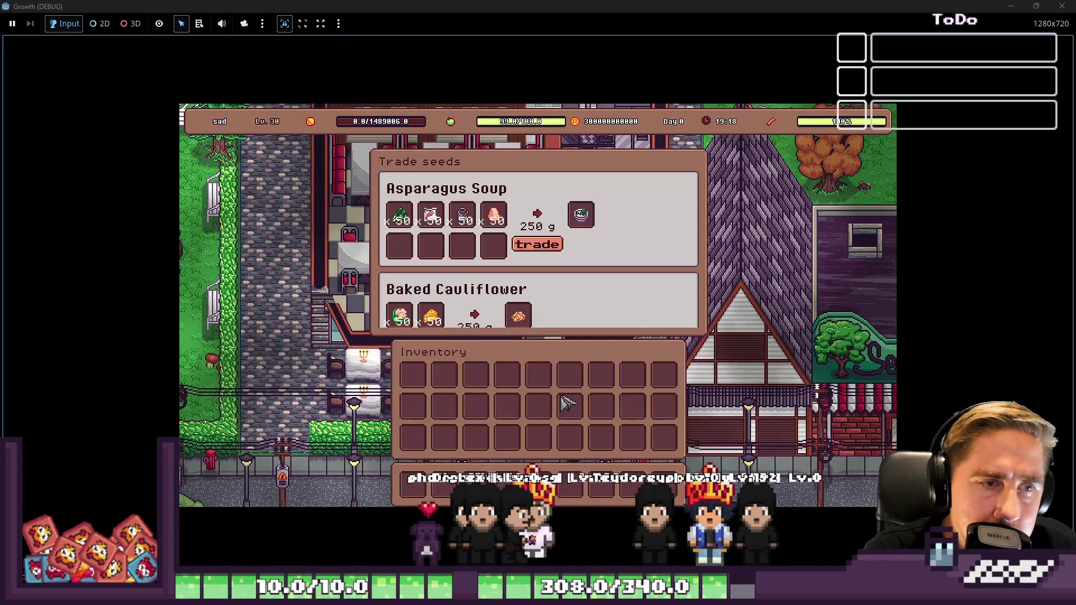
{"action": "scroll", "coordinate": [608, 269], "scroll_direction": "down", "scroll_amount": 2}
{"action": "scroll", "coordinate": [613, 271], "scroll_direction": "up", "scroll_amount": 2}
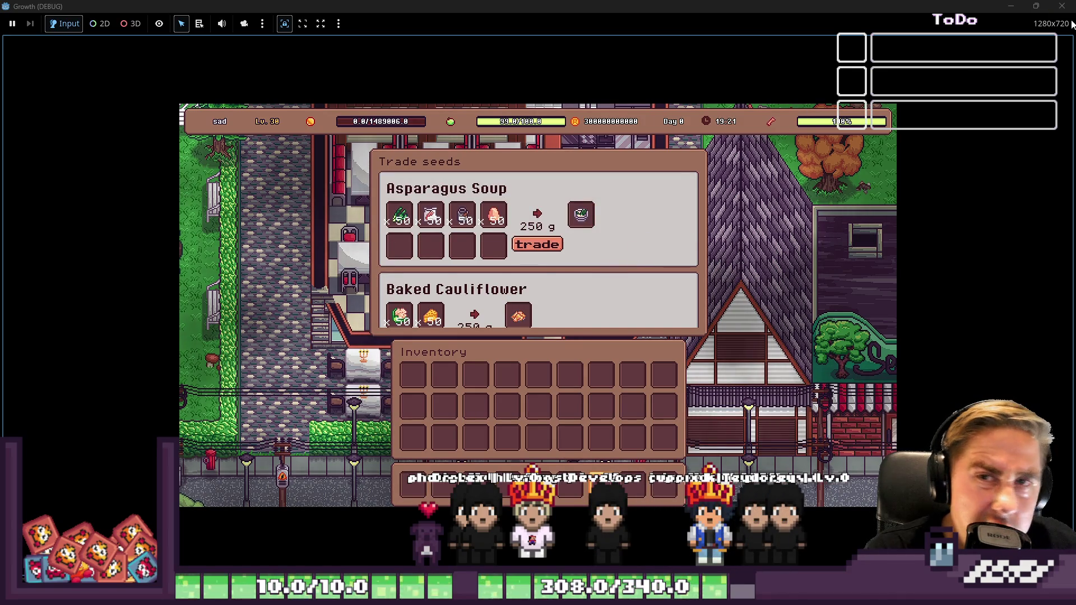
{"action": "left_click", "coordinate": [1062, 6]}
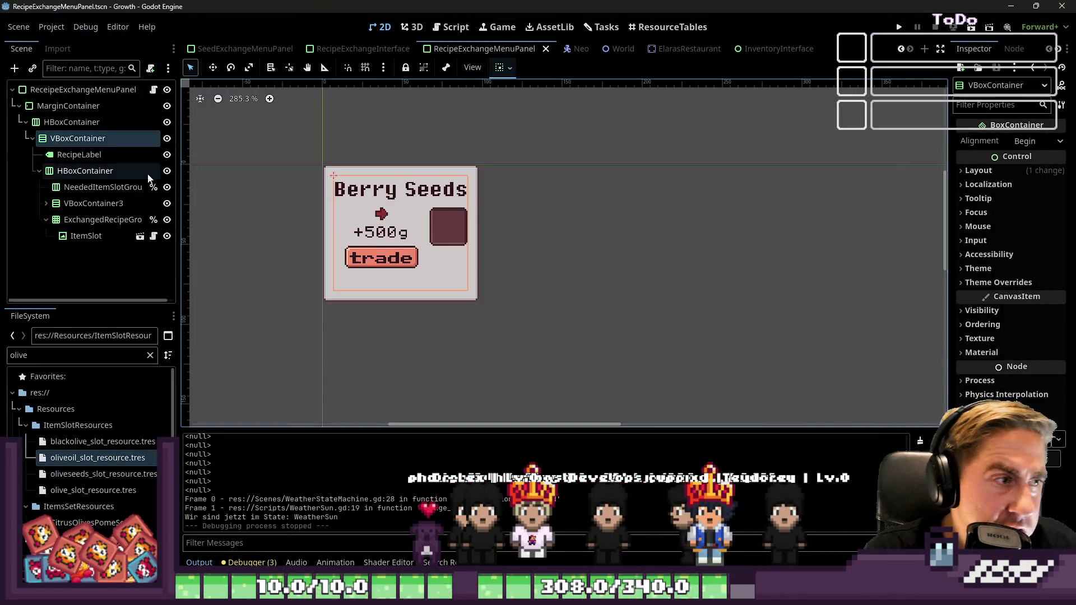
Step: Change UnlockableRecipeMenu's horizontal expand setting in RecipeExchangeInterface, then save and launch the game
{"action": "left_click", "coordinate": [83, 90]}
{"action": "left_click", "coordinate": [549, 67]}
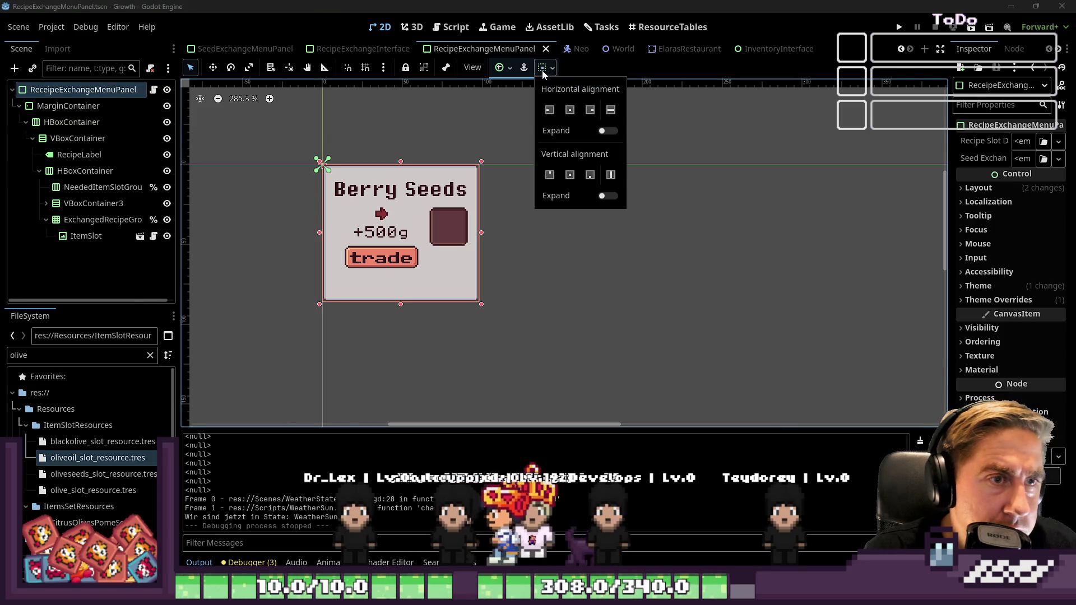
{"action": "left_click", "coordinate": [361, 49]}
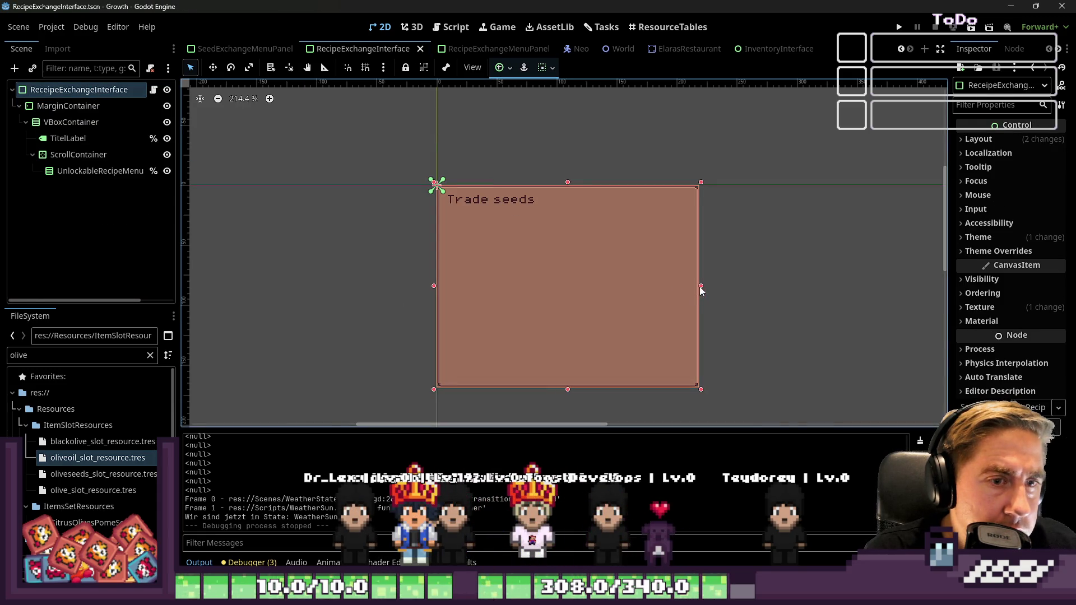
{"action": "left_click", "coordinate": [63, 105]}
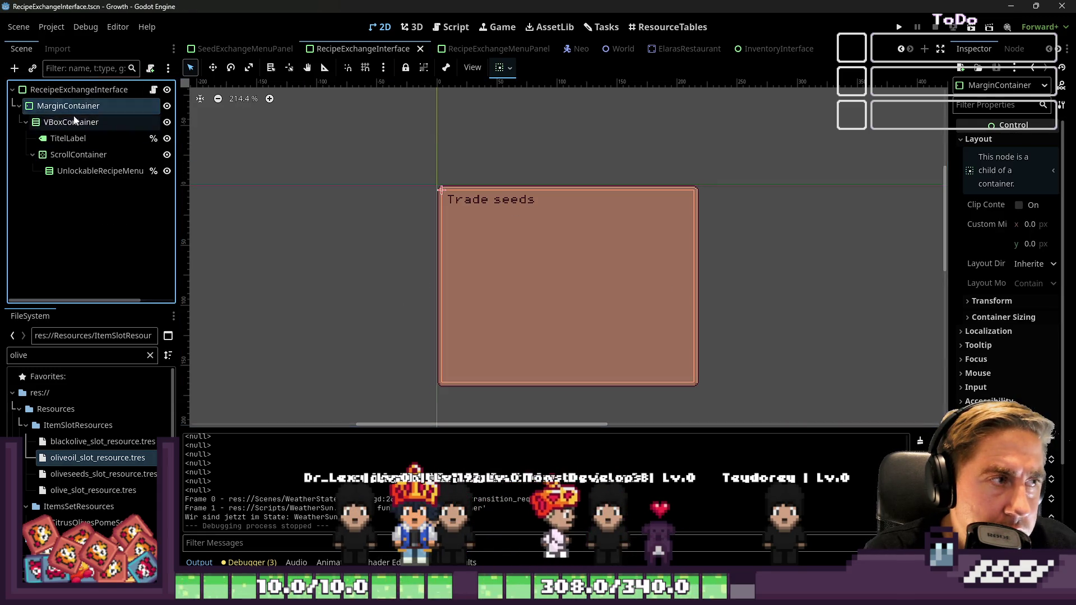
{"action": "left_click", "coordinate": [500, 68]}
{"action": "left_click", "coordinate": [106, 105]}
{"action": "key", "text": "Down"}
{"action": "key", "text": "Down"}
{"action": "key", "text": "Down"}
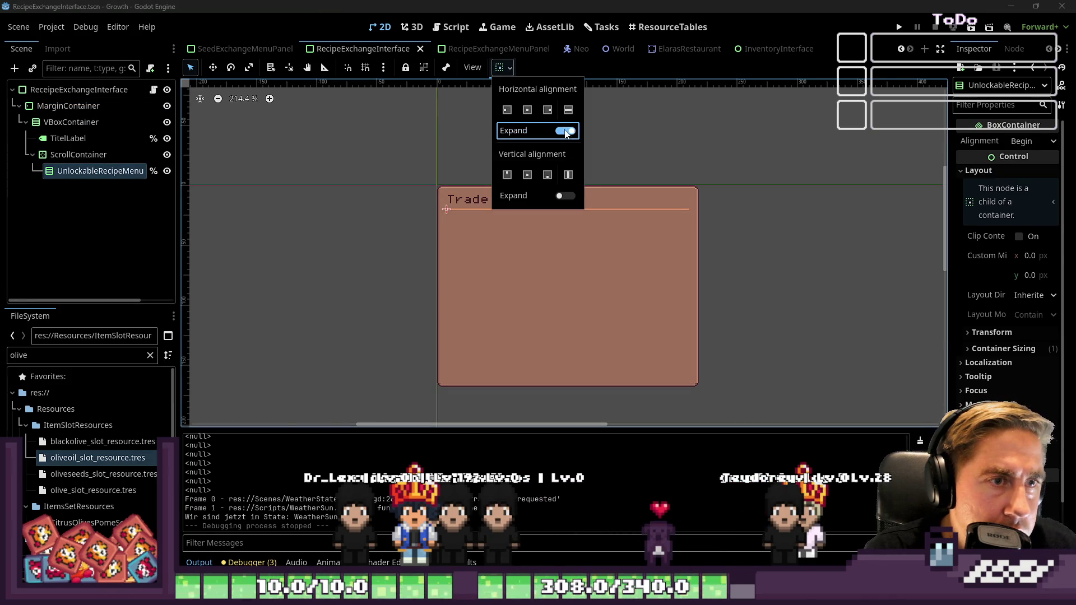
{"action": "left_click", "coordinate": [566, 131]}
{"action": "left_click", "coordinate": [839, 145]}
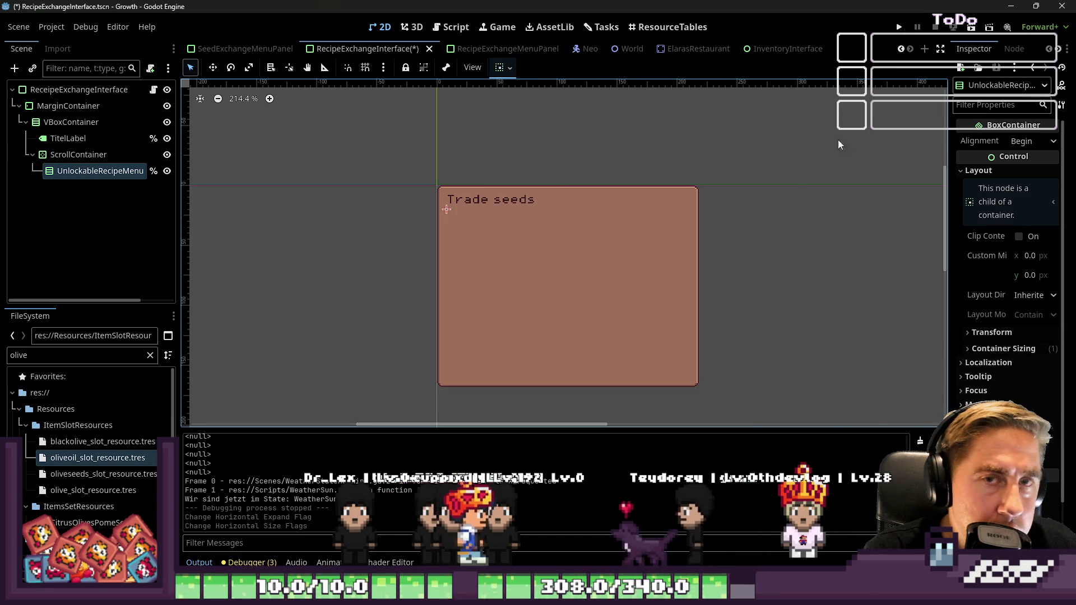
{"action": "left_click", "coordinate": [898, 28]}
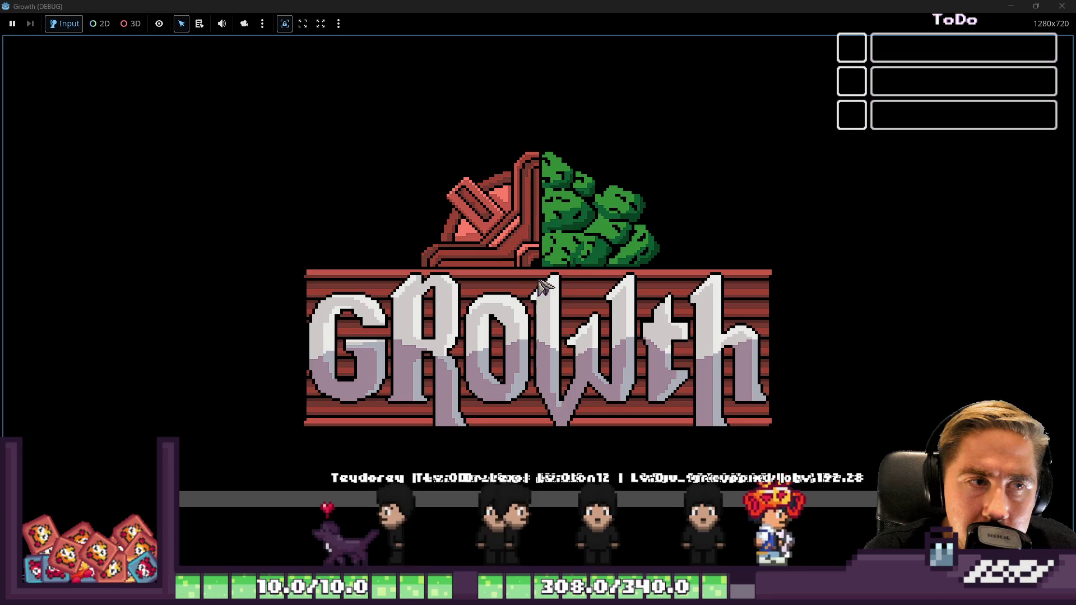
Step: Start a new game, walk into the CLARAS diner and open the Trade seeds panel
{"action": "left_click", "coordinate": [512, 273]}
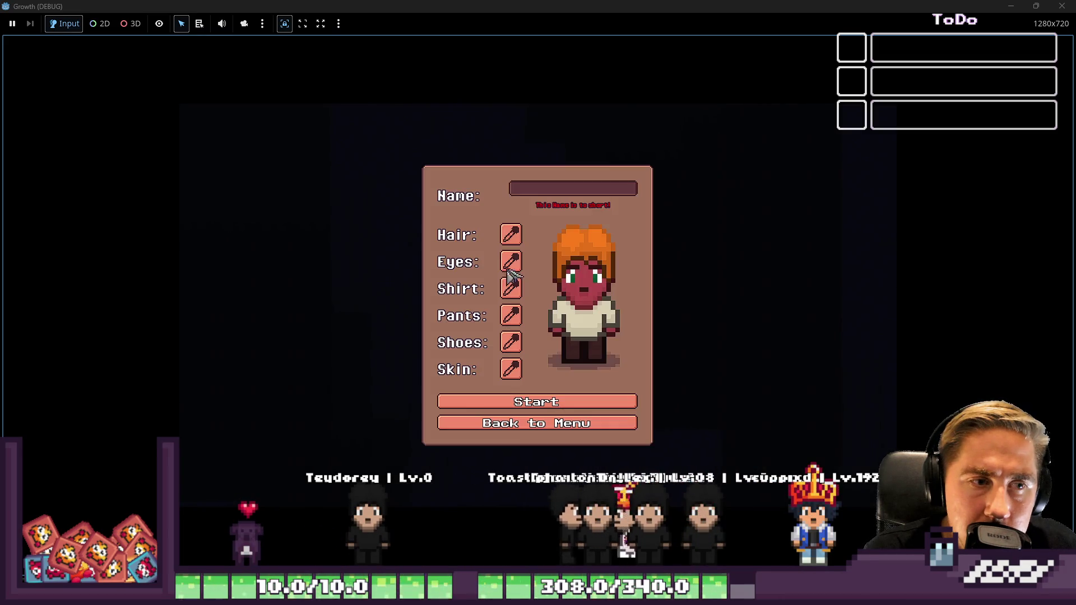
{"action": "left_click", "coordinate": [604, 401]}
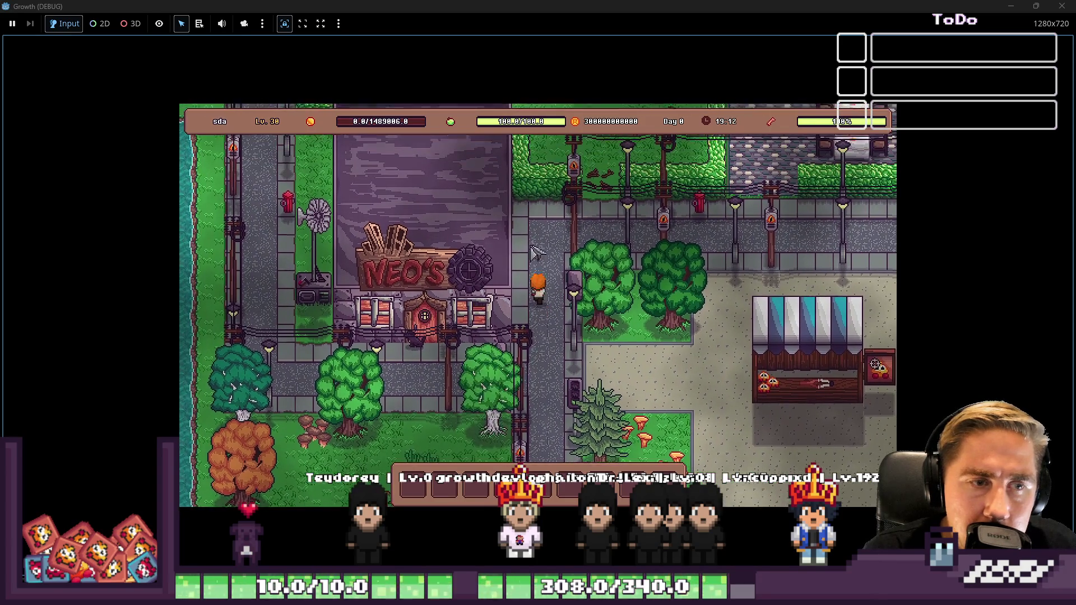
{"action": "key", "text": "d"}
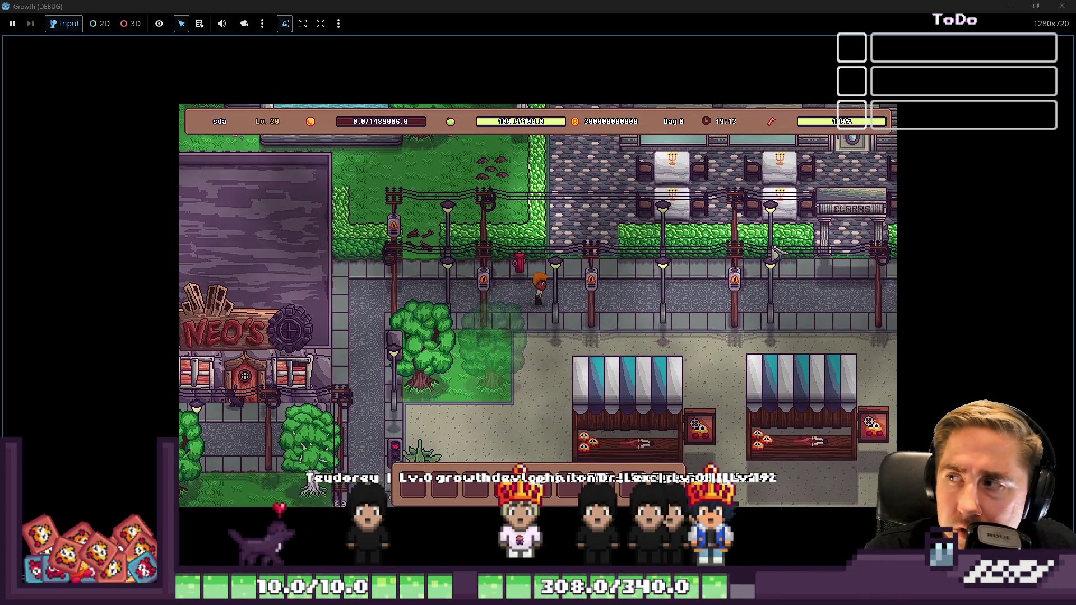
{"action": "key", "text": "w"}
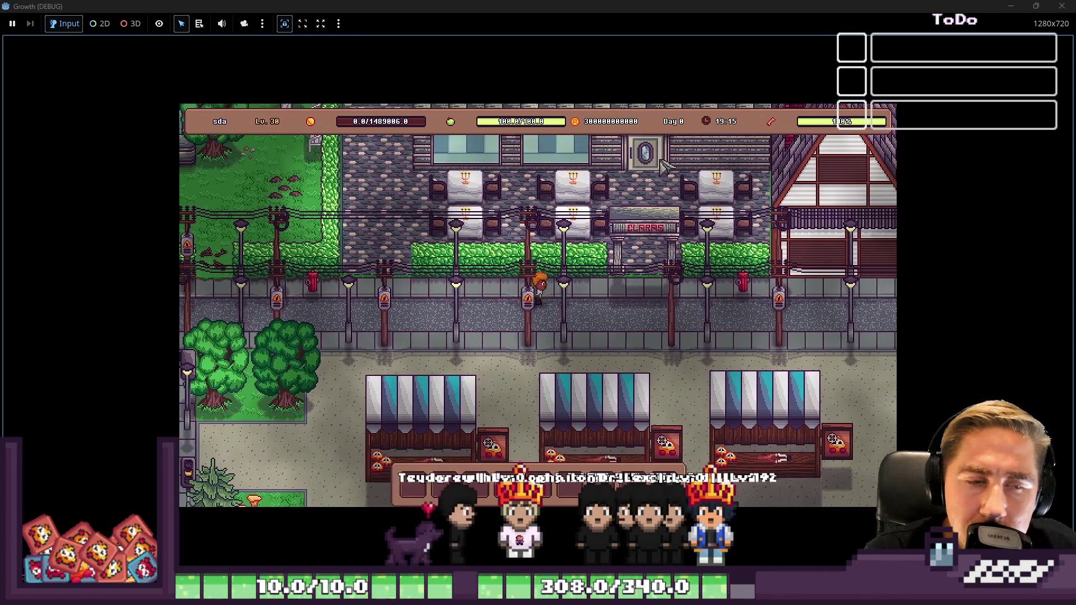
{"action": "key", "text": "w"}
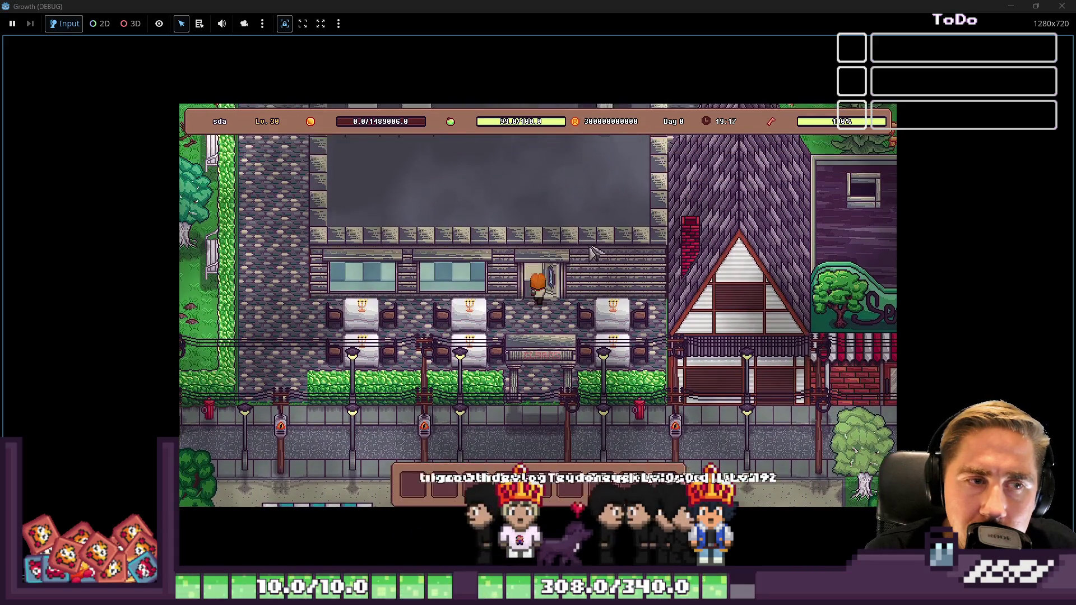
{"action": "left_click", "coordinate": [582, 394]}
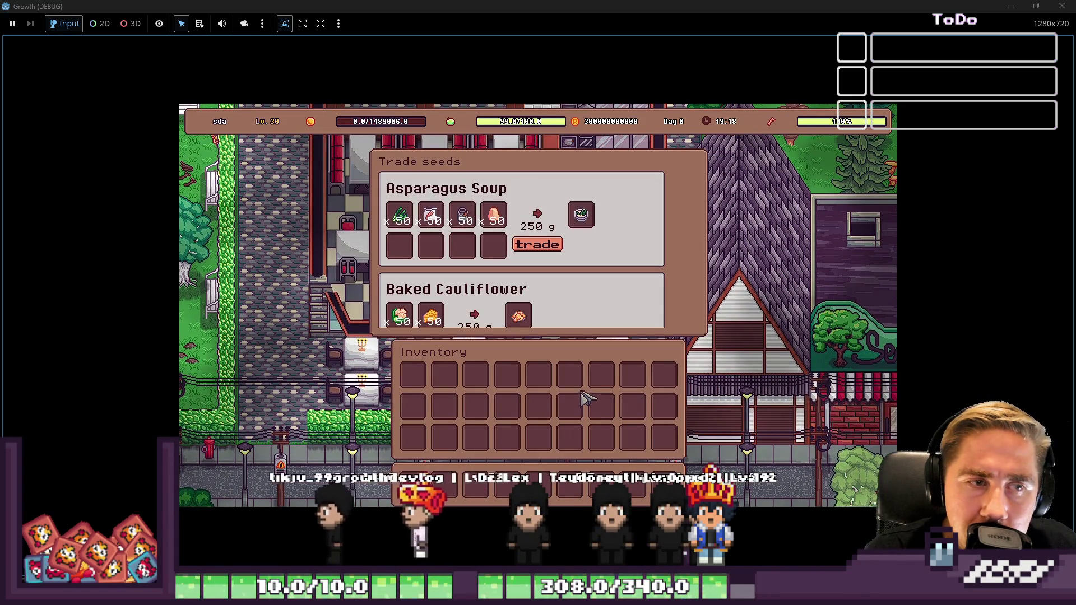
Step: Scroll through the recipes from Asparagus Soup to Bread, close the game, return to InventoryInterface
{"action": "scroll", "coordinate": [547, 271], "scroll_direction": "down", "scroll_amount": 2}
{"action": "scroll", "coordinate": [548, 271], "scroll_direction": "up", "scroll_amount": 2}
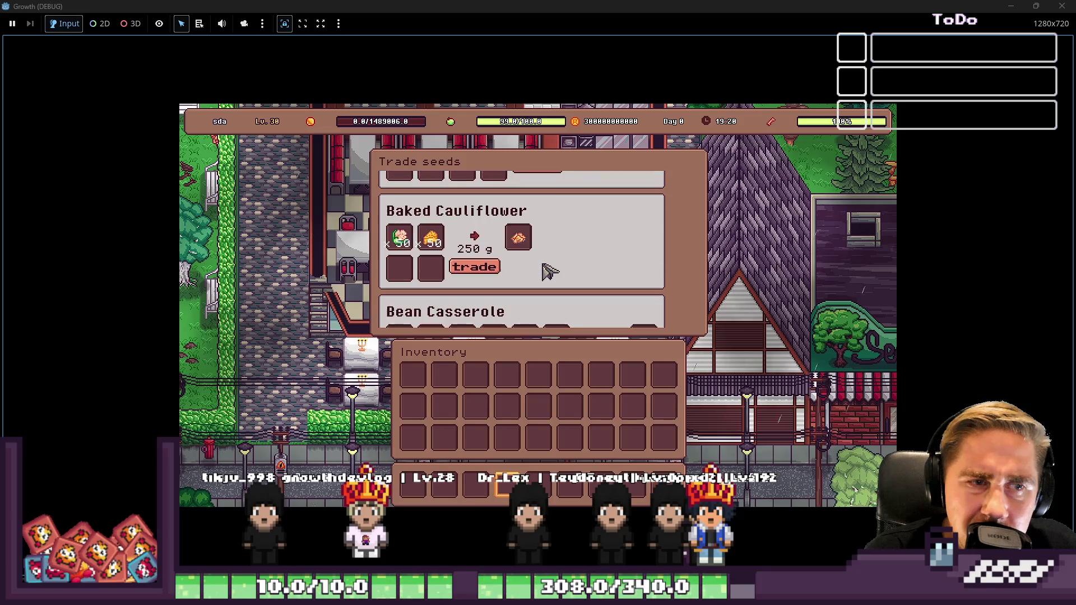
{"action": "scroll", "coordinate": [549, 271], "scroll_direction": "up", "scroll_amount": 1}
{"action": "scroll", "coordinate": [548, 271], "scroll_direction": "down", "scroll_amount": 2}
{"action": "scroll", "coordinate": [548, 272], "scroll_direction": "up", "scroll_amount": 2}
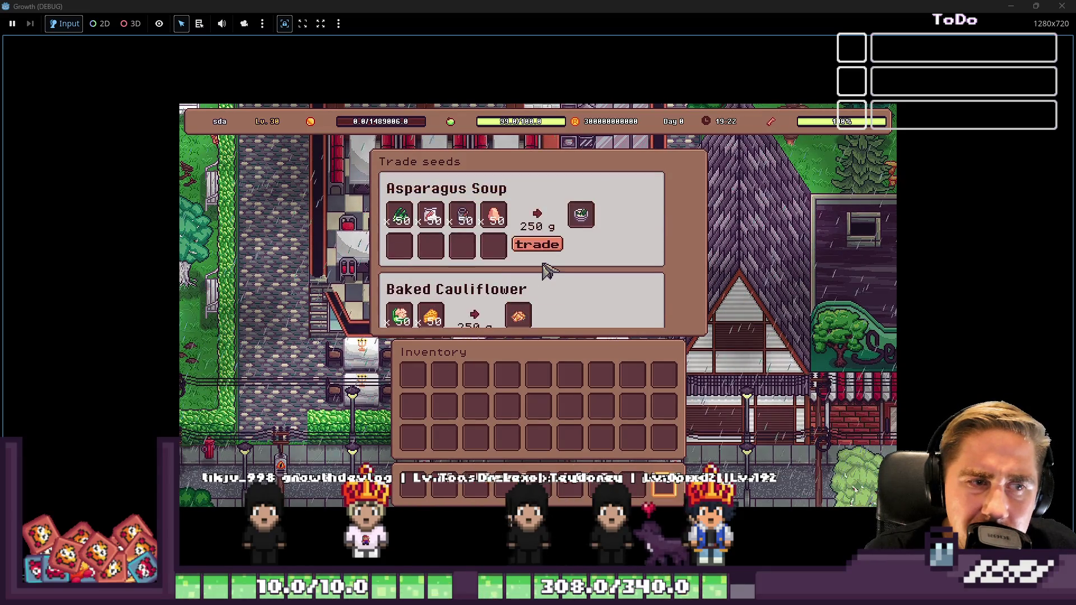
{"action": "scroll", "coordinate": [547, 271], "scroll_direction": "down", "scroll_amount": 3}
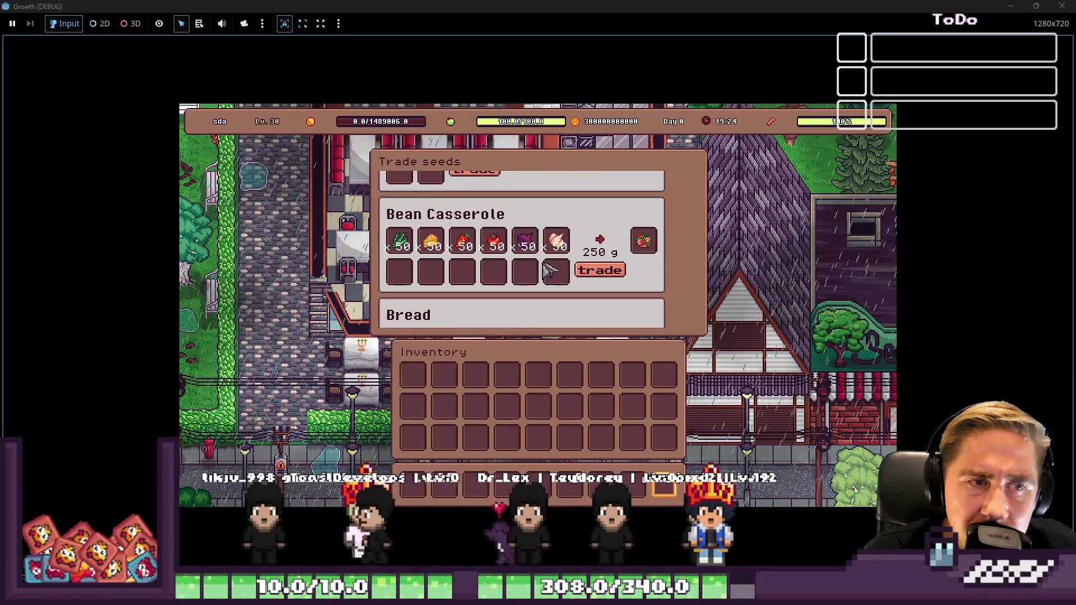
{"action": "scroll", "coordinate": [548, 271], "scroll_direction": "down", "scroll_amount": 2}
{"action": "scroll", "coordinate": [549, 271], "scroll_direction": "up", "scroll_amount": 1}
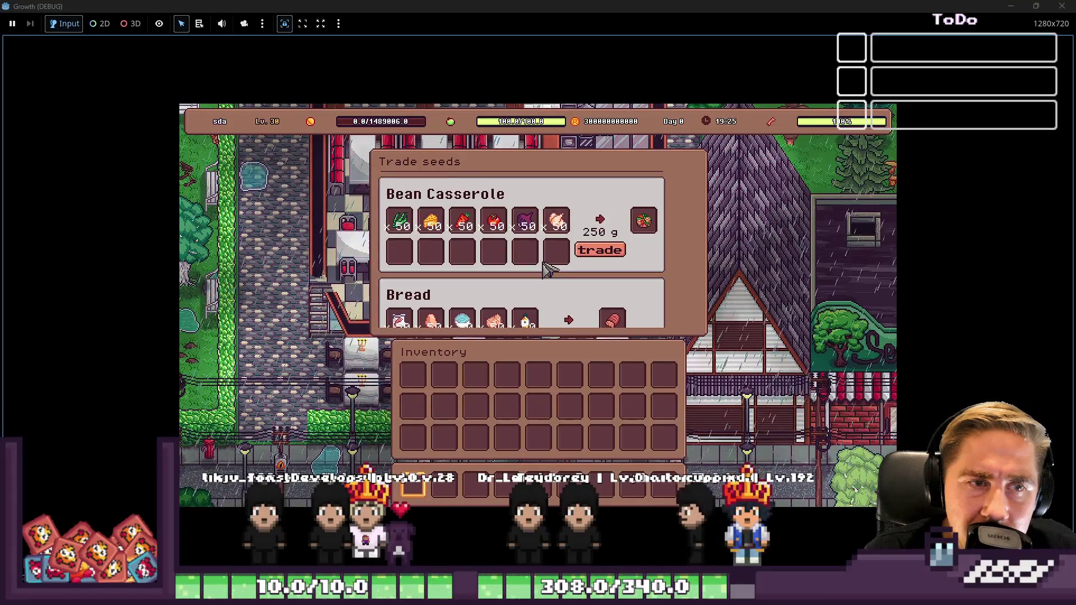
{"action": "scroll", "coordinate": [548, 270], "scroll_direction": "up", "scroll_amount": 3}
{"action": "scroll", "coordinate": [544, 267], "scroll_direction": "down", "scroll_amount": 2}
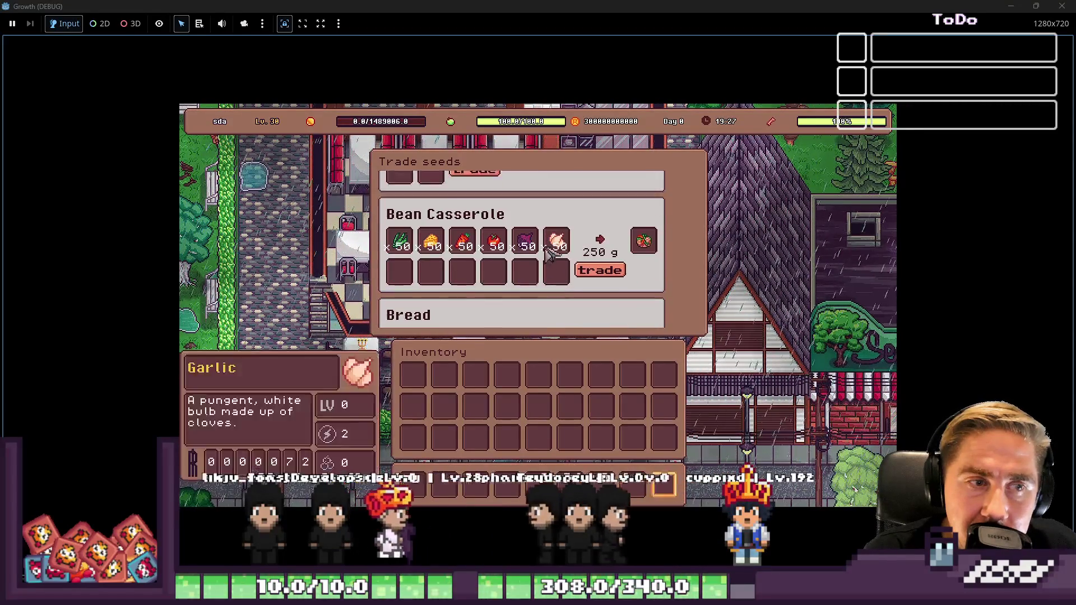
{"action": "scroll", "coordinate": [552, 255], "scroll_direction": "up", "scroll_amount": 4}
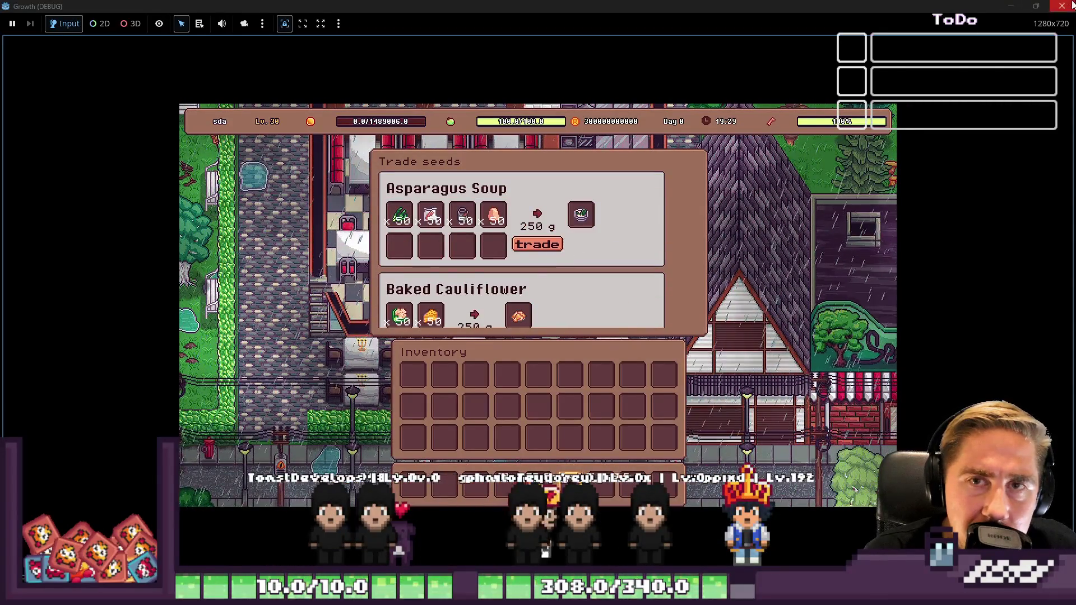
{"action": "left_click", "coordinate": [1072, 4]}
{"action": "left_click", "coordinate": [778, 48]}
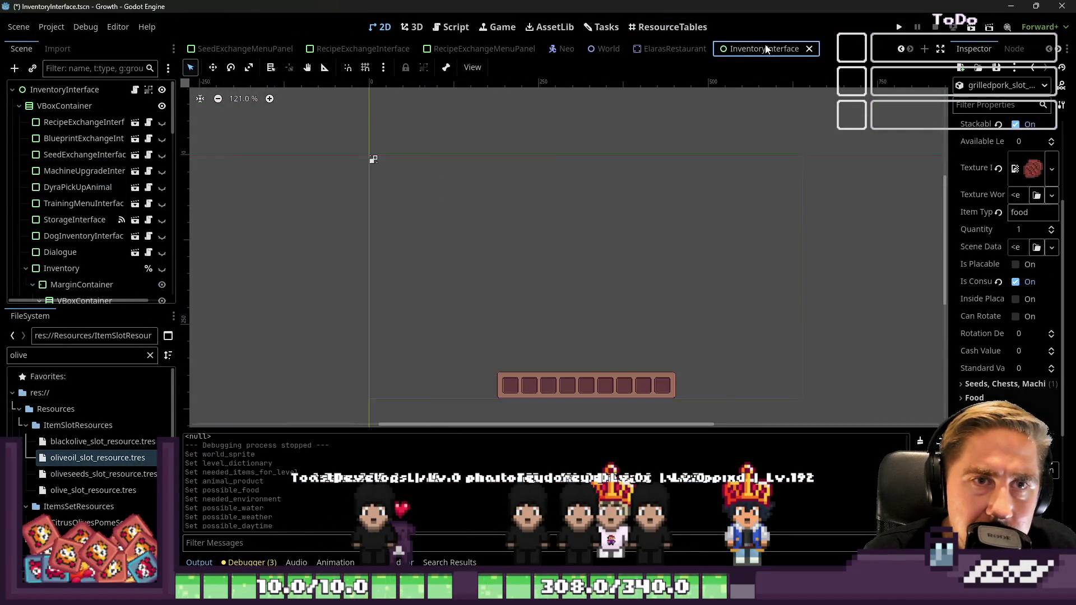
Step: In RecipeExchangeMenuPanel, undo and then redo the last change
{"action": "scroll", "coordinate": [108, 257], "scroll_direction": "down", "scroll_amount": 5}
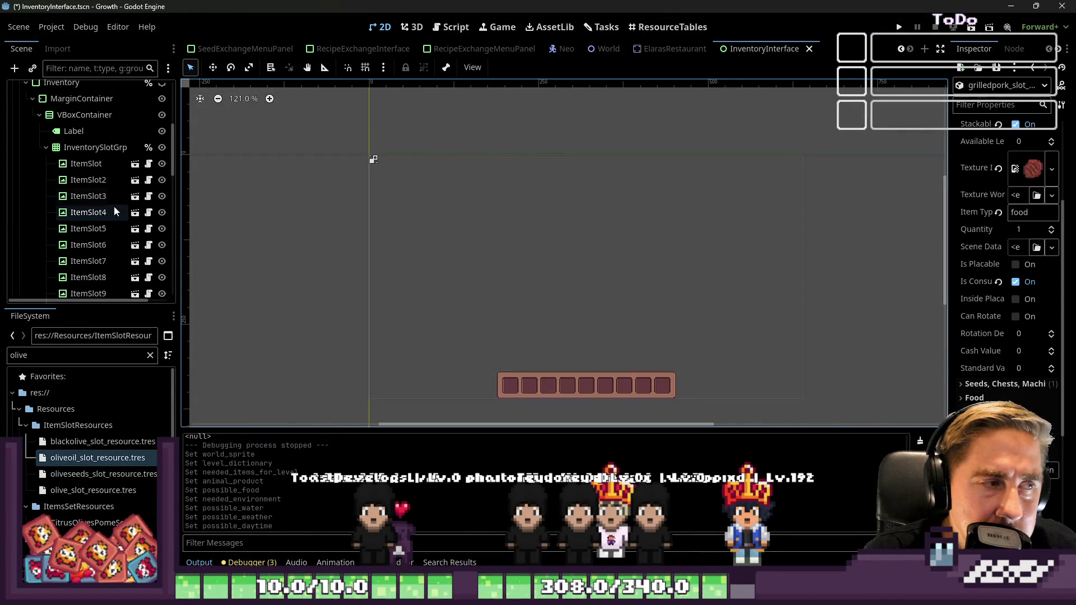
{"action": "left_click", "coordinate": [485, 49]}
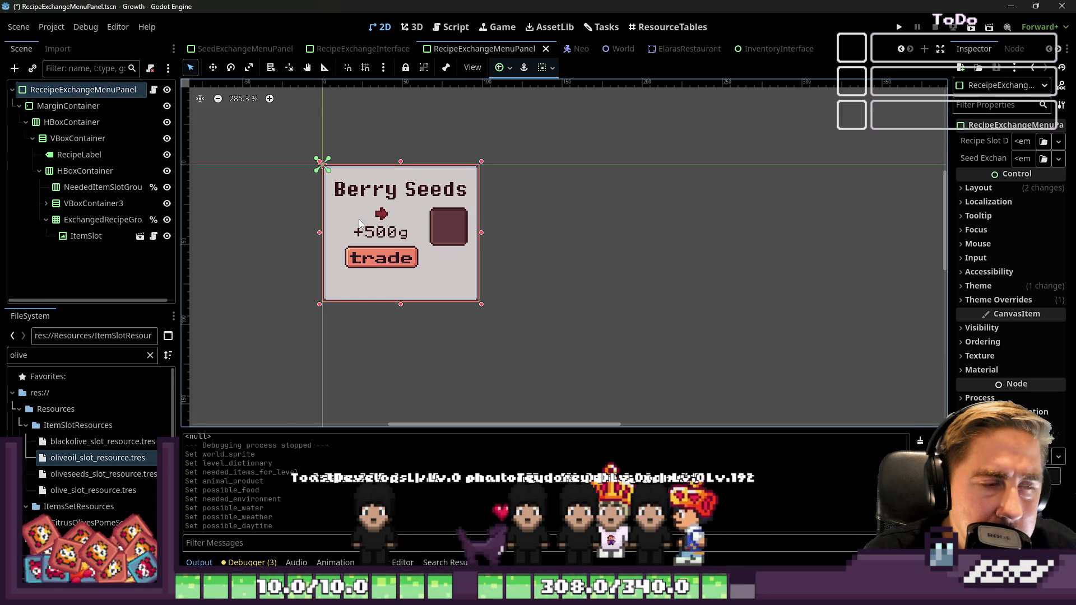
{"action": "left_click", "coordinate": [70, 220]}
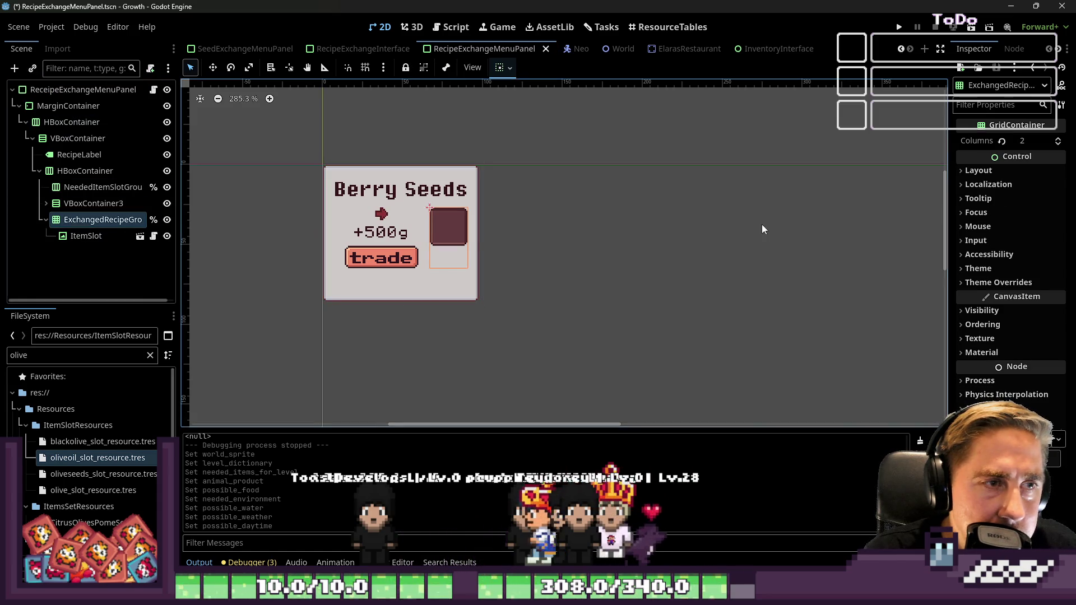
{"action": "left_click", "coordinate": [120, 263]}
{"action": "key", "text": "ctrl+z"}
{"action": "key", "text": "ctrl+z"}
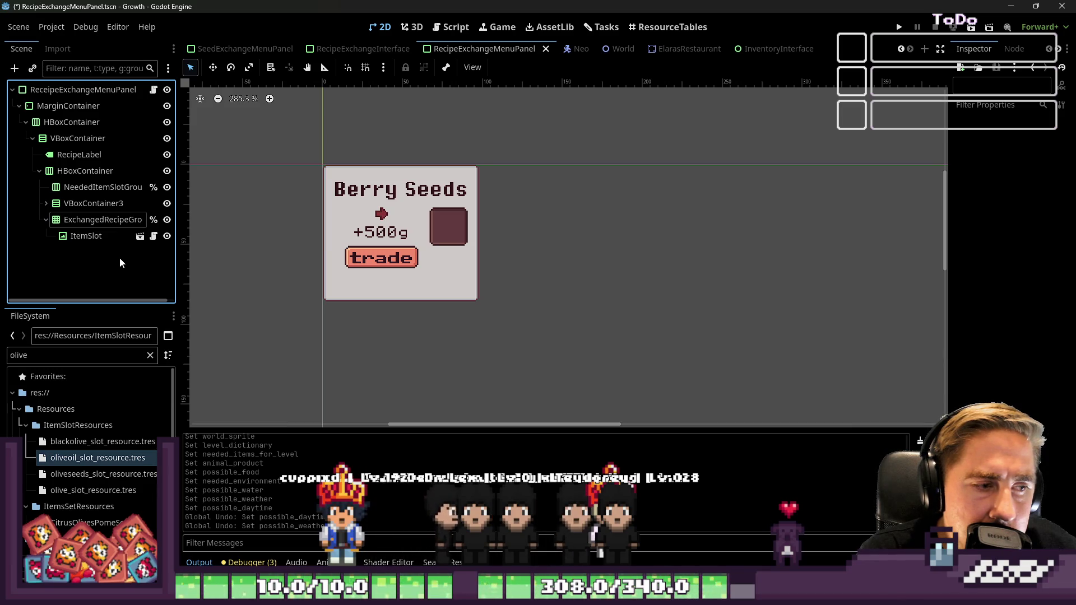
{"action": "key", "text": "ctrl+shift+z"}
{"action": "key", "text": "ctrl+shift+z"}
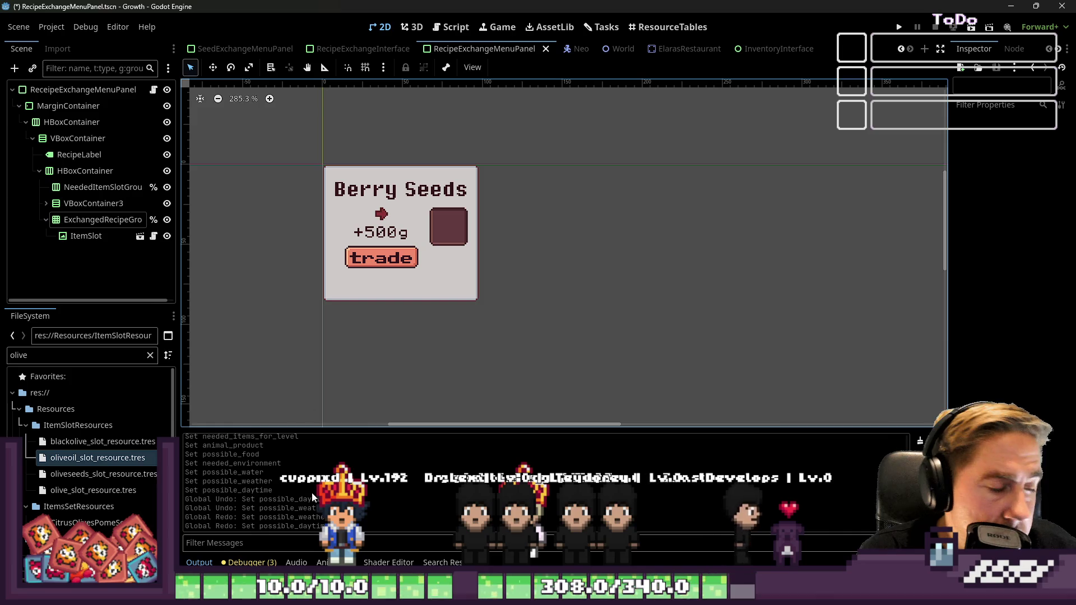
{"action": "scroll", "coordinate": [281, 519], "scroll_direction": "up", "scroll_amount": 3}
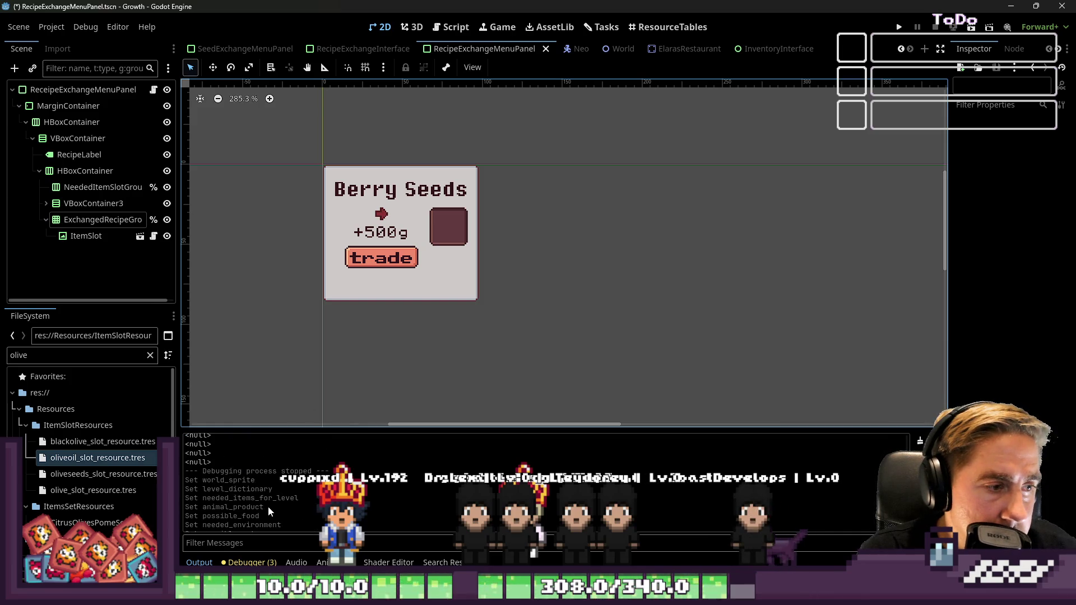
{"action": "scroll", "coordinate": [269, 511], "scroll_direction": "down", "scroll_amount": 3}
{"action": "scroll", "coordinate": [315, 373], "scroll_direction": "down", "scroll_amount": 1}
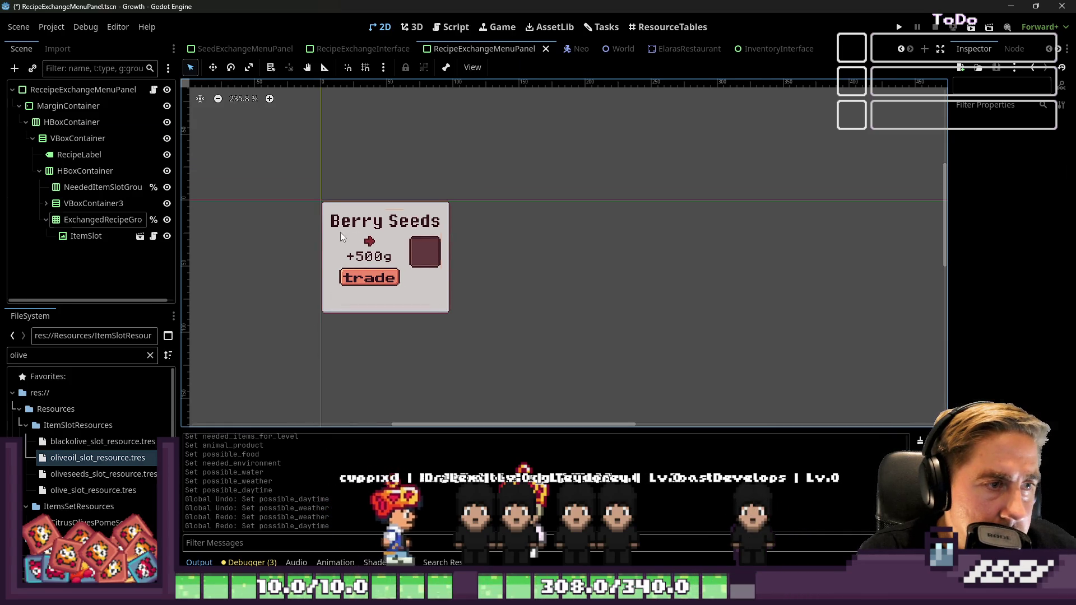
Step: Set the MarginContainer to fill horizontally
{"action": "left_click", "coordinate": [317, 244]}
{"action": "left_click", "coordinate": [327, 243]}
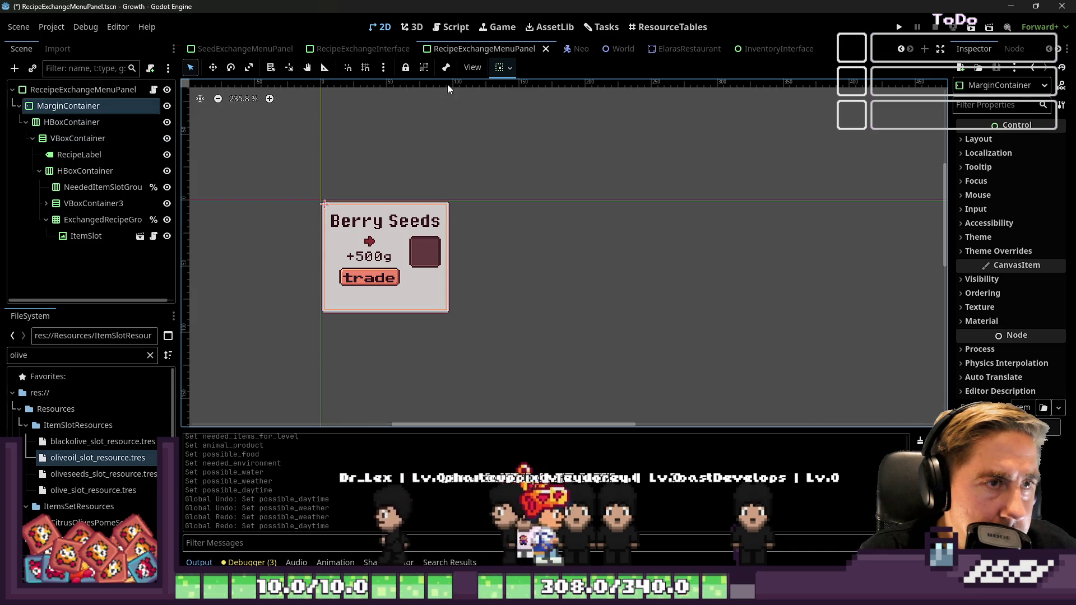
{"action": "left_click", "coordinate": [510, 68]}
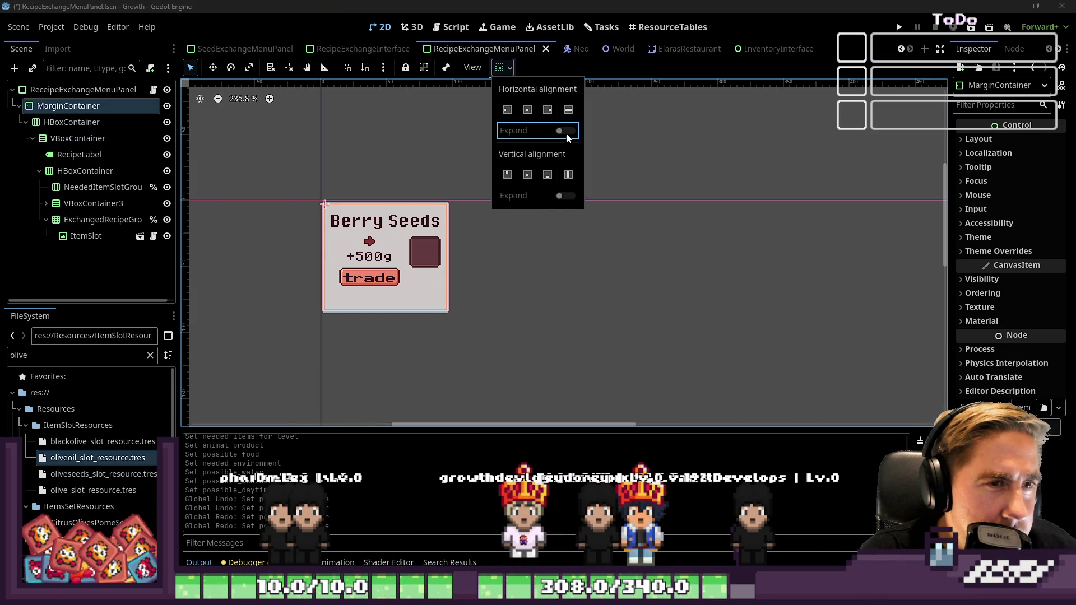
{"action": "left_click", "coordinate": [568, 112]}
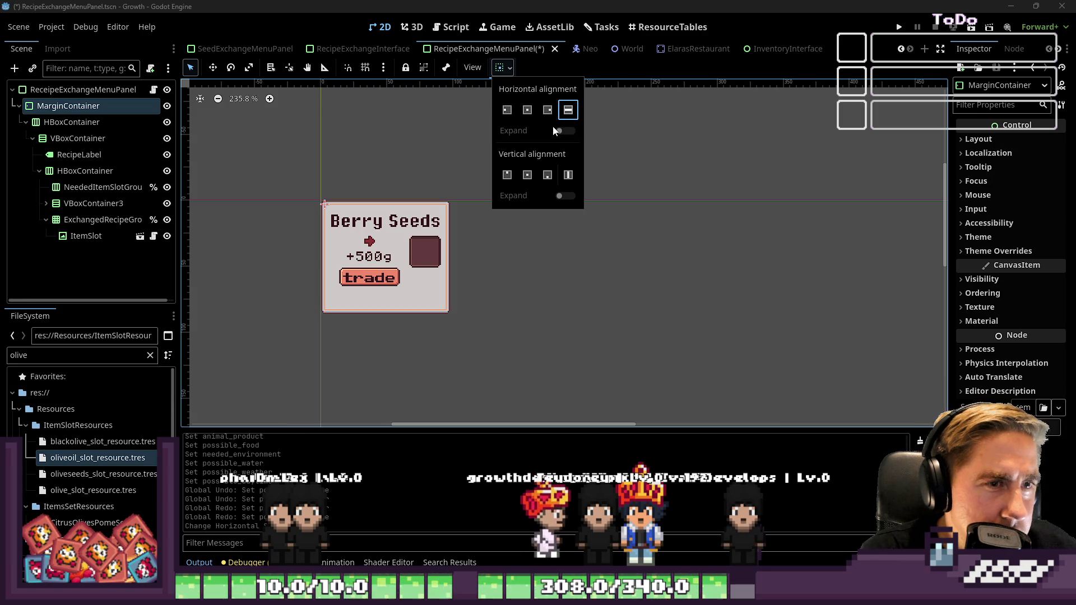
Step: Turn on horizontal Fill and Expand for the VBoxContainer
{"action": "left_click", "coordinate": [41, 121]}
{"action": "left_click", "coordinate": [501, 68]}
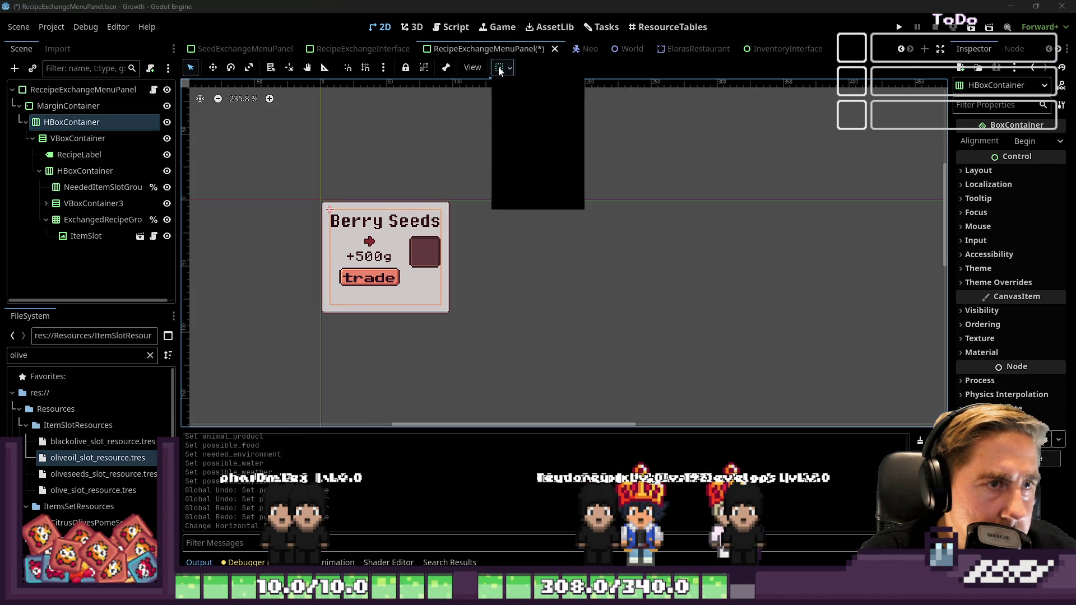
{"action": "left_click", "coordinate": [86, 140]}
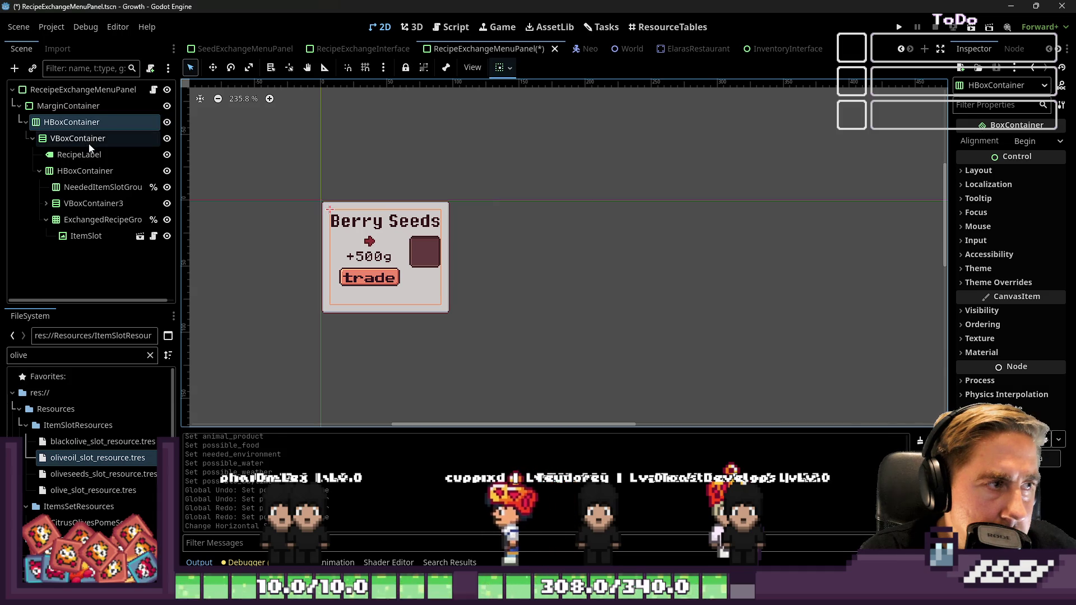
{"action": "left_click", "coordinate": [84, 138]}
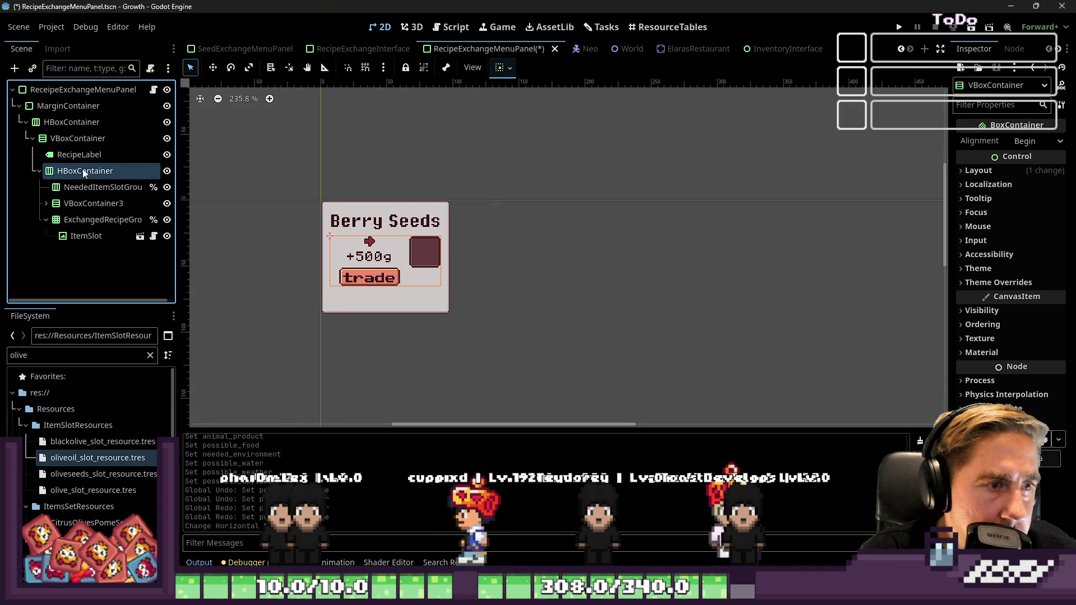
{"action": "left_click", "coordinate": [500, 68]}
{"action": "left_click", "coordinate": [565, 130]}
{"action": "left_click", "coordinate": [566, 110]}
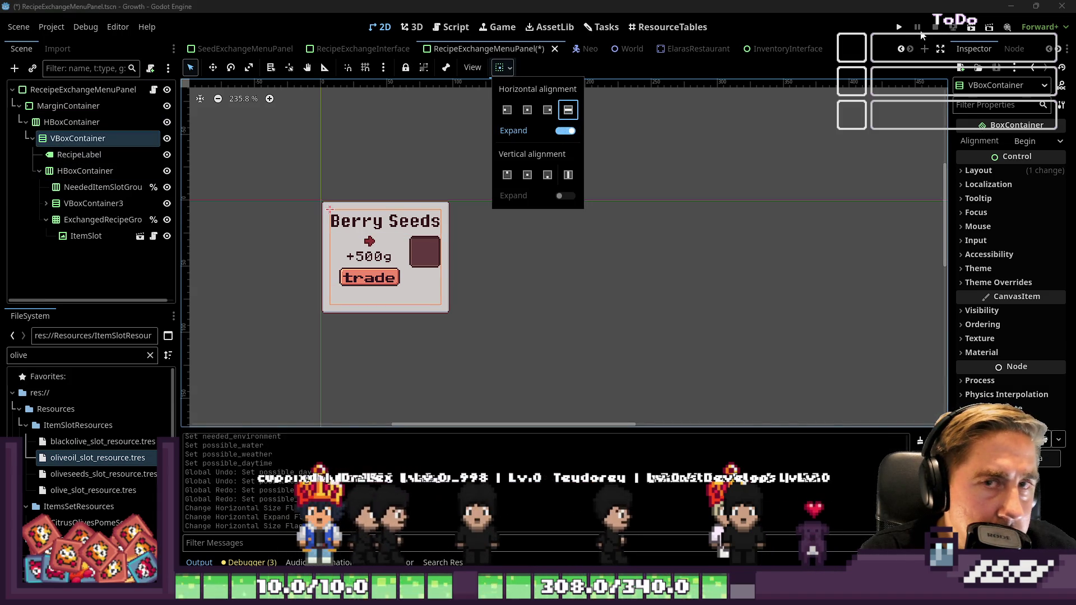
{"action": "left_click", "coordinate": [875, 55]}
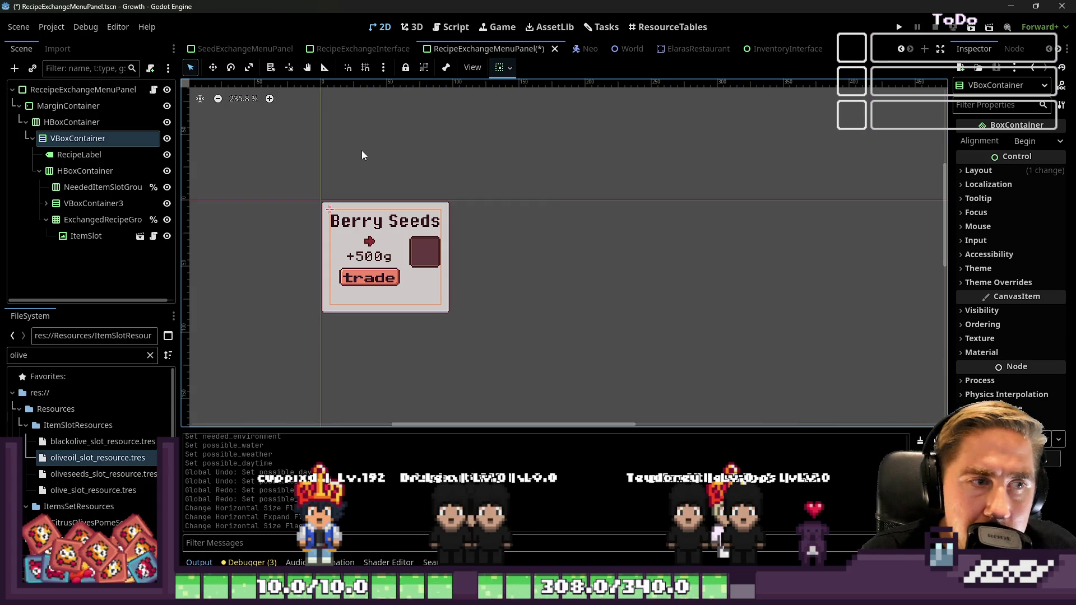
Step: Widen the recipe panel from its root node and launch the game
{"action": "left_click", "coordinate": [431, 207]}
{"action": "mouse_move", "coordinate": [452, 258]}
{"action": "left_mouse_down"}
{"action": "mouse_move", "coordinate": [852, 249]}
{"action": "mouse_move", "coordinate": [430, 282]}
{"action": "left_mouse_up"}
{"action": "left_click", "coordinate": [898, 27]}
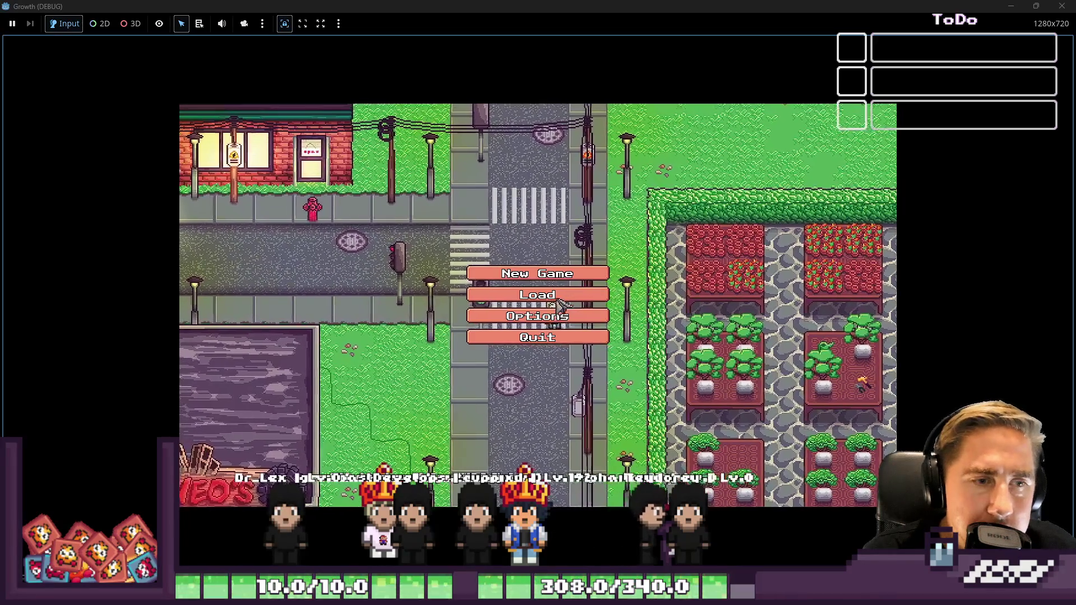
Step: Start a new game with a character named 'sad'
{"action": "left_click", "coordinate": [575, 246]}
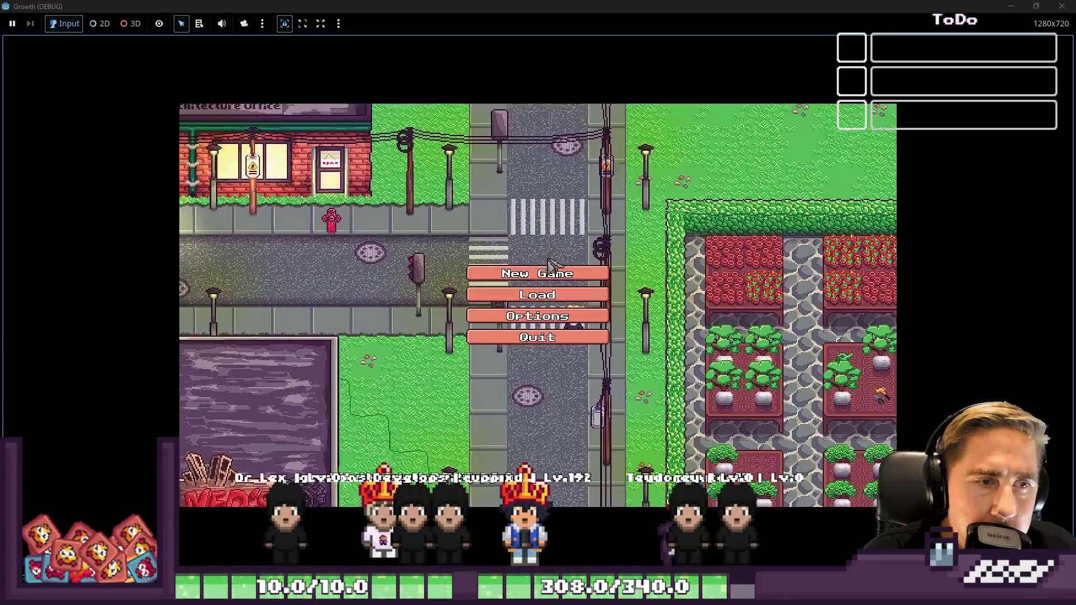
{"action": "left_click", "coordinate": [552, 281]}
{"action": "left_click", "coordinate": [569, 191]}
{"action": "type", "text": "sad"}
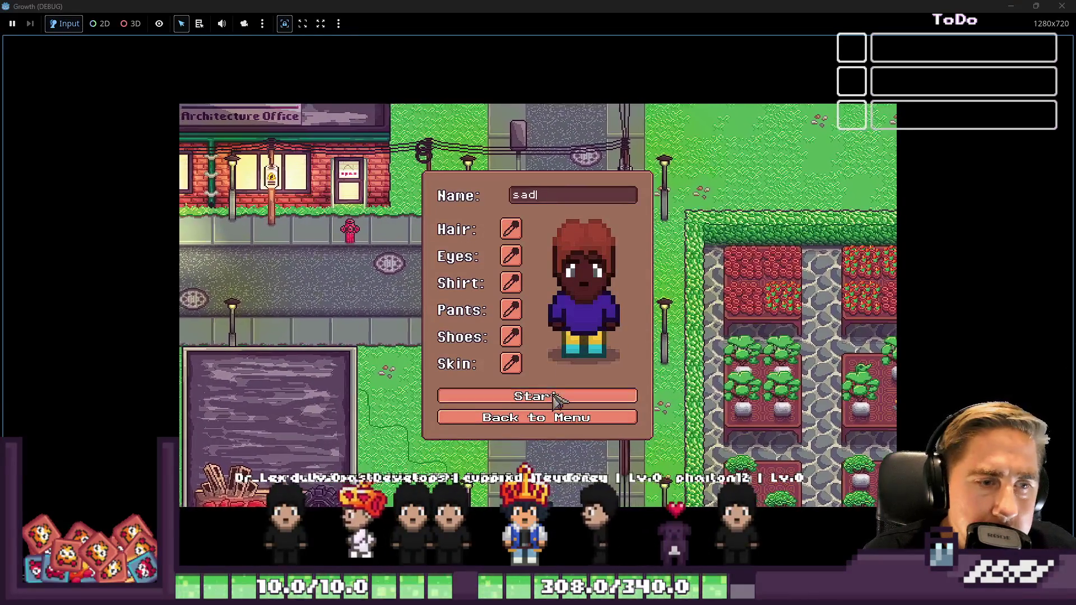
{"action": "left_click", "coordinate": [584, 399]}
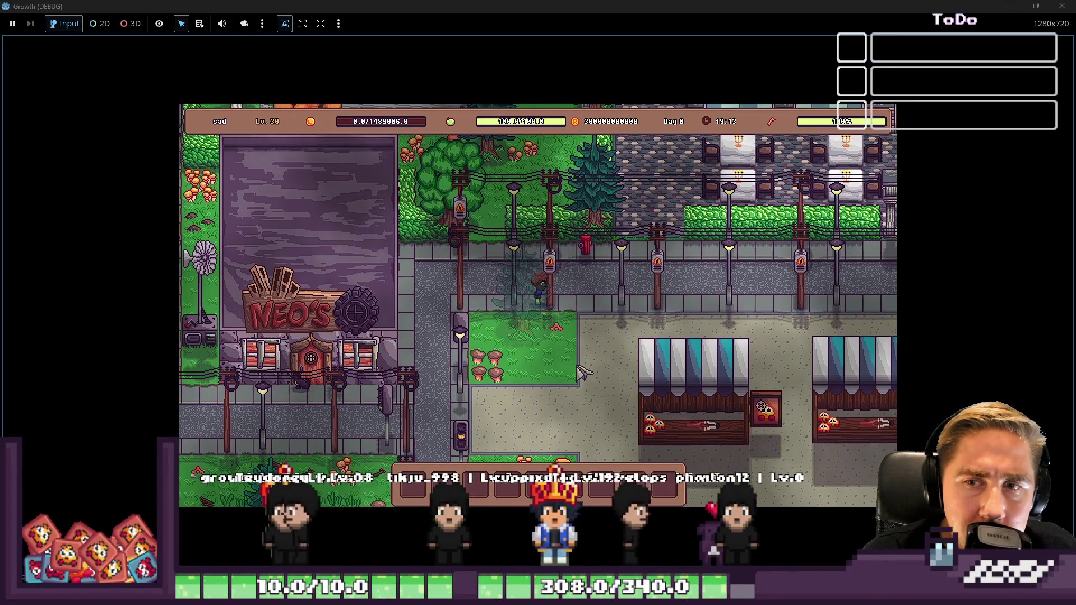
Step: Walk into the diner, talk to the chef and open the recipe unlocking panel
{"action": "key", "text": "d"}
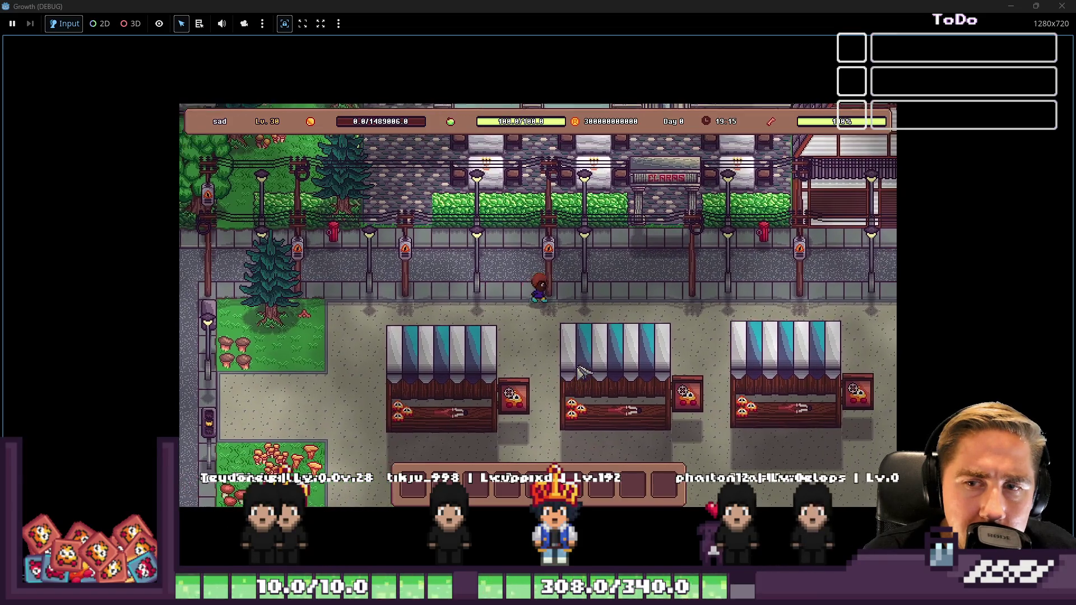
{"action": "key", "text": "d"}
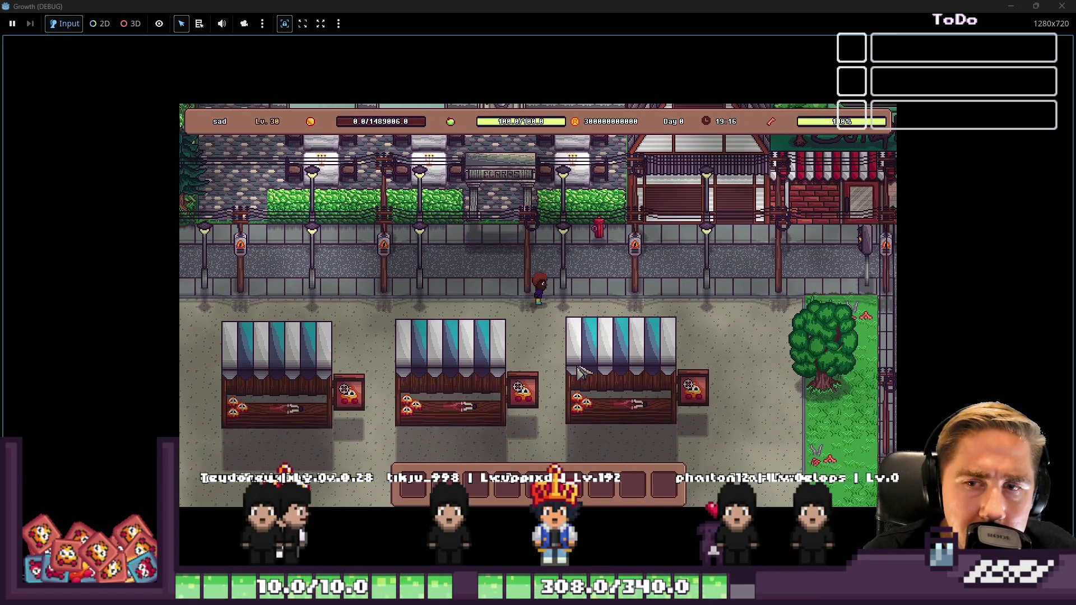
{"action": "key", "text": "w"}
{"action": "key", "text": "a"}
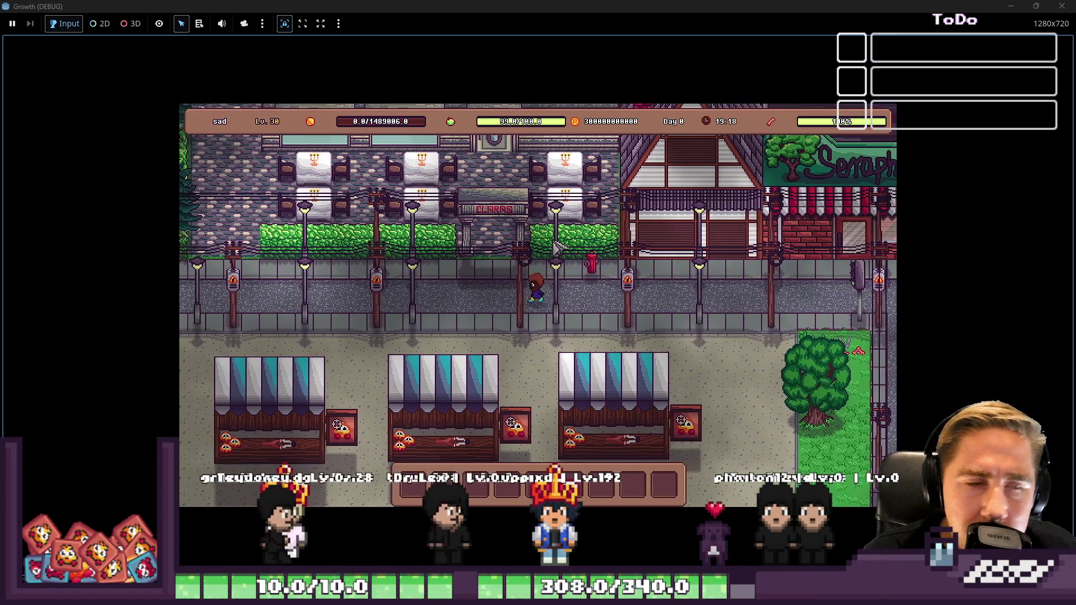
{"action": "key", "text": "w"}
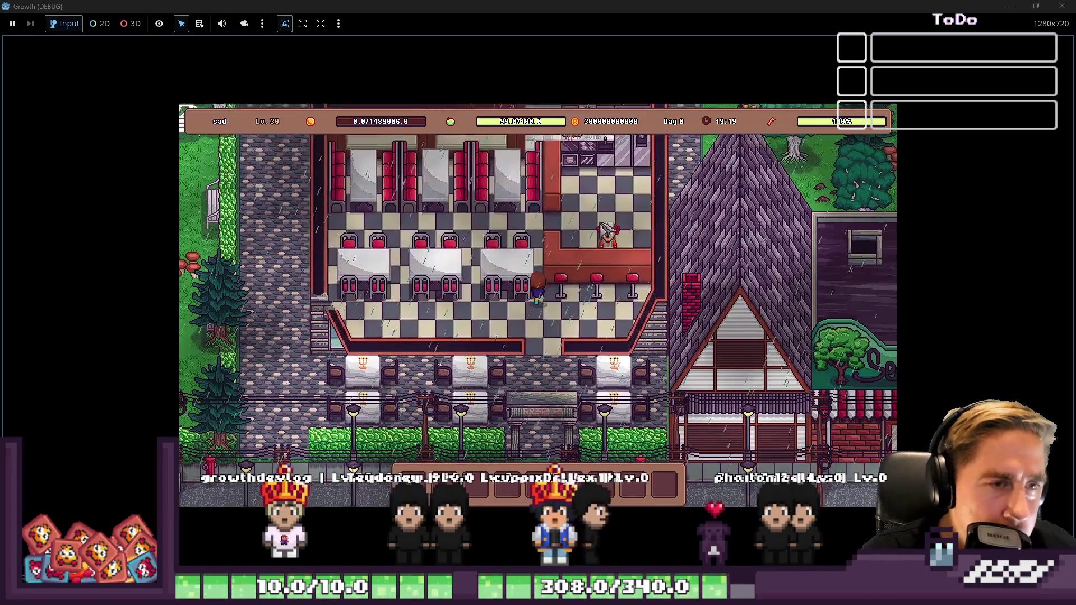
{"action": "left_click", "coordinate": [616, 264]}
{"action": "left_click", "coordinate": [592, 392]}
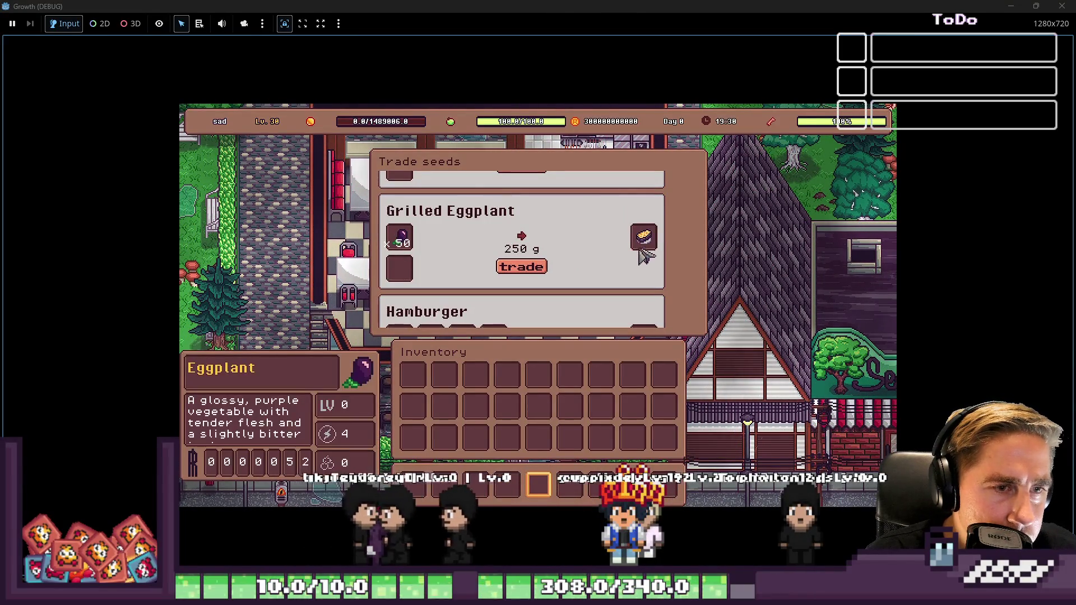
Step: Scroll the Trade seeds list down to Pea Soup, then stop the game
{"action": "scroll", "coordinate": [641, 241], "scroll_direction": "down", "scroll_amount": 2}
{"action": "scroll", "coordinate": [645, 289], "scroll_direction": "down", "scroll_amount": 7}
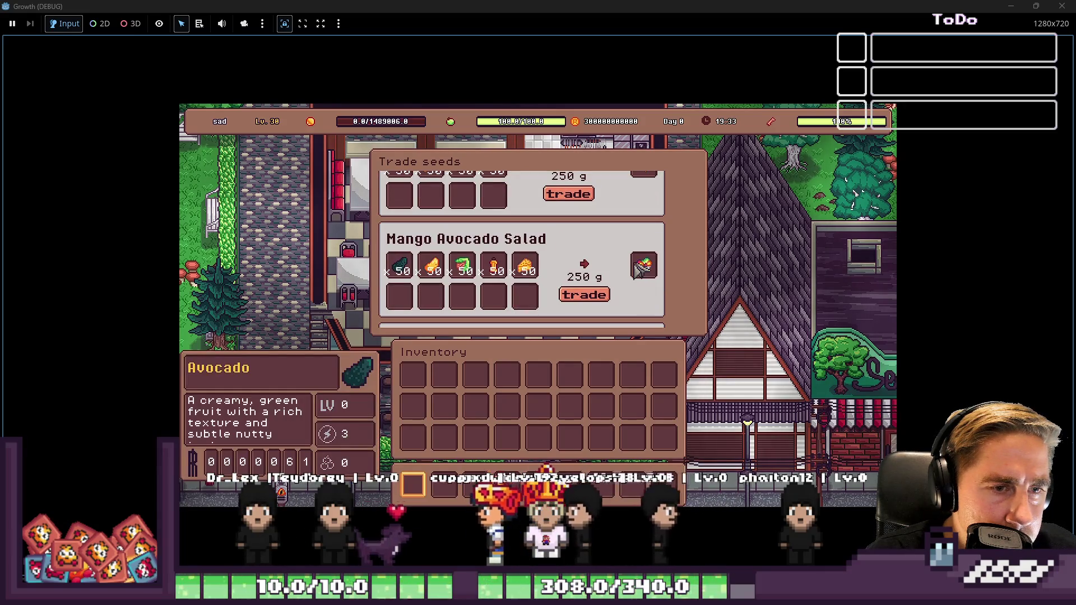
{"action": "scroll", "coordinate": [645, 271], "scroll_direction": "down", "scroll_amount": 4}
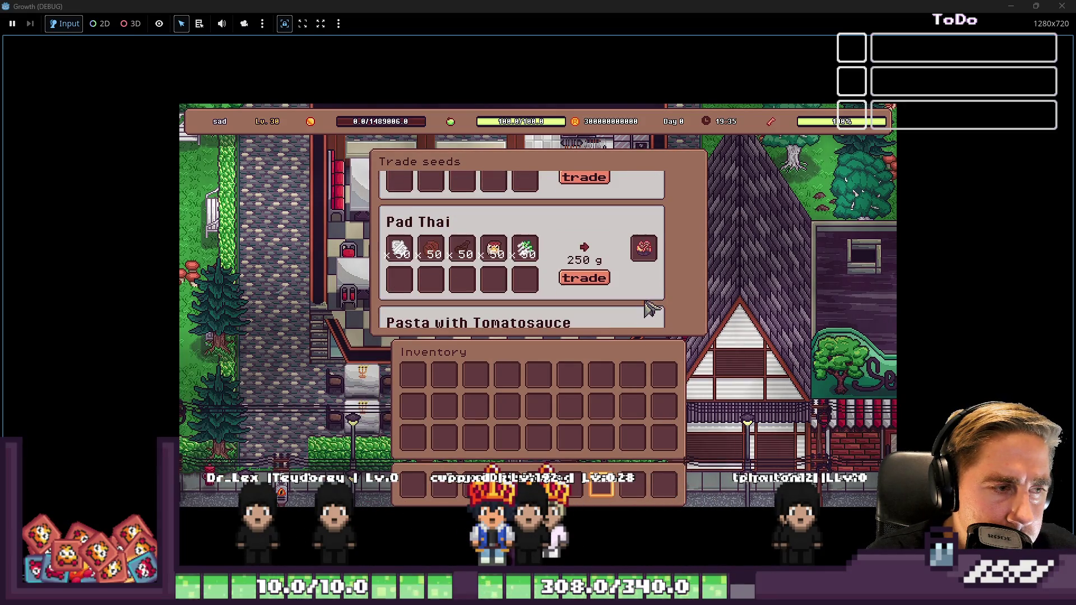
{"action": "scroll", "coordinate": [644, 303], "scroll_direction": "down", "scroll_amount": 2}
{"action": "scroll", "coordinate": [644, 296], "scroll_direction": "down", "scroll_amount": 4}
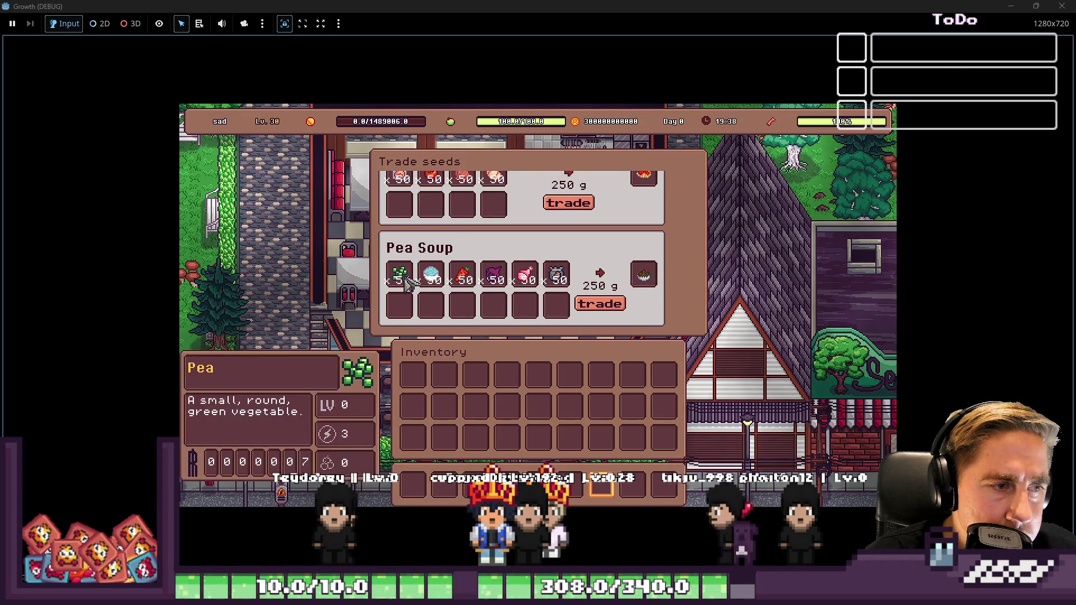
{"action": "left_click", "coordinate": [1062, 6]}
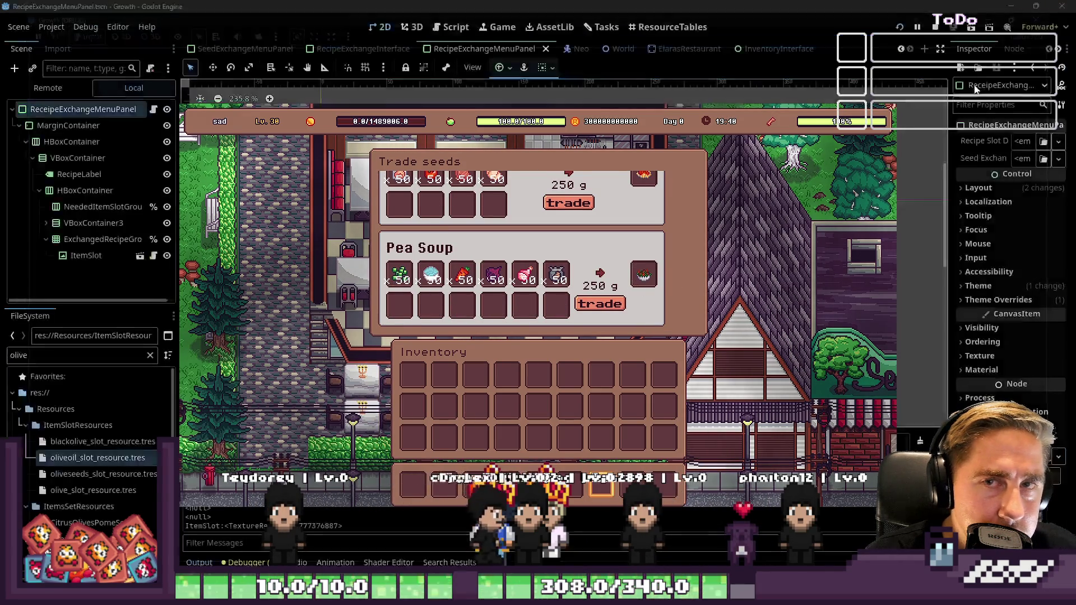
Step: In the RecipeExchangeMenuPanel script, insert a new line above the set_slot call on line 52
{"action": "left_click", "coordinate": [440, 29]}
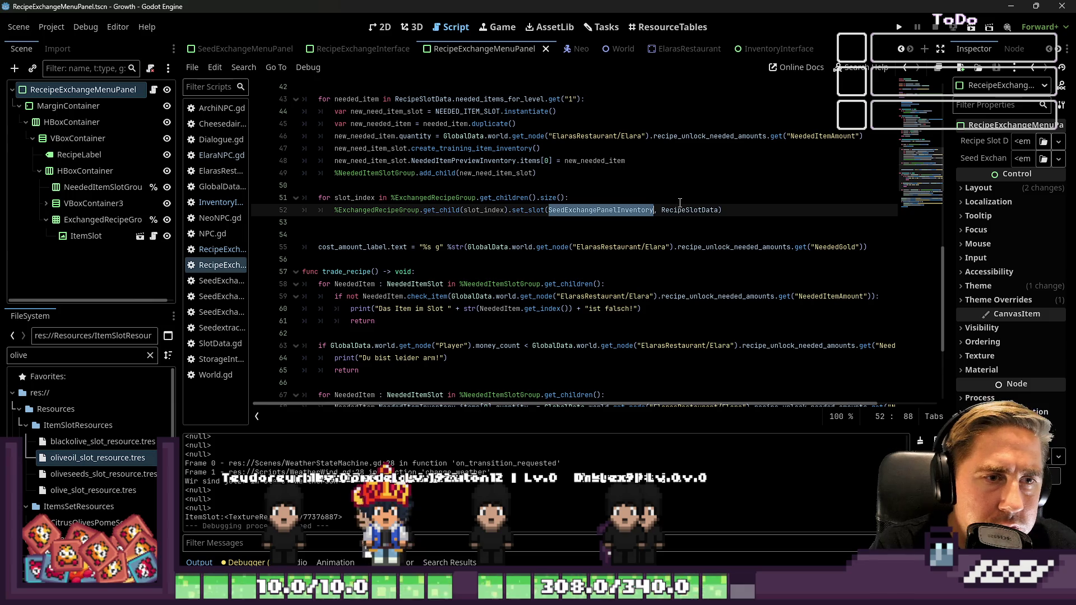
{"action": "scroll", "coordinate": [680, 202], "scroll_direction": "up", "scroll_amount": 14}
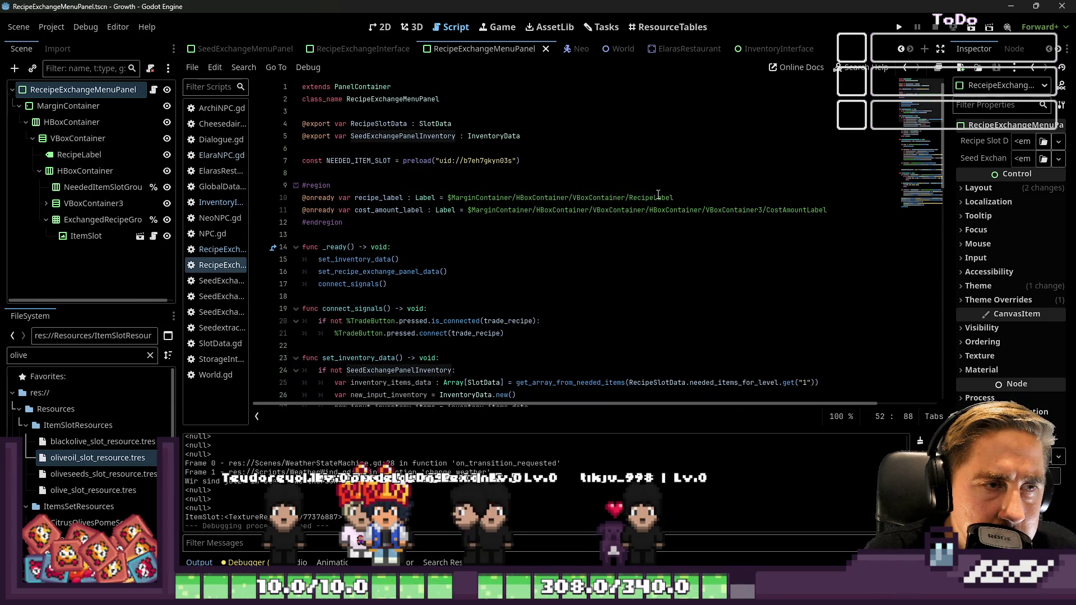
{"action": "scroll", "coordinate": [659, 193], "scroll_direction": "down", "scroll_amount": 11}
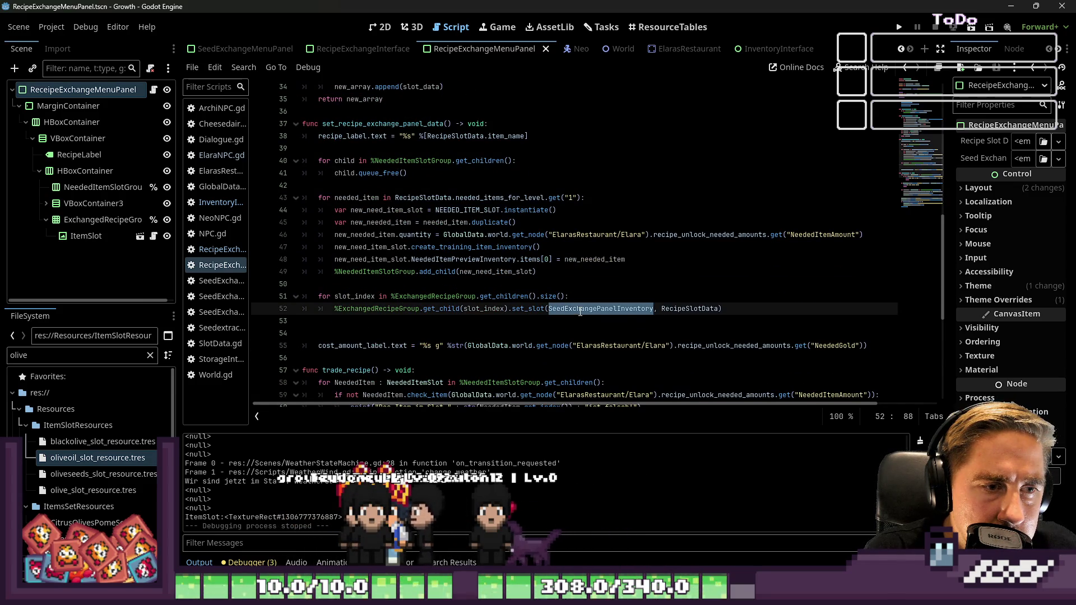
{"action": "left_click", "coordinate": [522, 308]}
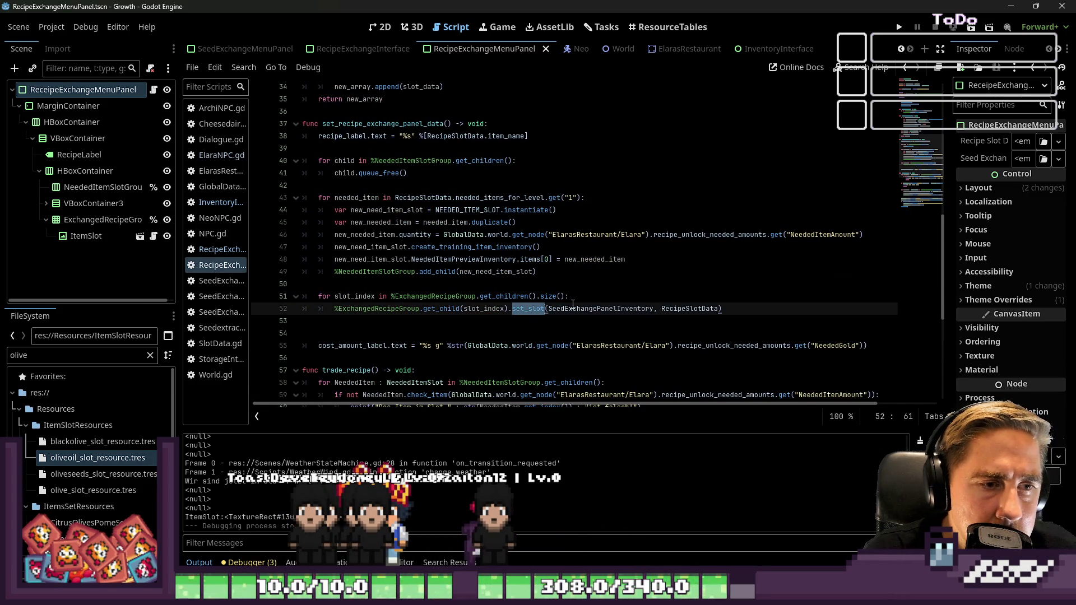
{"action": "double_click", "coordinate": [528, 310]}
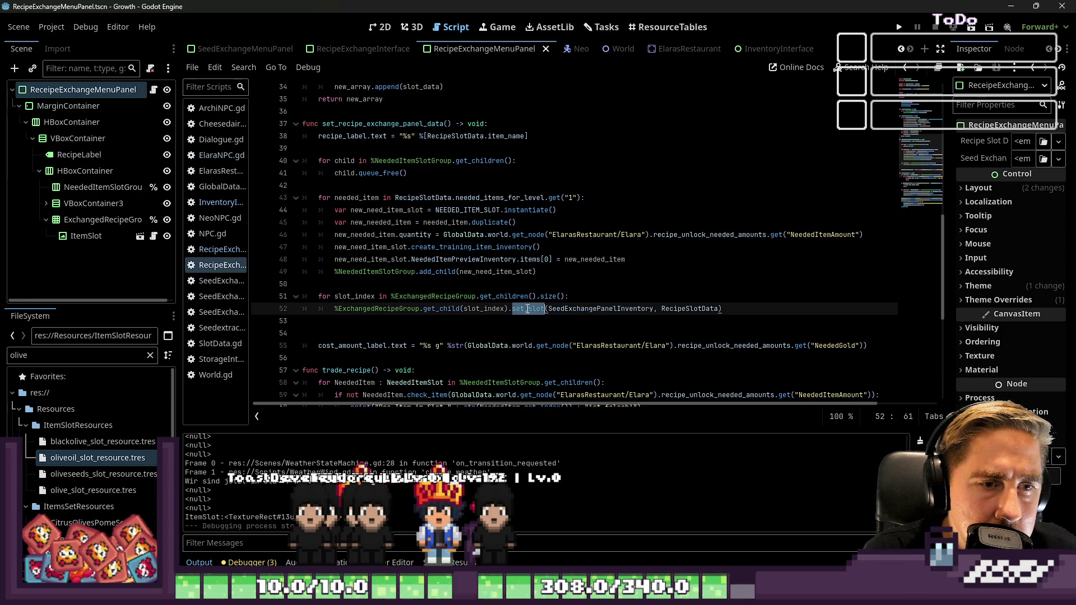
{"action": "key", "text": "ctrl+shift+Return"}
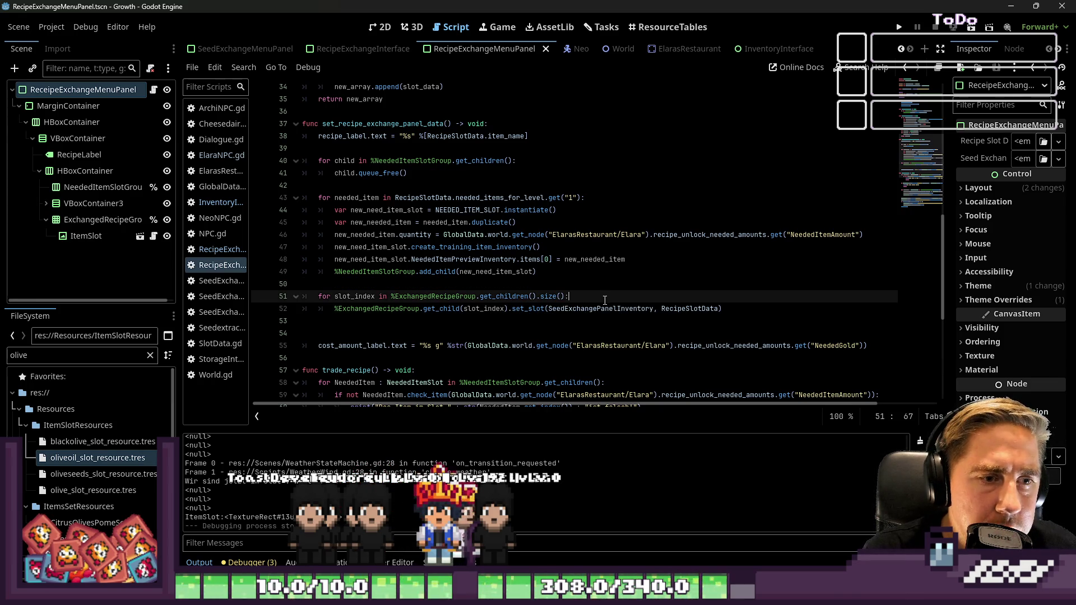
Step: Write the German comment '#FEHLER hier muss ich noch ein Inventory…' about linking an inventory for hover hints
{"action": "type", "text": "a"}
{"action": "key", "text": "BackSpace"}
{"action": "type", "text": "#F"}
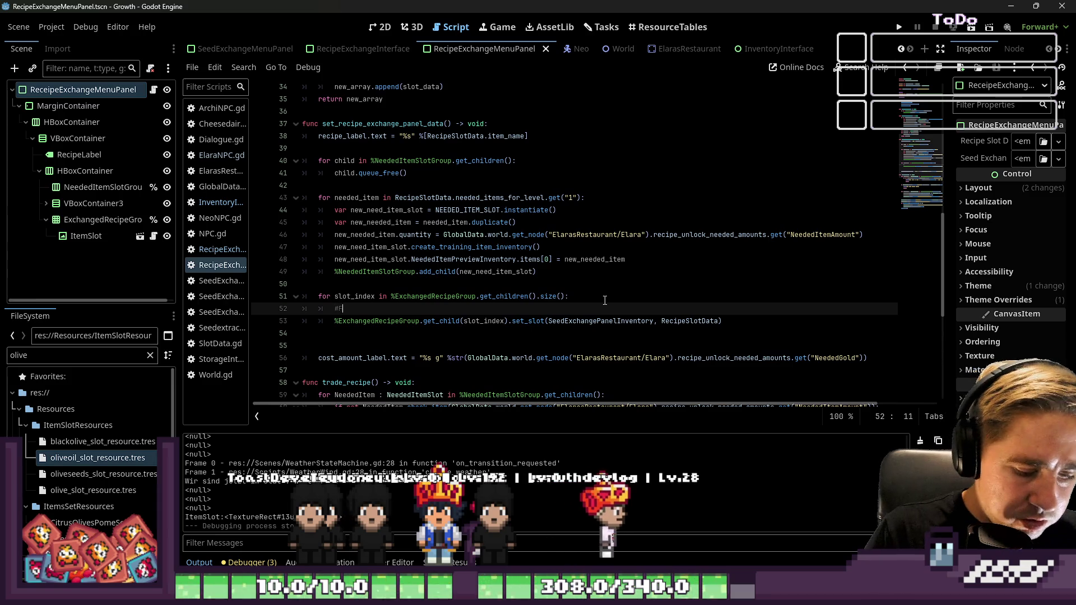
{"action": "type", "text": "EHLER hier muss ich "}
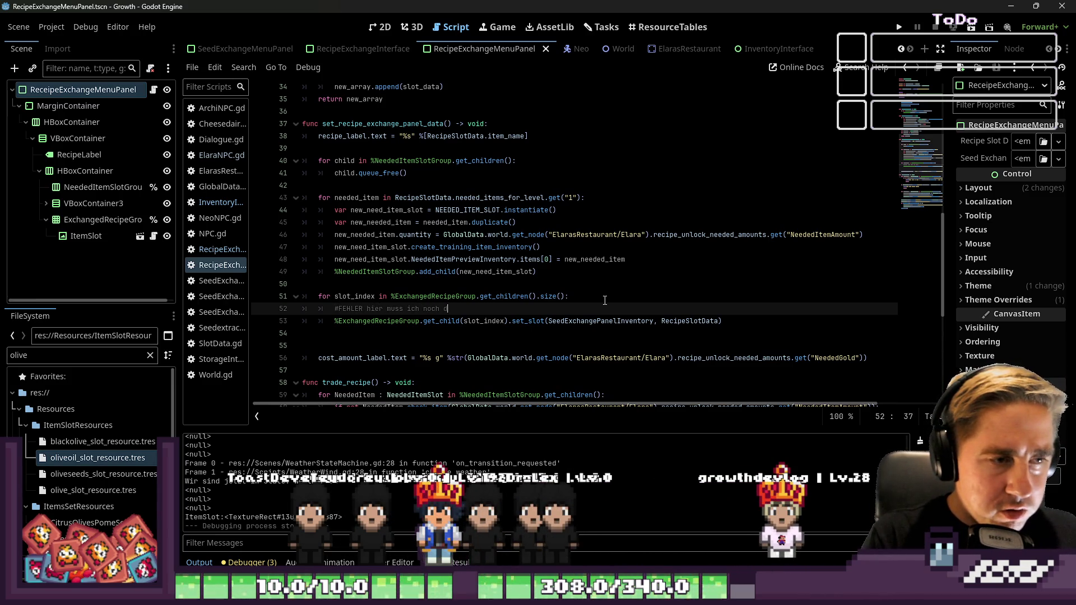
{"action": "type", "text": "noch ein Inventory verknüp"}
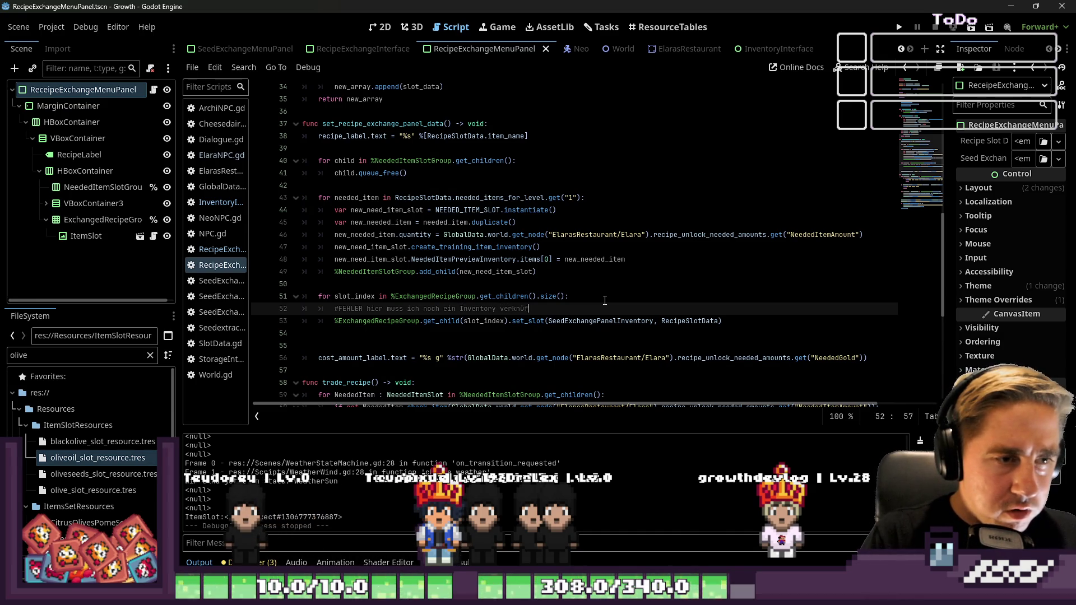
{"action": "key", "text": "BackSpace"}
{"action": "type", "text": "pfen, damit der Slot "}
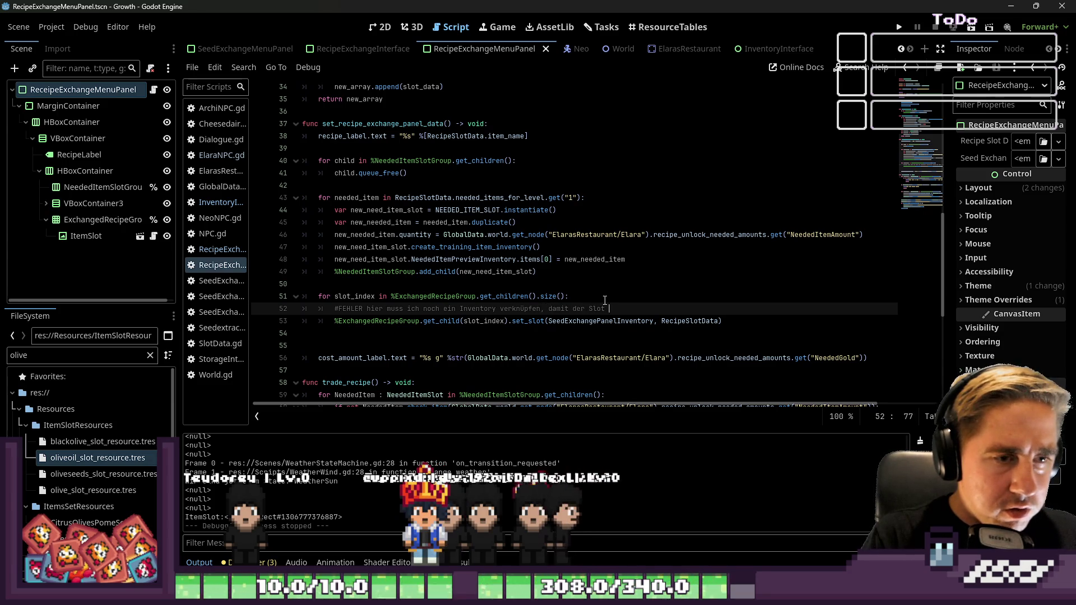
{"action": "type", "text": "beim Hovern die richtigen"}
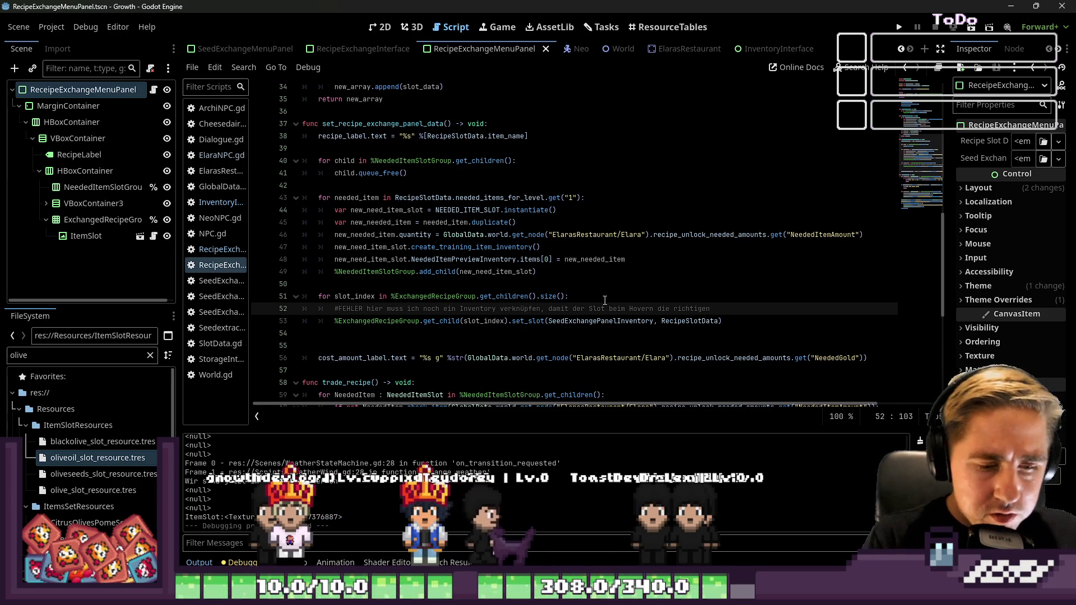
{"action": "type", "text": "Hints "}
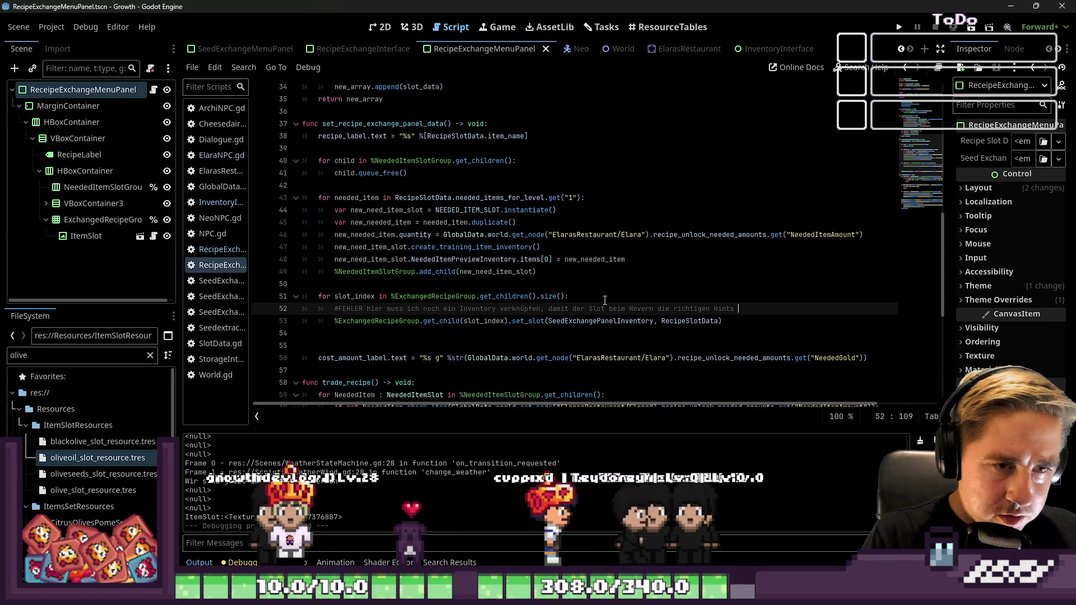
{"action": "type", "text": "anzeigt "}
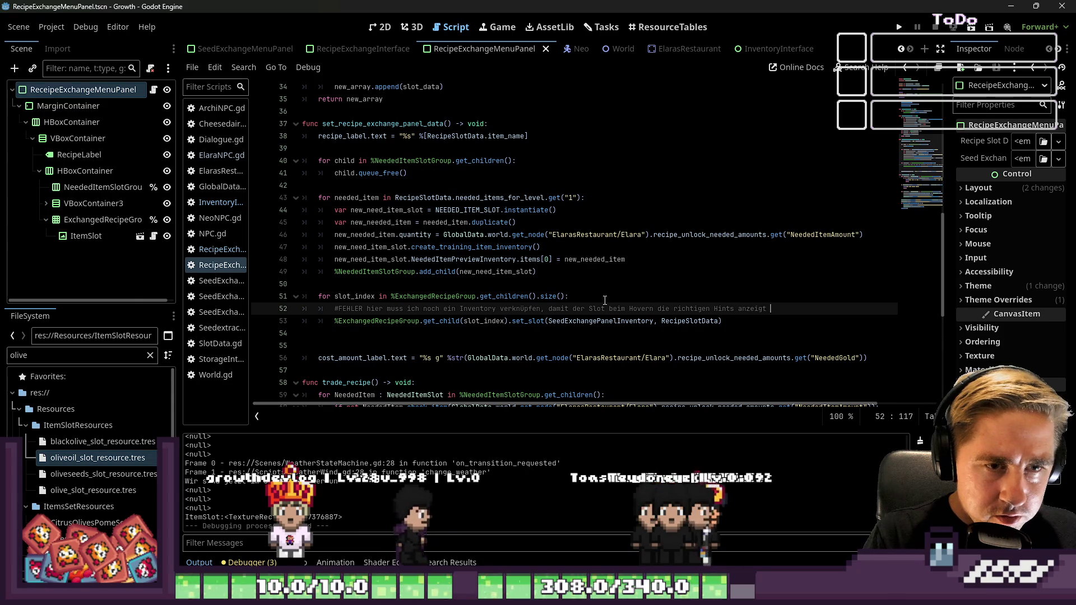
{"action": "type", "text": "unten links"}
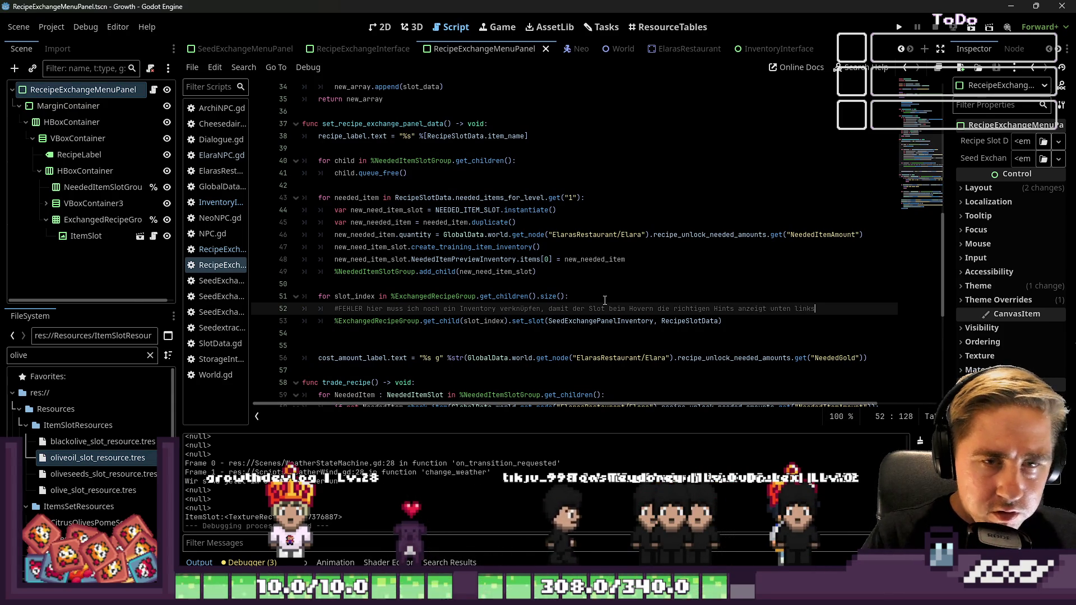